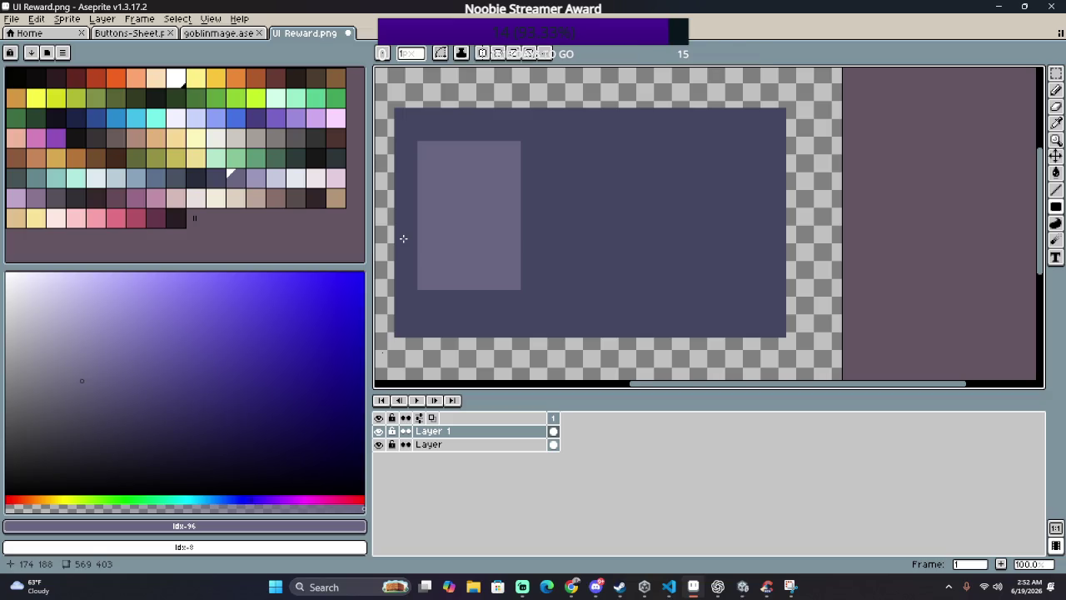
# Step: Select the left card slot, paste copies to the right, and undo the extra paste
pyautogui.moveTo(583, 116); pyautogui.dragTo(383, 328)
pyautogui.moveTo(449, 282); pyautogui.dragTo(831, 273)
pyautogui.hotkey('ctrl', 'v')
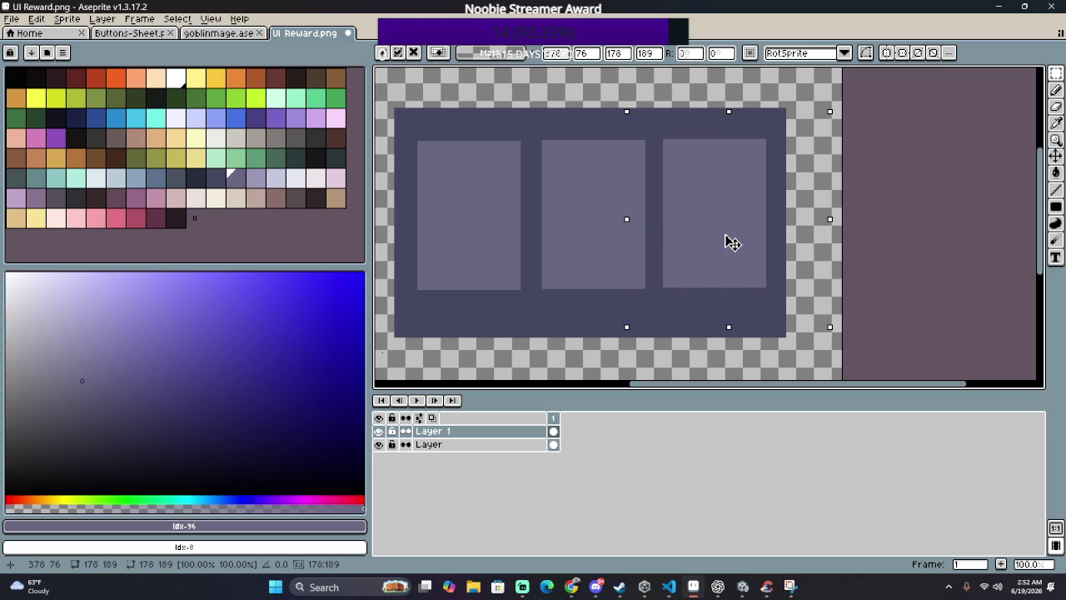
pyautogui.press('Return')
pyautogui.hotkey('ctrl', 'd')
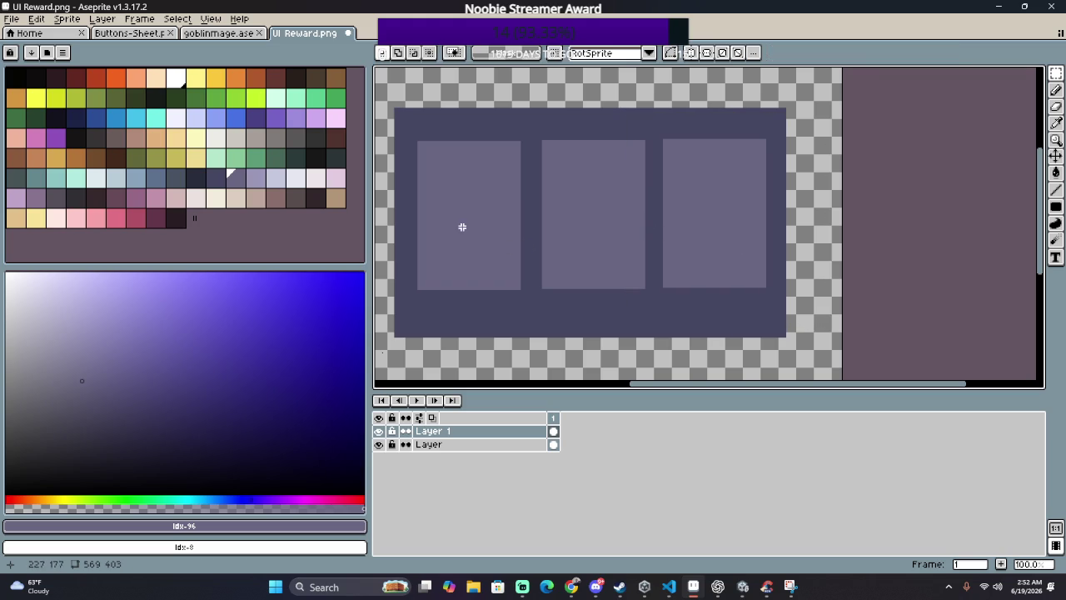
pyautogui.scroll(2, 463, 223)
pyautogui.scroll(-2, 477, 219)
pyautogui.hotkey('ctrl', 'z')
pyautogui.hotkey('ctrl', 'z')
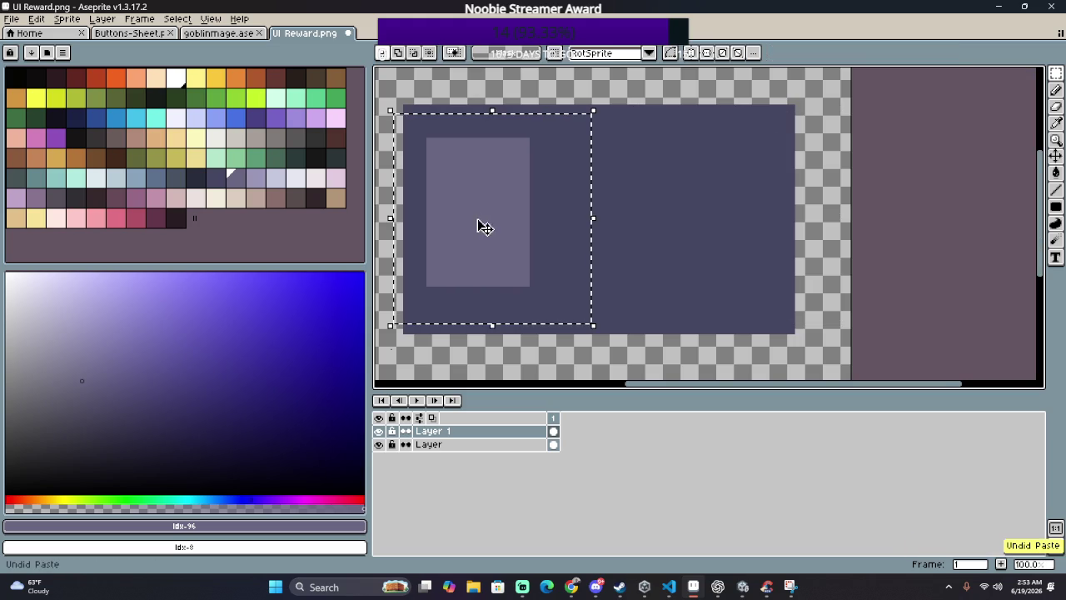
# Step: Try moving the slot rectangle right, then undo the trial move and a stray line
pyautogui.scroll(2, 478, 226)
pyautogui.moveTo(442, 186); pyautogui.dragTo(578, 317)
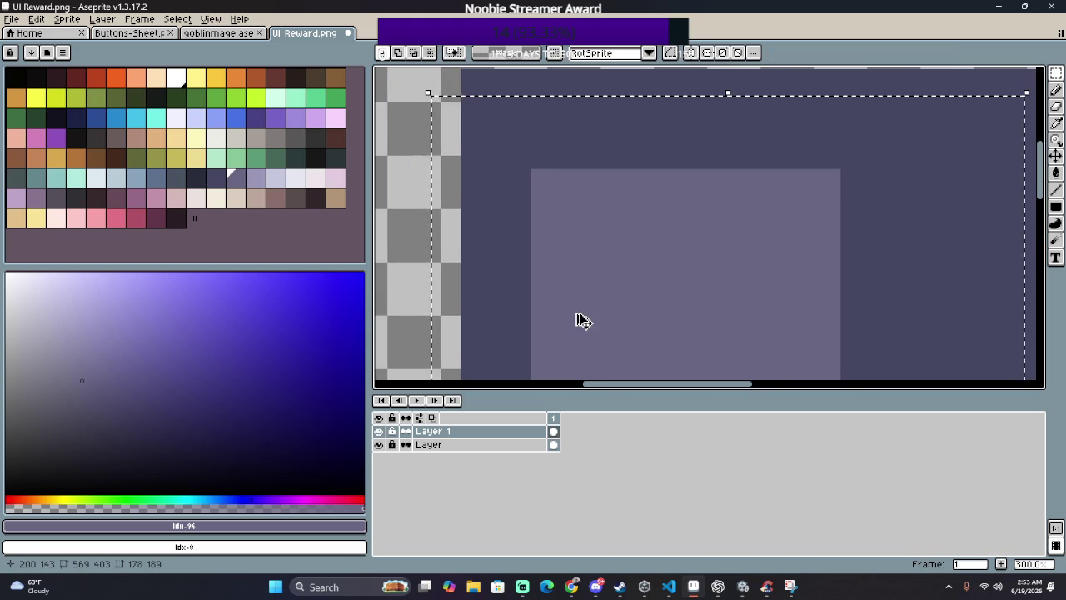
pyautogui.hotkey('ctrl', 'z')
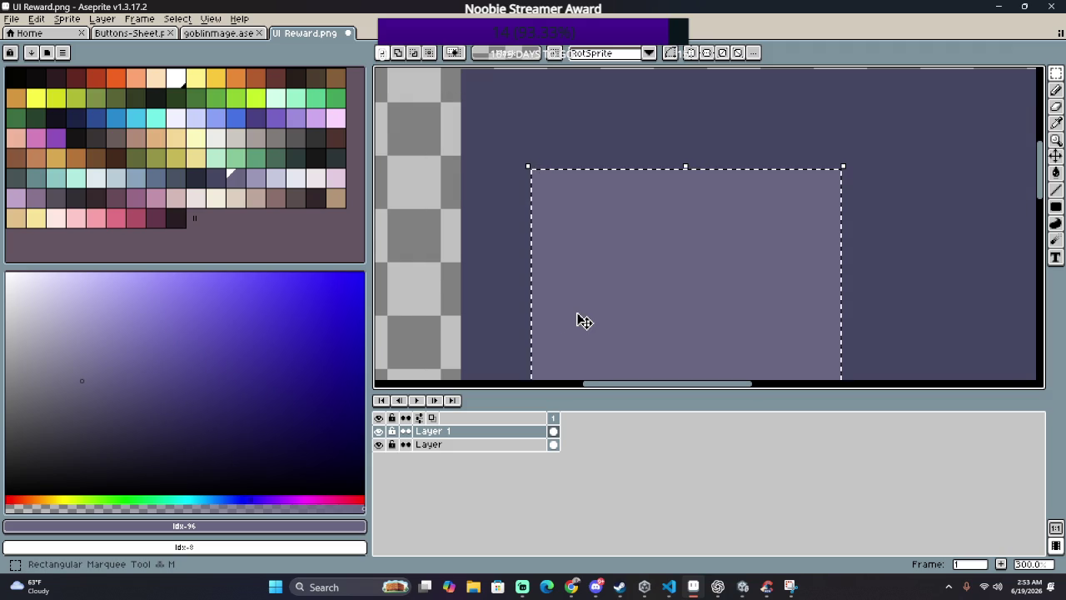
pyautogui.scroll(-2, 578, 319)
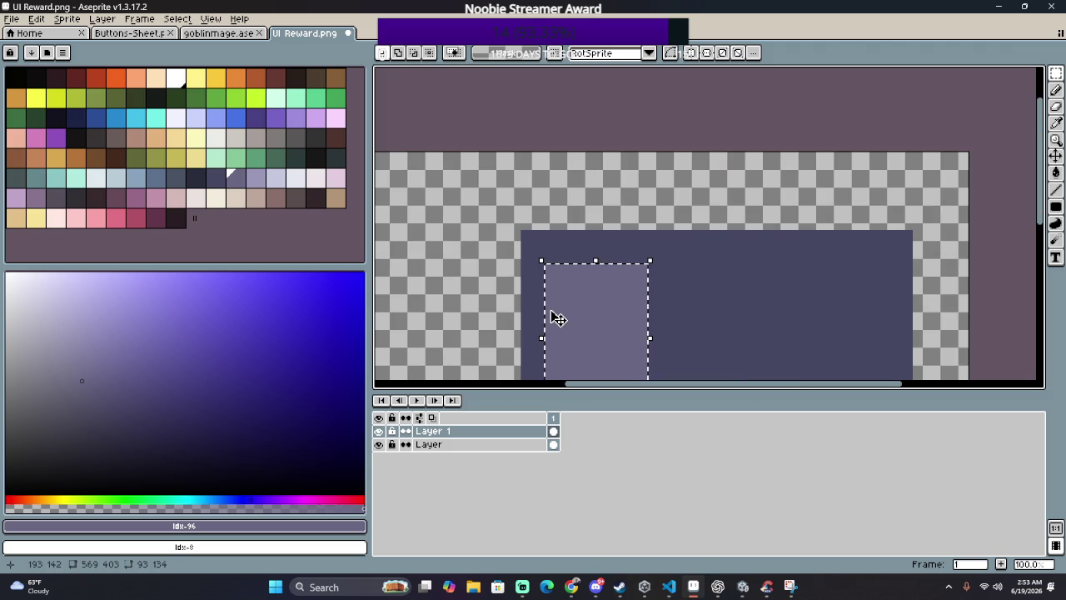
pyautogui.click(556, 317)
pyautogui.moveTo(618, 331); pyautogui.dragTo(752, 333)
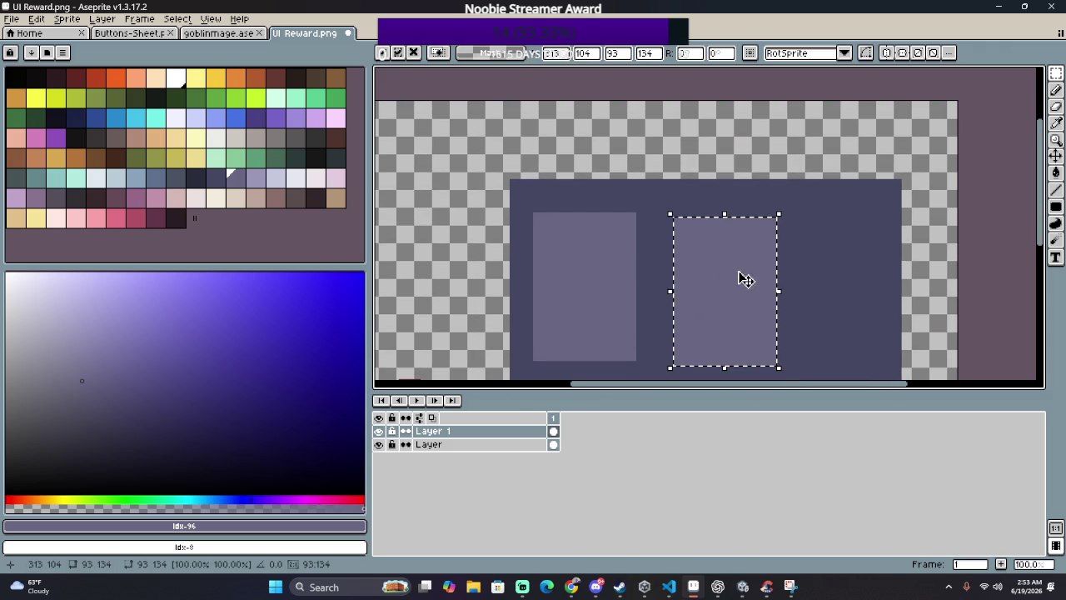
pyautogui.hotkey('ctrl', 'z')
pyautogui.press('l')
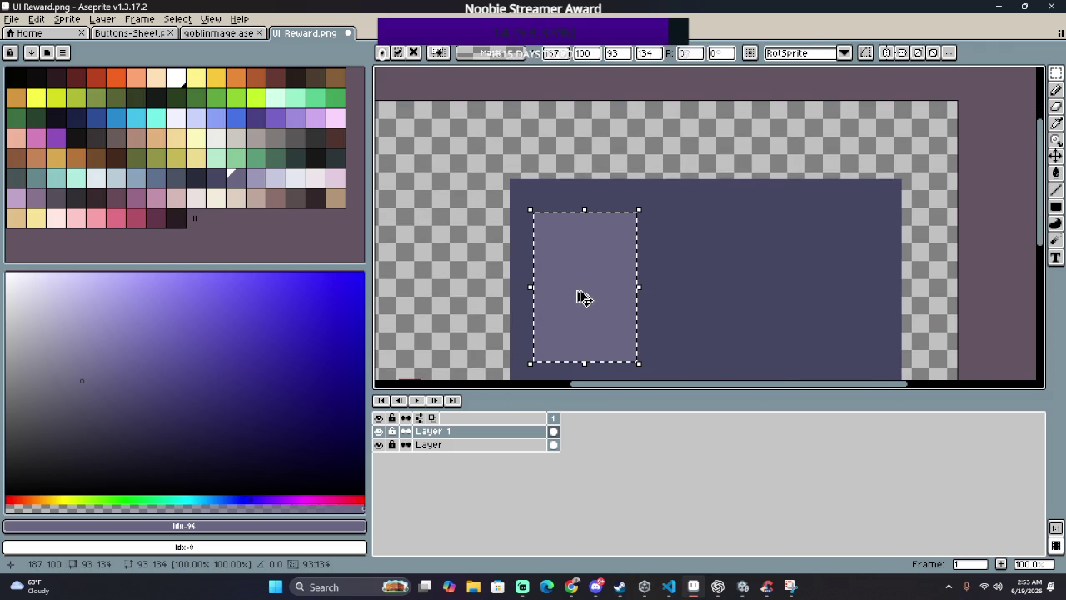
pyautogui.moveTo(581, 291)
pyautogui.mouseDown()
pyautogui.moveTo(632, 289)
pyautogui.moveTo(608, 300)
pyautogui.moveTo(678, 309)
pyautogui.mouseUp()
pyautogui.press('m')
pyautogui.hotkey('ctrl', 'z')
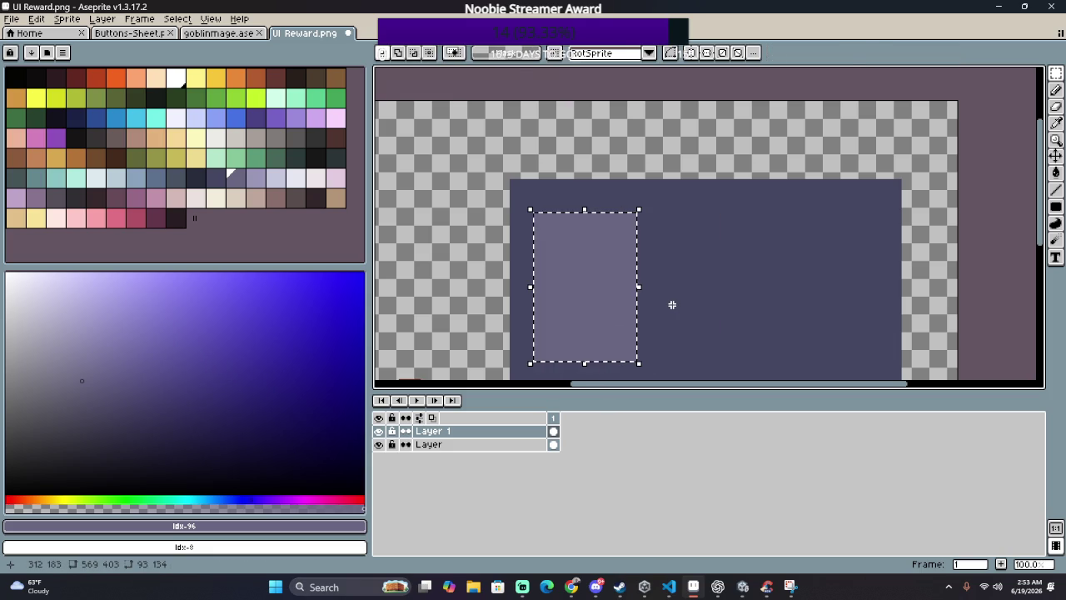
# Step: Place a duplicate slot on the right side of the panel and commit it
pyautogui.moveTo(597, 307)
pyautogui.mouseDown()
pyautogui.moveTo(732, 323)
pyautogui.moveTo(836, 355)
pyautogui.mouseUp()
pyautogui.press('Return')
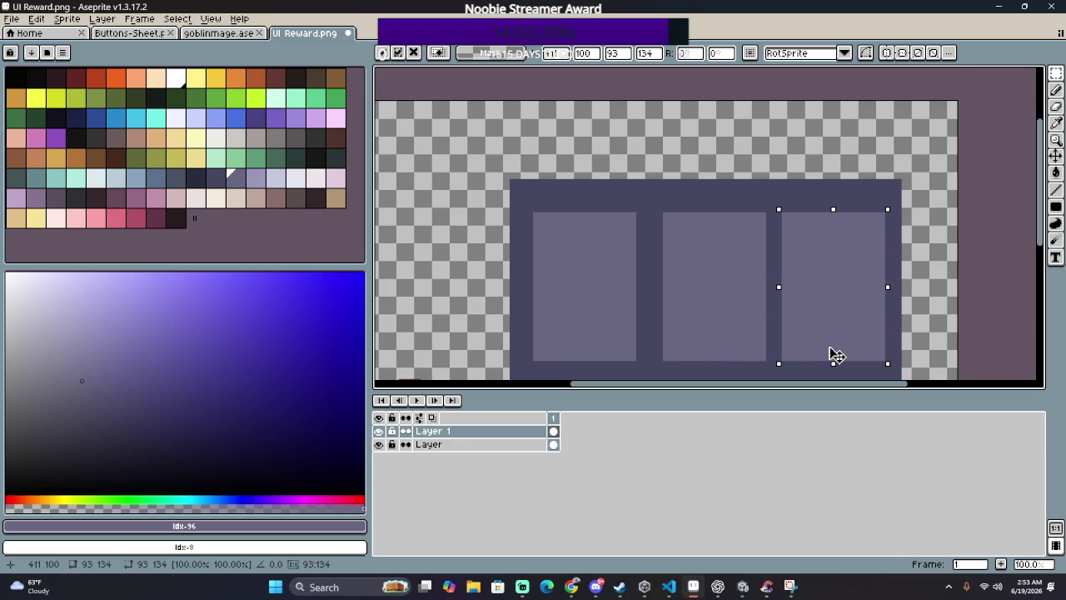
pyautogui.moveTo(829, 347); pyautogui.dragTo(825, 348)
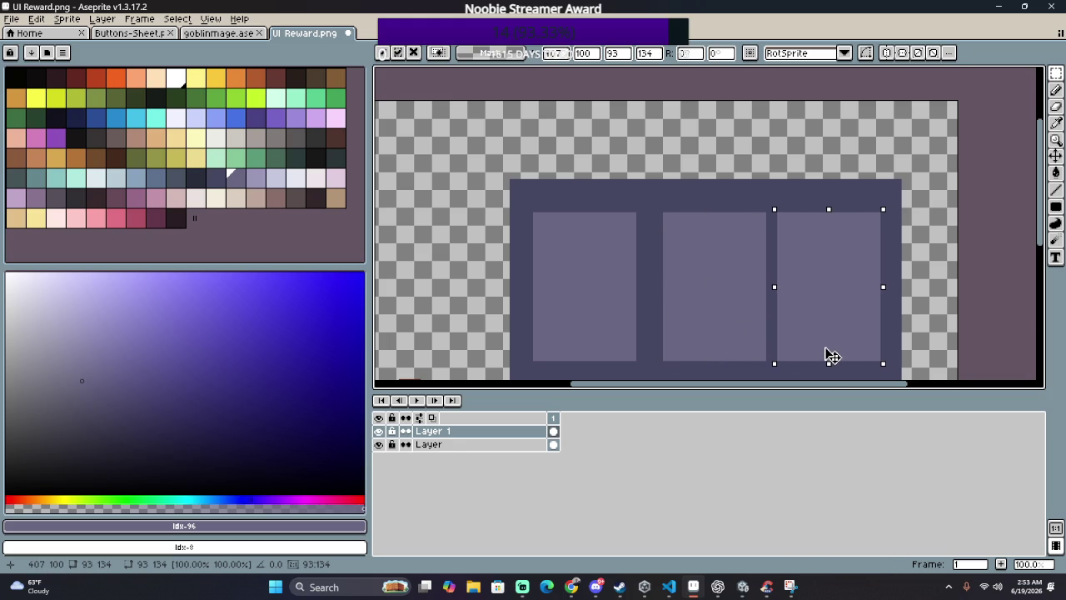
pyautogui.press('Return')
# Step: Shift the middle slot slightly left to even out the spacing between the three slots
pyautogui.moveTo(659, 200); pyautogui.dragTo(771, 376)
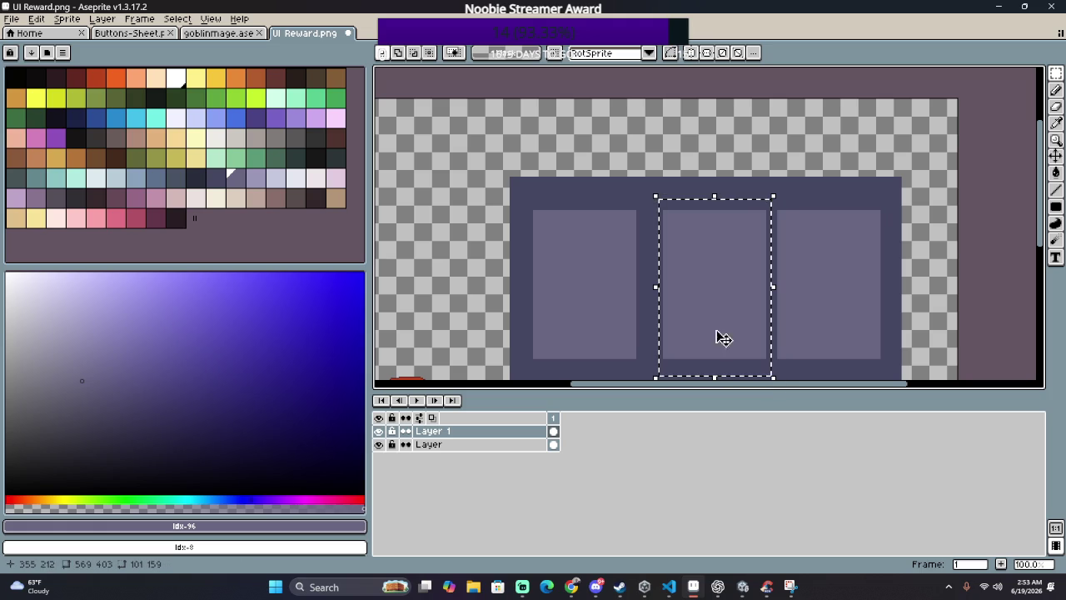
pyautogui.moveTo(730, 321); pyautogui.dragTo(727, 322)
pyautogui.press('Return')
pyautogui.hotkey('ctrl', 'd')
pyautogui.scroll(-2, 899, 295)
pyautogui.moveTo(941, 326); pyautogui.dragTo(830, 258)
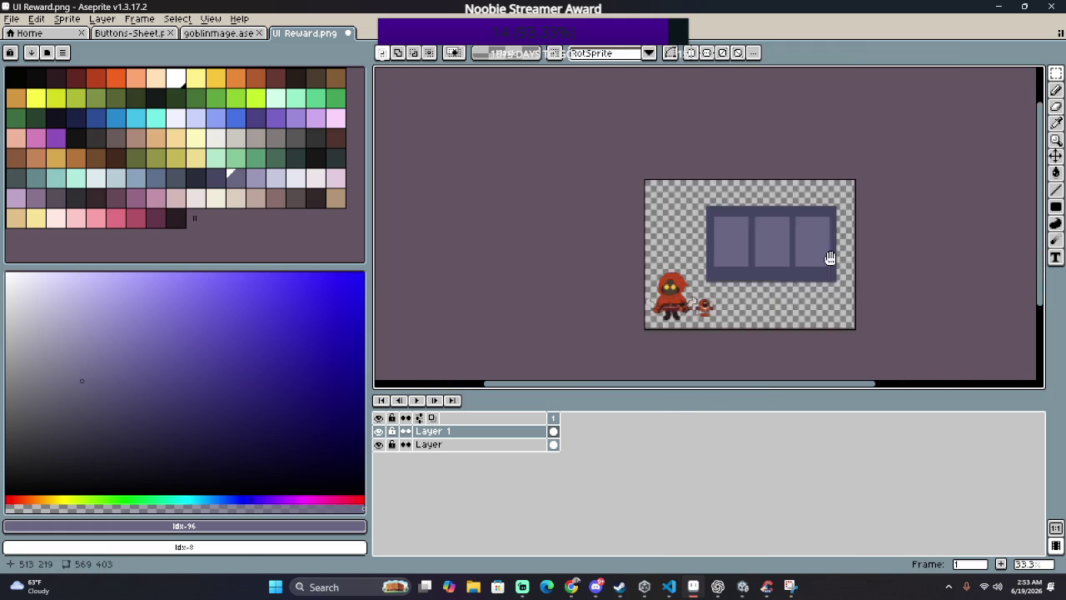
pyautogui.scroll(1, 830, 258)
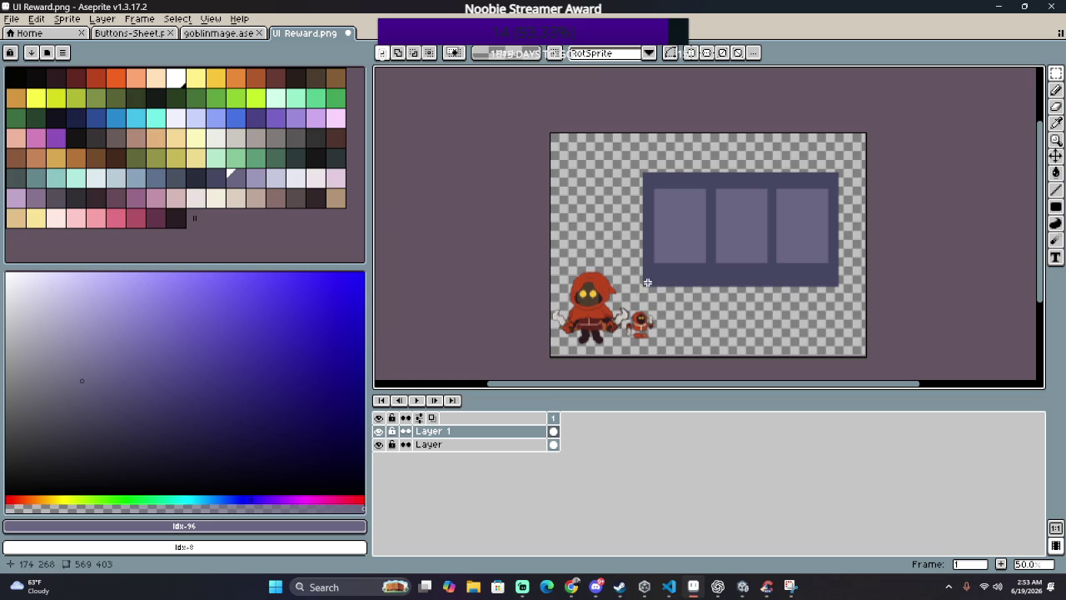
pyautogui.scroll(2, 697, 305)
pyautogui.scroll(-1, 704, 249)
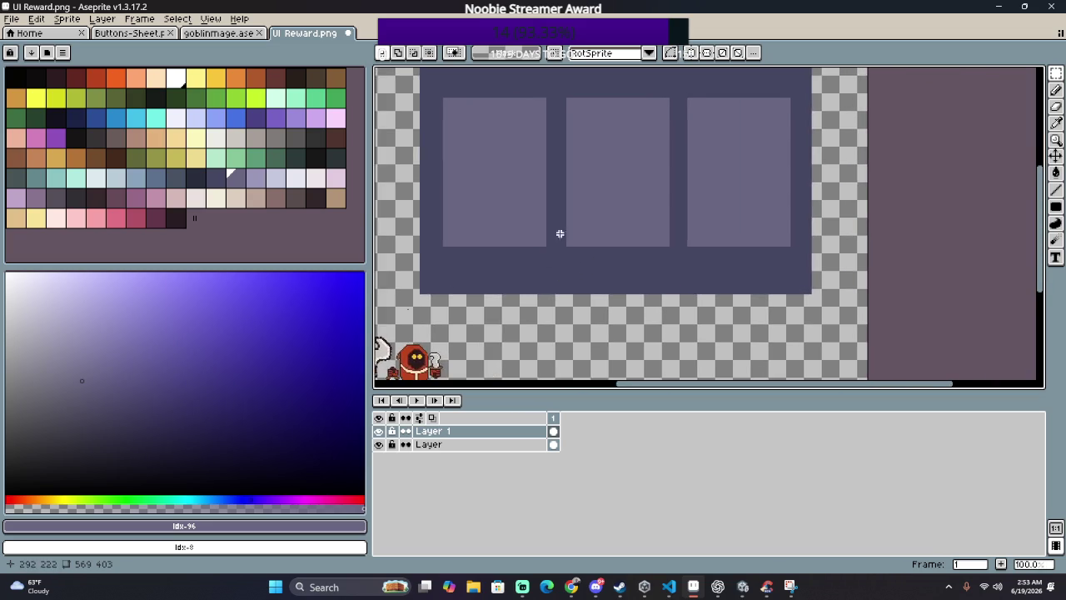
pyautogui.scroll(1, 559, 234)
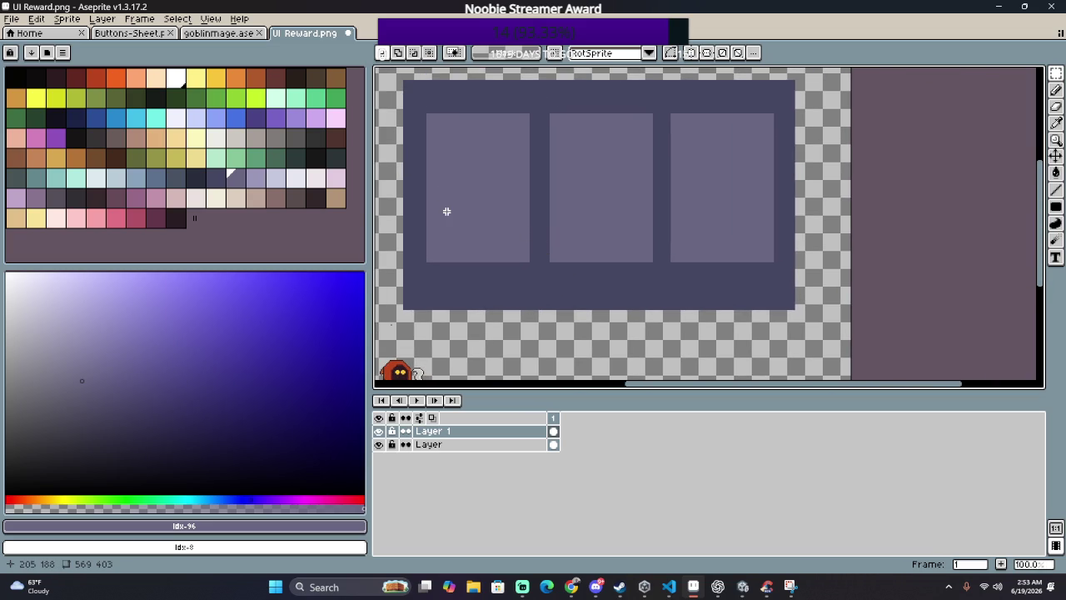
pyautogui.moveTo(559, 226); pyautogui.dragTo(572, 282)
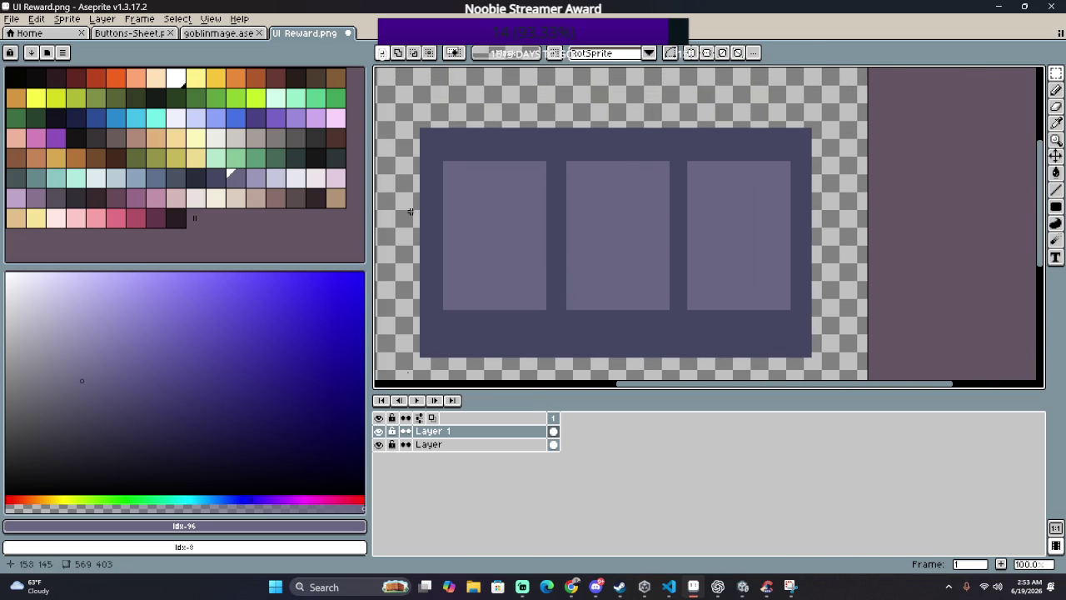
pyautogui.scroll(1, 409, 212)
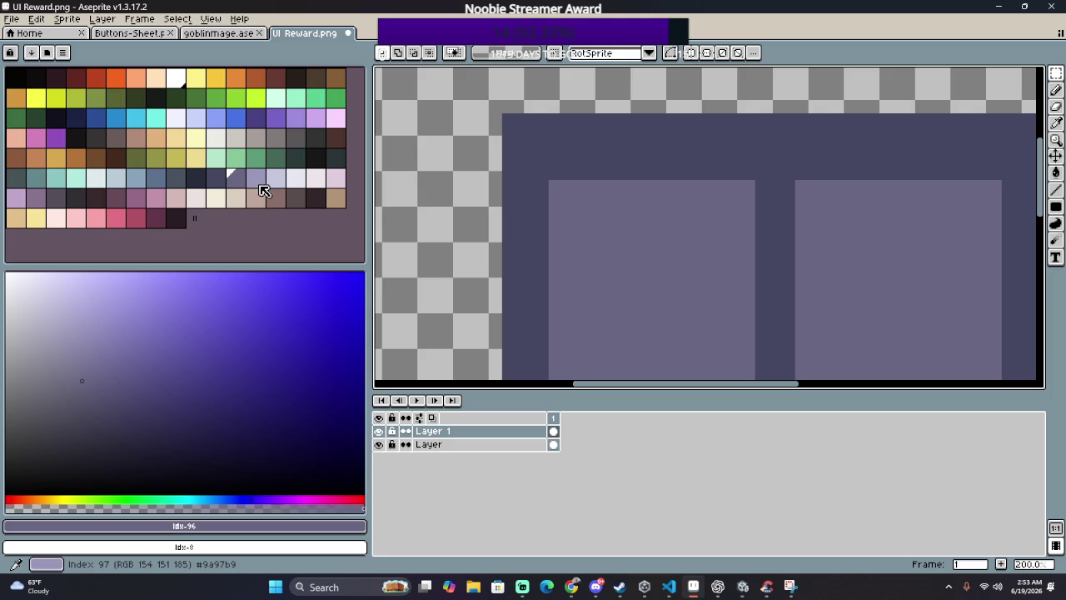
# Step: Fill the left, middle and right slots with the lighter lavender
pyautogui.click(259, 184)
pyautogui.moveTo(633, 297); pyautogui.dragTo(454, 152)
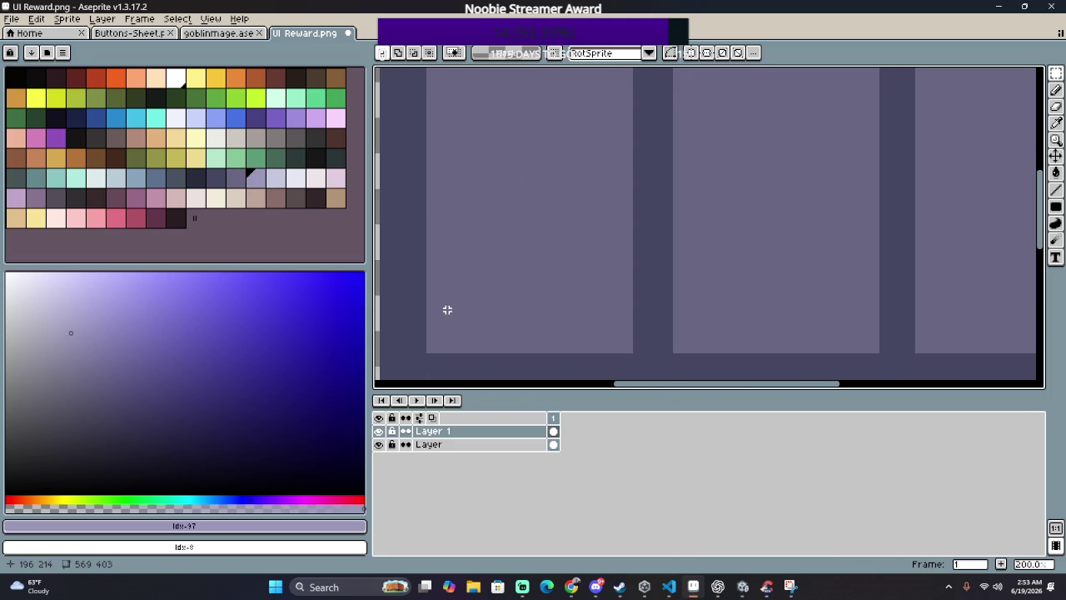
pyautogui.press('g')
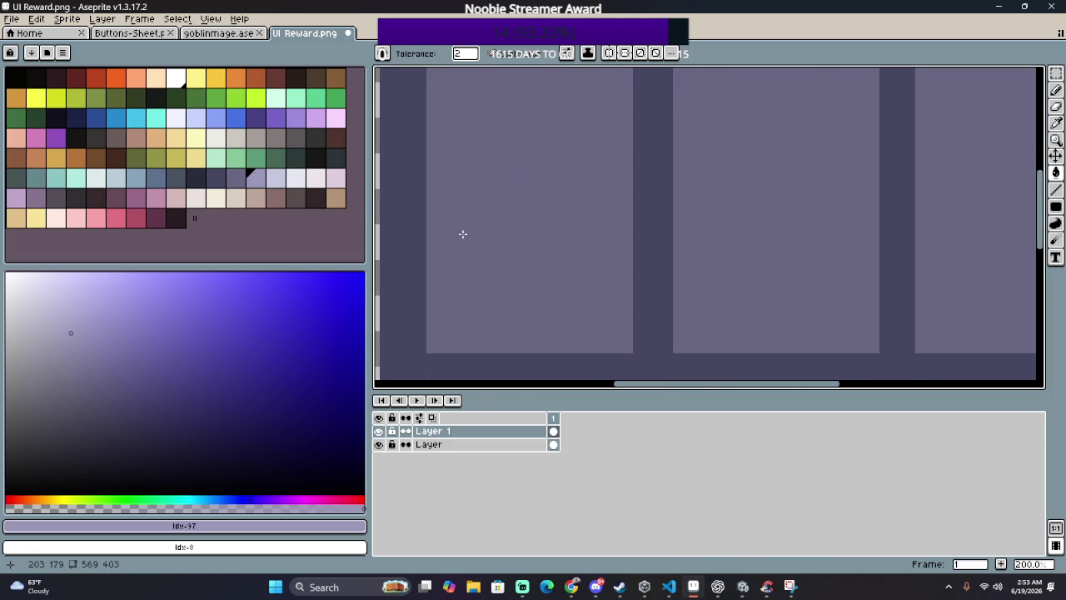
pyautogui.click(458, 212)
pyautogui.scroll(-1, 472, 262)
pyautogui.click(602, 265)
pyautogui.click(704, 263)
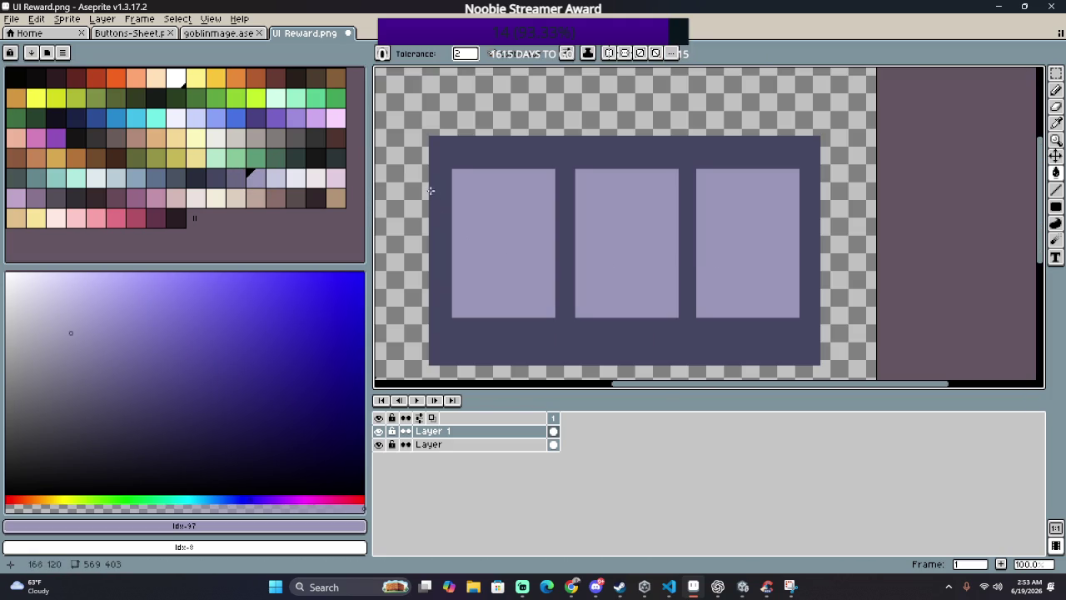
# Step: Draw darker lavender shading lines along a slot's bottom and right edges
pyautogui.click(237, 178)
pyautogui.scroll(3, 466, 315)
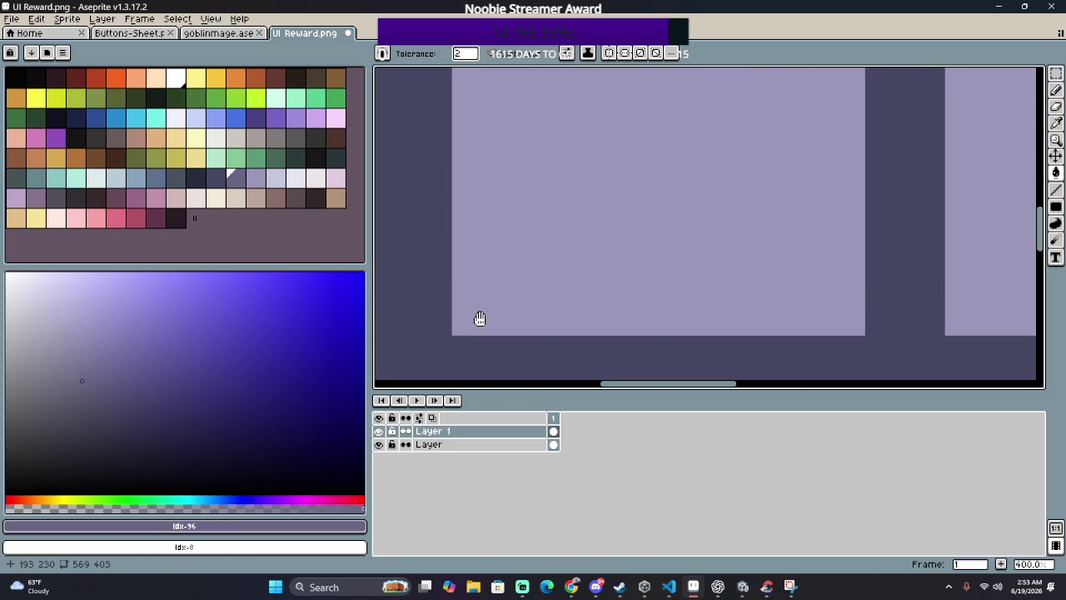
pyautogui.moveTo(480, 319); pyautogui.dragTo(464, 304)
pyautogui.press('b')
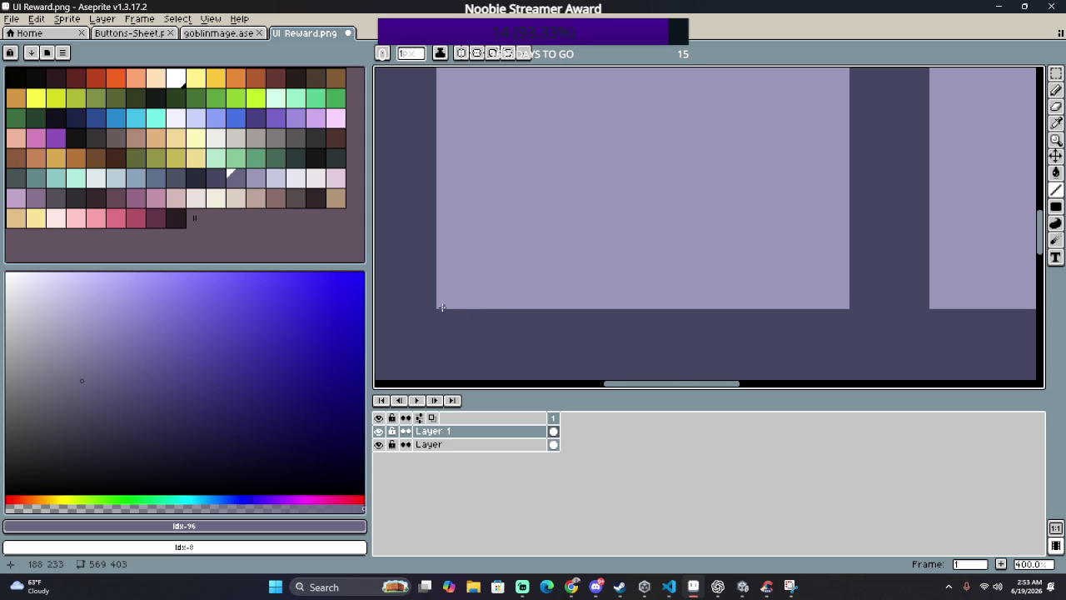
pyautogui.scroll(5, 442, 308)
pyautogui.scroll(3, 438, 308)
pyautogui.moveTo(435, 309)
pyautogui.mouseDown()
pyautogui.moveTo(1018, 320)
pyautogui.moveTo(1034, 309)
pyautogui.mouseUp()
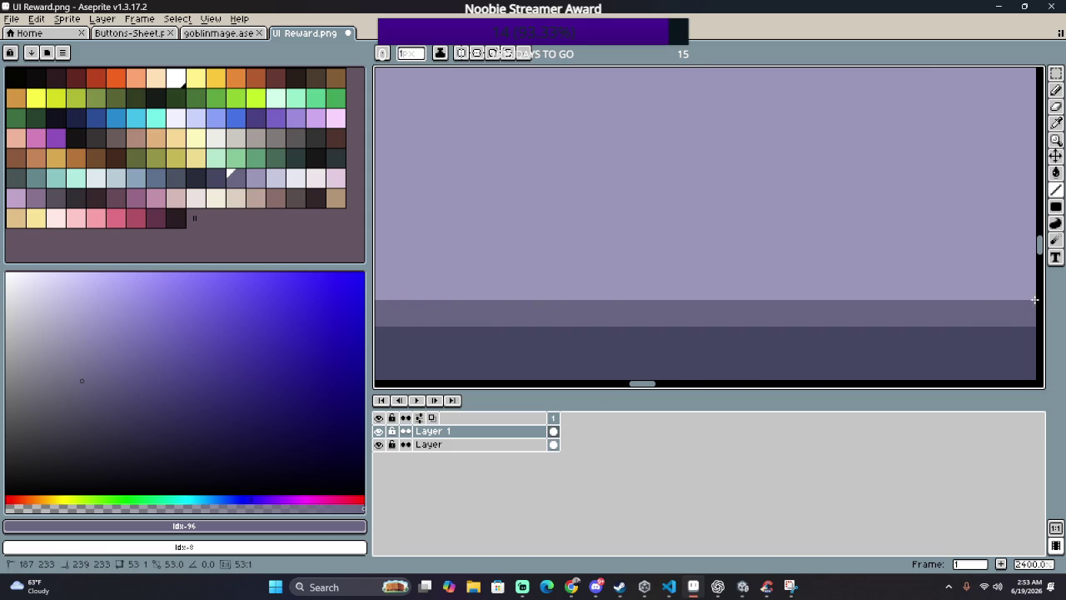
pyautogui.moveTo(1035, 312); pyautogui.dragTo(692, 307)
pyautogui.moveTo(692, 307)
pyautogui.mouseDown()
pyautogui.moveTo(690, 179)
pyautogui.moveTo(641, 66)
pyautogui.moveTo(585, 68)
pyautogui.mouseUp()
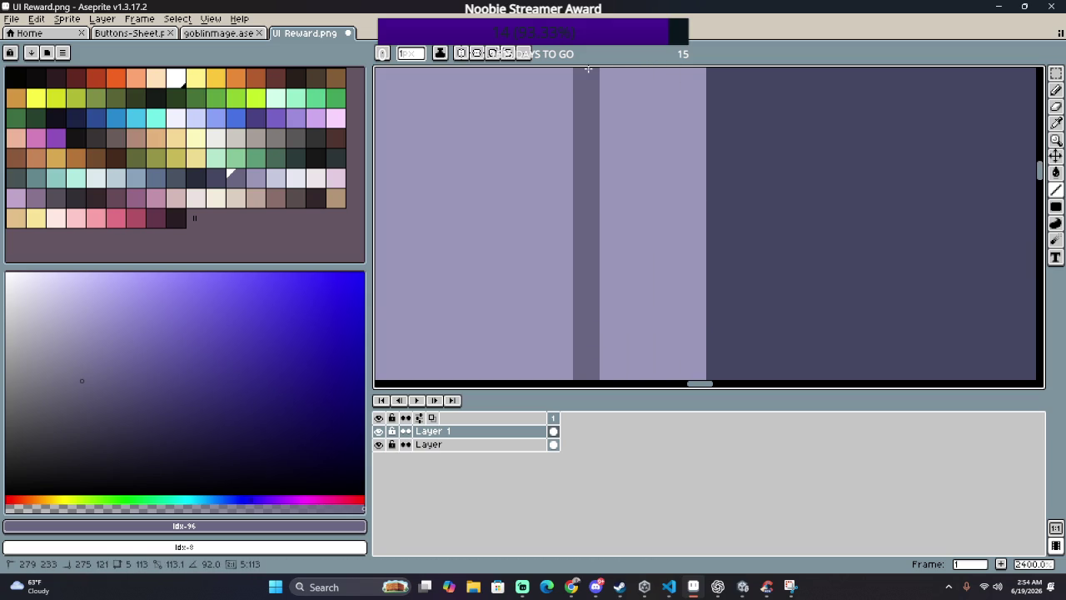
pyautogui.moveTo(585, 68)
pyautogui.mouseDown()
pyautogui.moveTo(652, 379)
pyautogui.moveTo(691, 275)
pyautogui.mouseUp()
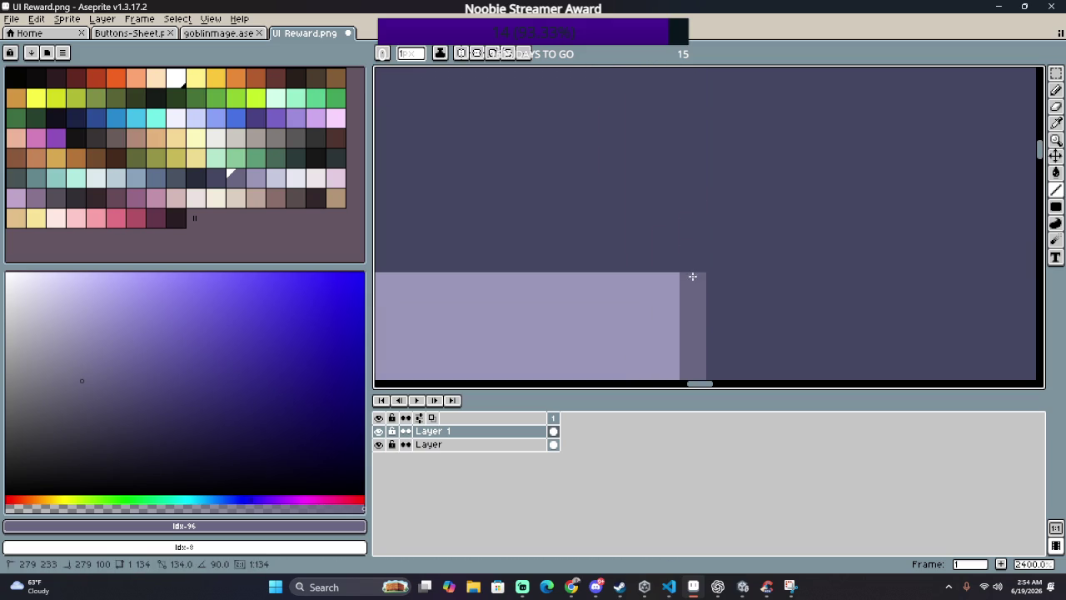
# Step: Draw a 1-px pale lavender line down the first slot's left edge
pyautogui.click(276, 178)
pyautogui.moveTo(585, 286); pyautogui.dragTo(386, 264)
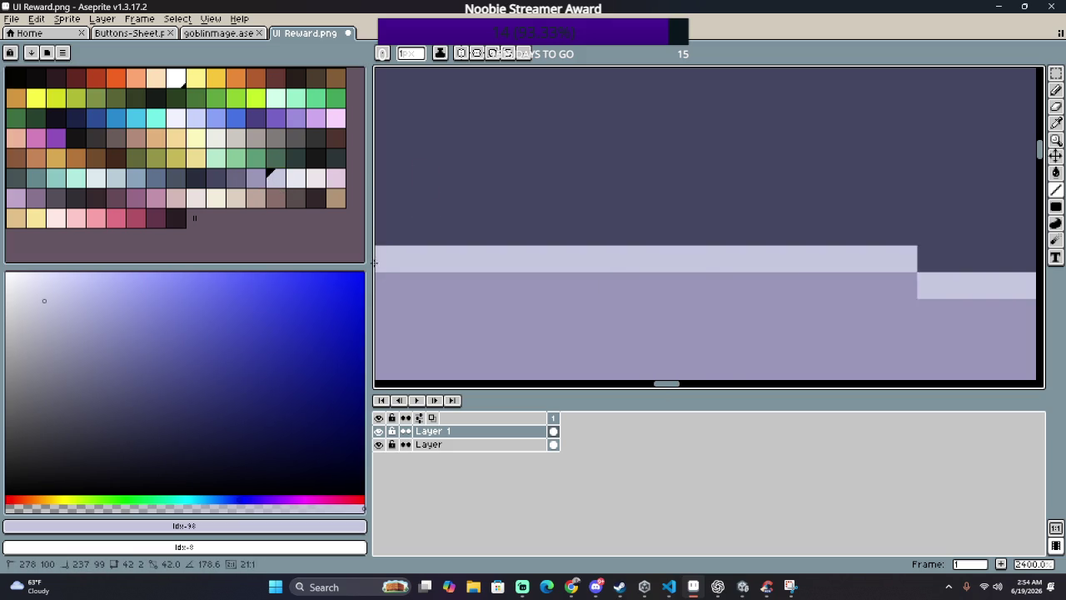
pyautogui.moveTo(386, 264)
pyautogui.mouseDown()
pyautogui.moveTo(376, 238)
pyautogui.moveTo(391, 267)
pyautogui.mouseUp()
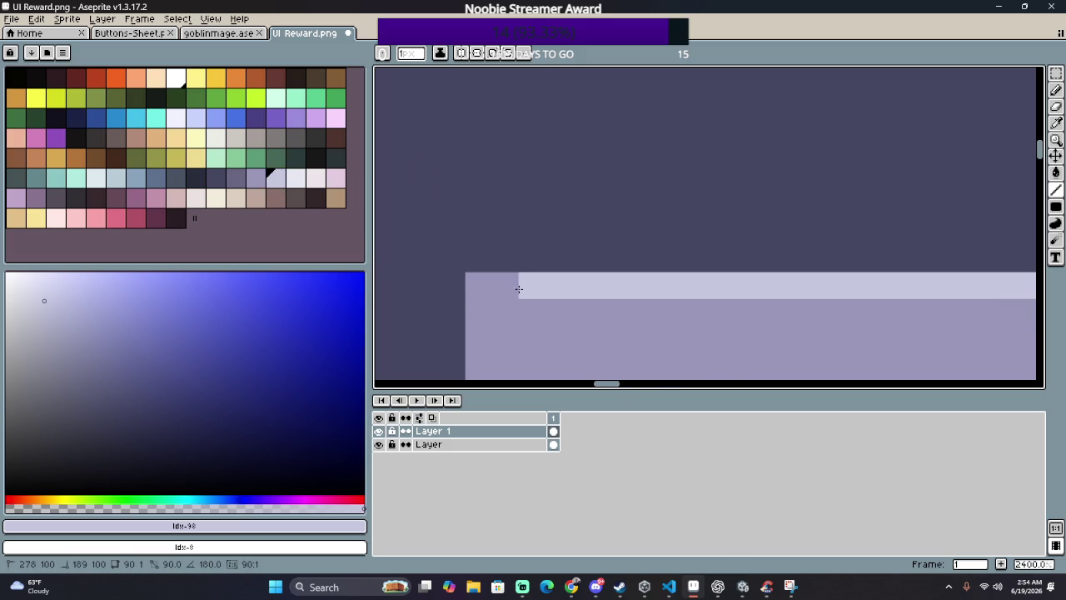
pyautogui.moveTo(479, 291)
pyautogui.mouseDown()
pyautogui.moveTo(446, 373)
pyautogui.moveTo(480, 379)
pyautogui.mouseUp()
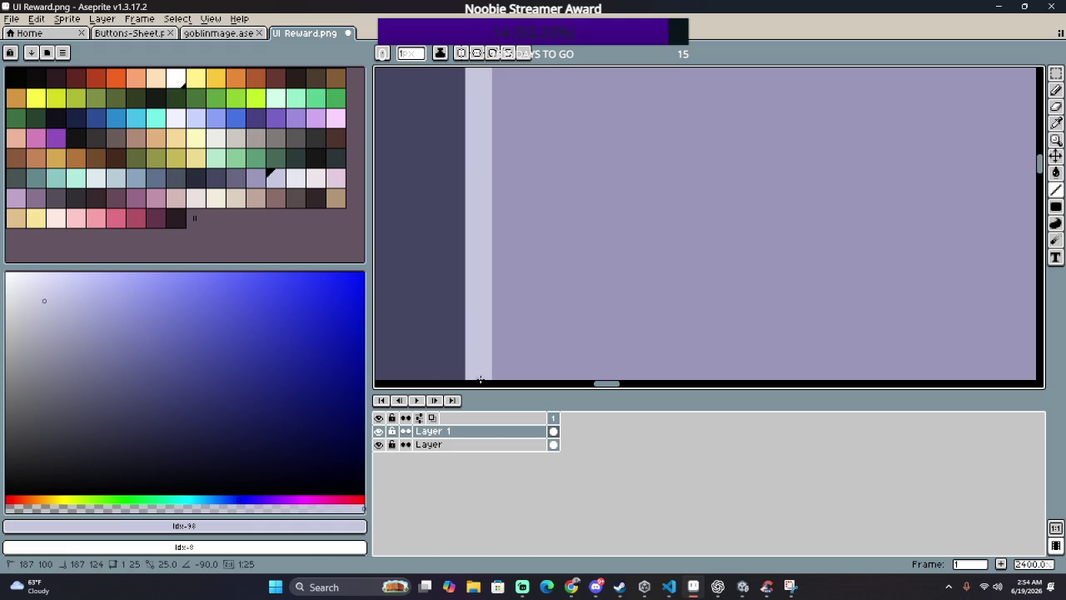
pyautogui.moveTo(481, 379)
pyautogui.mouseDown()
pyautogui.moveTo(497, 378)
pyautogui.moveTo(432, 378)
pyautogui.moveTo(536, 341)
pyautogui.moveTo(514, 352)
pyautogui.moveTo(516, 367)
pyautogui.mouseUp()
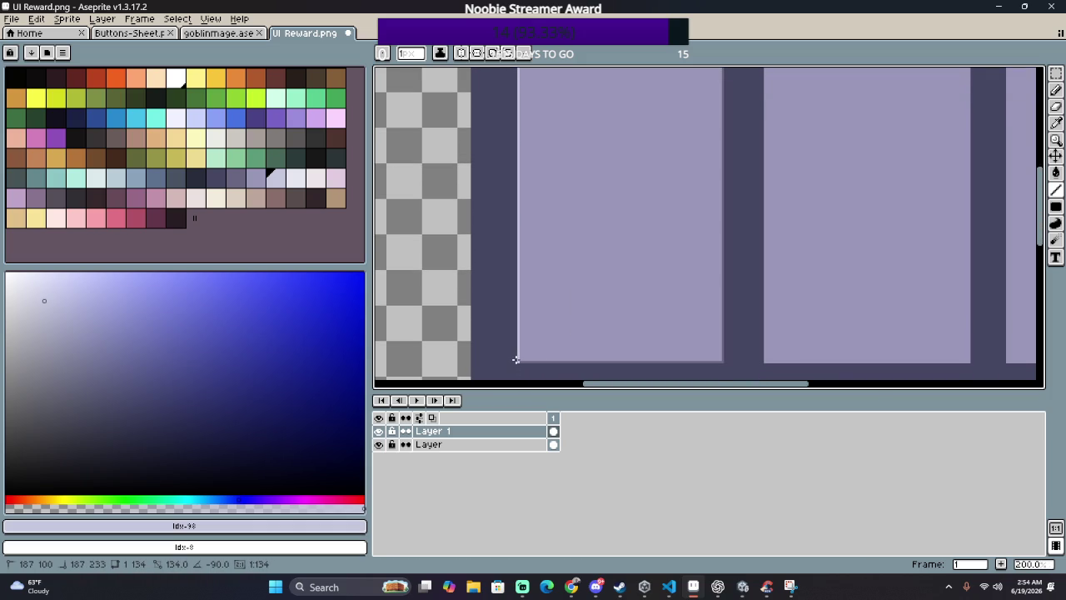
pyautogui.moveTo(514, 358); pyautogui.dragTo(488, 374)
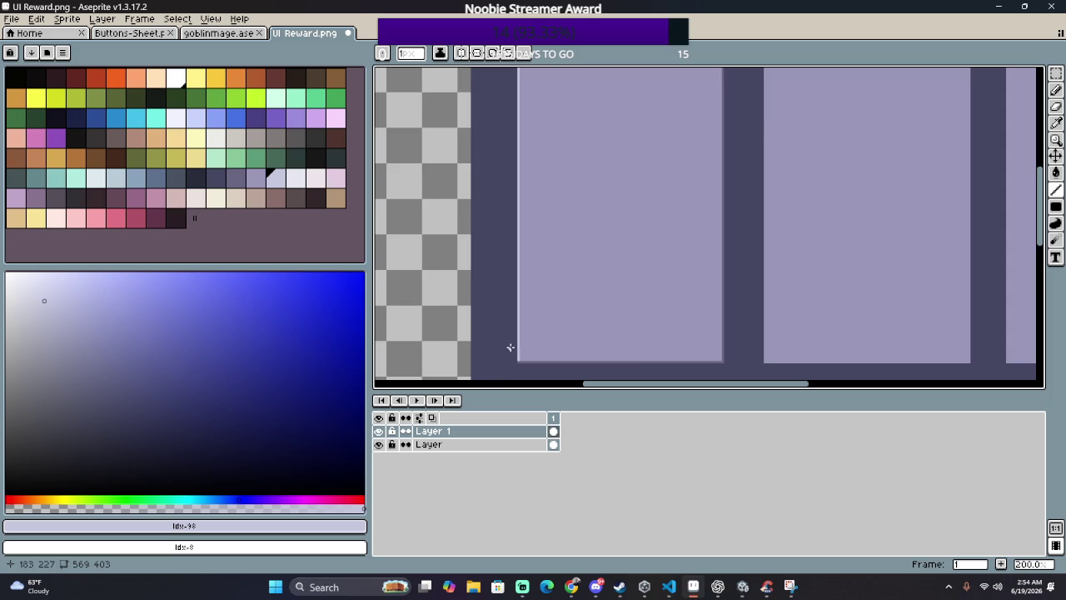
pyautogui.scroll(-2, 507, 347)
pyautogui.scroll(1, 556, 323)
pyautogui.scroll(1, 540, 233)
pyautogui.moveTo(541, 233)
pyautogui.mouseDown()
pyautogui.moveTo(511, 241)
pyautogui.moveTo(457, 202)
pyautogui.mouseUp()
pyautogui.scroll(-1, 507, 235)
pyautogui.moveTo(567, 267); pyautogui.dragTo(664, 270)
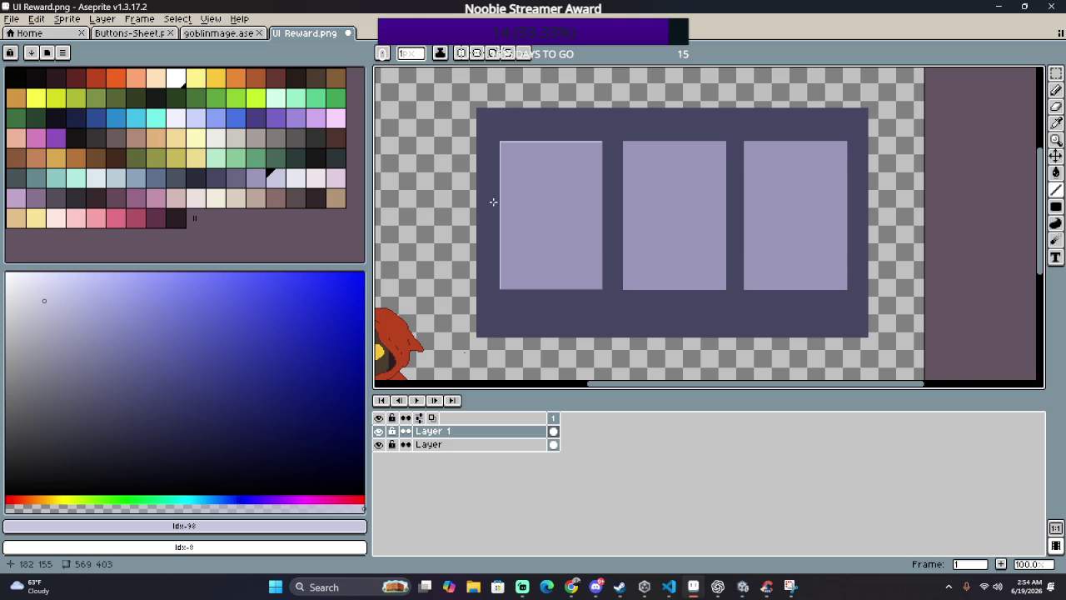
# Step: Draw a short light line beside the first slot's left border
pyautogui.scroll(2, 492, 201)
pyautogui.scroll(2, 499, 167)
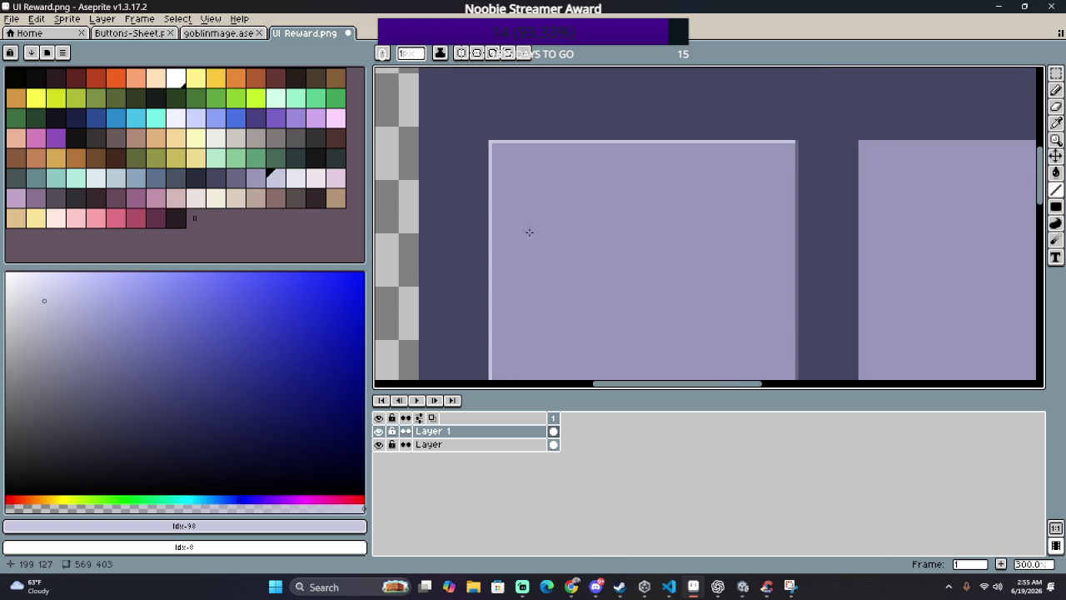
pyautogui.scroll(2, 489, 150)
pyautogui.scroll(2, 492, 181)
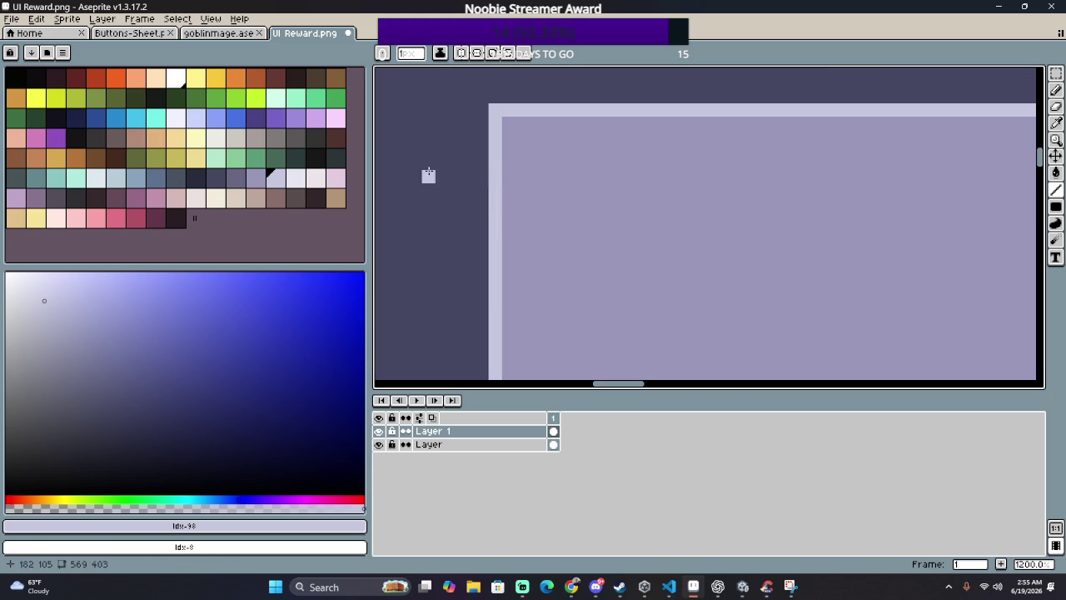
pyautogui.moveTo(506, 122); pyautogui.dragTo(508, 207)
# Step: Zoom and pan around to inspect the slot edges, ending zoomed back out
pyautogui.scroll(-1, 510, 228)
pyautogui.scroll(-3, 504, 275)
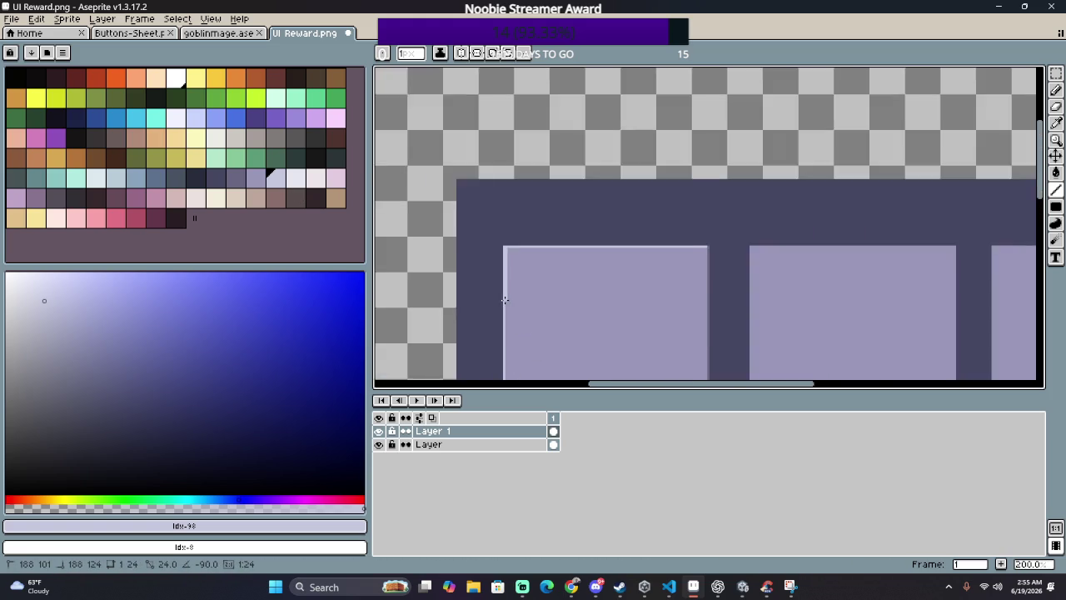
pyautogui.scroll(-3, 502, 297)
pyautogui.scroll(-2, 528, 322)
pyautogui.scroll(4, 528, 322)
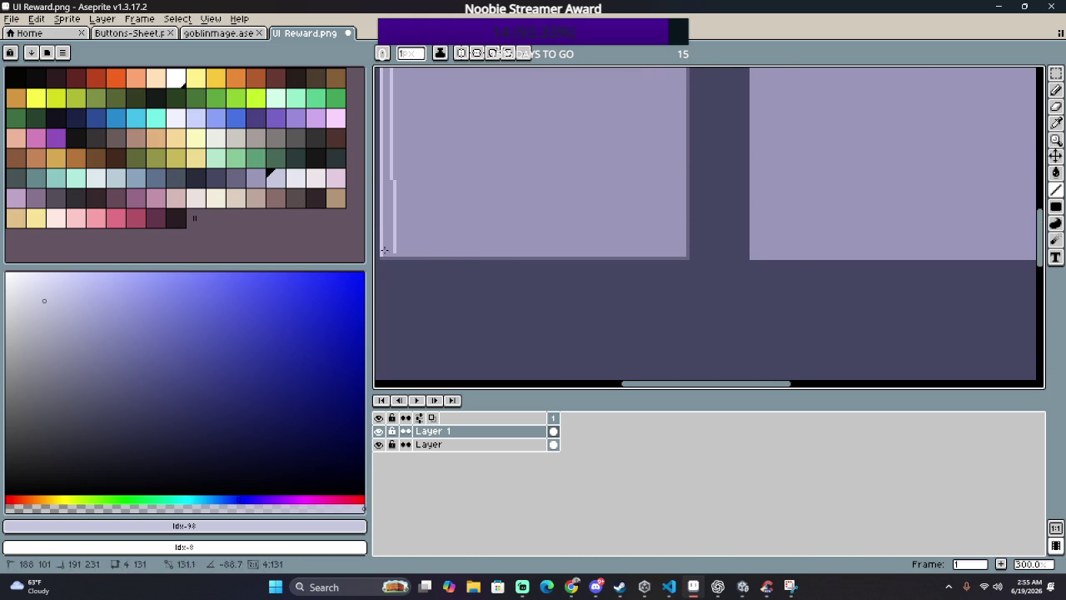
pyautogui.hscroll(-1, 416, 254)
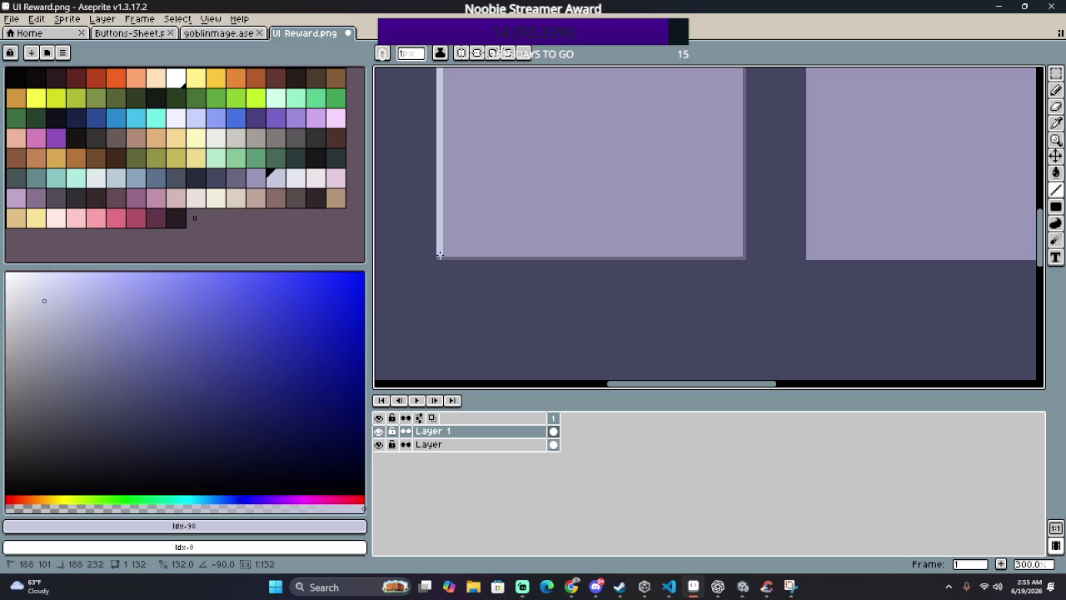
pyautogui.scroll(-3, 503, 171)
pyautogui.scroll(4, 502, 170)
pyautogui.moveTo(492, 161)
pyautogui.mouseDown()
pyautogui.moveTo(507, 257)
pyautogui.moveTo(538, 199)
pyautogui.moveTo(517, 174)
pyautogui.moveTo(508, 199)
pyautogui.mouseUp()
pyautogui.scroll(1, 515, 179)
pyautogui.scroll(1, 510, 203)
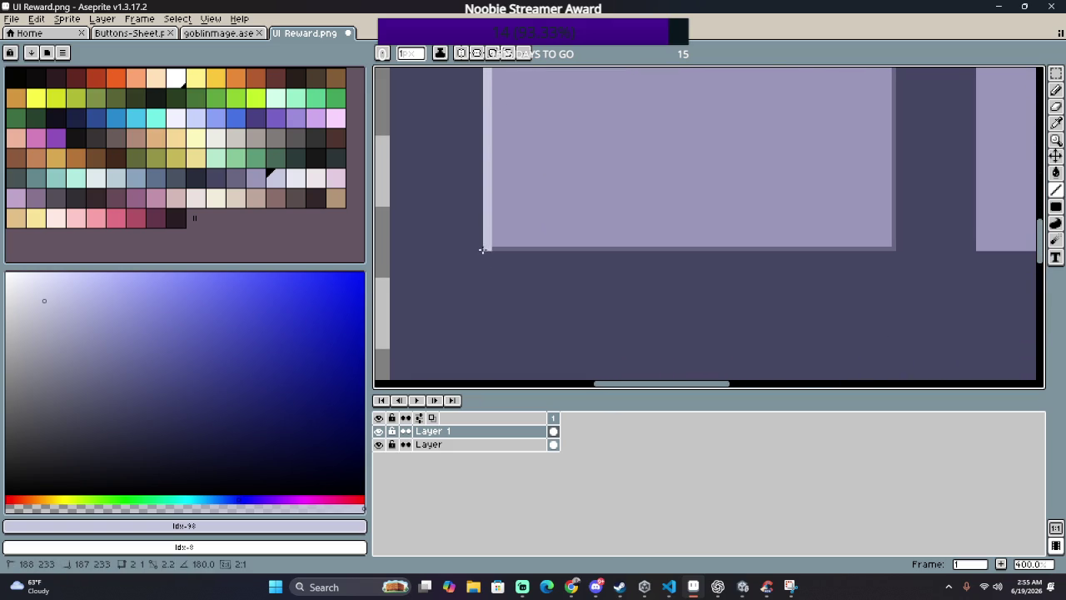
pyautogui.scroll(-2, 485, 252)
pyautogui.scroll(-1, 483, 254)
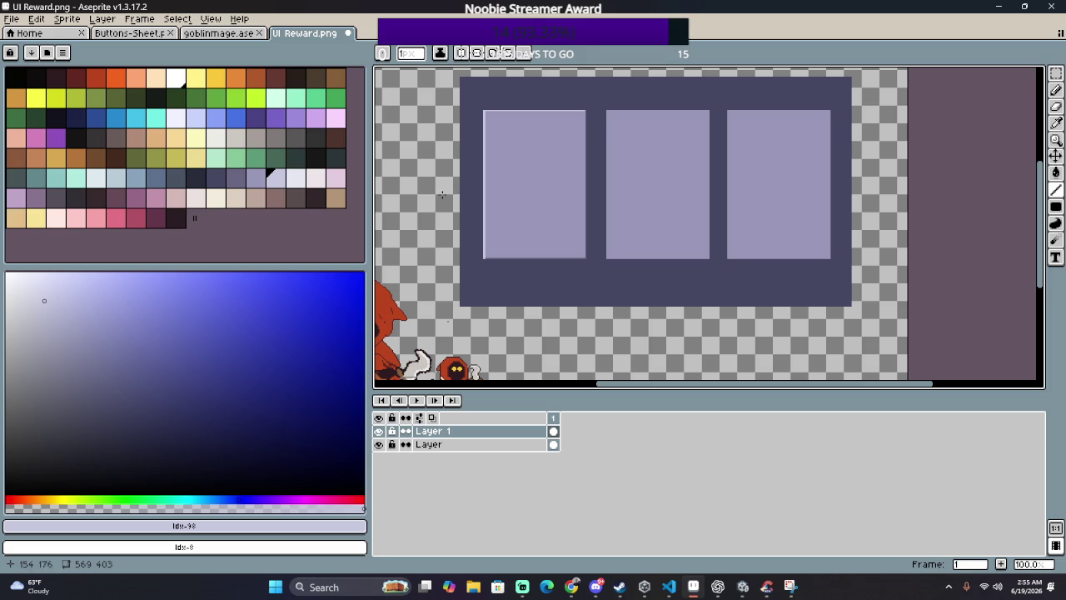
pyautogui.scroll(1, 533, 263)
pyautogui.hscroll(1, 564, 250)
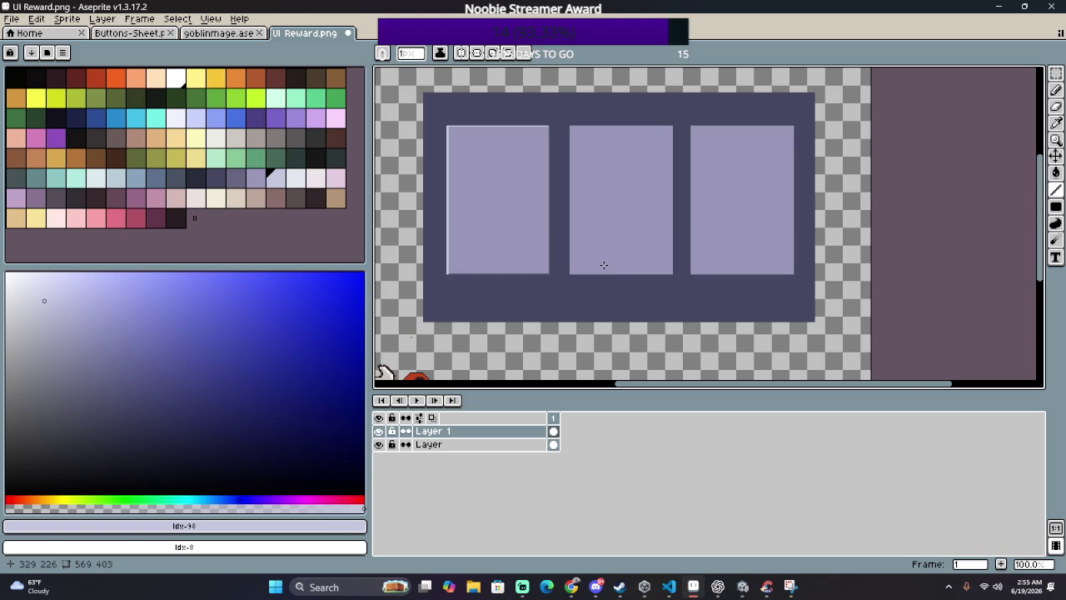
pyautogui.scroll(1, 483, 240)
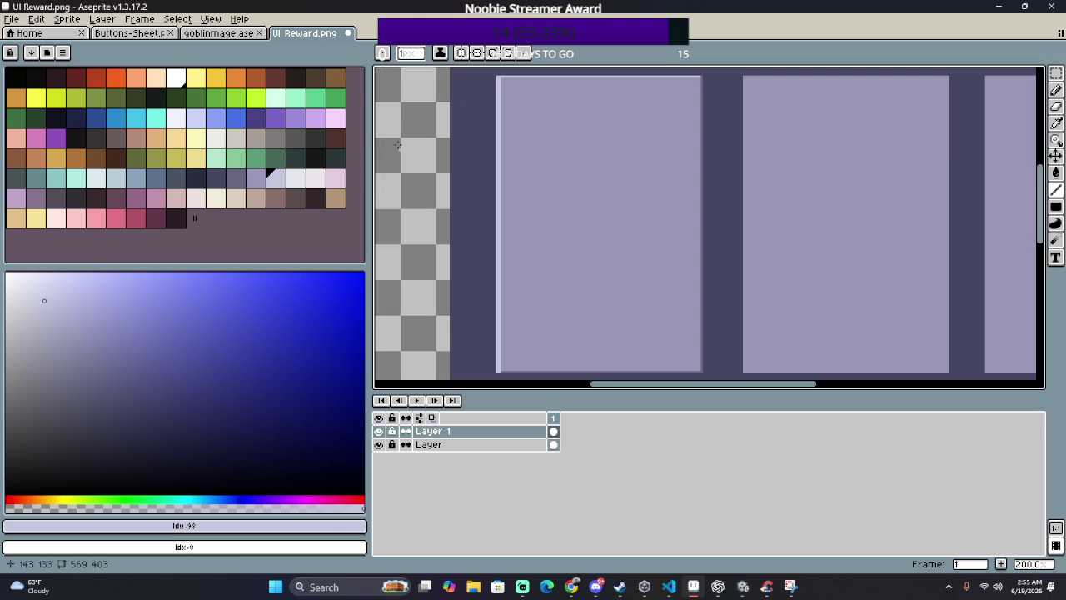
# Step: Replace the lavender slot fill with a muted brown
pyautogui.hotkey('shift', 'r')
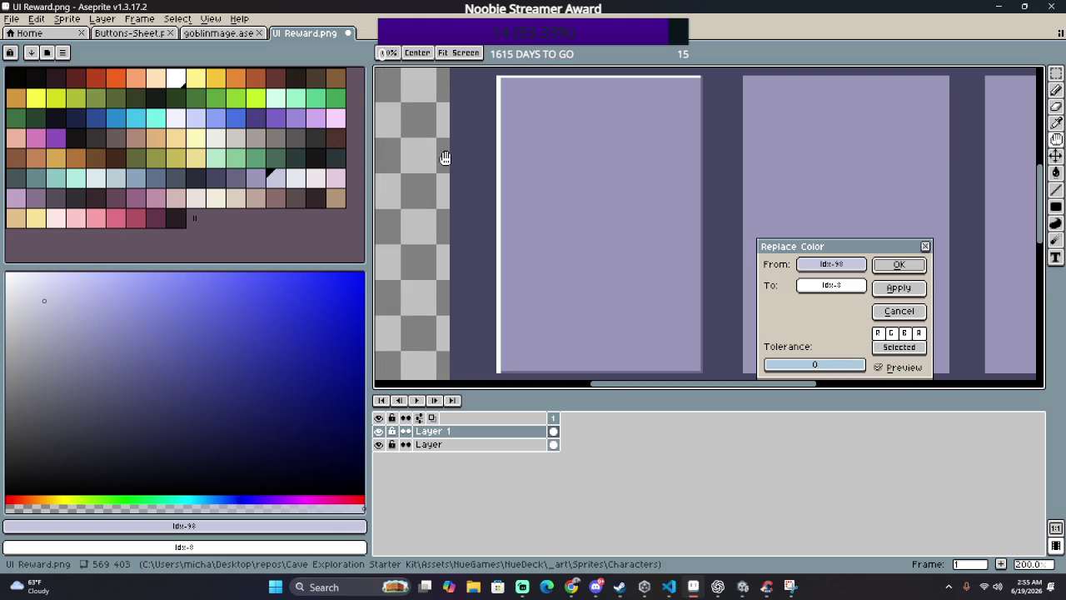
pyautogui.scroll(-3, 488, 173)
pyautogui.scroll(3, 493, 177)
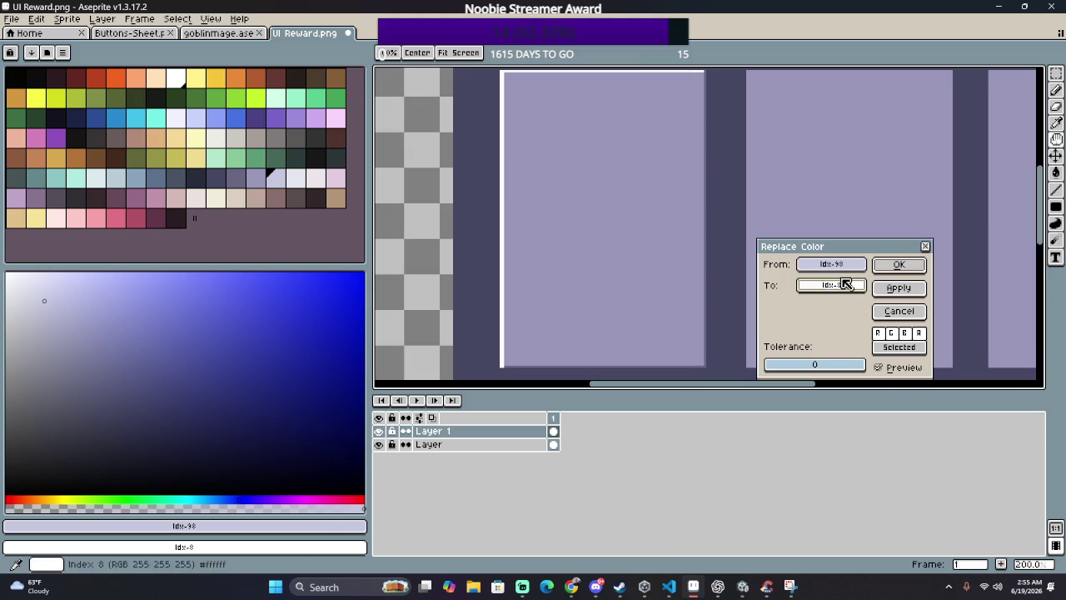
pyautogui.moveTo(831, 264); pyautogui.dragTo(523, 239)
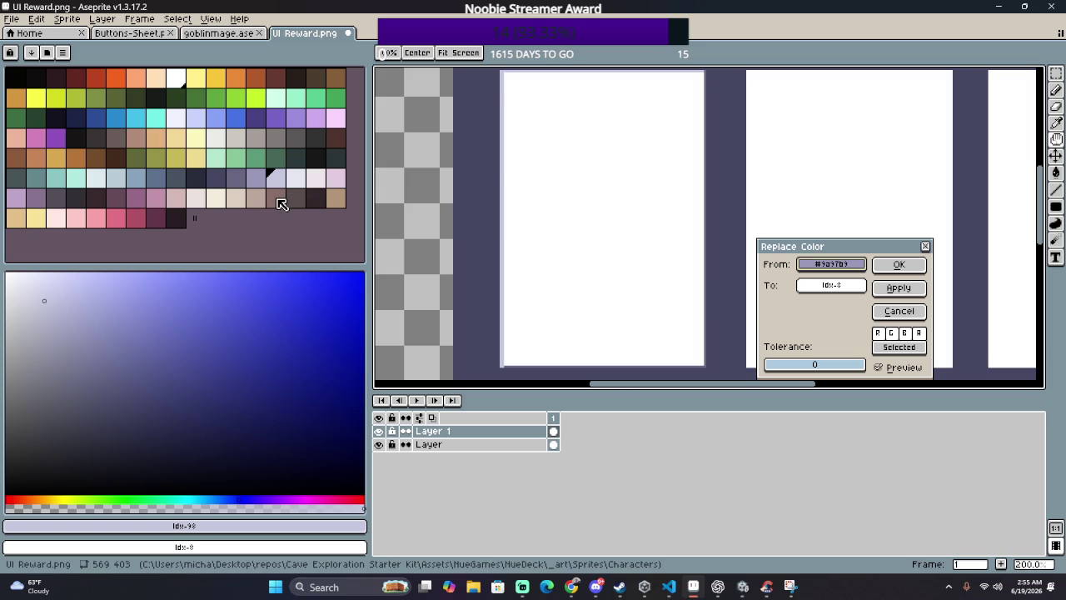
pyautogui.moveTo(831, 285)
pyautogui.mouseDown()
pyautogui.moveTo(264, 195)
pyautogui.moveTo(275, 195)
pyautogui.mouseUp()
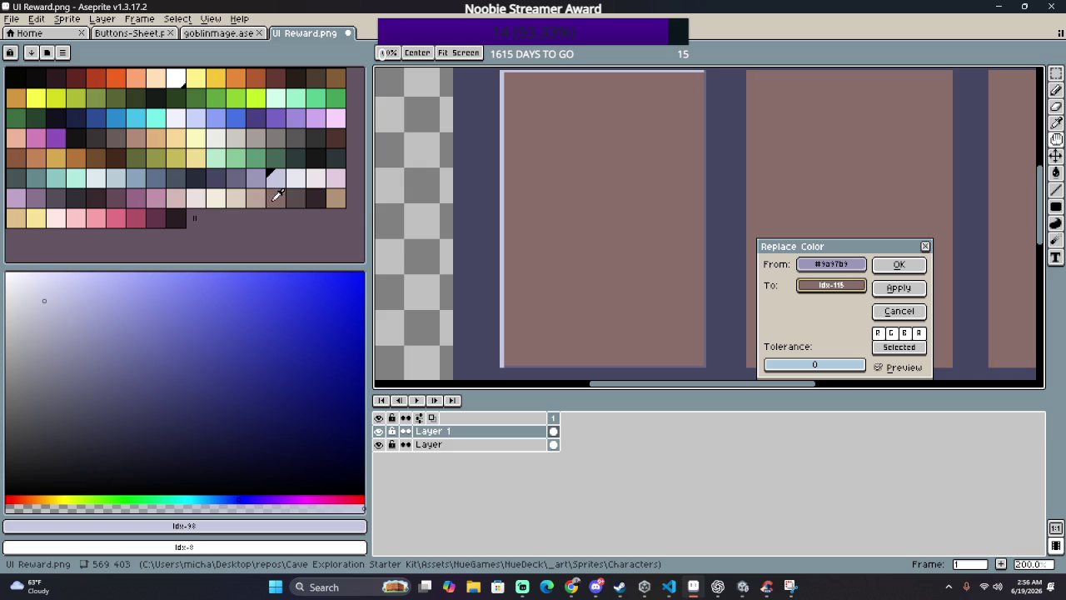
pyautogui.click(897, 265)
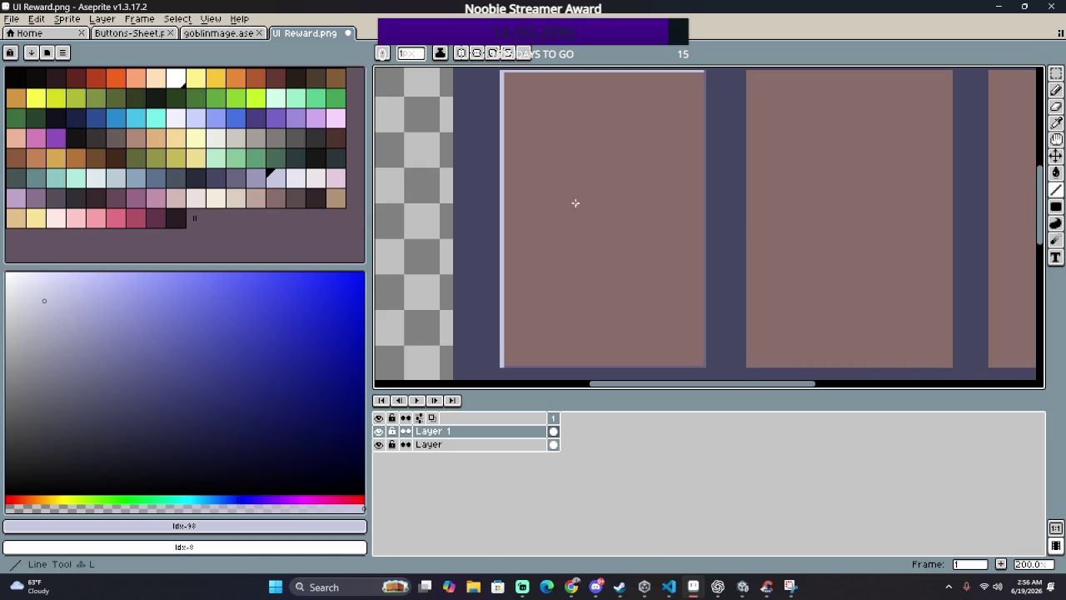
# Step: Recolour the pale highlight edge to a matching brown
pyautogui.hotkey('shift', 'r')
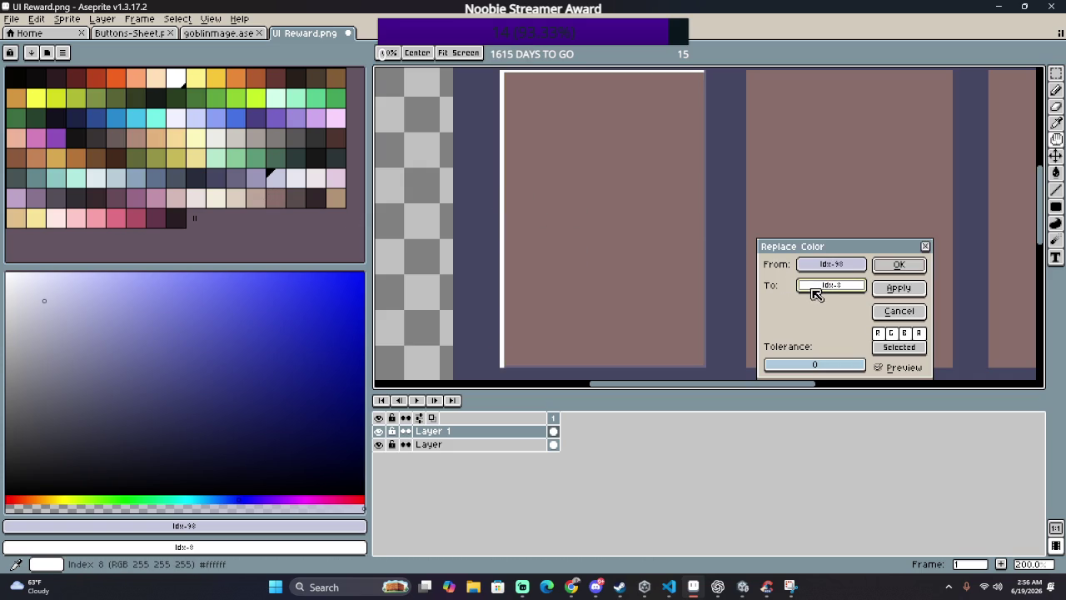
pyautogui.moveTo(816, 291); pyautogui.dragTo(356, 170)
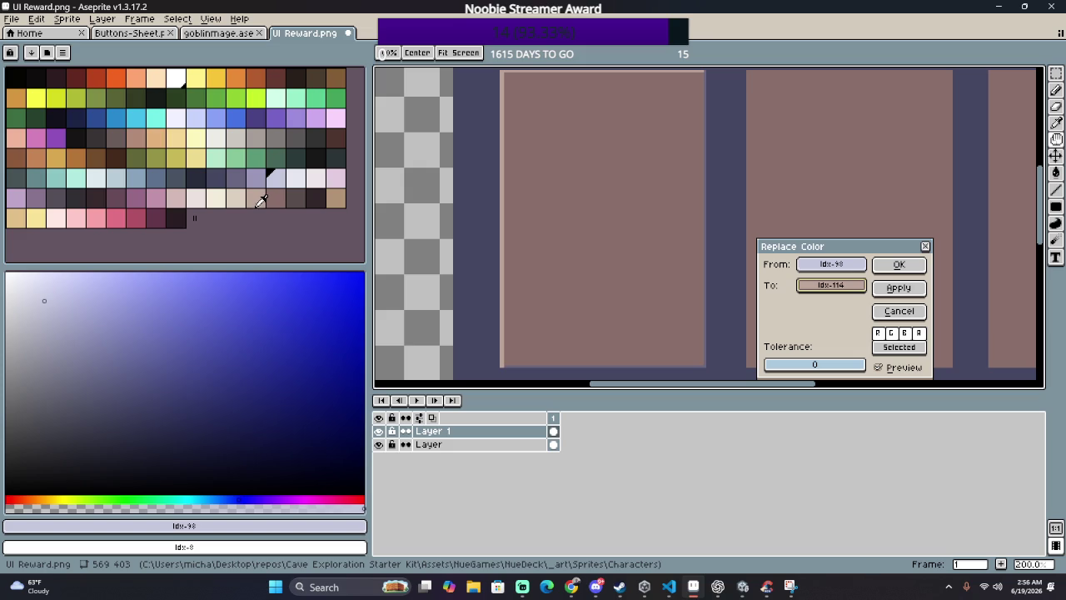
pyautogui.click(248, 199)
pyautogui.click(249, 200)
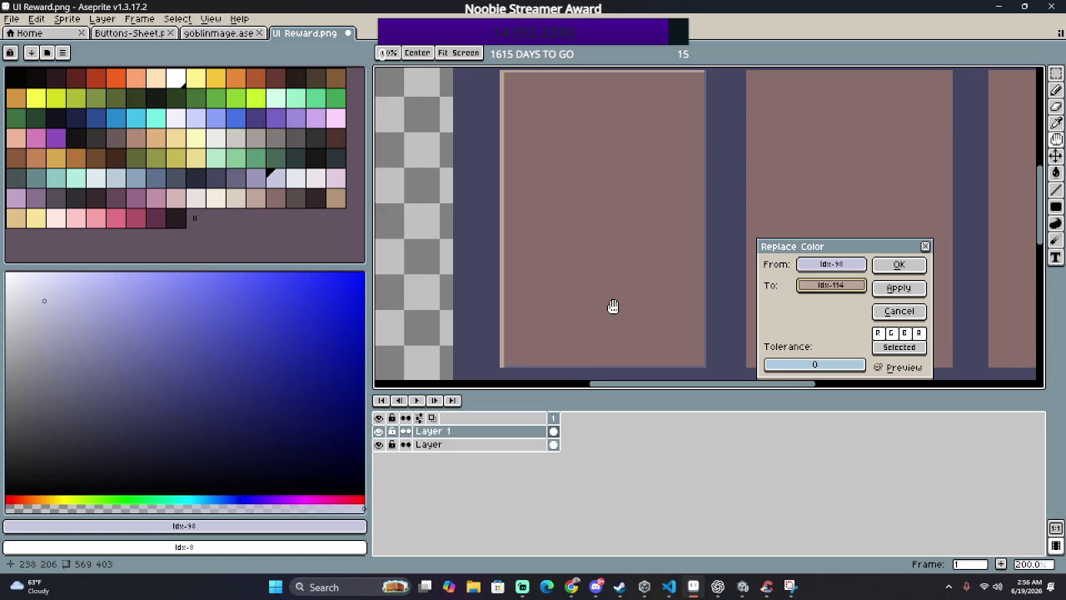
pyautogui.scroll(-1, 614, 306)
pyautogui.scroll(-2, 699, 307)
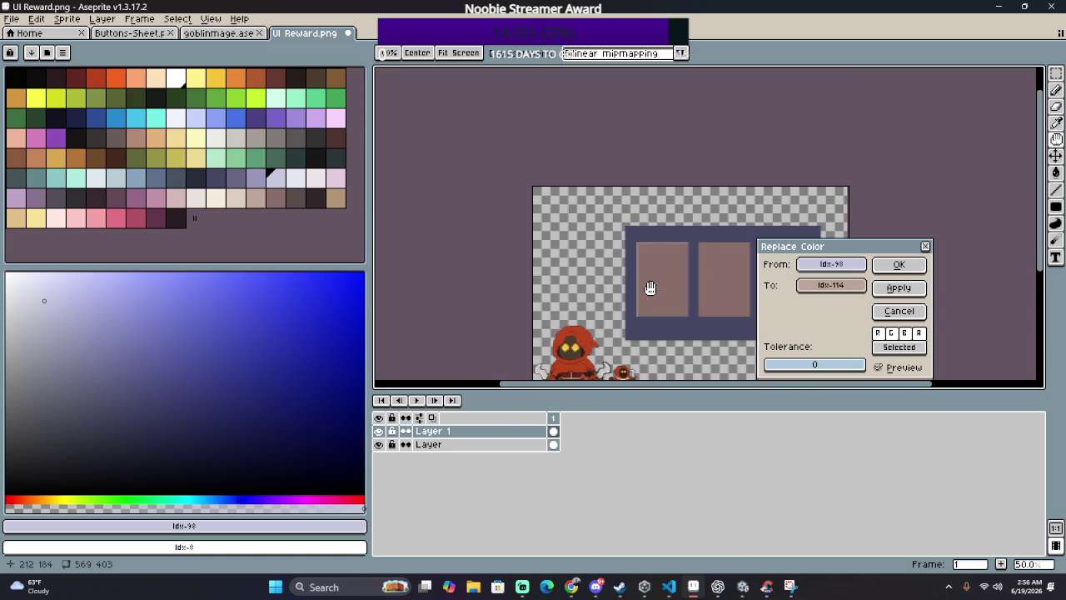
pyautogui.scroll(1, 666, 293)
pyautogui.scroll(2, 672, 297)
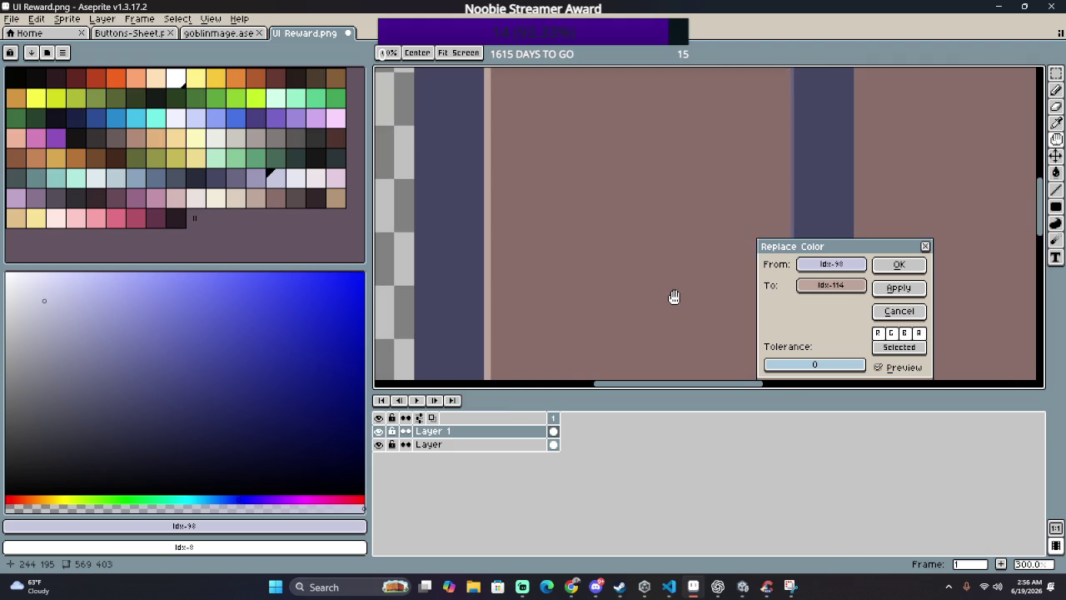
pyautogui.scroll(-1, 672, 298)
pyautogui.moveTo(668, 297); pyautogui.dragTo(592, 255)
pyautogui.scroll(-1, 603, 260)
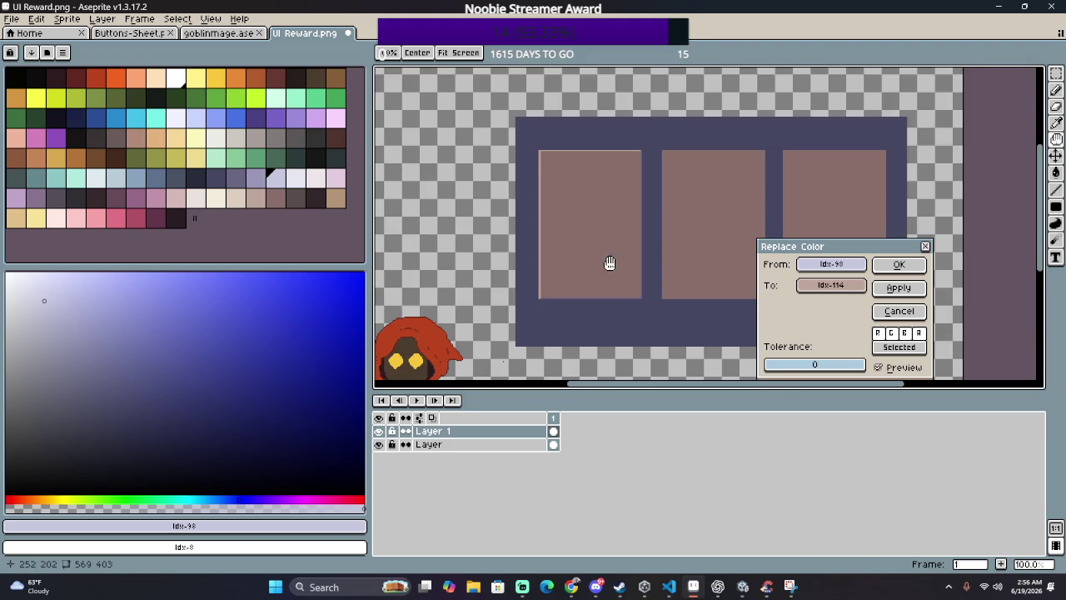
pyautogui.scroll(1, 615, 263)
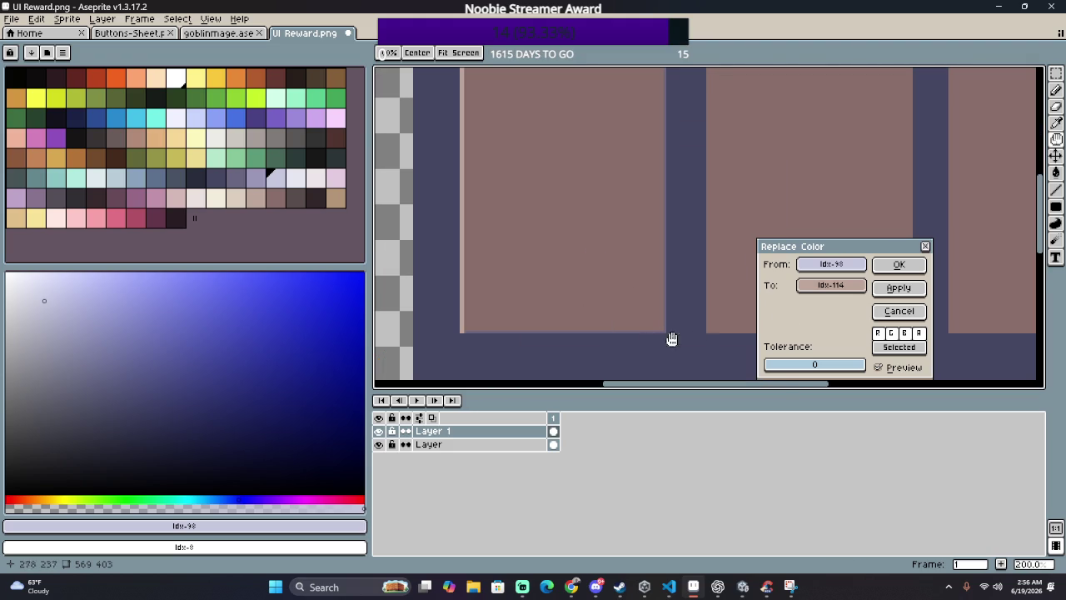
pyautogui.click(813, 263)
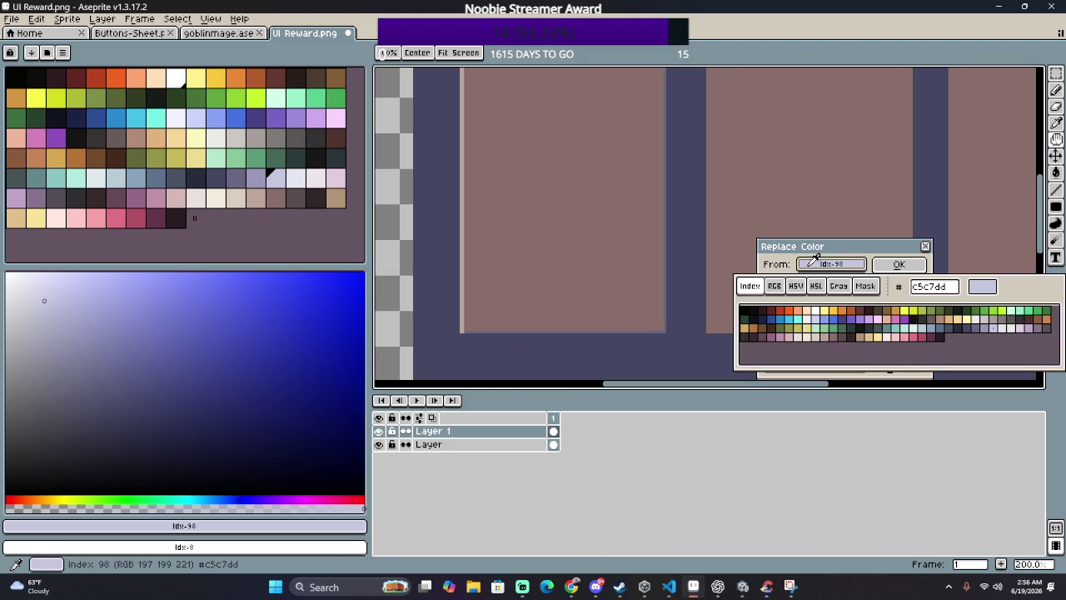
pyautogui.click(822, 258)
pyautogui.click(899, 276)
# Step: Replace the dark slot edge colour with a dark brown shadow tone
pyautogui.hotkey('shift', 'r')
pyautogui.moveTo(831, 264)
pyautogui.mouseDown()
pyautogui.moveTo(778, 266)
pyautogui.moveTo(638, 325)
pyautogui.mouseUp()
pyautogui.moveTo(801, 284); pyautogui.dragTo(302, 196)
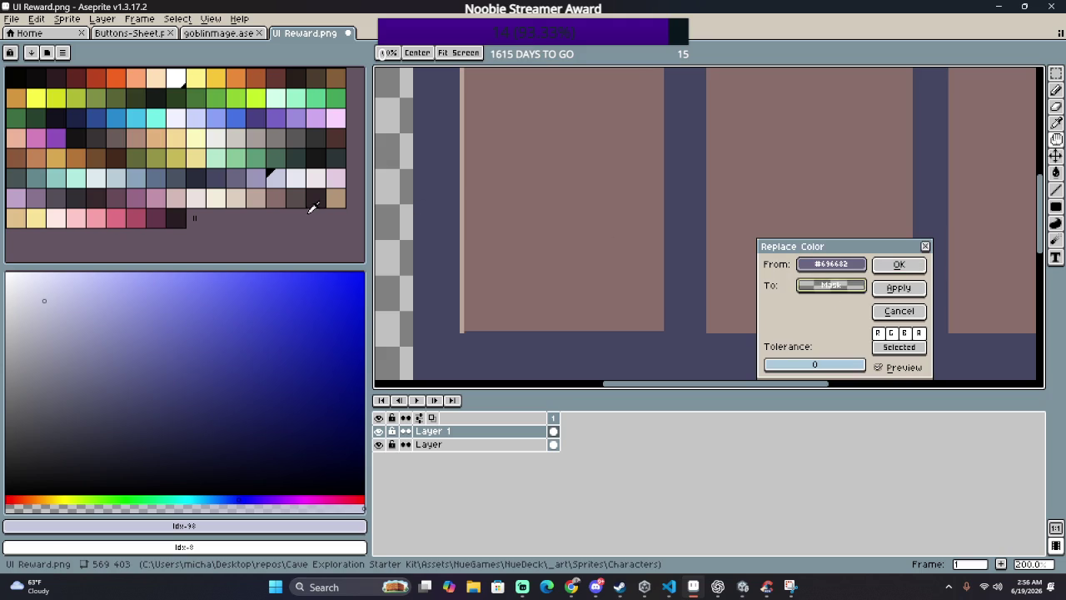
pyautogui.click(897, 265)
pyautogui.scroll(-1, 514, 208)
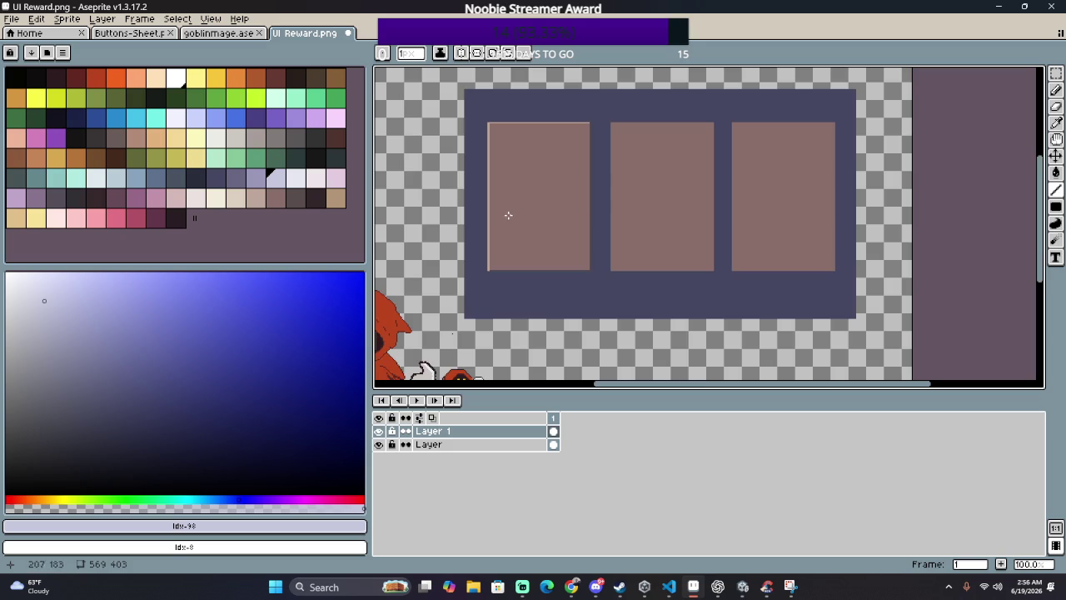
# Step: Sample the dark brown edge colour as the drawing colour
pyautogui.scroll(2, 417, 297)
pyautogui.scroll(2, 638, 250)
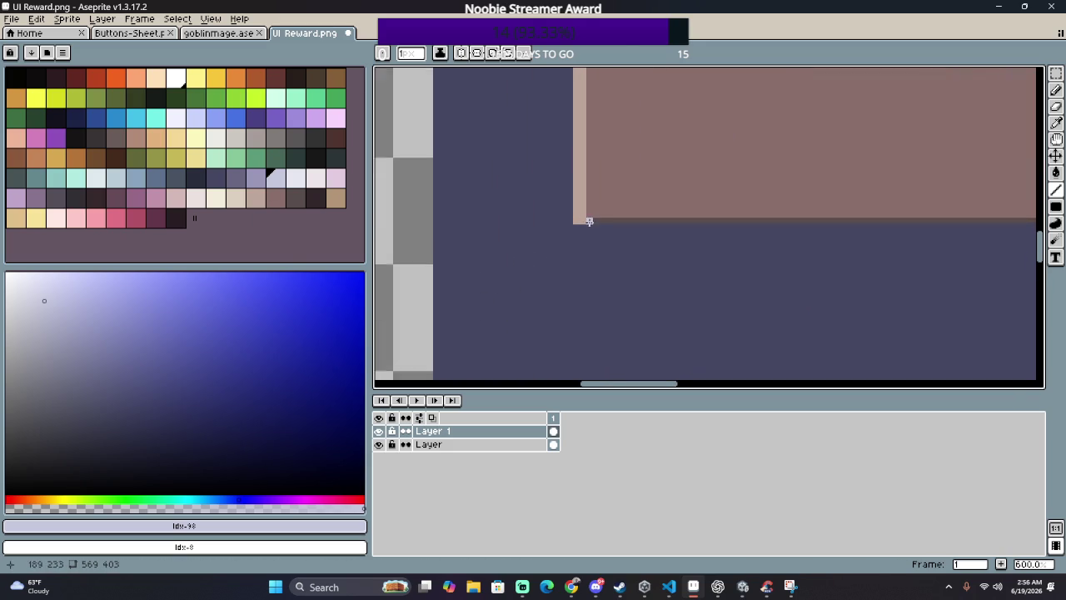
pyautogui.scroll(5, 586, 222)
pyautogui.keyDown('alt'); pyautogui.click(567, 221); pyautogui.keyUp('alt')
pyautogui.scroll(-2, 564, 155)
pyautogui.scroll(-7, 592, 150)
pyautogui.scroll(2, 593, 150)
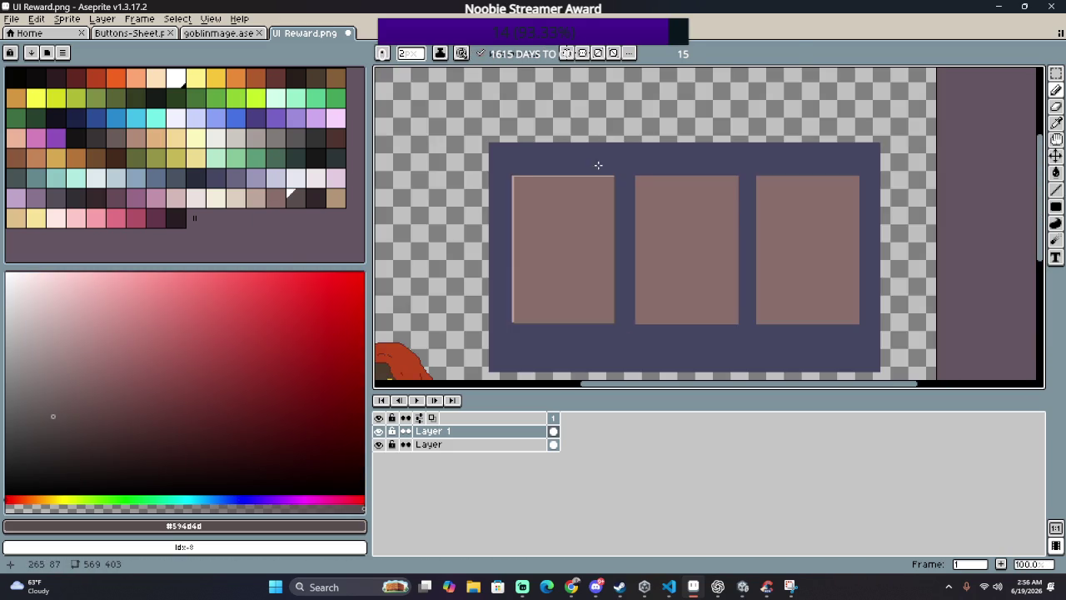
pyautogui.scroll(2, 597, 191)
pyautogui.scroll(-1, 602, 156)
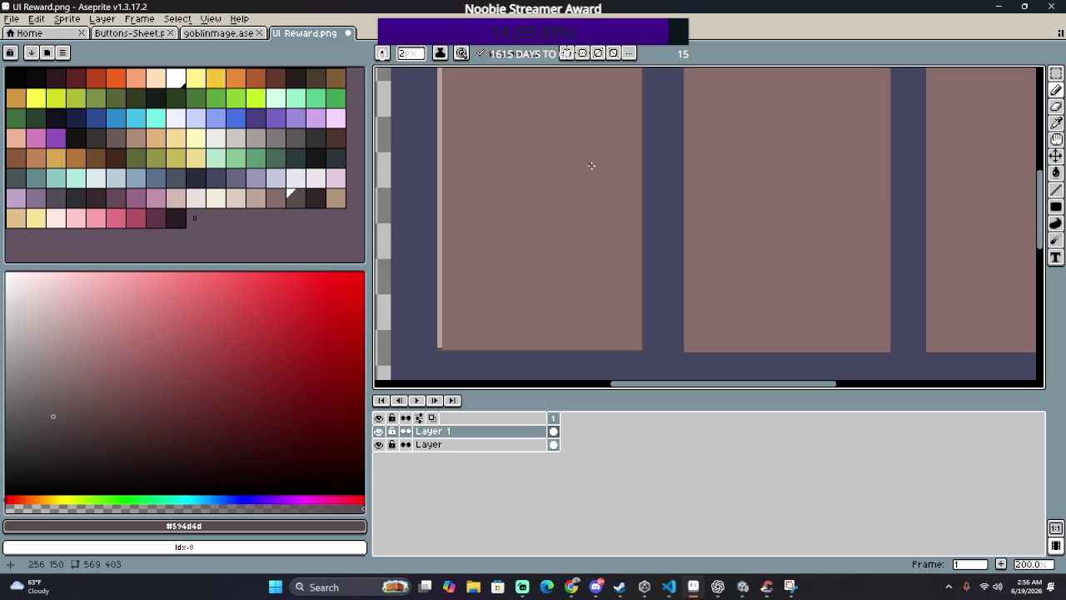
pyautogui.scroll(2, 587, 192)
pyautogui.scroll(-1, 571, 188)
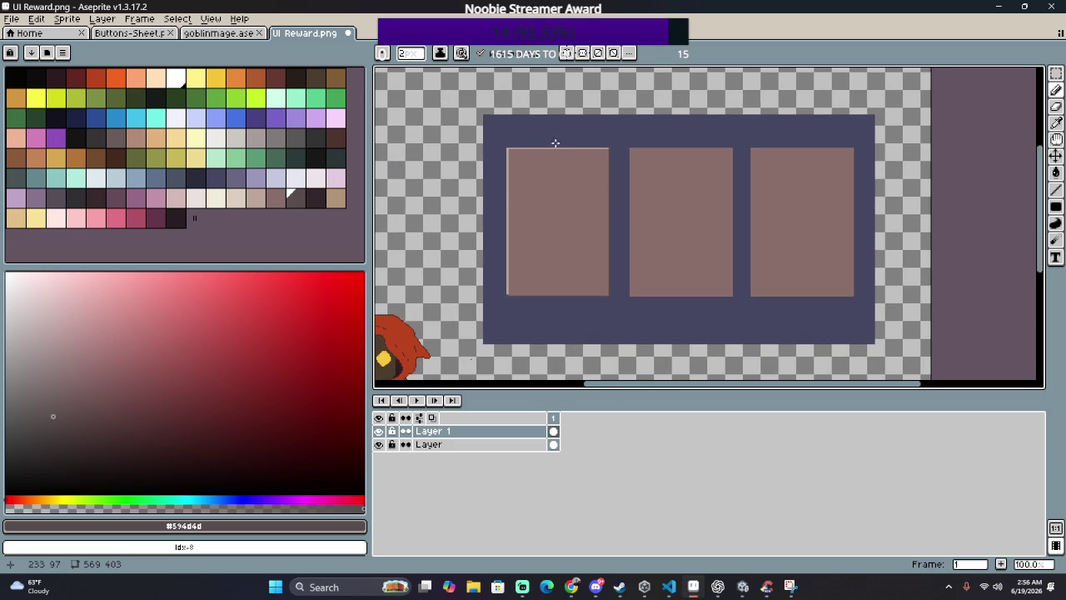
pyautogui.scroll(2, 531, 141)
pyautogui.scroll(1, 582, 159)
pyautogui.scroll(1, 545, 214)
pyautogui.scroll(4, 713, 219)
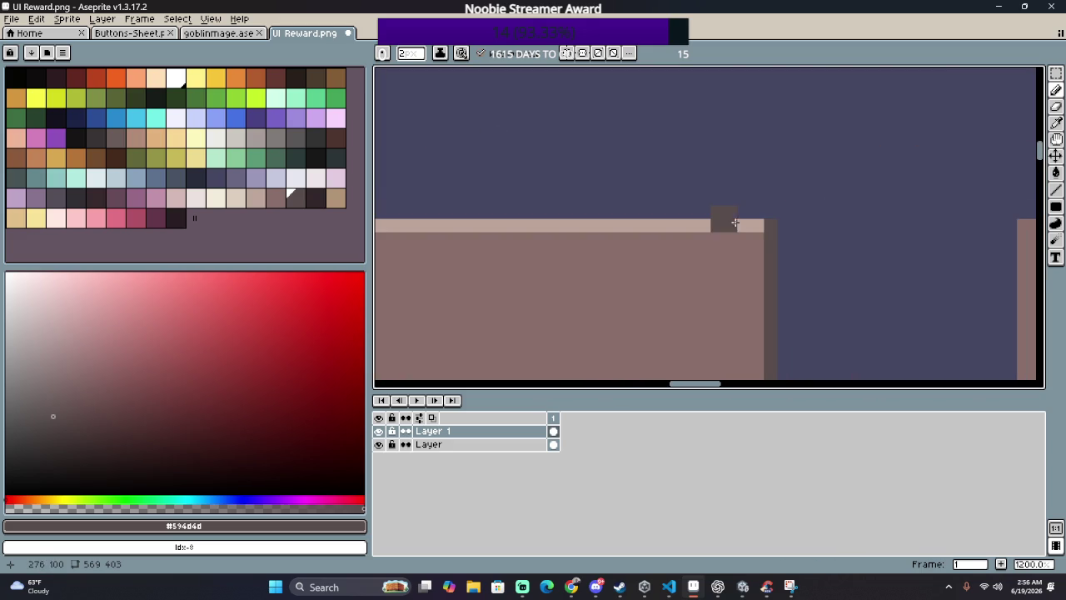
pyautogui.scroll(-1, 757, 223)
# Step: With a 2-px brush, draw a straight dark line down the first slot's right edge
pyautogui.press('-')
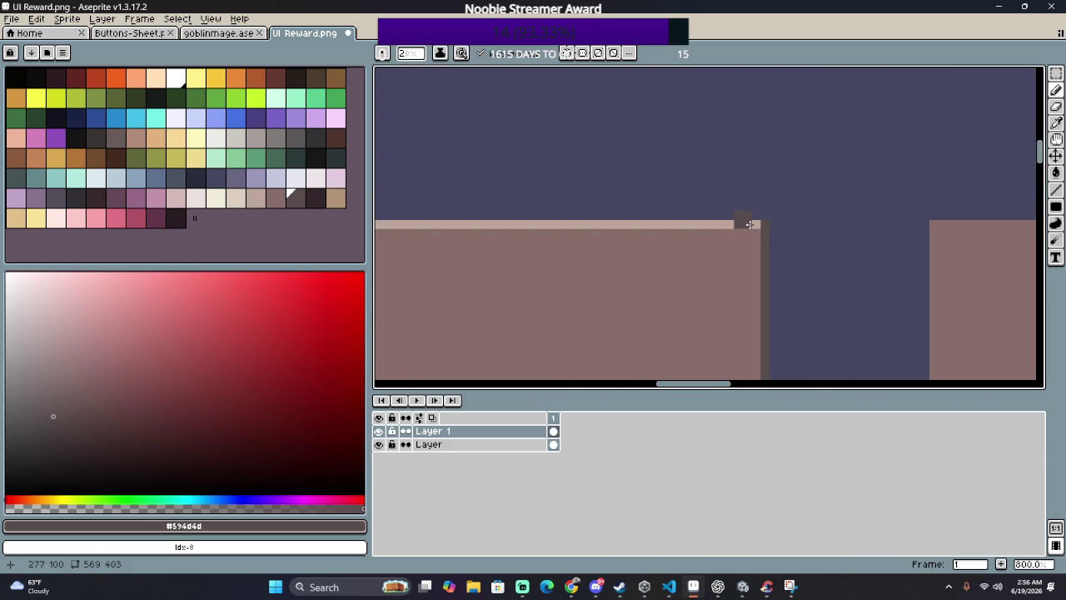
pyautogui.moveTo(756, 225); pyautogui.dragTo(743, 379)
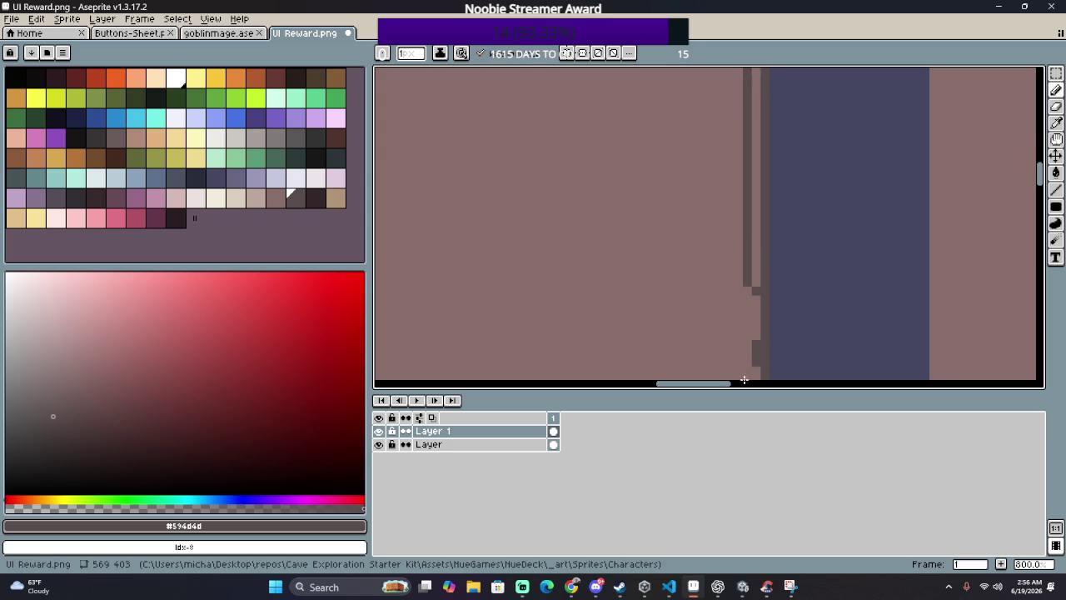
pyautogui.hotkey('ctrl', 'z')
pyautogui.scroll(-2, 724, 129)
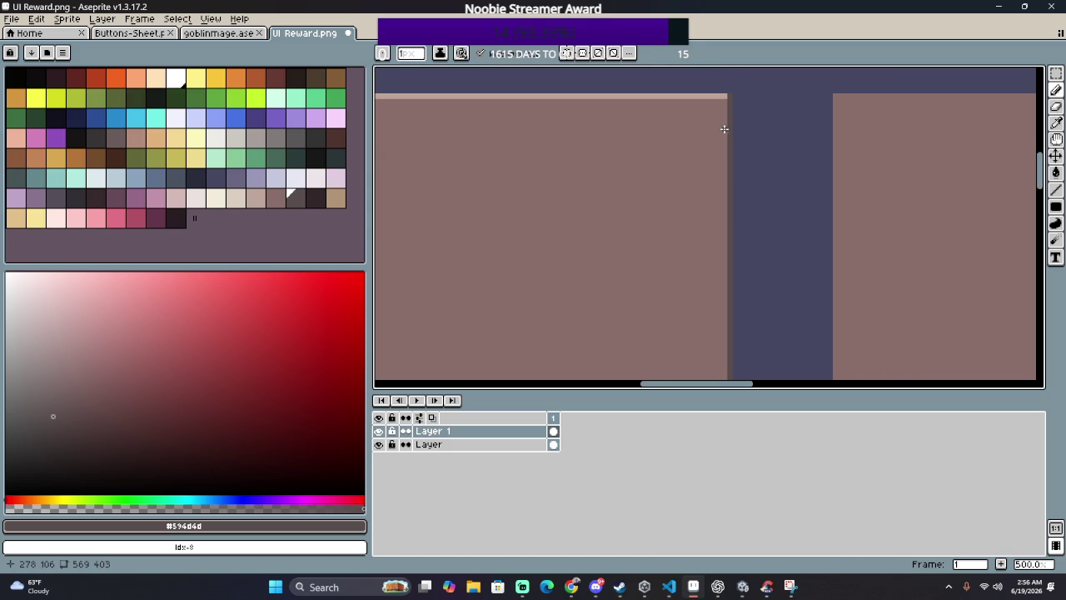
pyautogui.press('l')
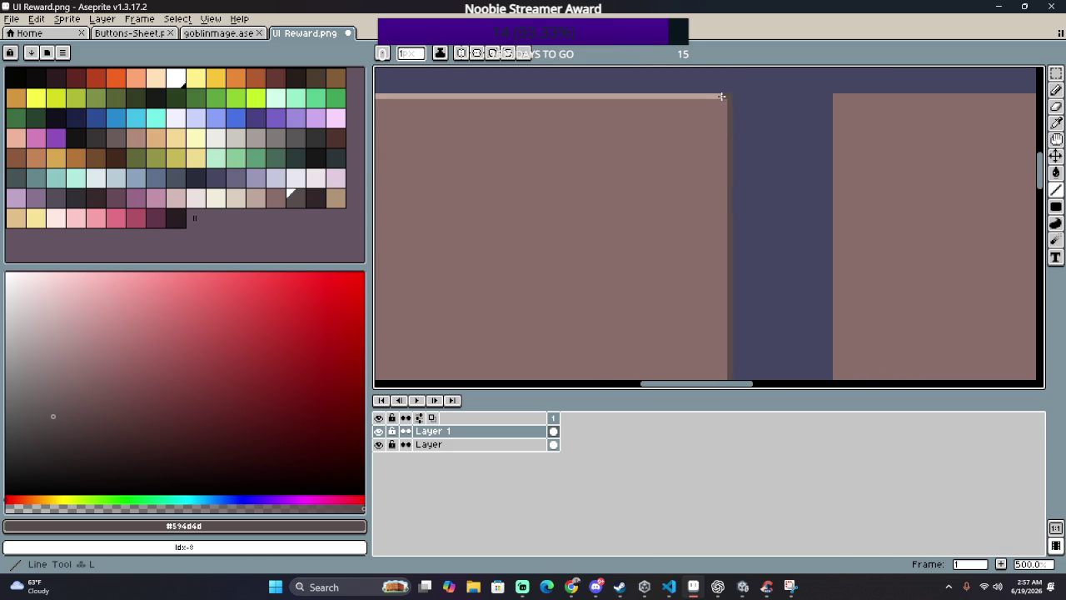
pyautogui.moveTo(721, 97)
pyautogui.mouseDown()
pyautogui.moveTo(691, 378)
pyautogui.moveTo(724, 334)
pyautogui.mouseUp()
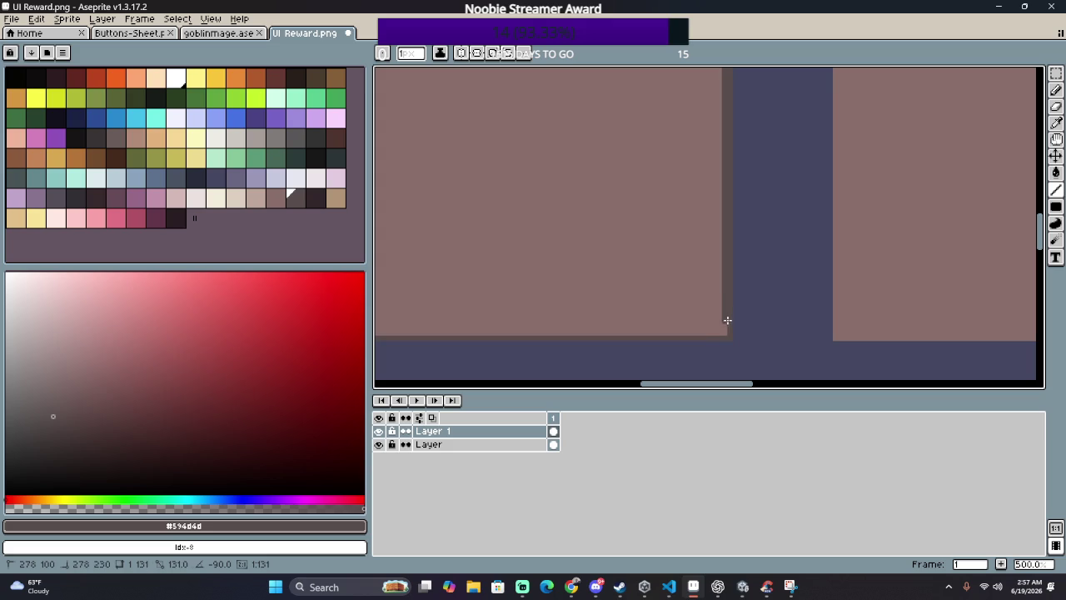
# Step: Open Replace Color with the dark edge shade #594d4d as the colour to replace
pyautogui.scroll(-3, 740, 278)
pyautogui.scroll(3, 752, 255)
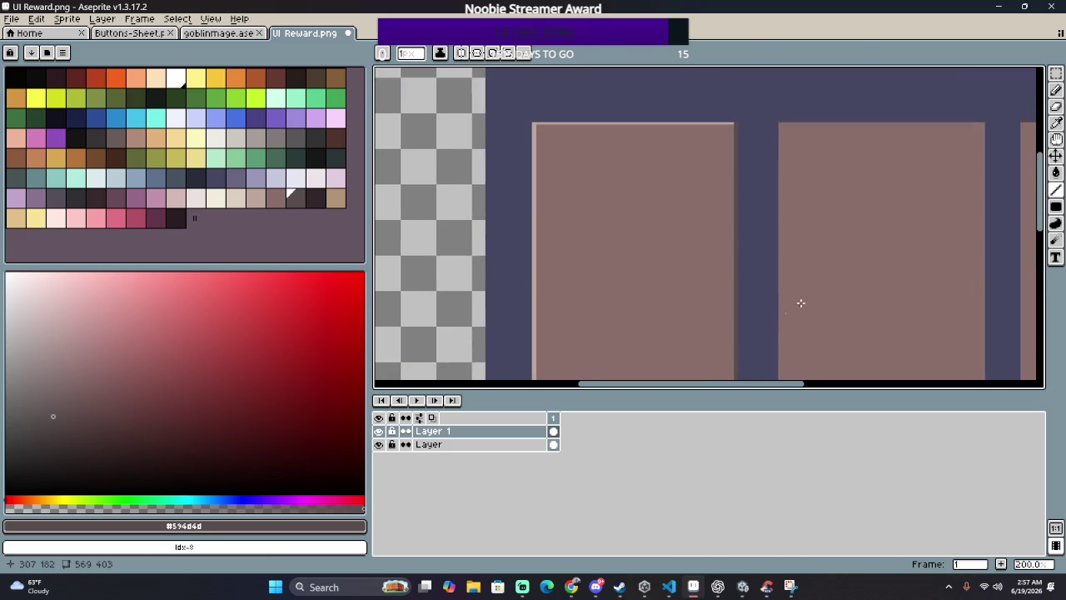
pyautogui.scroll(-2, 789, 284)
pyautogui.moveTo(790, 285); pyautogui.dragTo(713, 239)
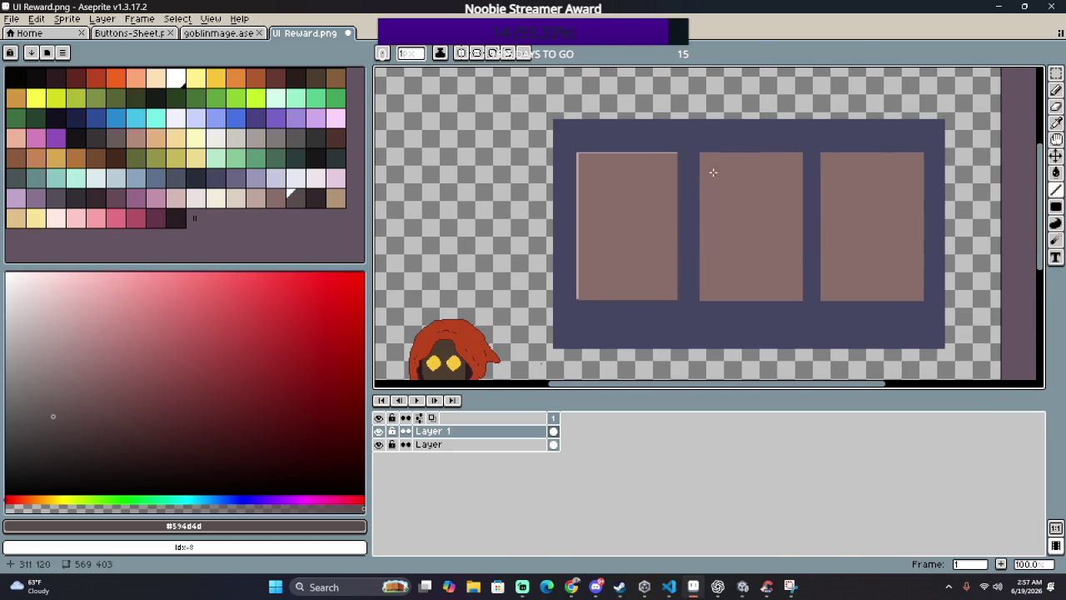
pyautogui.hotkey('shift', 'r')
pyautogui.click(826, 264)
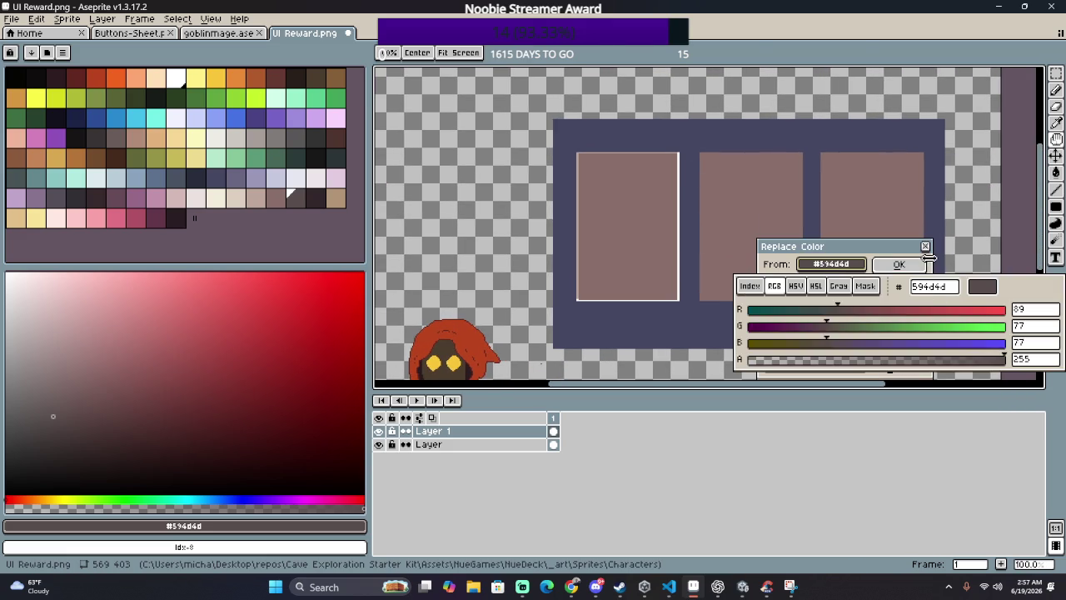
# Step: On the bottom layer, replace the frame's dark #464762 with a muted greyish-brown swatch
pyautogui.click(926, 247)
pyautogui.click(499, 444)
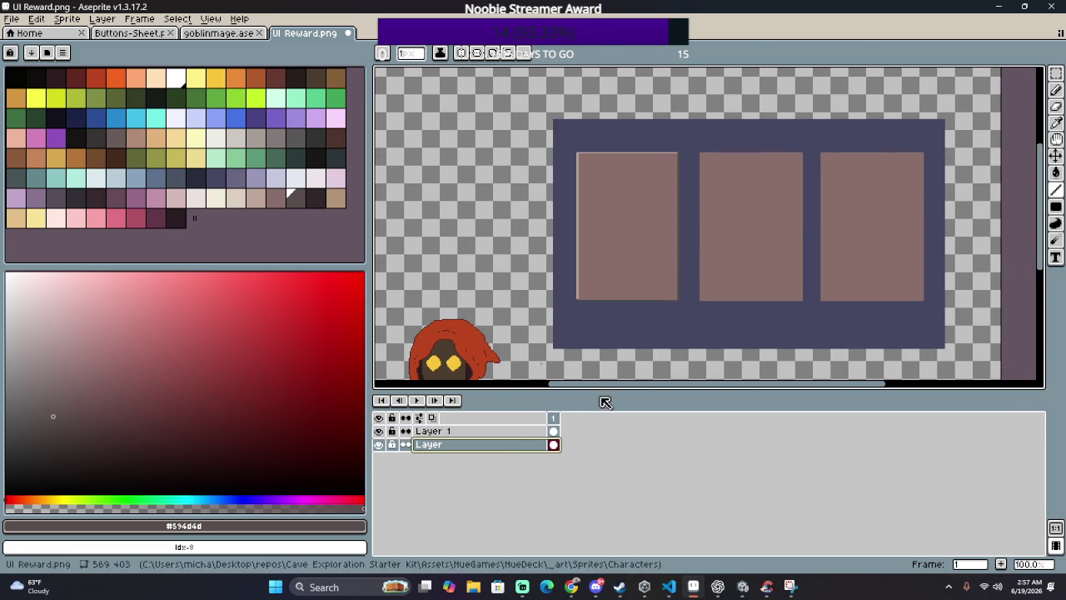
pyautogui.hotkey('shift', 'r')
pyautogui.moveTo(842, 265); pyautogui.dragTo(695, 153)
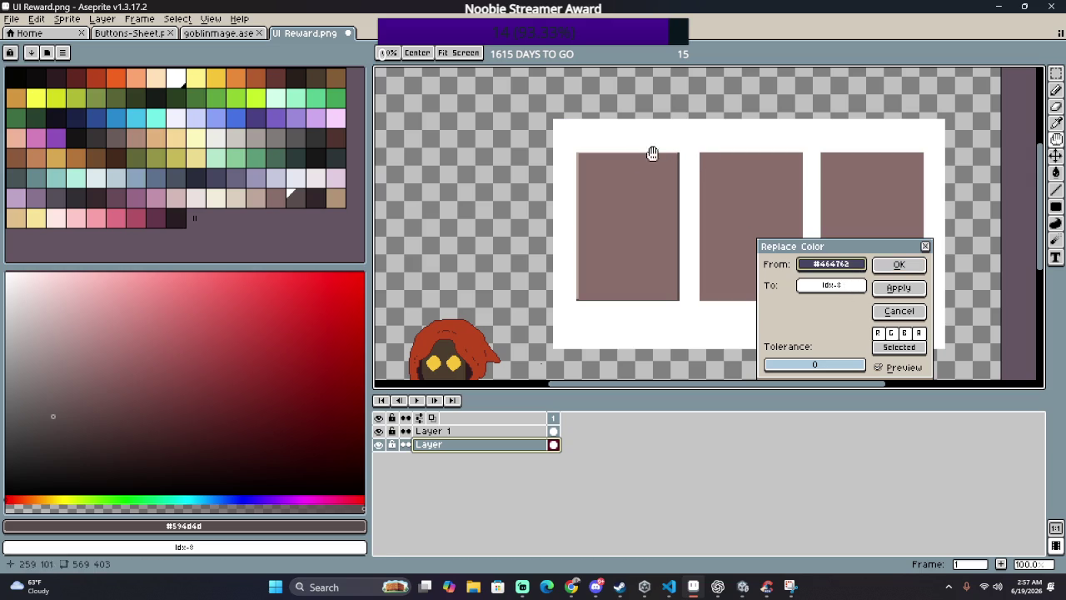
pyautogui.moveTo(841, 287); pyautogui.dragTo(317, 193)
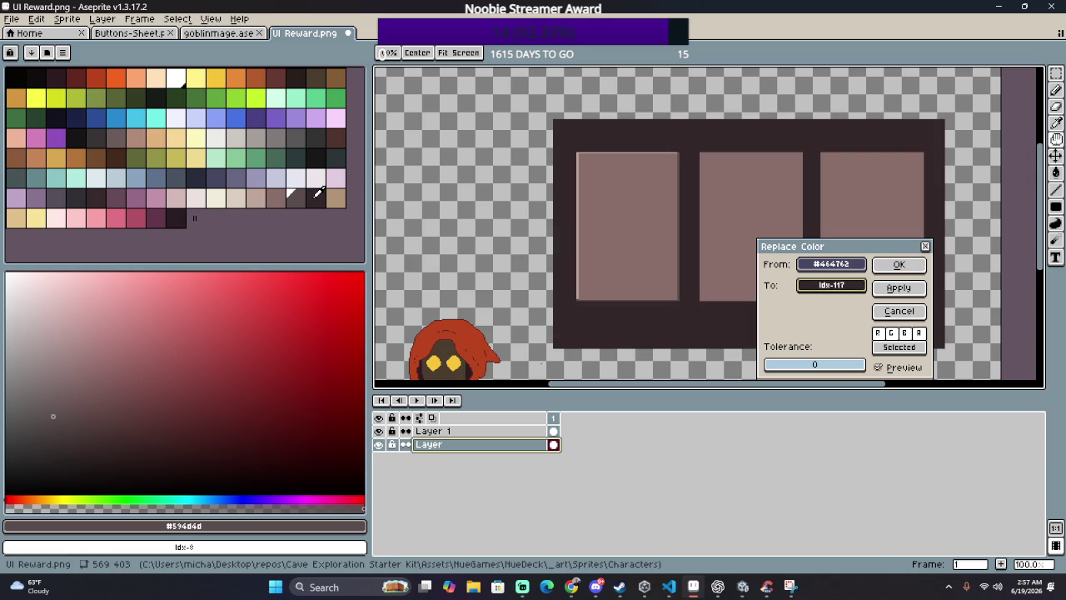
pyautogui.moveTo(332, 198); pyautogui.dragTo(348, 198)
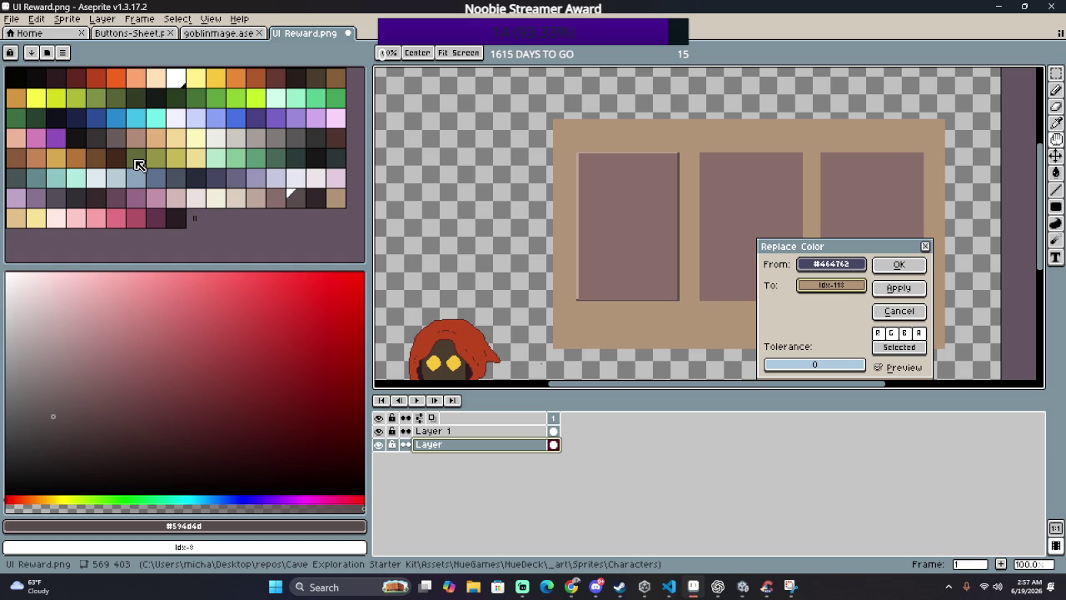
pyautogui.moveTo(792, 288); pyautogui.dragTo(295, 195)
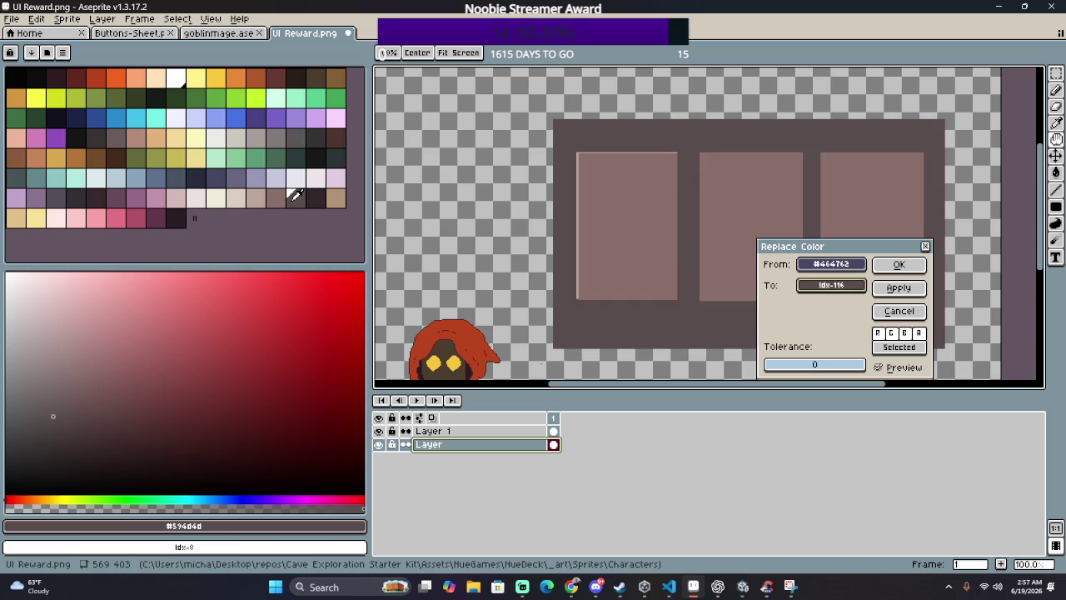
pyautogui.moveTo(295, 195)
pyautogui.mouseDown()
pyautogui.moveTo(197, 192)
pyautogui.moveTo(26, 216)
pyautogui.moveTo(135, 209)
pyautogui.moveTo(86, 159)
pyautogui.moveTo(12, 175)
pyautogui.moveTo(15, 159)
pyautogui.moveTo(89, 157)
pyautogui.moveTo(169, 131)
pyautogui.moveTo(98, 134)
pyautogui.moveTo(113, 134)
pyautogui.mouseUp()
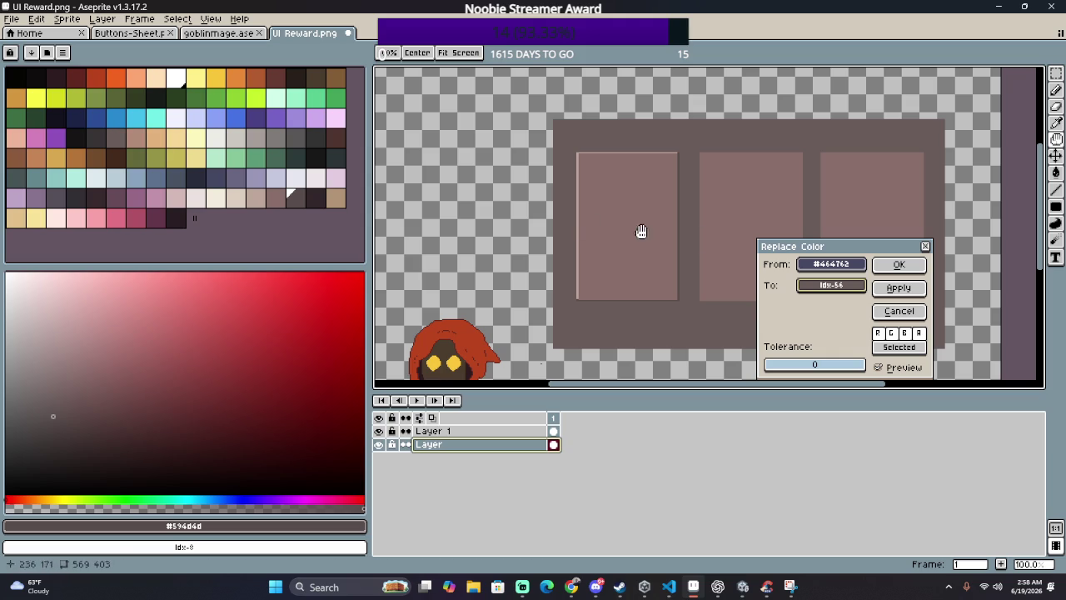
pyautogui.click(898, 264)
pyautogui.scroll(2, 556, 134)
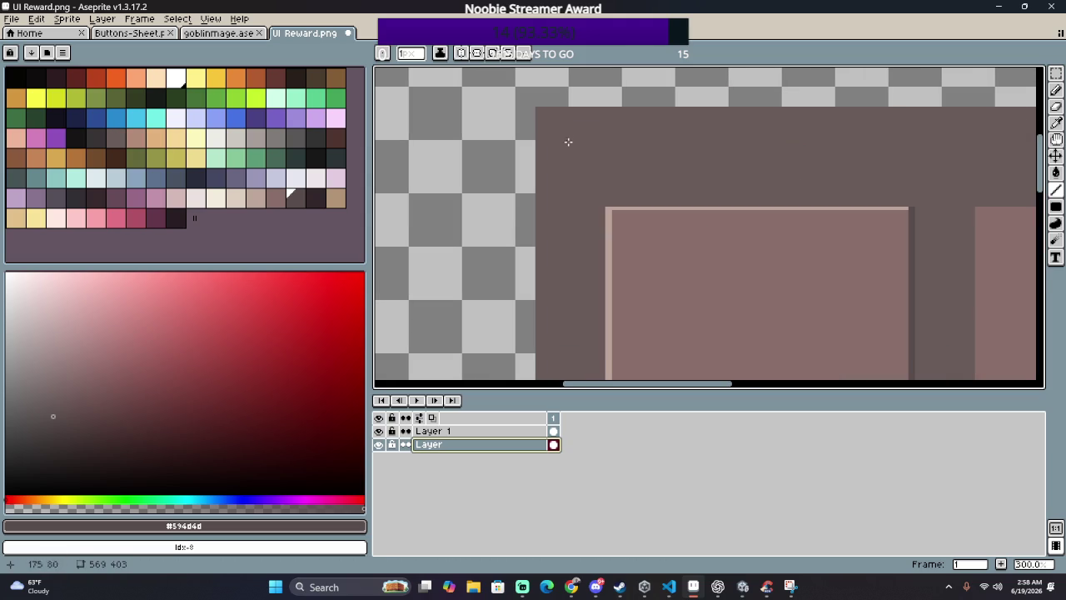
# Step: Eyedrop the frame's new greyish-brown colour from the canvas
pyautogui.press('i')
pyautogui.click(649, 124)
pyautogui.scroll(-2, 650, 124)
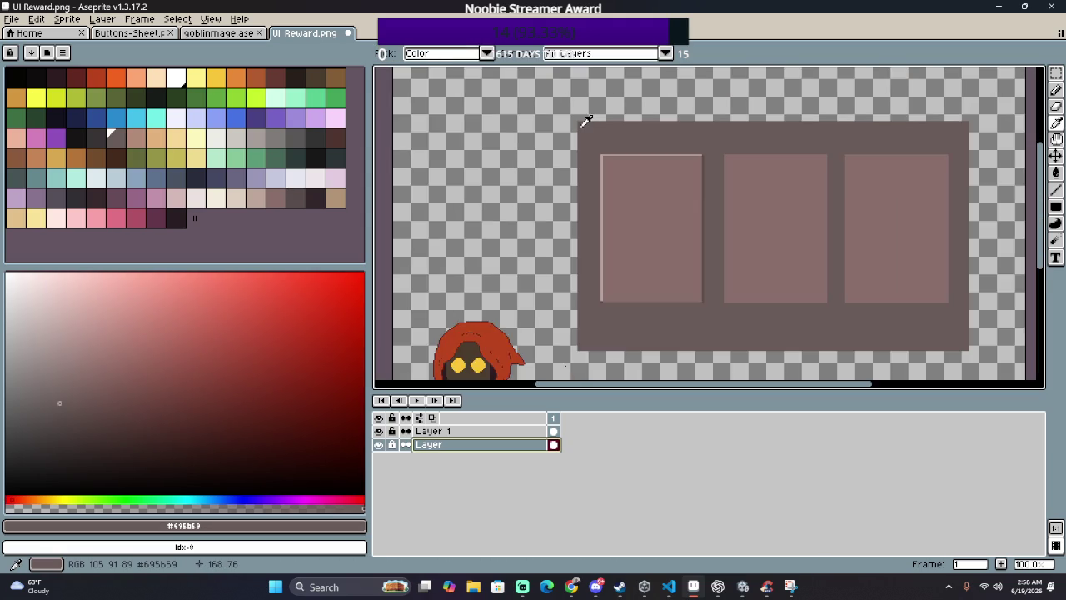
pyautogui.scroll(-1, 583, 119)
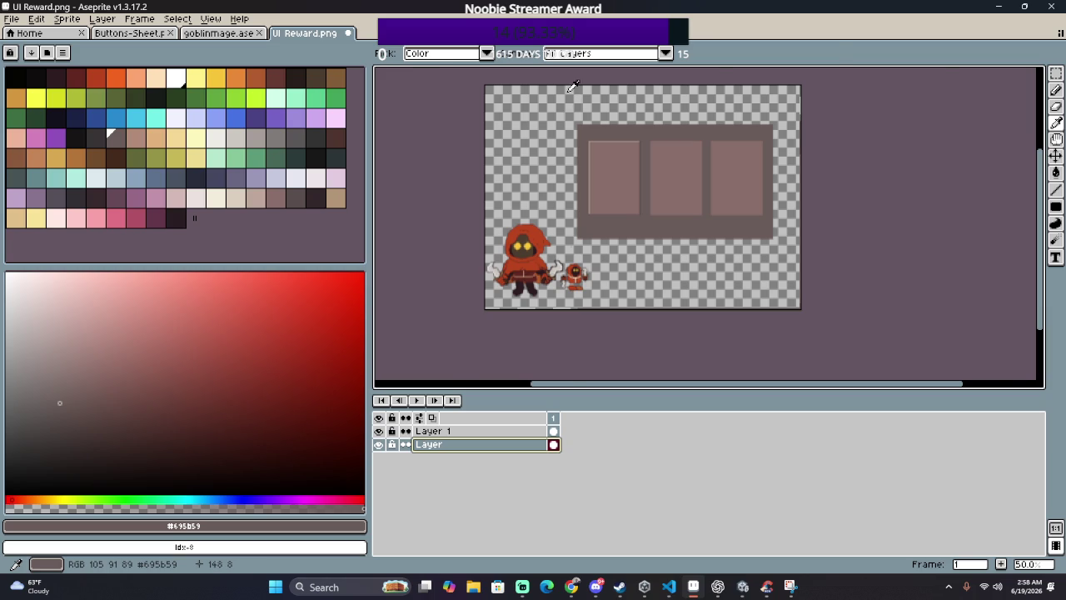
pyautogui.scroll(2, 581, 111)
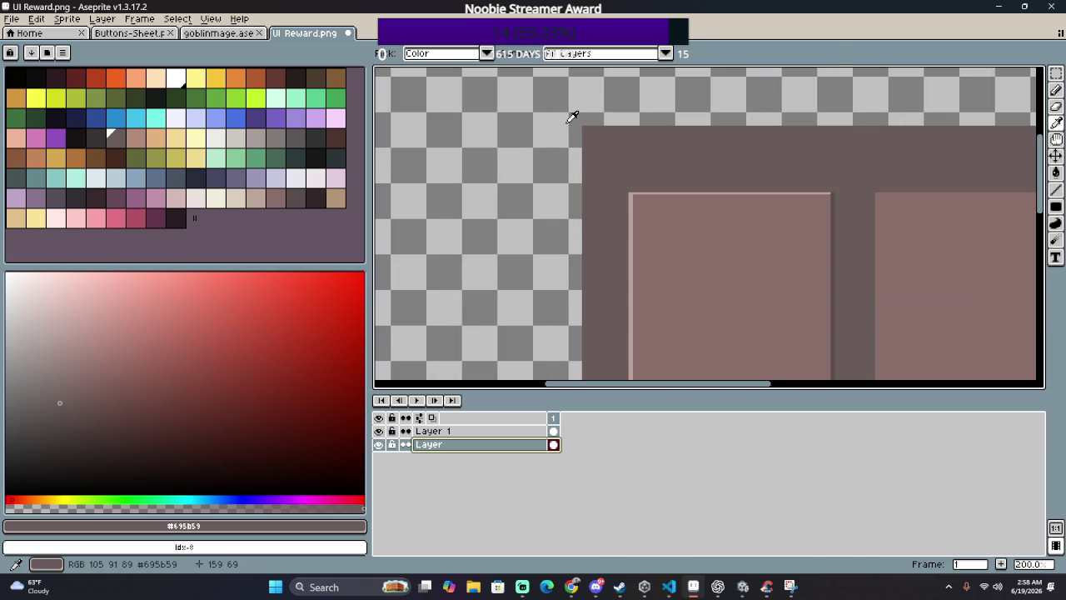
# Step: Draw thick near-black lines along the frame's top and left edges with an 11px brush
pyautogui.press('b')
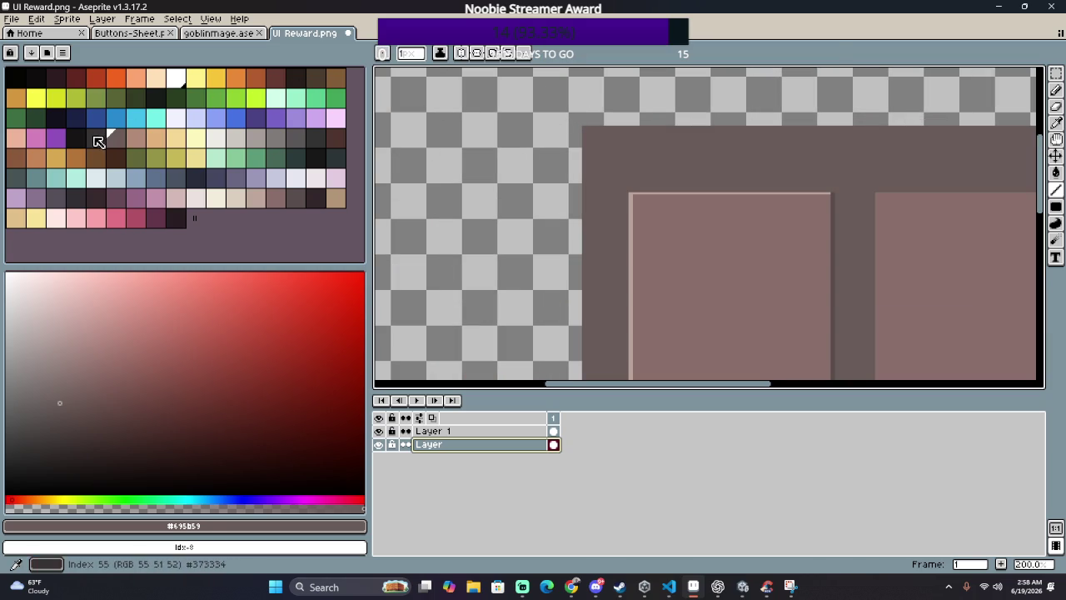
pyautogui.click(98, 141)
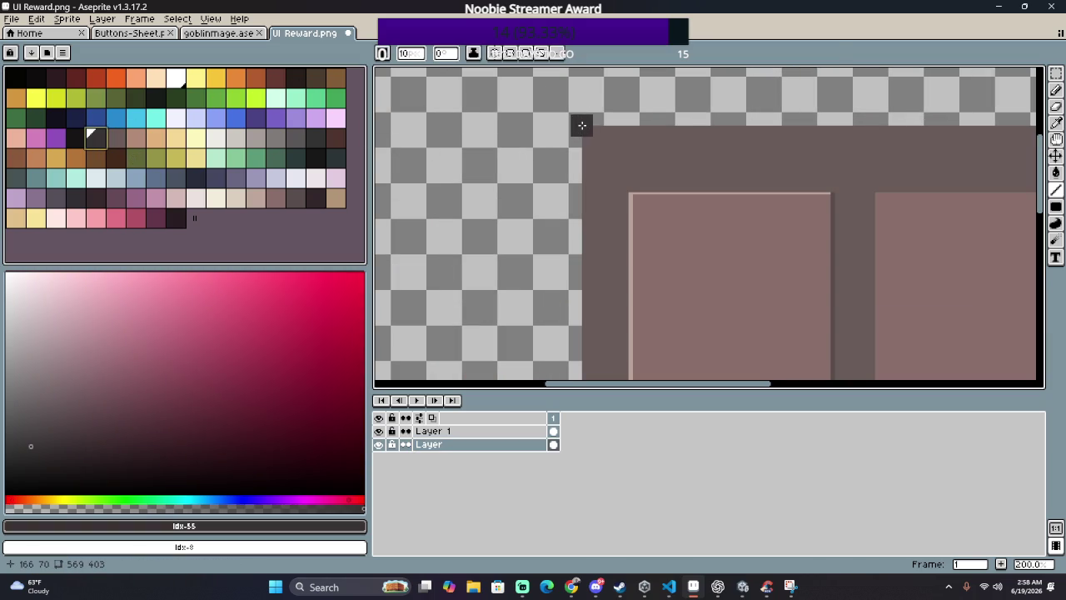
pyautogui.click(382, 52)
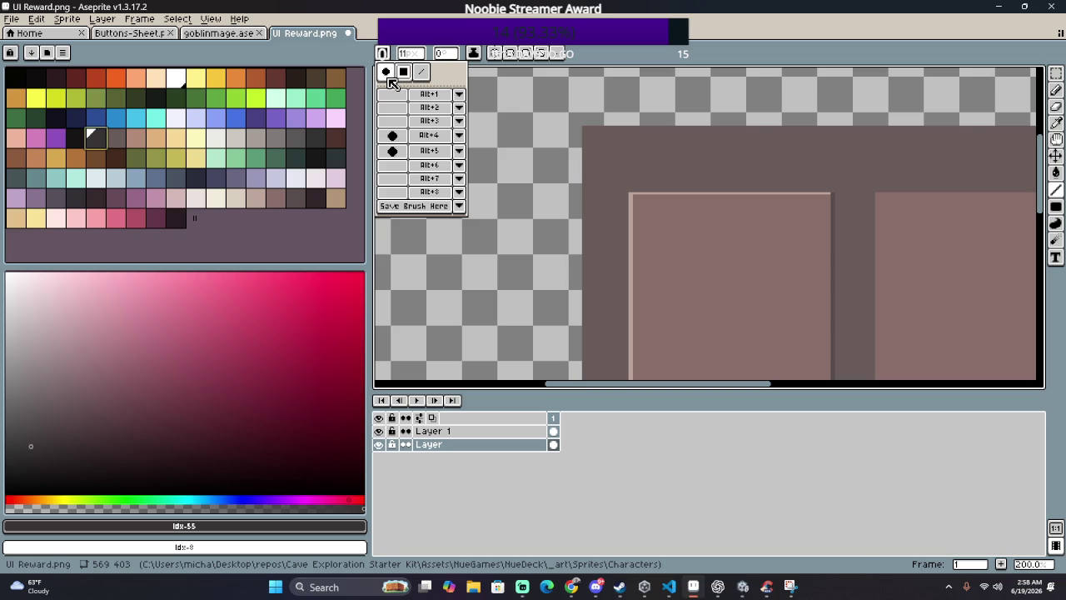
pyautogui.moveTo(580, 125)
pyautogui.mouseDown()
pyautogui.moveTo(954, 151)
pyautogui.moveTo(918, 163)
pyautogui.moveTo(916, 126)
pyautogui.moveTo(942, 270)
pyautogui.moveTo(932, 379)
pyautogui.moveTo(947, 330)
pyautogui.moveTo(375, 240)
pyautogui.moveTo(531, 300)
pyautogui.moveTo(531, 68)
pyautogui.moveTo(522, 105)
pyautogui.mouseUp()
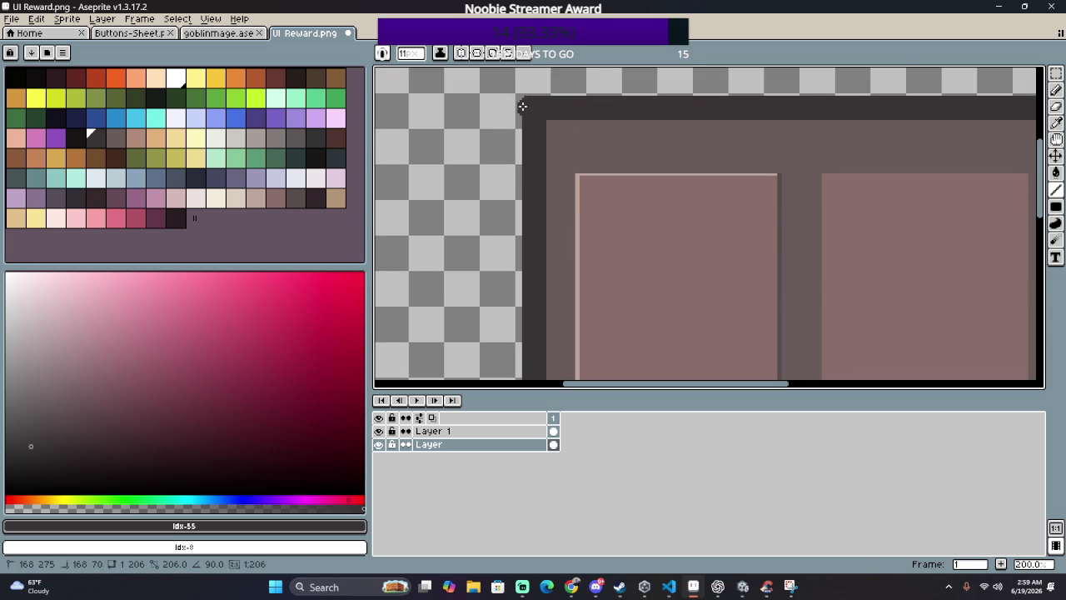
pyautogui.moveTo(522, 108); pyautogui.dragTo(522, 106)
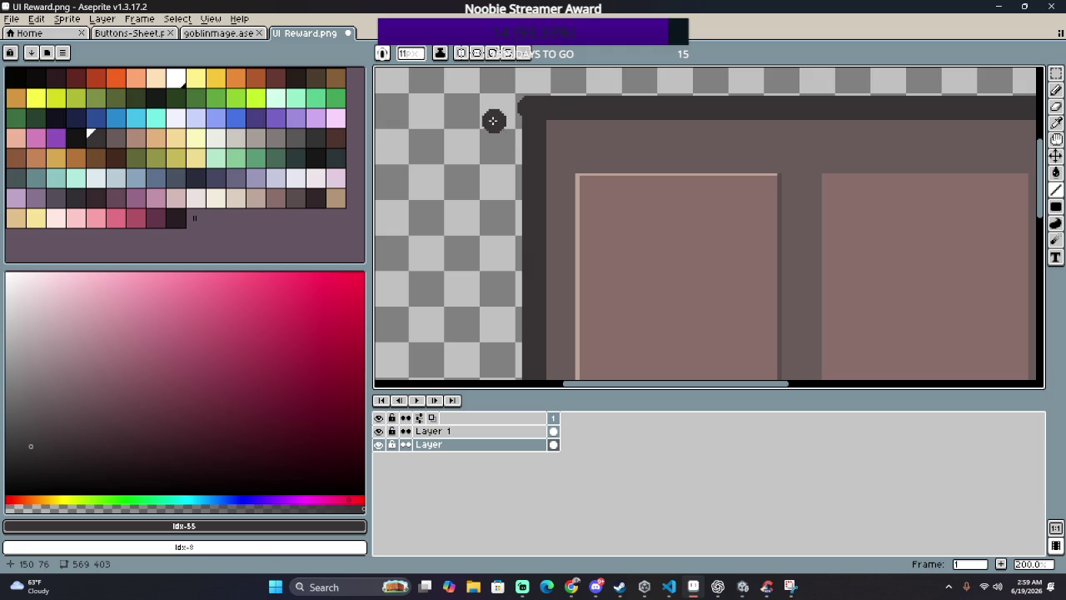
pyautogui.press('b')
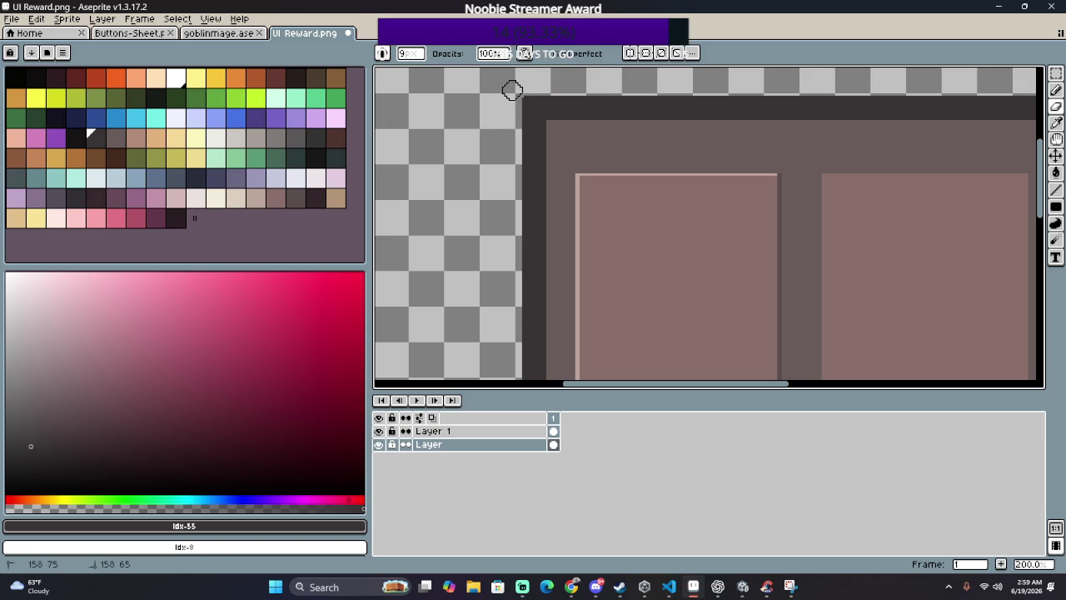
pyautogui.scroll(-2, 509, 123)
pyautogui.scroll(1, 499, 155)
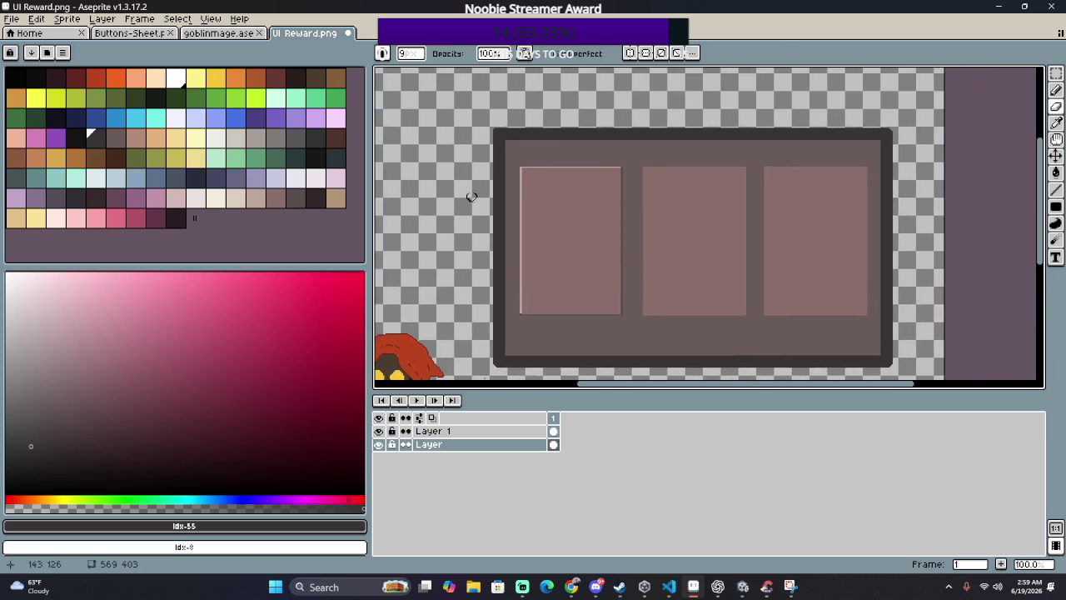
pyautogui.scroll(-1, 476, 187)
pyautogui.scroll(1, 466, 156)
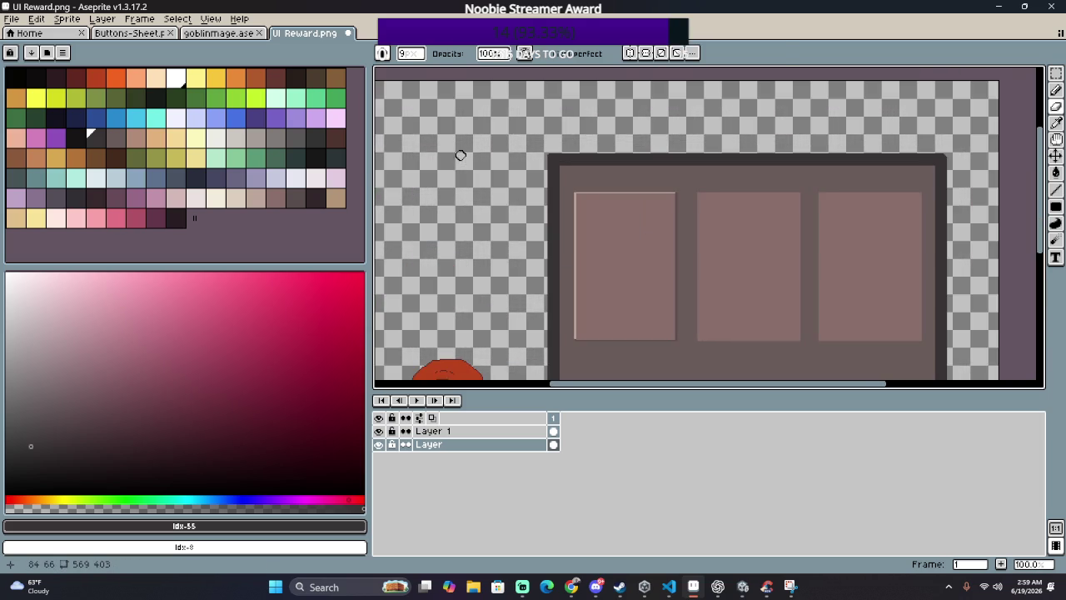
pyautogui.scroll(1, 944, 105)
pyautogui.scroll(2, 845, 112)
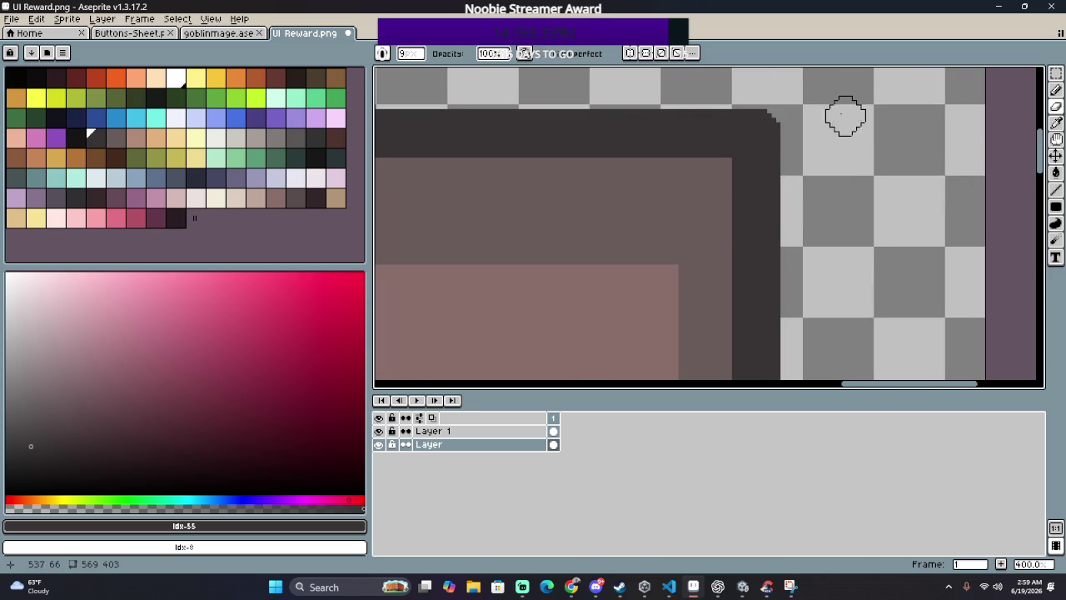
pyautogui.scroll(1, 816, 136)
pyautogui.scroll(-2, 816, 136)
pyautogui.scroll(-2, 814, 190)
pyautogui.scroll(3, 631, 189)
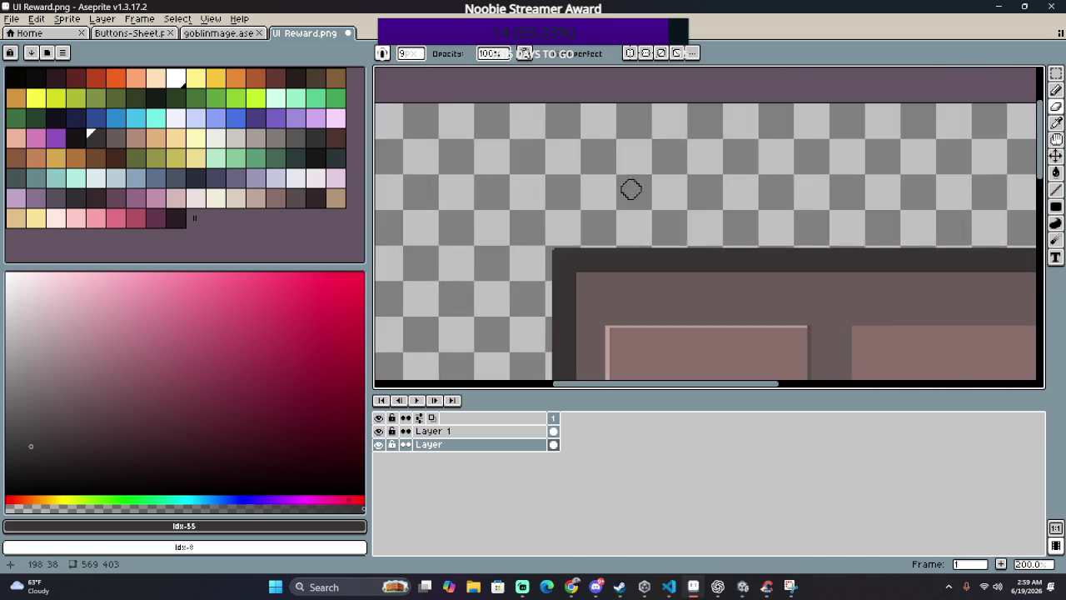
pyautogui.scroll(1, 663, 156)
pyautogui.scroll(3, 500, 229)
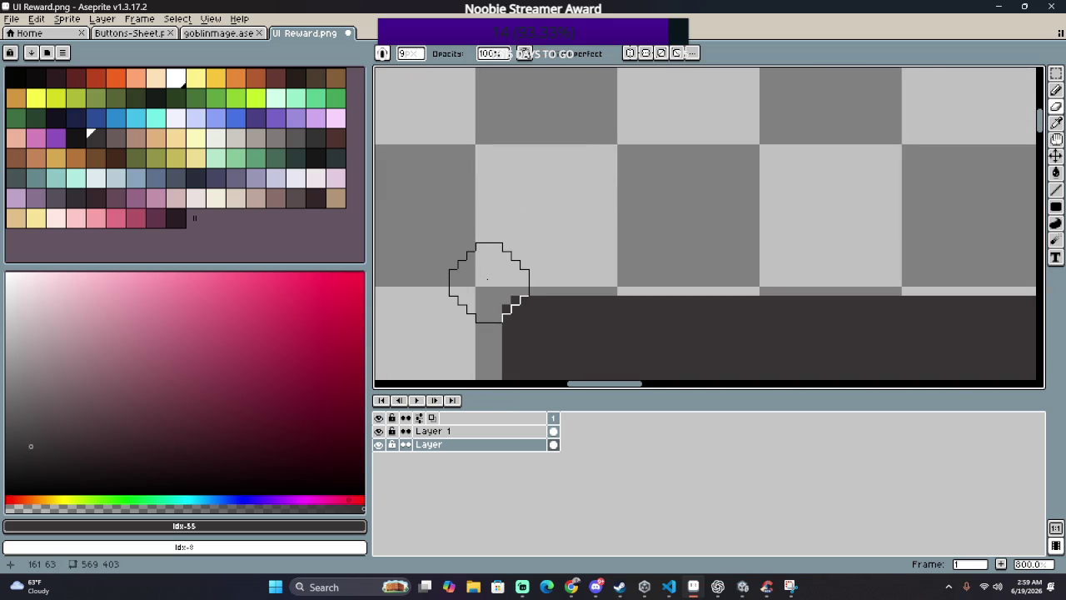
pyautogui.scroll(-3, 564, 208)
pyautogui.scroll(-3, 773, 225)
pyautogui.scroll(-1, 585, 166)
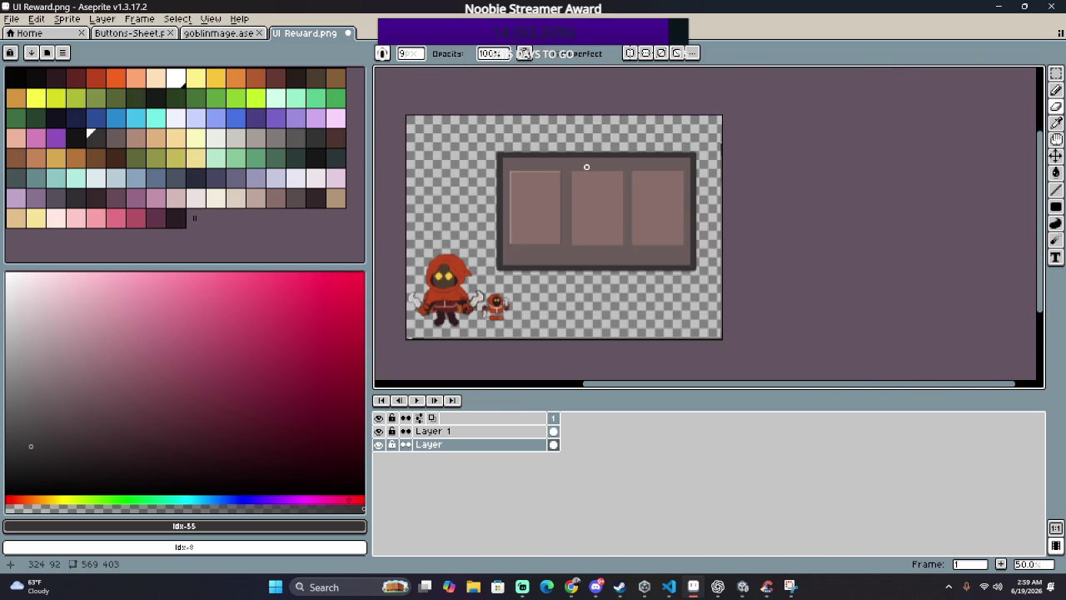
pyautogui.moveTo(689, 263); pyautogui.dragTo(712, 226)
pyautogui.scroll(4, 714, 238)
pyautogui.scroll(1, 625, 222)
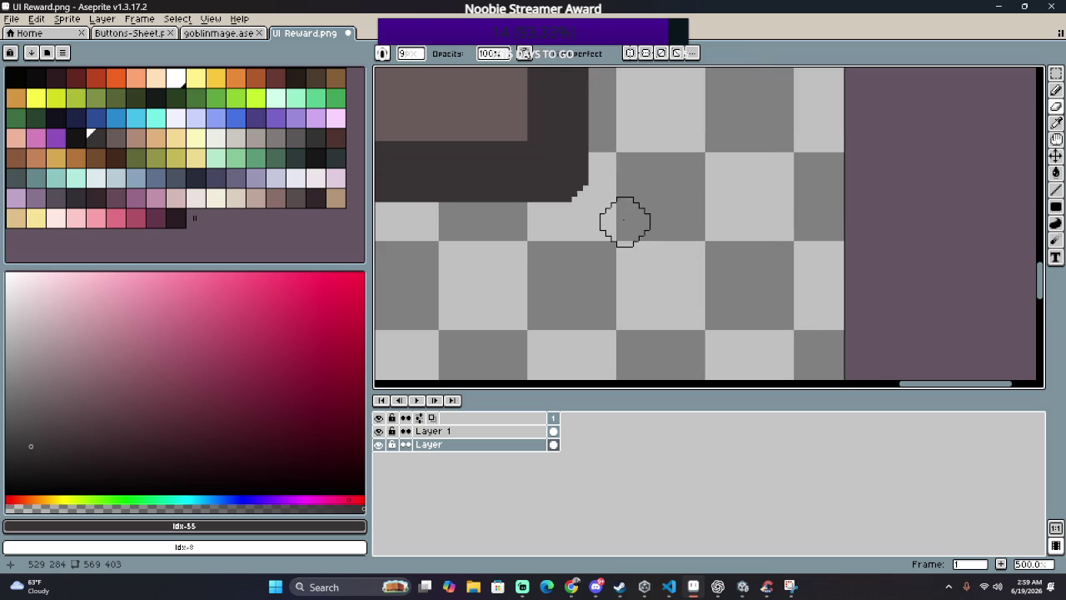
pyautogui.scroll(1, 791, 254)
pyautogui.hscroll(-3, 868, 233)
pyautogui.hscroll(-5, 718, 203)
pyautogui.scroll(2, 592, 186)
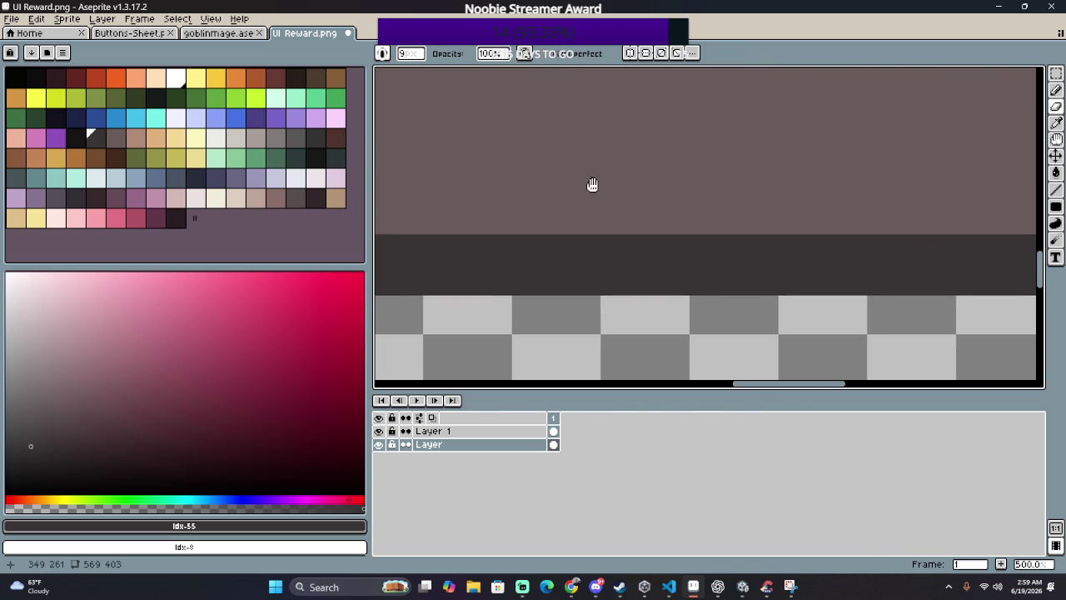
pyautogui.hscroll(-5, 975, 266)
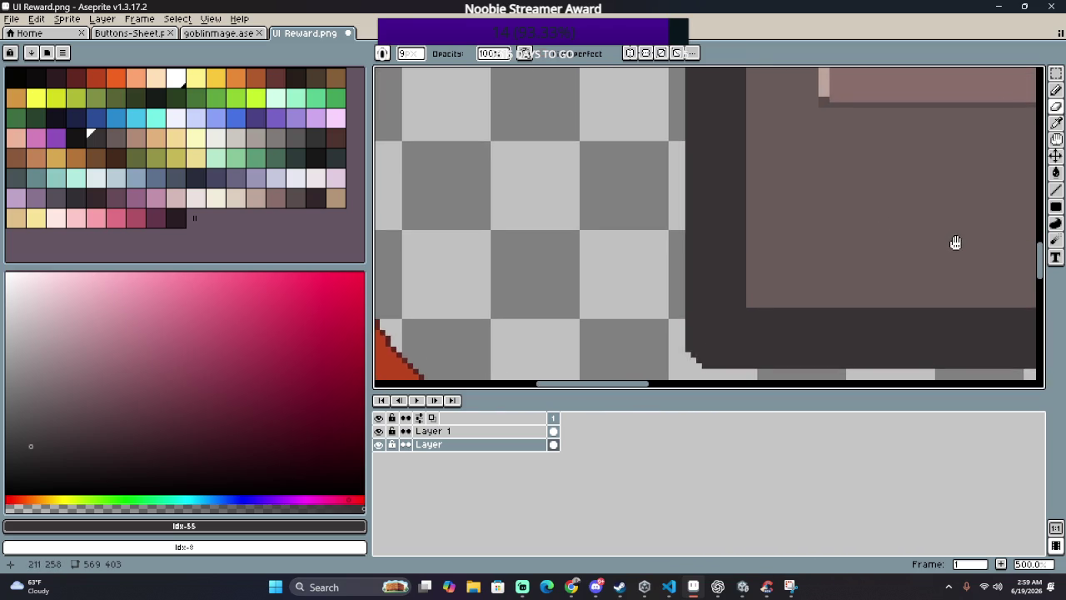
pyautogui.scroll(-1, 924, 220)
pyautogui.scroll(-4, 892, 200)
pyautogui.scroll(1, 830, 226)
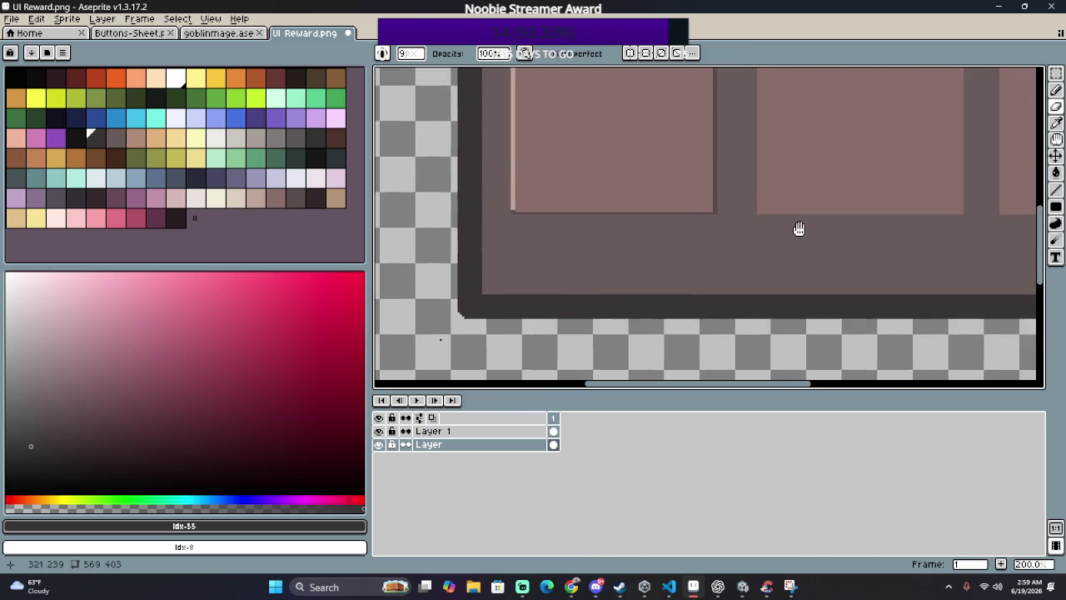
pyautogui.hscroll(3, 666, 218)
pyautogui.moveTo(518, 210); pyautogui.dragTo(546, 207)
pyautogui.moveTo(558, 168)
pyautogui.mouseDown()
pyautogui.moveTo(590, 250)
pyautogui.moveTo(595, 145)
pyautogui.moveTo(799, 172)
pyautogui.mouseUp()
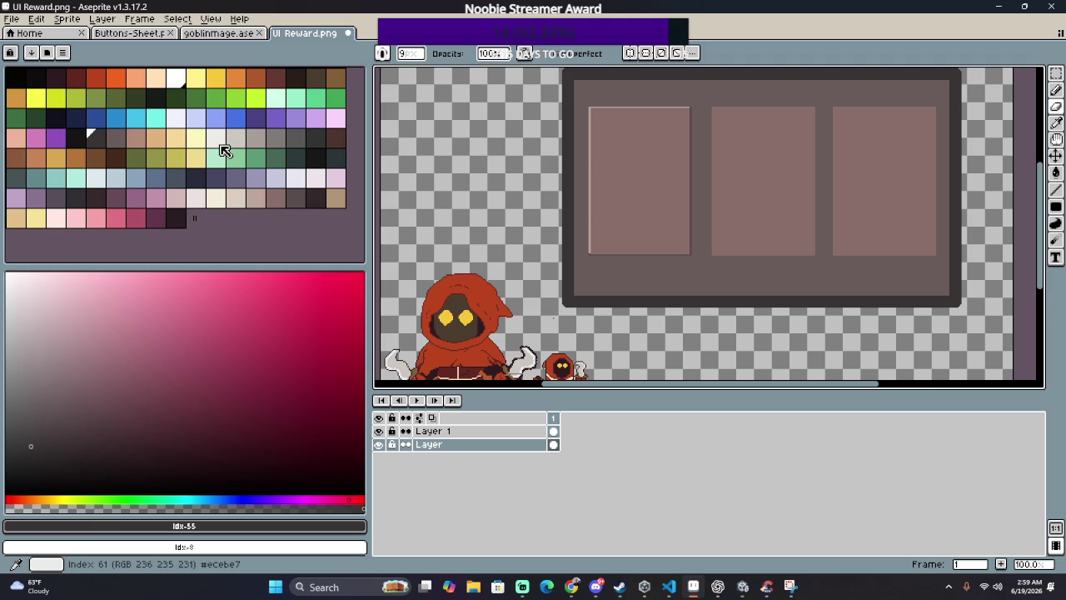
pyautogui.click(75, 137)
# Step: Pick dark grey and draw a shading line down the panel's inner left border
pyautogui.press('g')
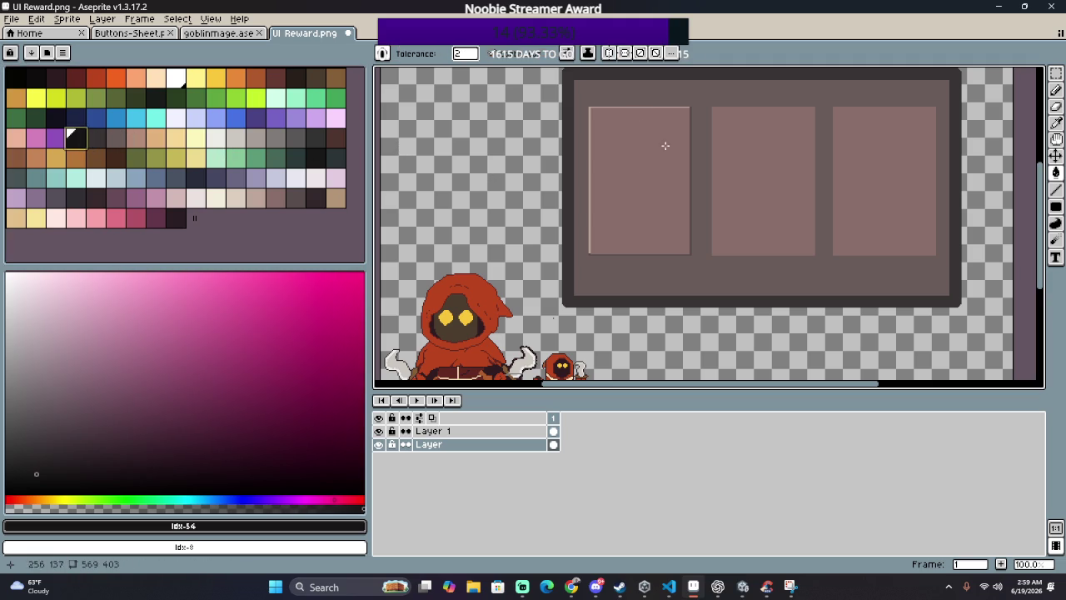
pyautogui.scroll(1, 573, 100)
pyautogui.scroll(2, 563, 100)
pyautogui.scroll(-3, 562, 99)
pyautogui.scroll(1, 562, 100)
pyautogui.scroll(-1, 562, 99)
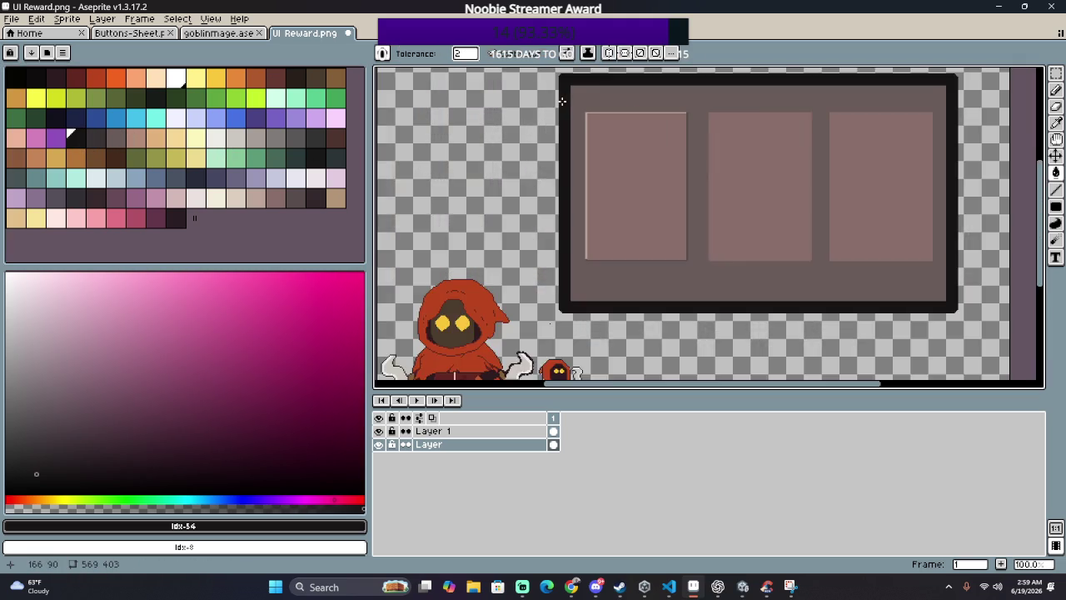
pyautogui.scroll(1, 550, 167)
pyautogui.scroll(-1, 533, 249)
pyautogui.click(103, 137)
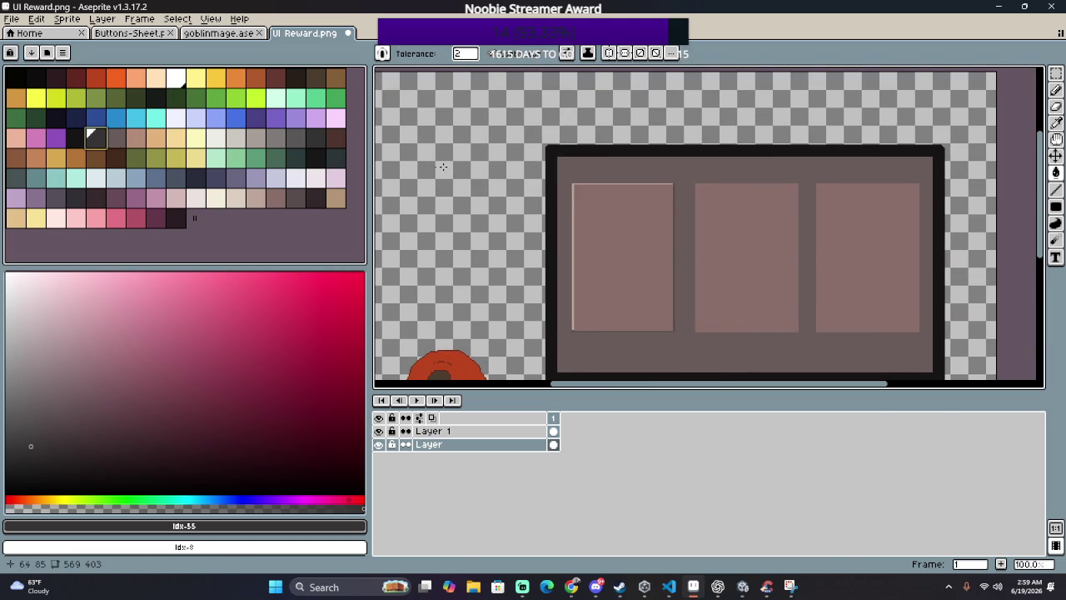
pyautogui.scroll(3, 458, 167)
pyautogui.hscroll(5, 533, 191)
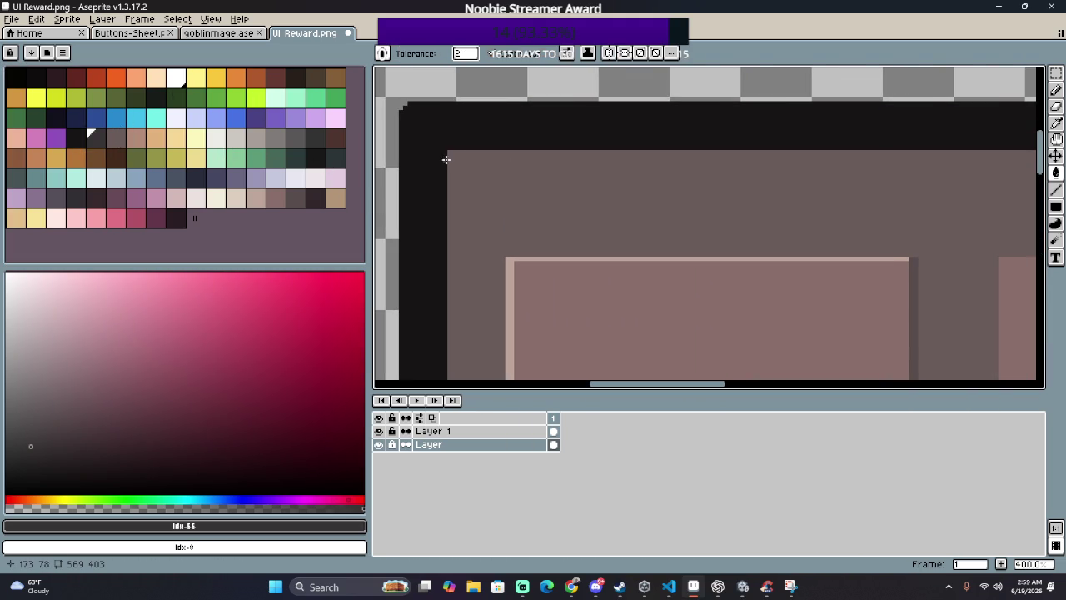
pyautogui.press('b')
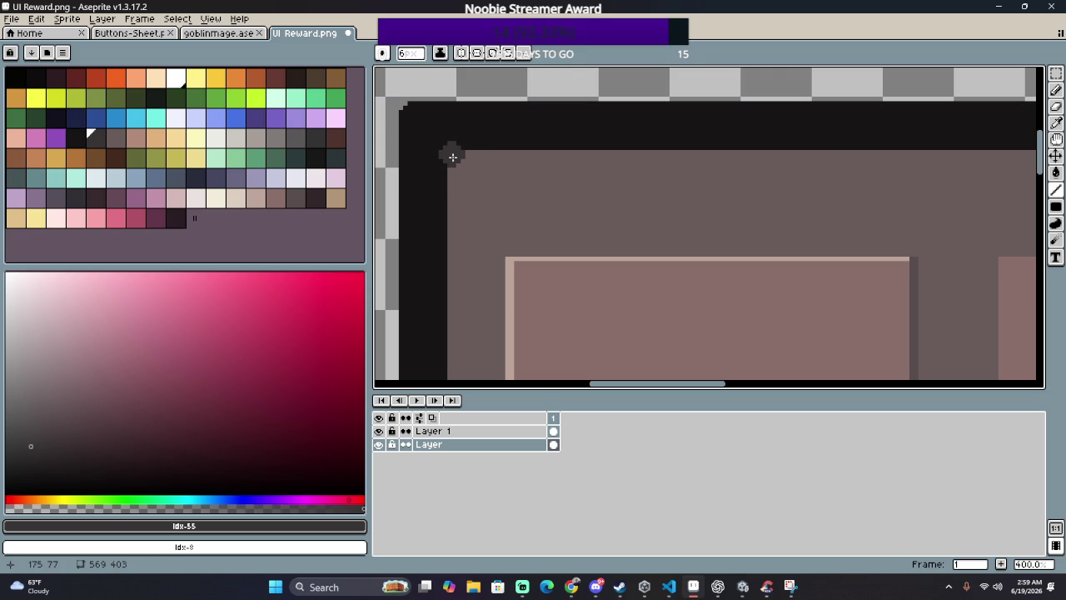
pyautogui.moveTo(452, 156); pyautogui.dragTo(468, 379)
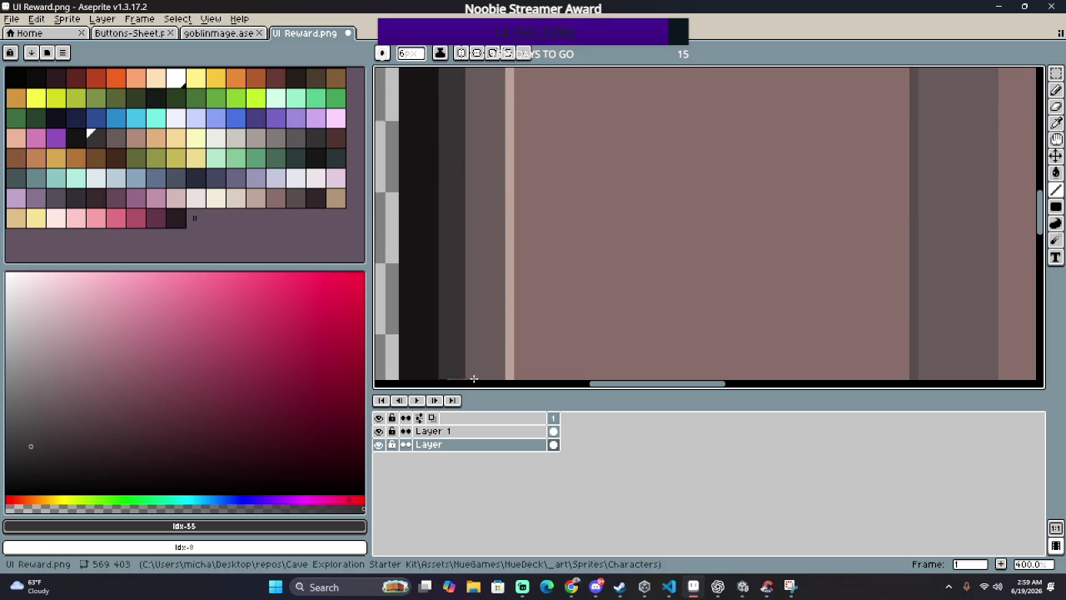
# Step: Finish the dark grey inner line along the panel's left side
pyautogui.moveTo(467, 379)
pyautogui.mouseDown()
pyautogui.moveTo(475, 336)
pyautogui.moveTo(473, 359)
pyautogui.mouseUp()
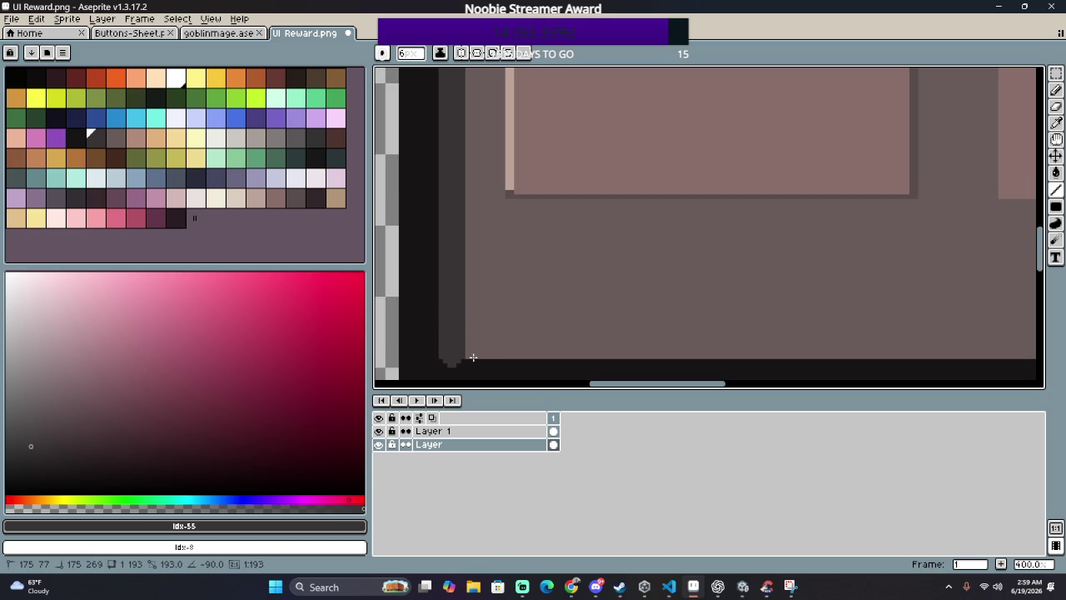
pyautogui.moveTo(468, 356); pyautogui.dragTo(466, 358)
pyautogui.scroll(-3, 588, 254)
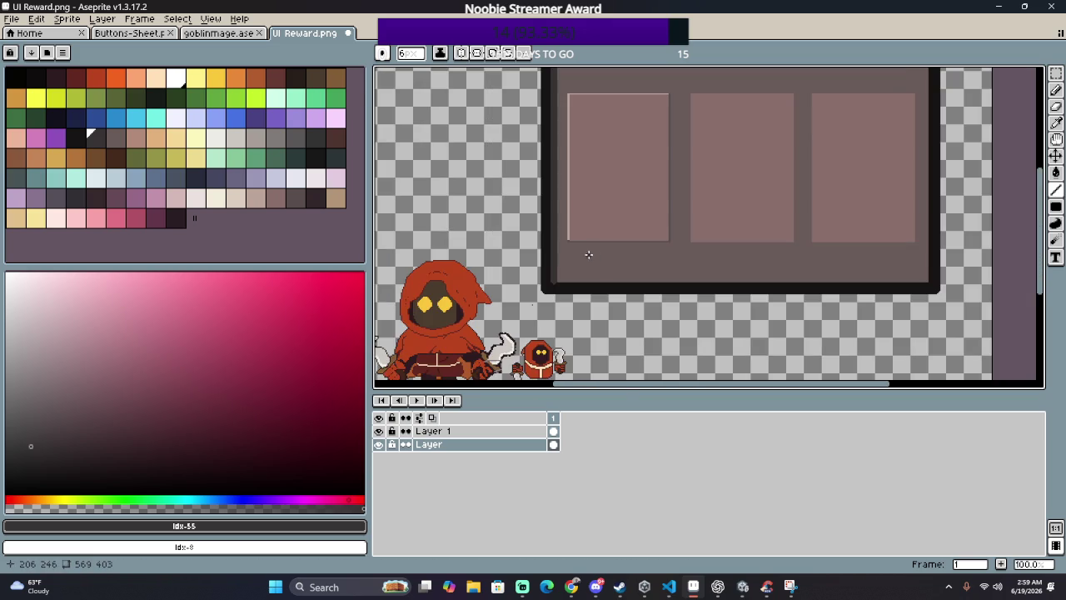
pyautogui.scroll(1, 568, 316)
pyautogui.scroll(3, 511, 238)
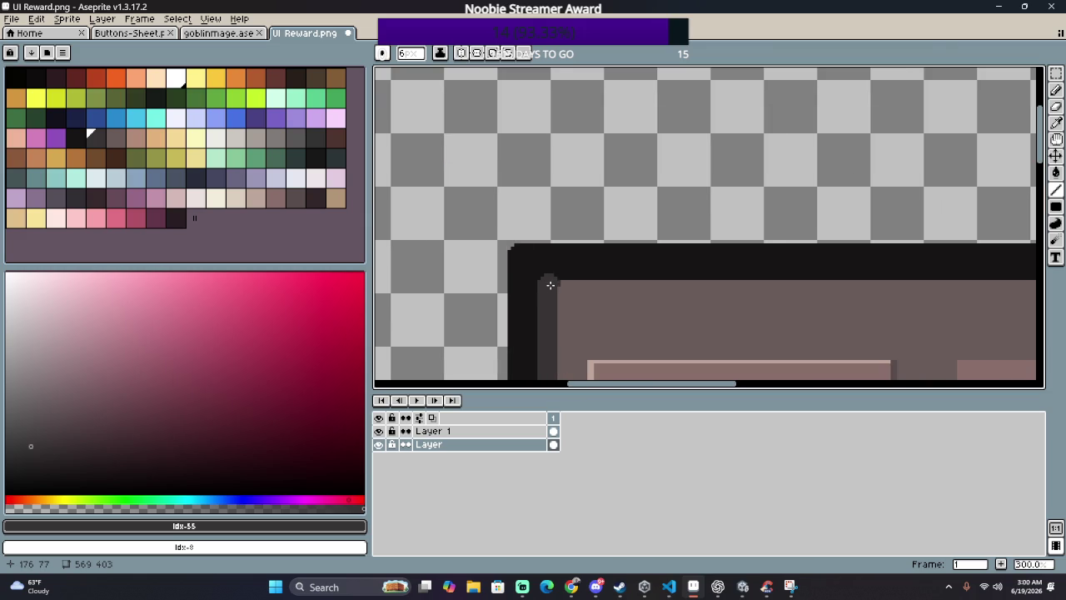
pyautogui.scroll(1, 549, 284)
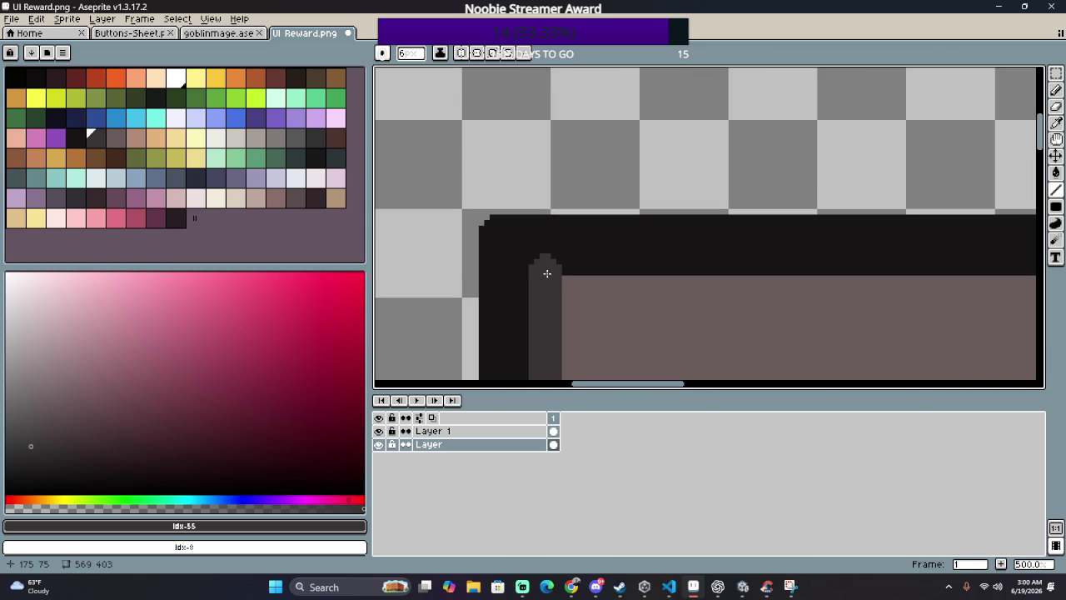
# Step: Continue the dark grey inner line along the top, right and bottom edges
pyautogui.moveTo(546, 283)
pyautogui.mouseDown()
pyautogui.moveTo(1036, 324)
pyautogui.moveTo(853, 316)
pyautogui.mouseUp()
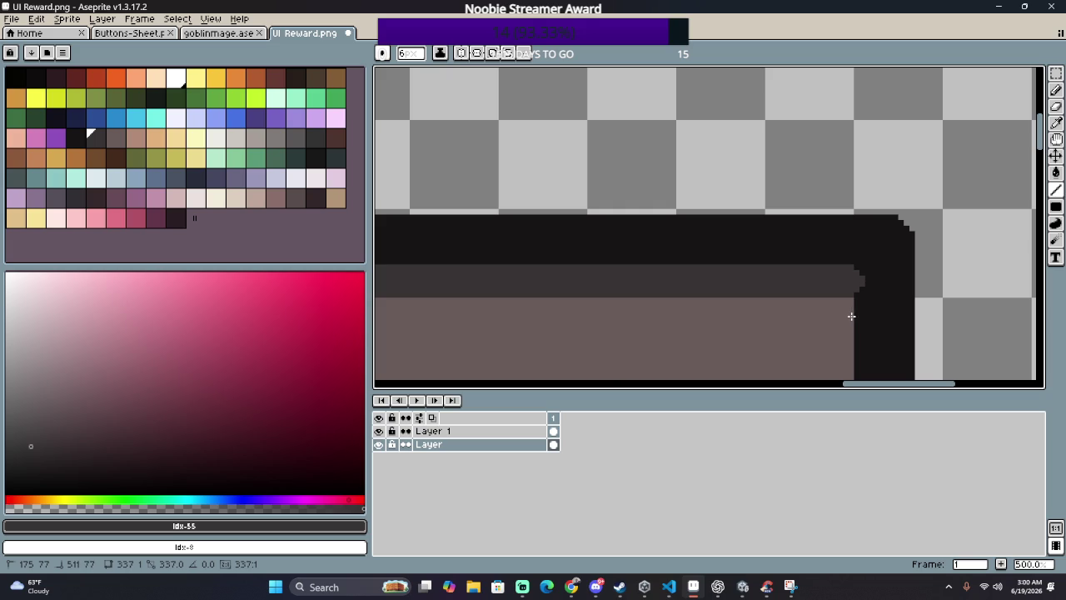
pyautogui.moveTo(851, 316)
pyautogui.mouseDown()
pyautogui.moveTo(837, 379)
pyautogui.moveTo(816, 379)
pyautogui.moveTo(860, 290)
pyautogui.moveTo(376, 175)
pyautogui.moveTo(783, 147)
pyautogui.mouseUp()
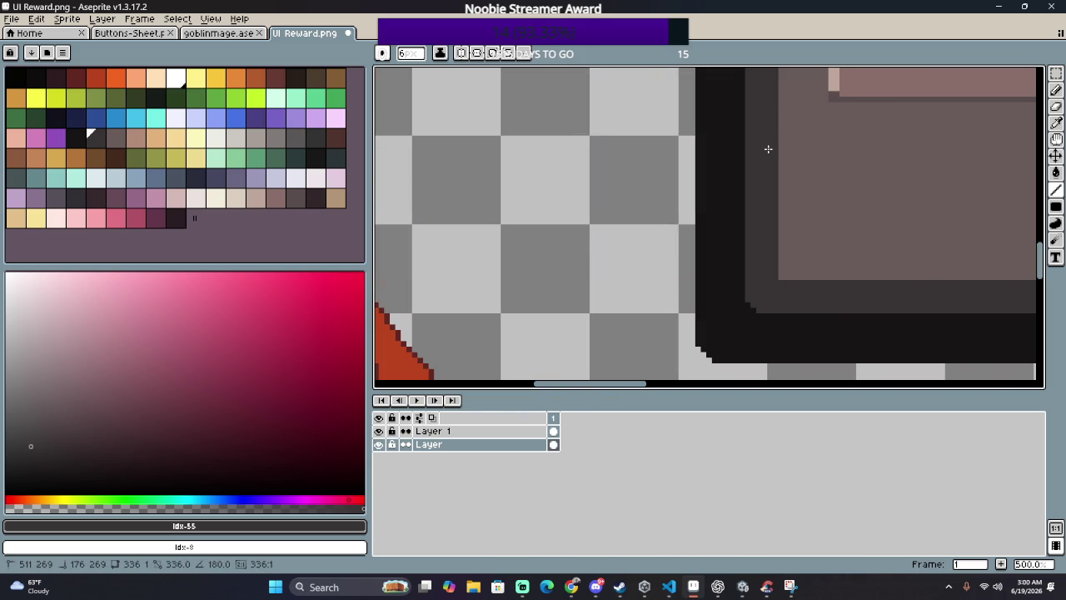
pyautogui.moveTo(762, 152); pyautogui.dragTo(763, 152)
pyautogui.scroll(-4, 763, 152)
pyautogui.scroll(-1, 638, 202)
pyautogui.scroll(-1, 567, 175)
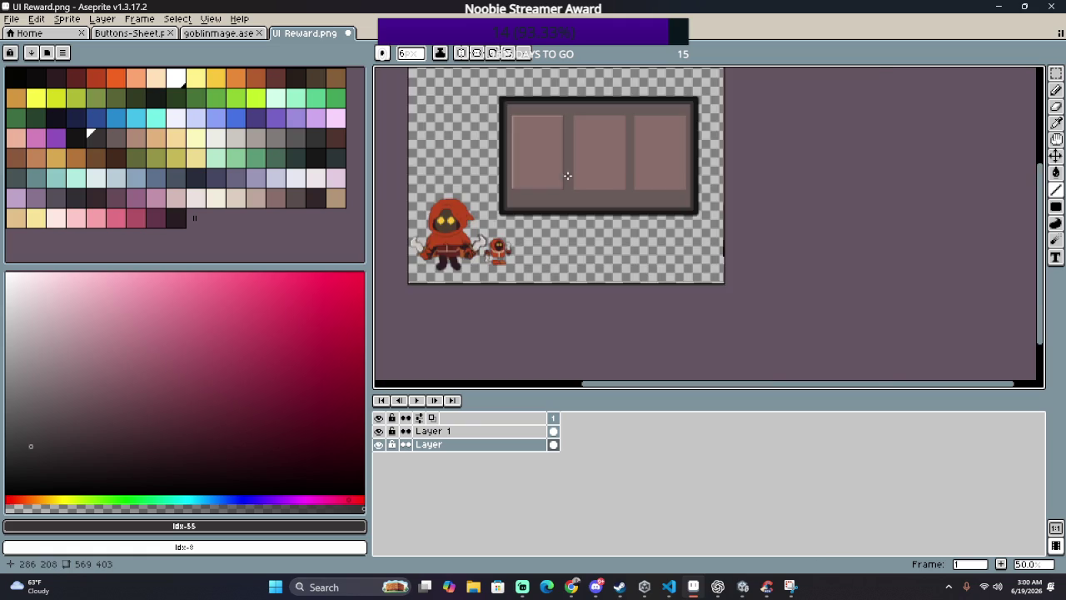
pyautogui.scroll(2, 570, 117)
pyautogui.moveTo(566, 111)
pyautogui.mouseDown()
pyautogui.moveTo(757, 176)
pyautogui.moveTo(636, 154)
pyautogui.mouseUp()
pyautogui.scroll(-1, 756, 176)
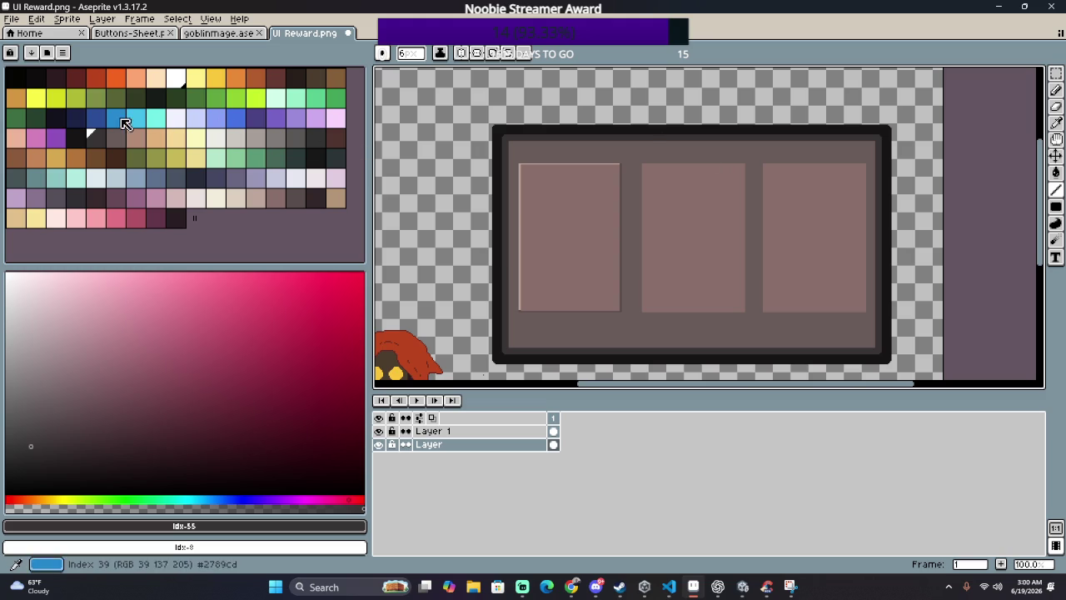
# Step: Fill the black outer border with dark navy using the Paint Bucket
pyautogui.click(75, 117)
pyautogui.press('g')
pyautogui.scroll(3, 474, 130)
pyautogui.click(547, 131)
pyautogui.scroll(-3, 546, 131)
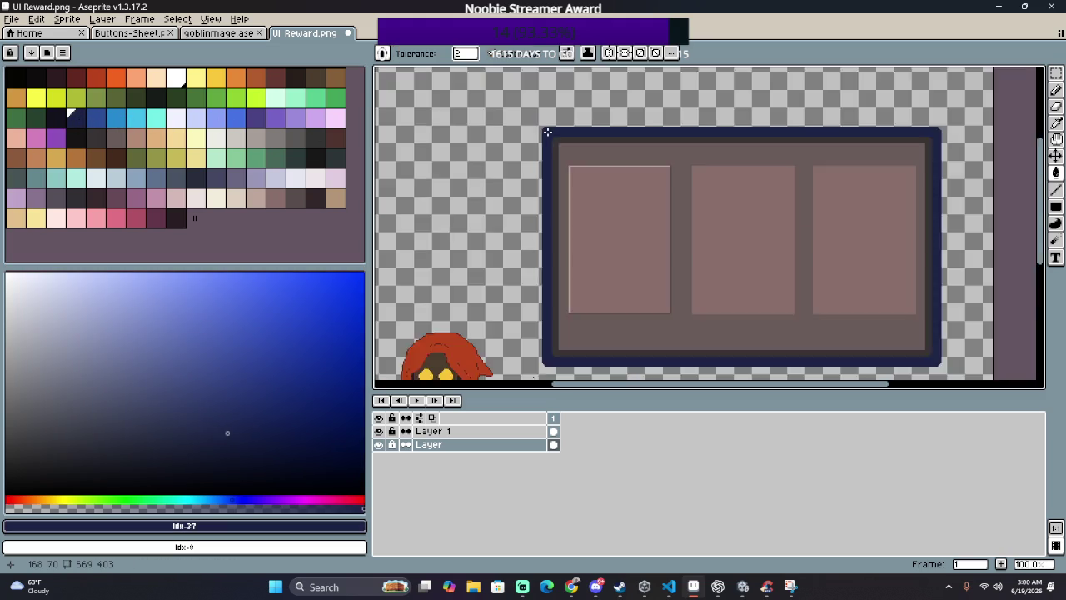
# Step: Try filling the frame's dark border bands with dark brown, then undo it
pyautogui.click(316, 198)
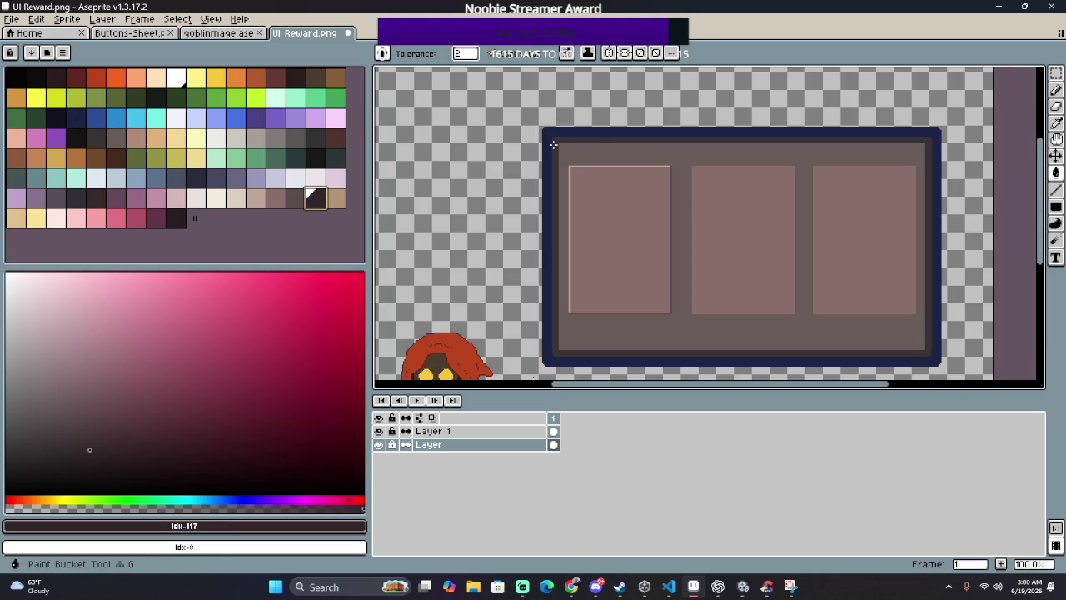
pyautogui.click(585, 136)
pyautogui.click(585, 136)
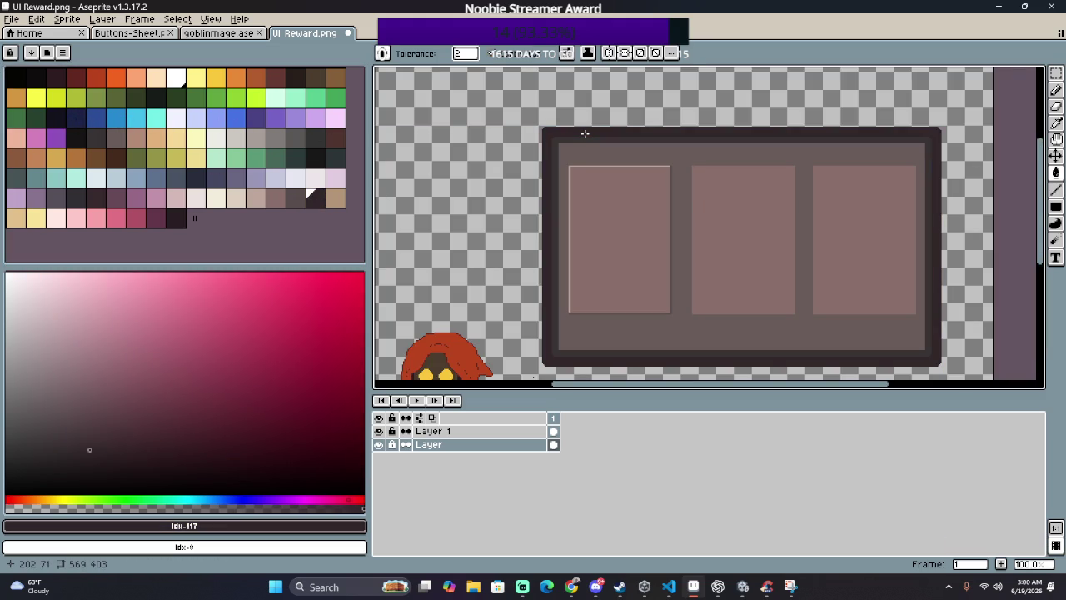
pyautogui.scroll(-3, 585, 133)
pyautogui.scroll(3, 585, 132)
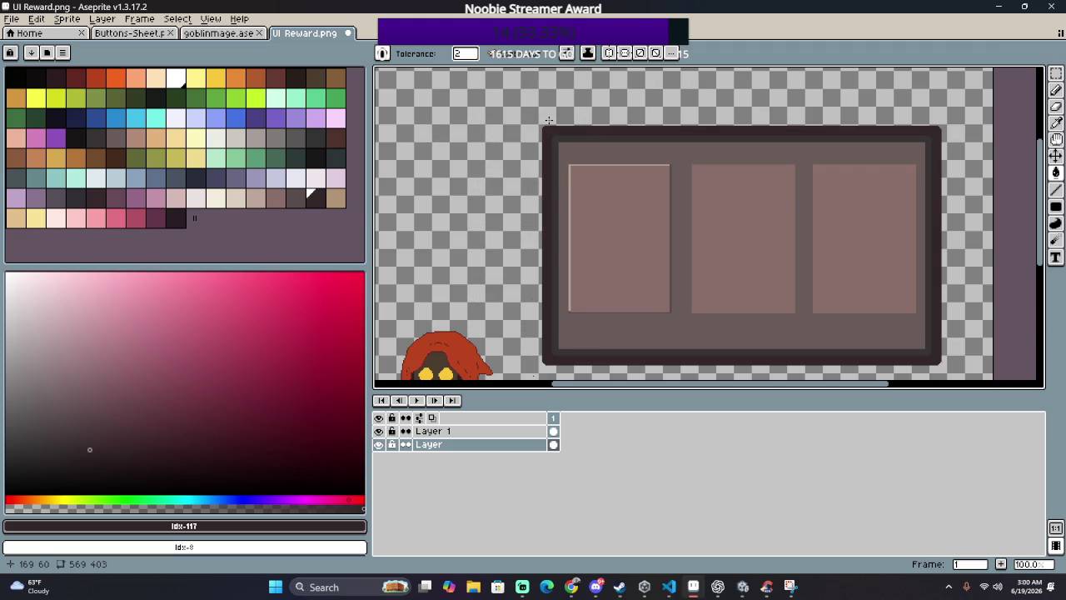
pyautogui.moveTo(549, 120); pyautogui.dragTo(514, 117)
pyautogui.scroll(1, 517, 119)
pyautogui.scroll(1, 516, 119)
pyautogui.scroll(-2, 519, 117)
pyautogui.hotkey('ctrl', 'z')
pyautogui.scroll(1, 524, 115)
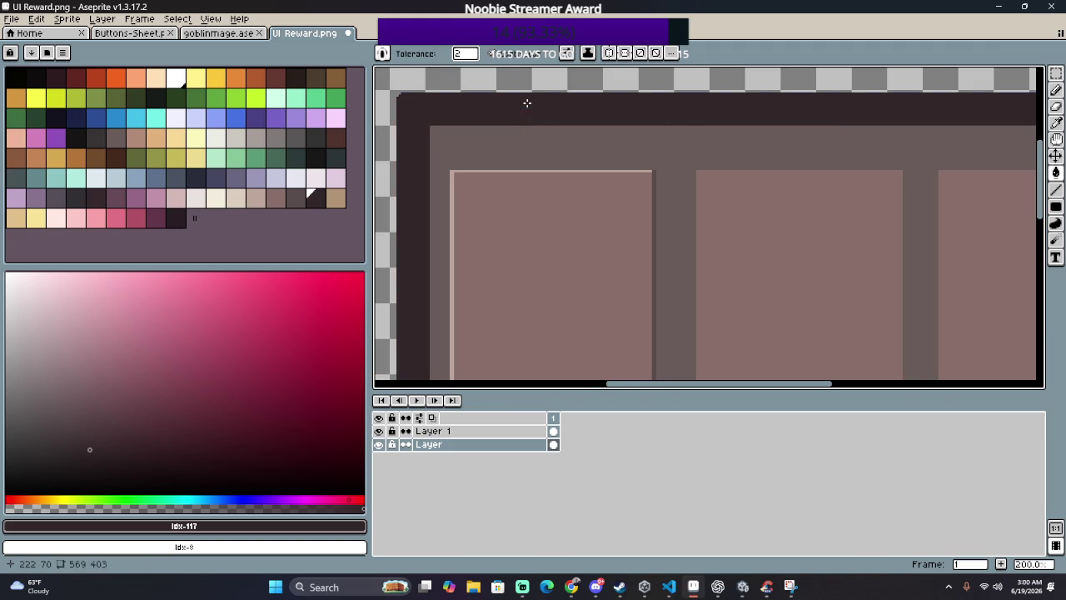
# Step: Fill the outer border band with black and the outermost outline with a dark swatch
pyautogui.click(75, 138)
pyautogui.click(429, 109)
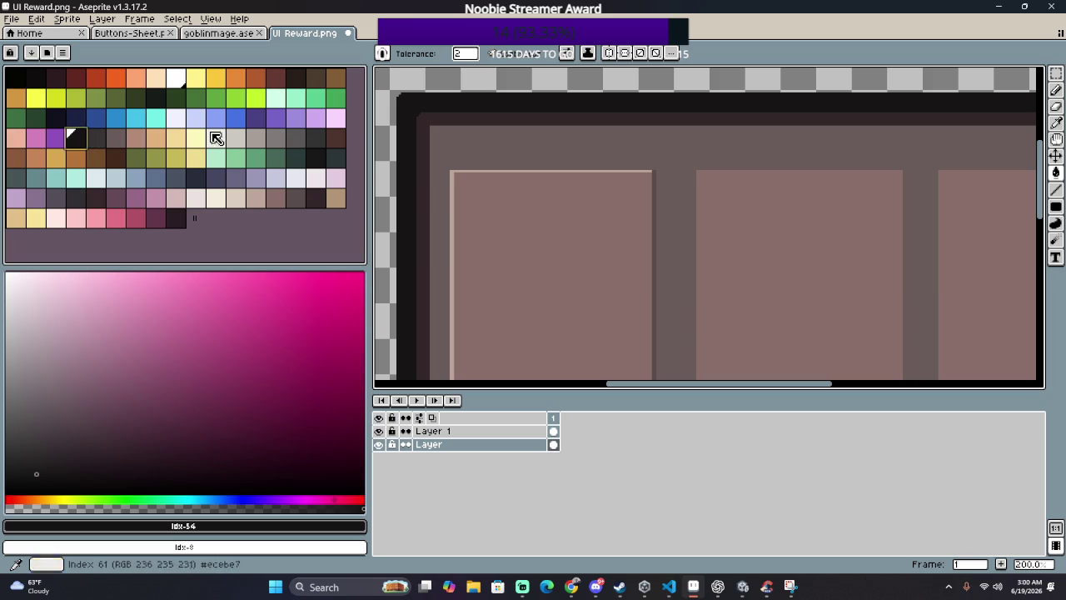
pyautogui.click(100, 146)
pyautogui.click(413, 101)
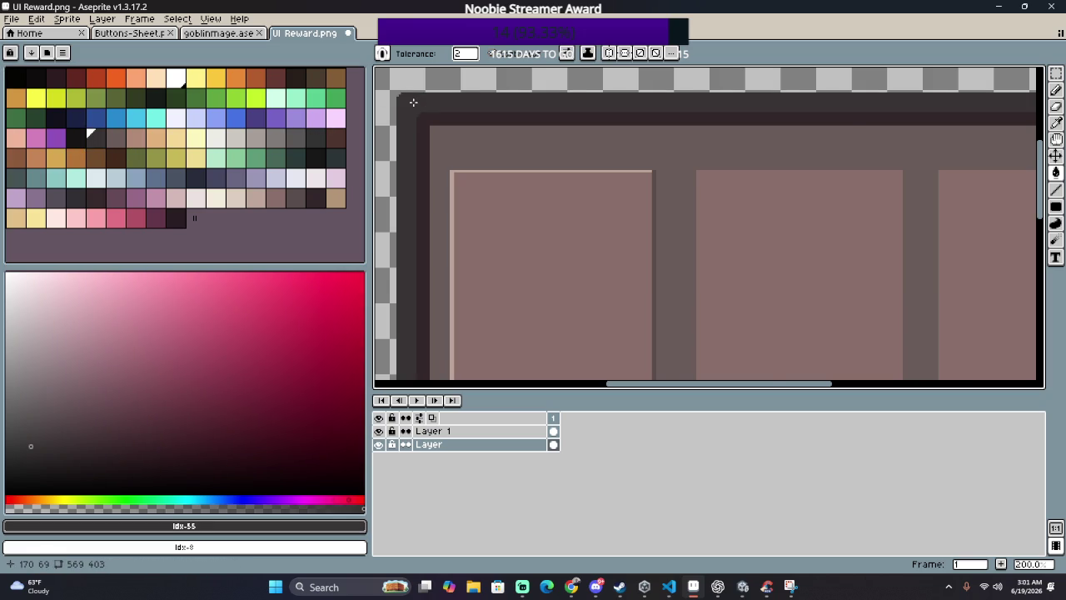
pyautogui.scroll(-1, 413, 101)
pyautogui.moveTo(413, 102); pyautogui.dragTo(472, 101)
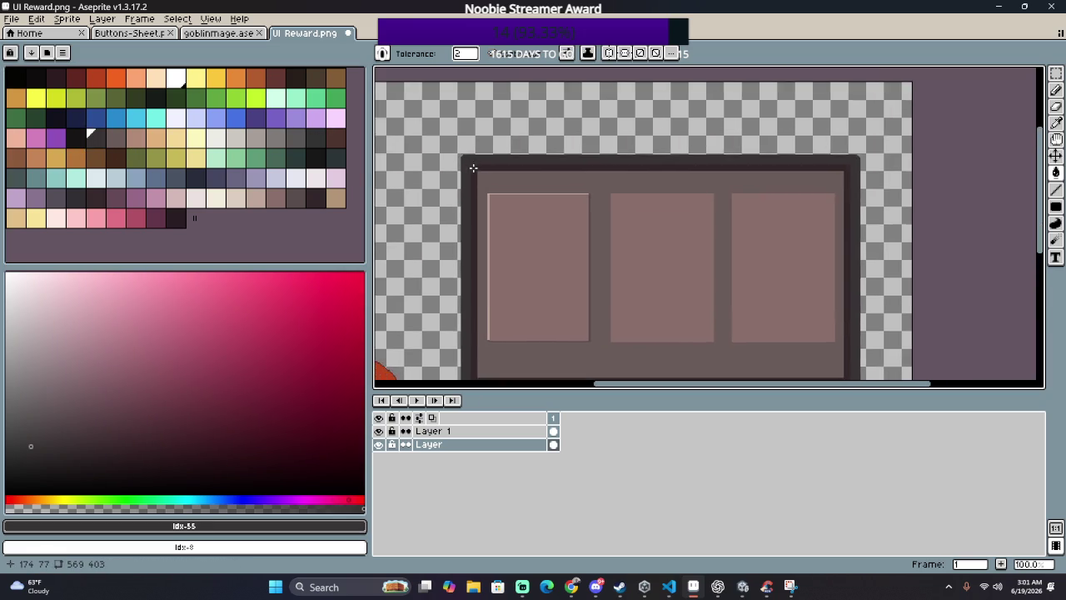
pyautogui.scroll(-1, 472, 101)
pyautogui.moveTo(435, 162); pyautogui.dragTo(493, 180)
pyautogui.scroll(1, 492, 179)
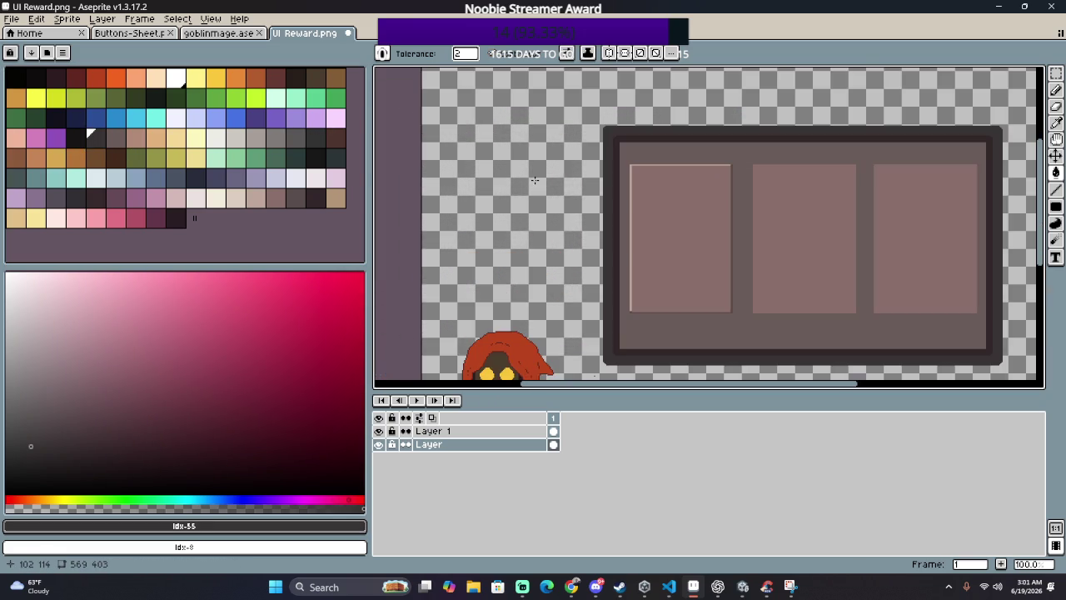
pyautogui.moveTo(574, 166); pyautogui.dragTo(487, 135)
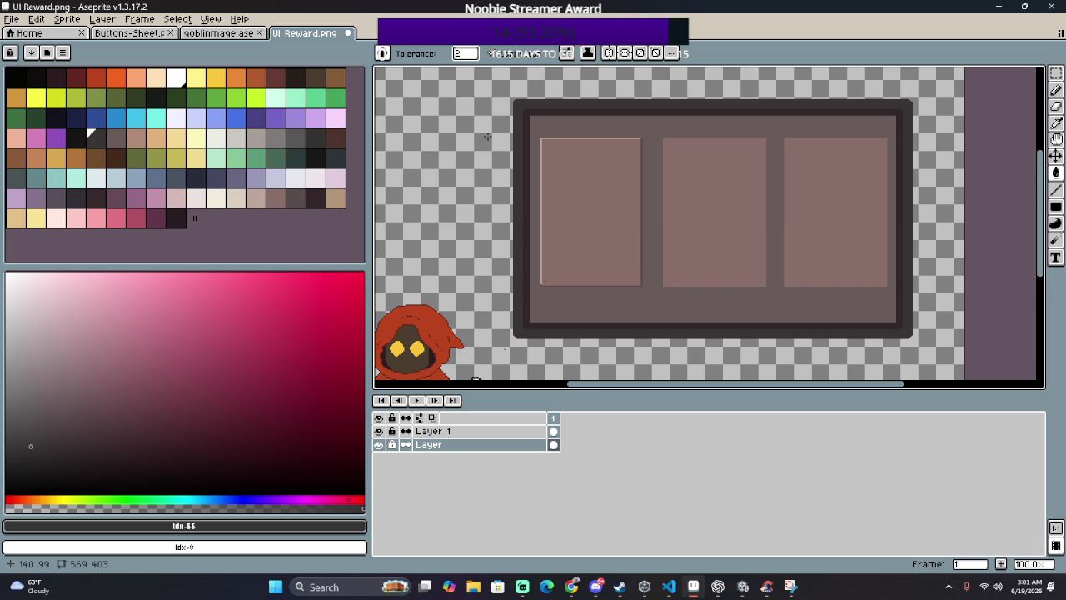
# Step: Zoom in on the frame and make Layer 1 the active layer
pyautogui.scroll(1, 500, 131)
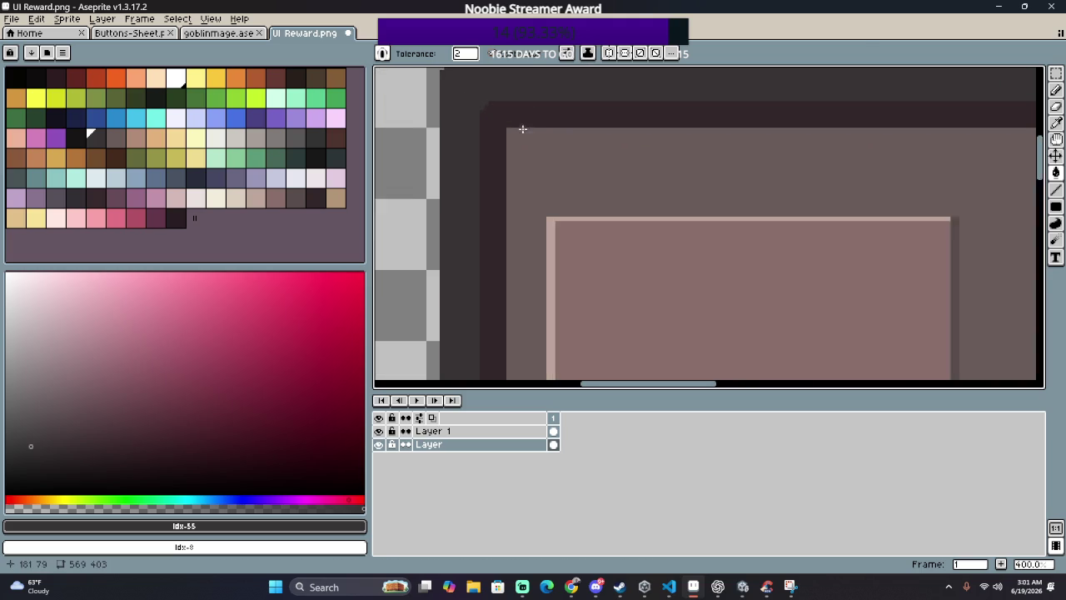
pyautogui.click(463, 430)
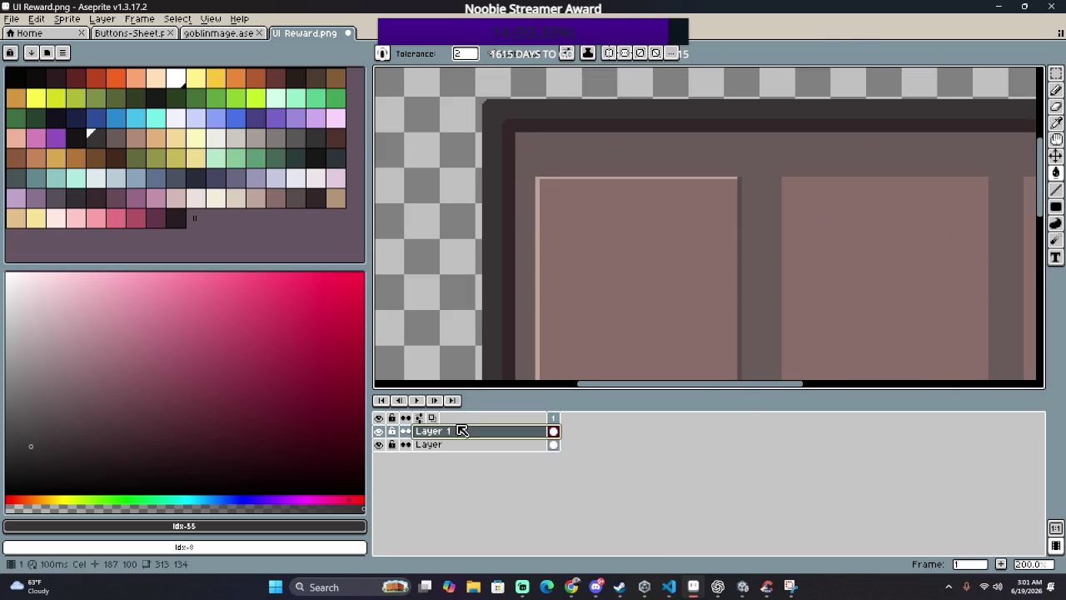
# Step: Box-select the highlighted left card slot and move it onto the middle slot
pyautogui.scroll(-2, 561, 305)
pyautogui.scroll(1, 577, 290)
pyautogui.moveTo(577, 290); pyautogui.dragTo(556, 237)
pyautogui.press('m')
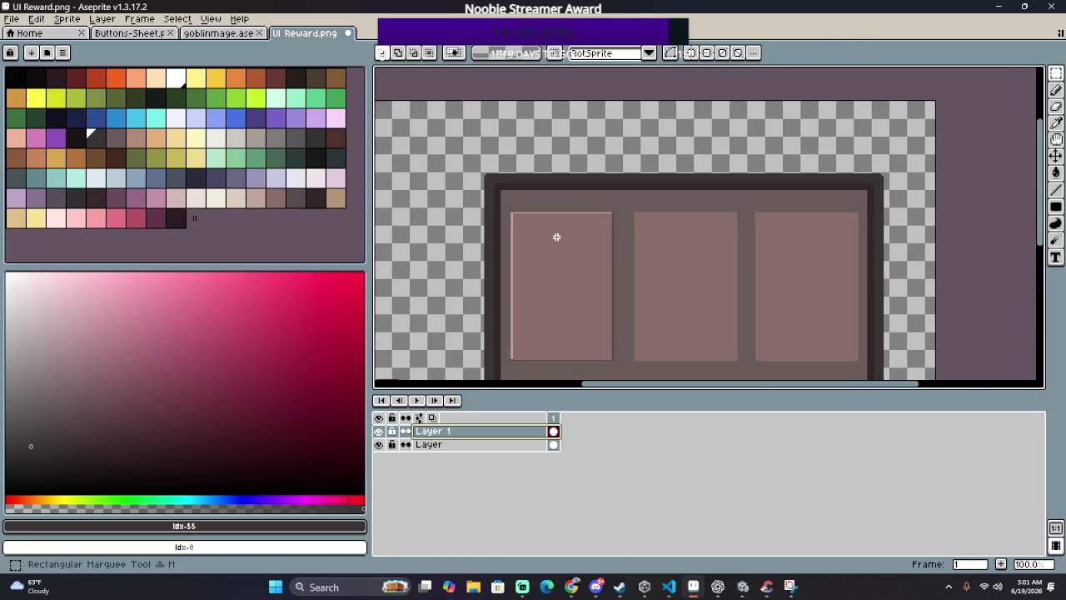
pyautogui.moveTo(500, 197); pyautogui.dragTo(630, 373)
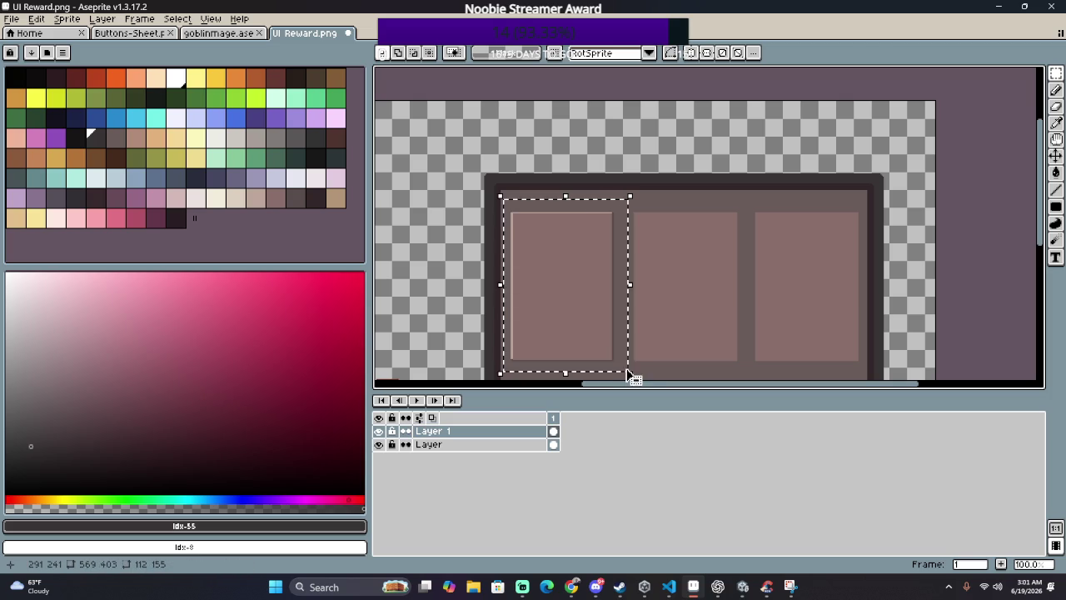
pyautogui.moveTo(559, 326); pyautogui.dragTo(689, 333)
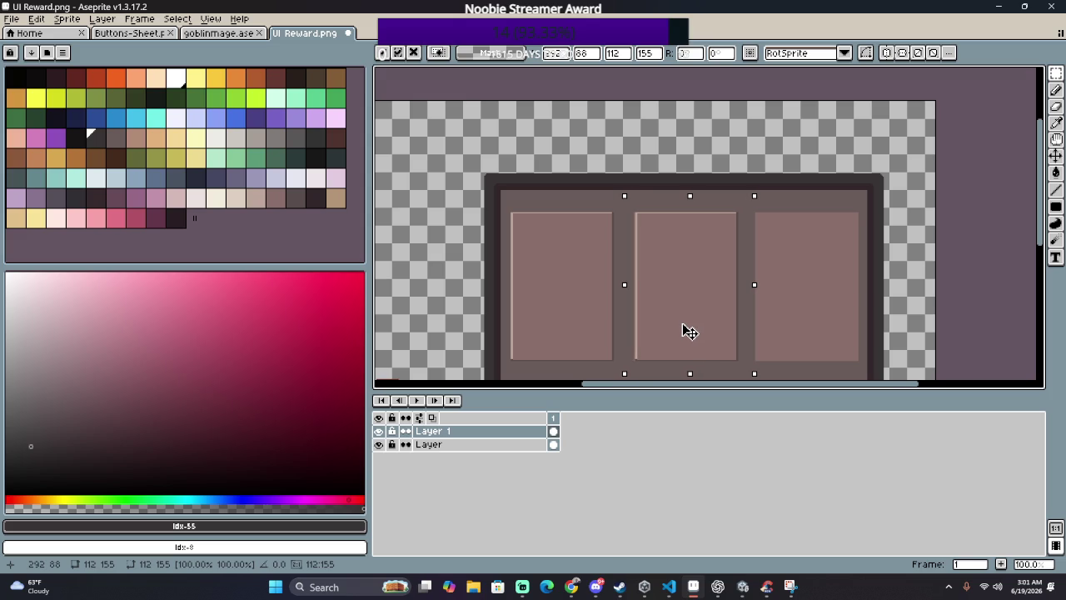
pyautogui.scroll(-1, 689, 331)
pyautogui.scroll(1, 689, 331)
pyautogui.scroll(3, 690, 332)
pyautogui.scroll(-3, 695, 218)
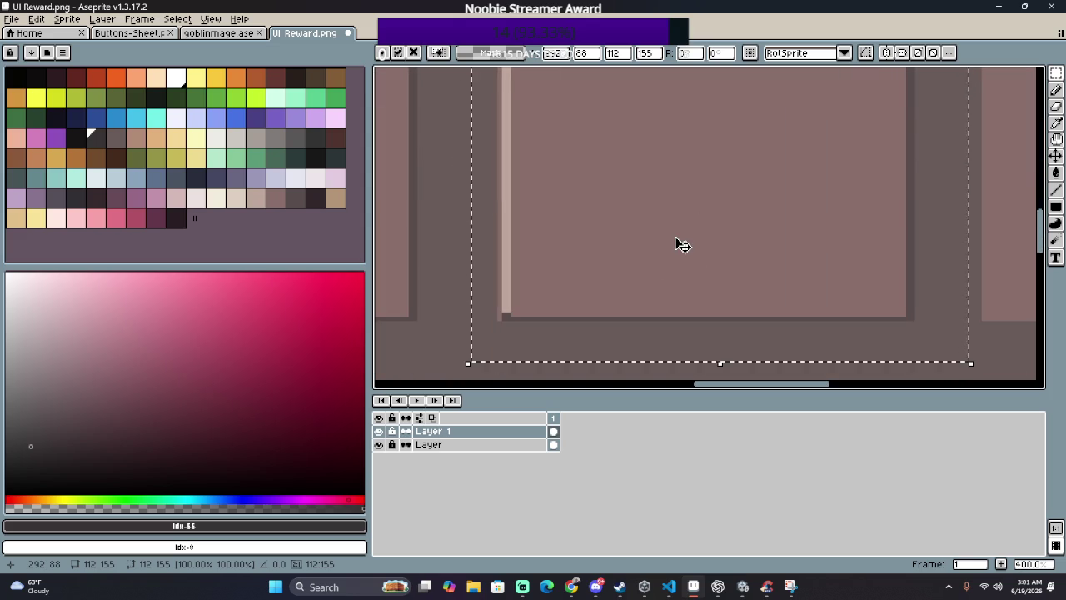
pyautogui.scroll(-2, 681, 244)
pyautogui.scroll(-2, 681, 241)
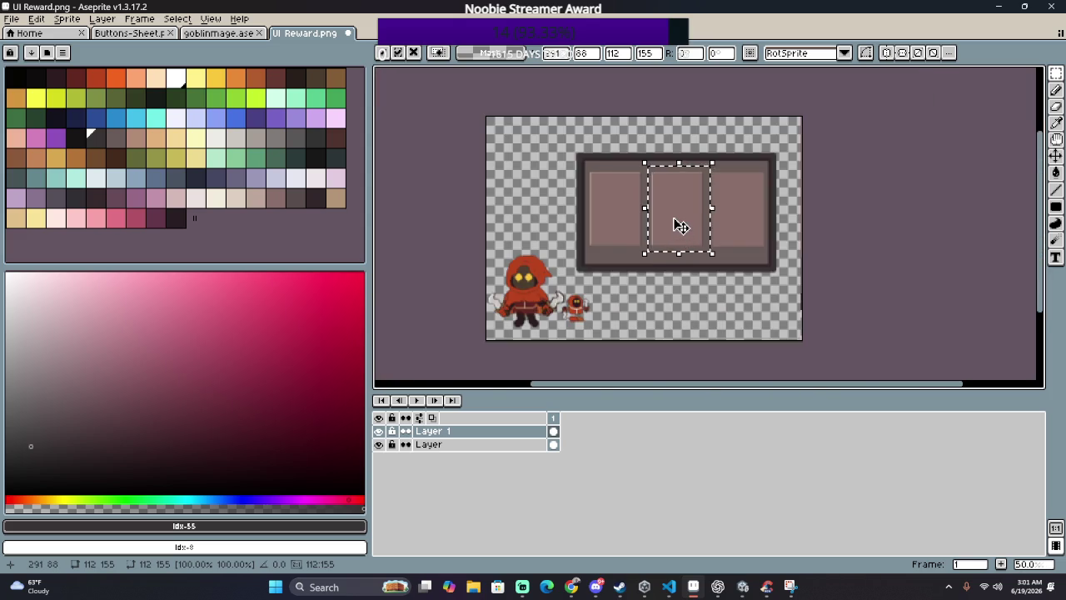
pyautogui.scroll(1, 682, 225)
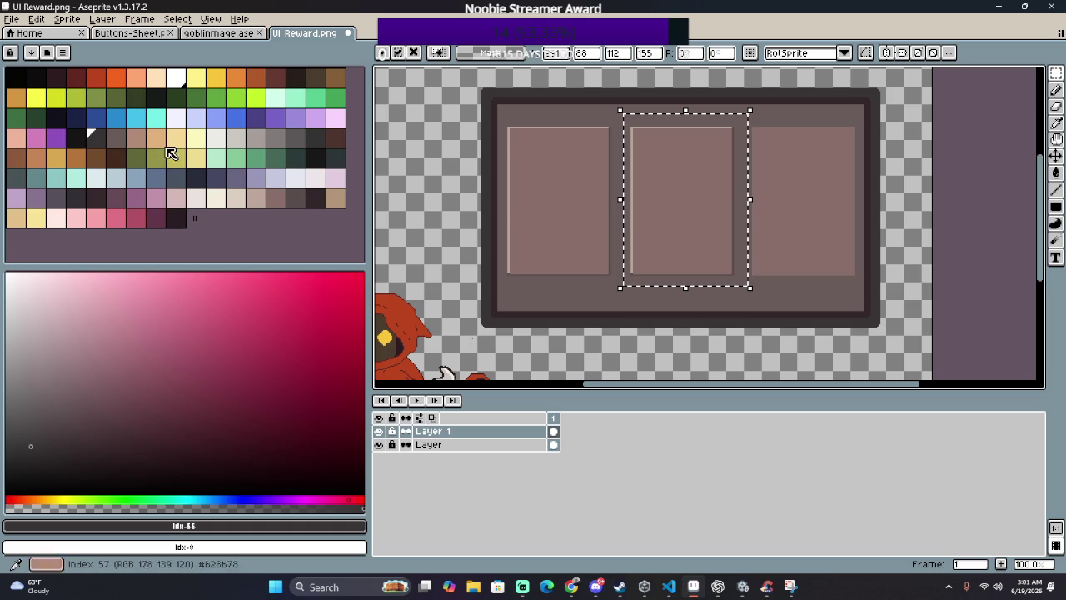
# Step: Commit the moved card copy in place over the middle slot
pyautogui.scroll(3, 667, 167)
pyautogui.press('Return')
pyautogui.scroll(-1, 543, 167)
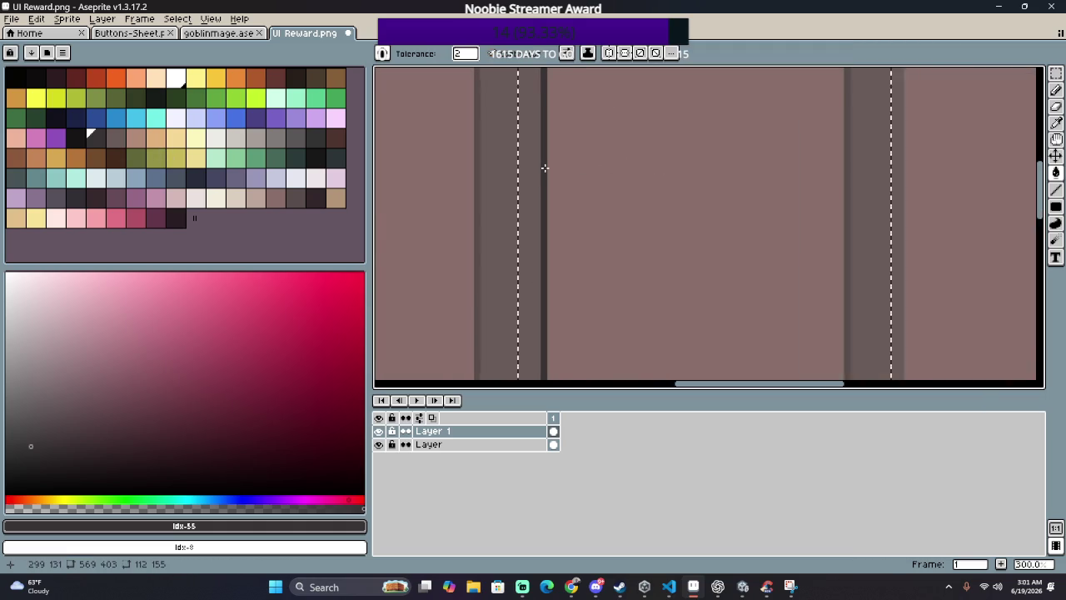
pyautogui.scroll(-3, 542, 167)
pyautogui.scroll(1, 544, 168)
pyautogui.scroll(1, 544, 167)
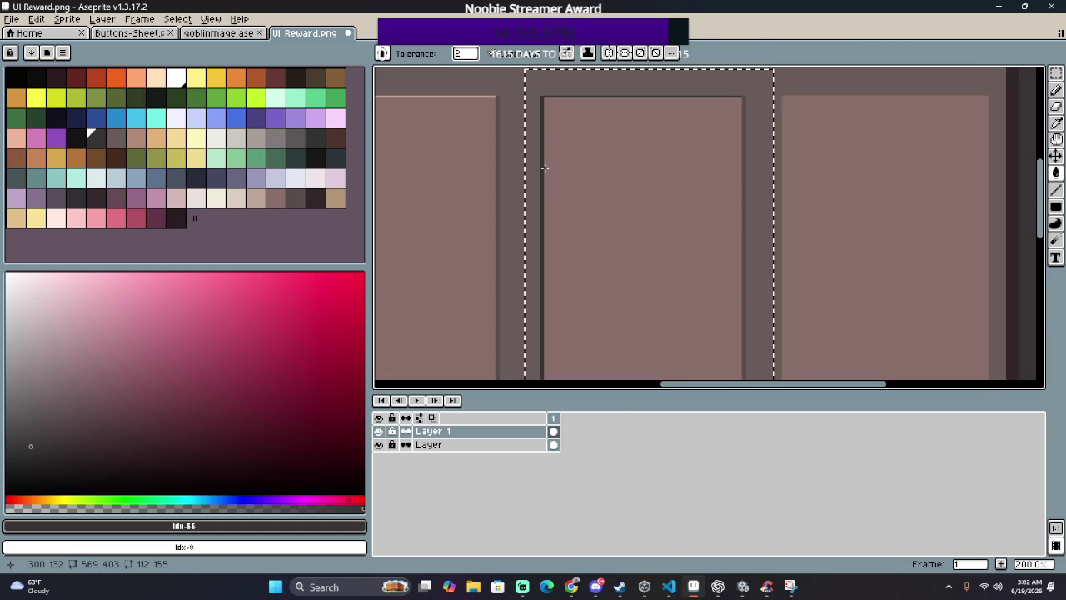
# Step: Fill a one-pixel column of the slot with tan
pyautogui.click(115, 139)
pyautogui.scroll(2, 511, 170)
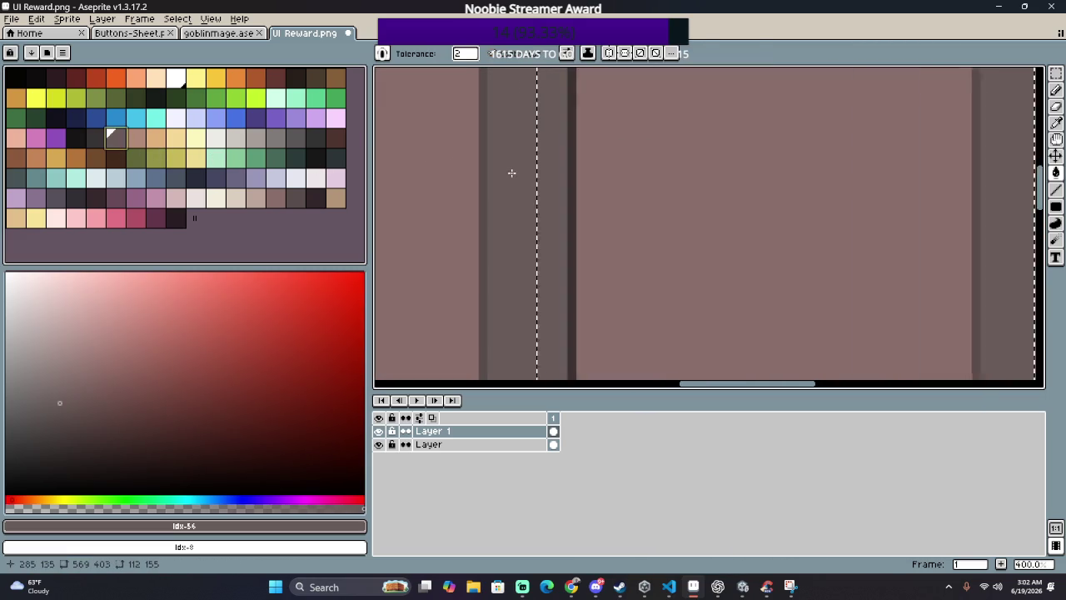
pyautogui.scroll(1, 592, 166)
pyautogui.scroll(-2, 591, 166)
pyautogui.scroll(-2, 591, 166)
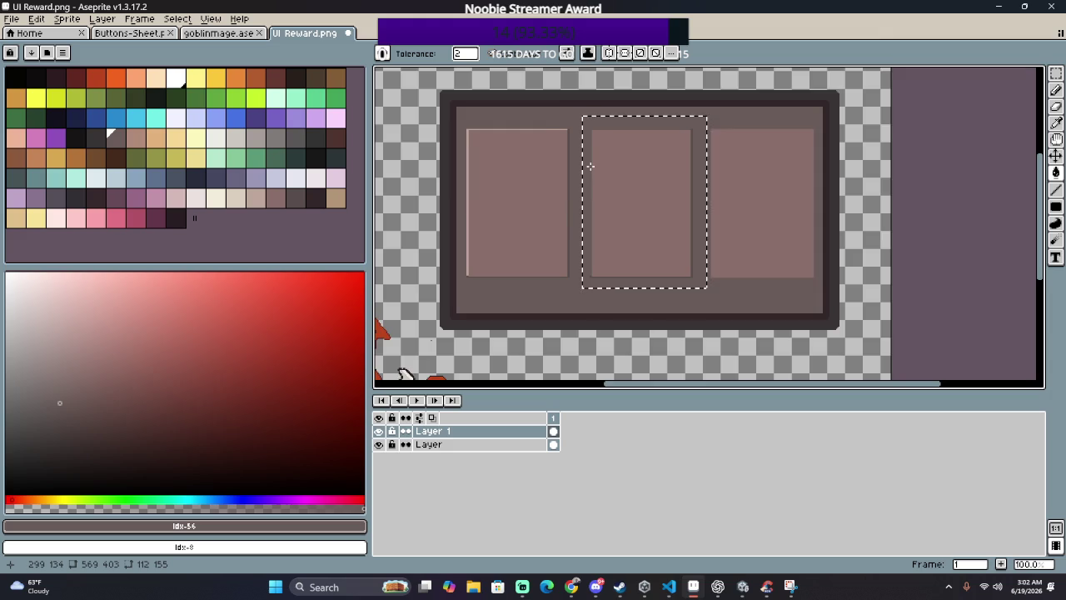
pyautogui.scroll(1, 591, 167)
pyautogui.scroll(2, 591, 164)
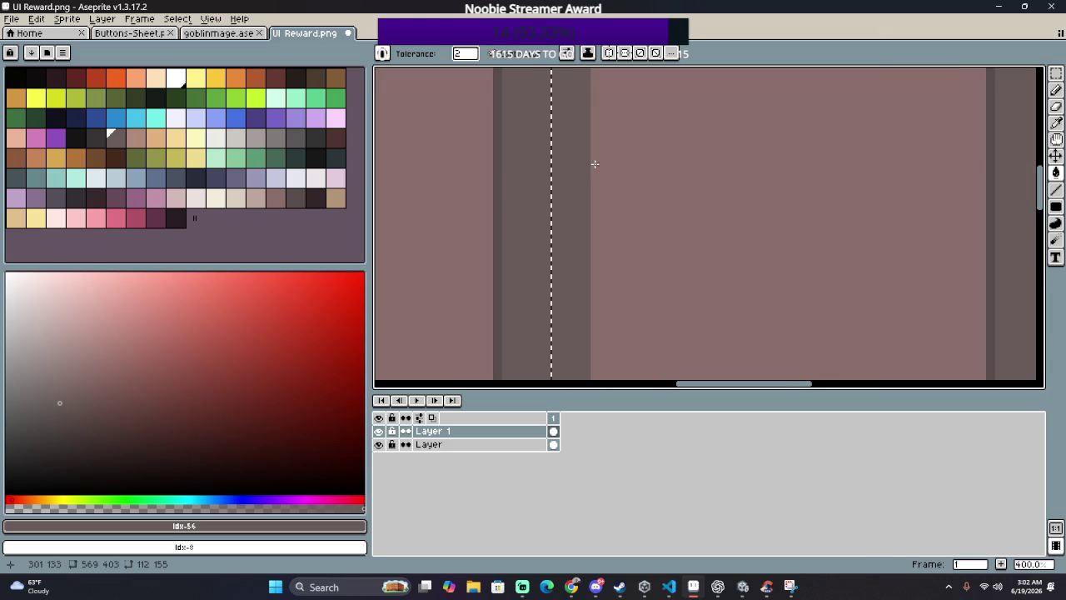
pyautogui.click(138, 139)
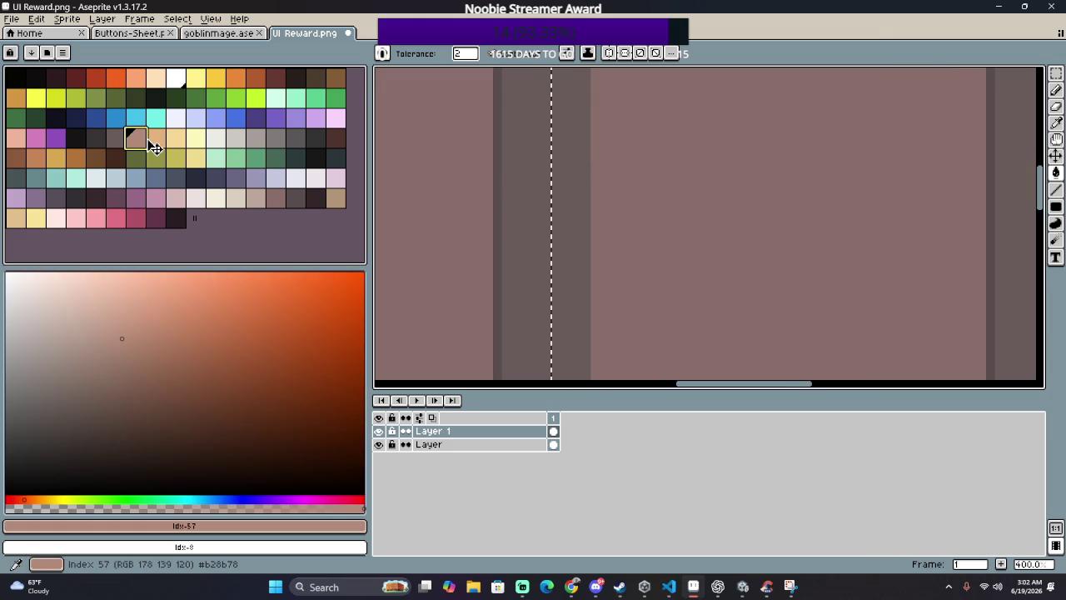
pyautogui.click(589, 228)
pyautogui.scroll(-3, 575, 225)
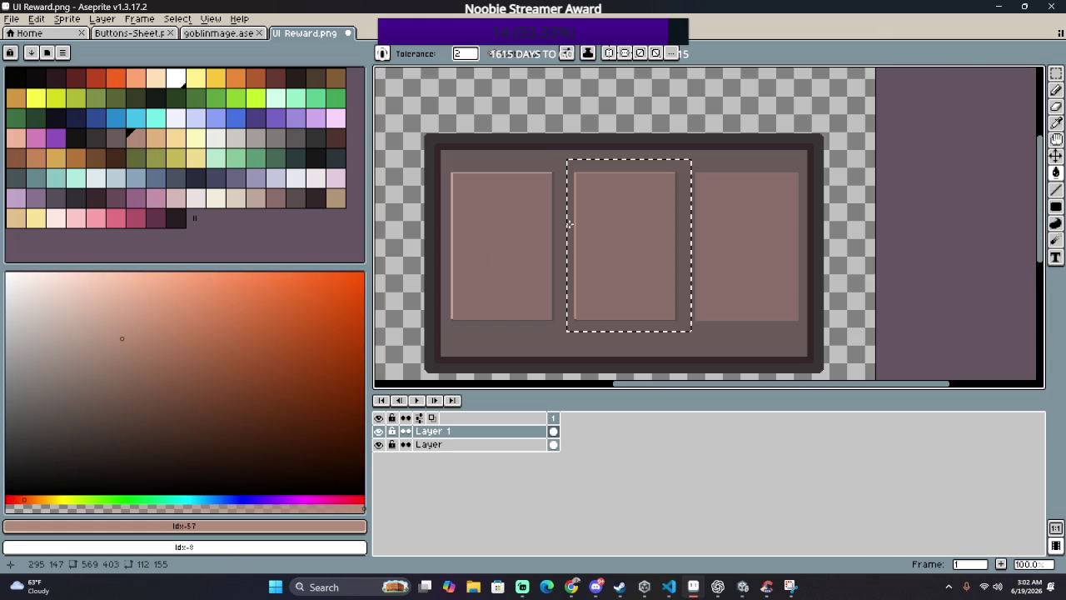
pyautogui.scroll(2, 566, 223)
pyautogui.scroll(-2, 549, 222)
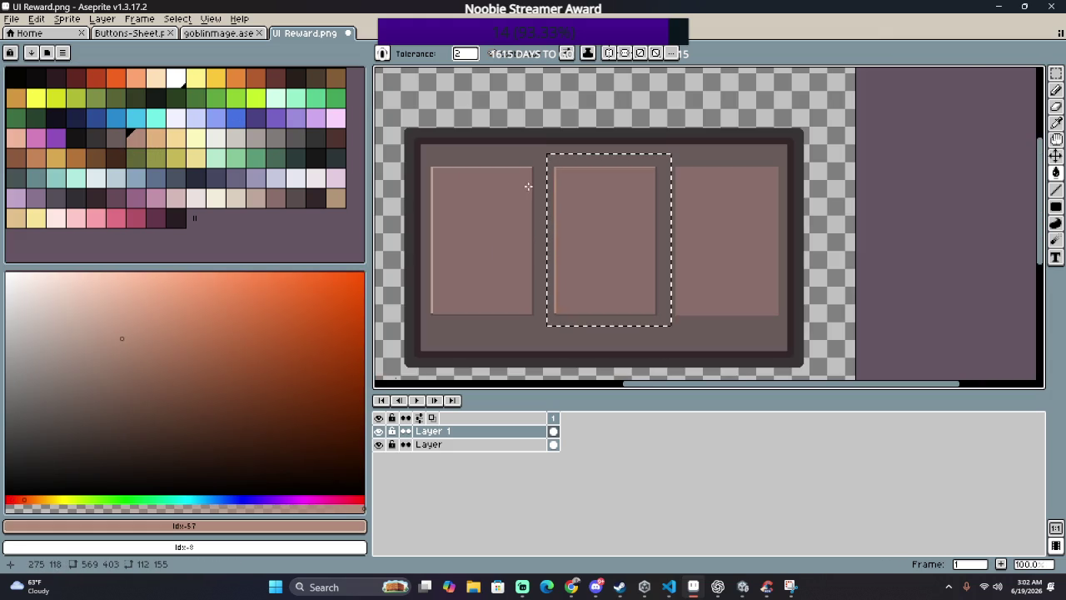
# Step: Try filling the panel's shadow strip with dark grey, then undo it
pyautogui.click(158, 139)
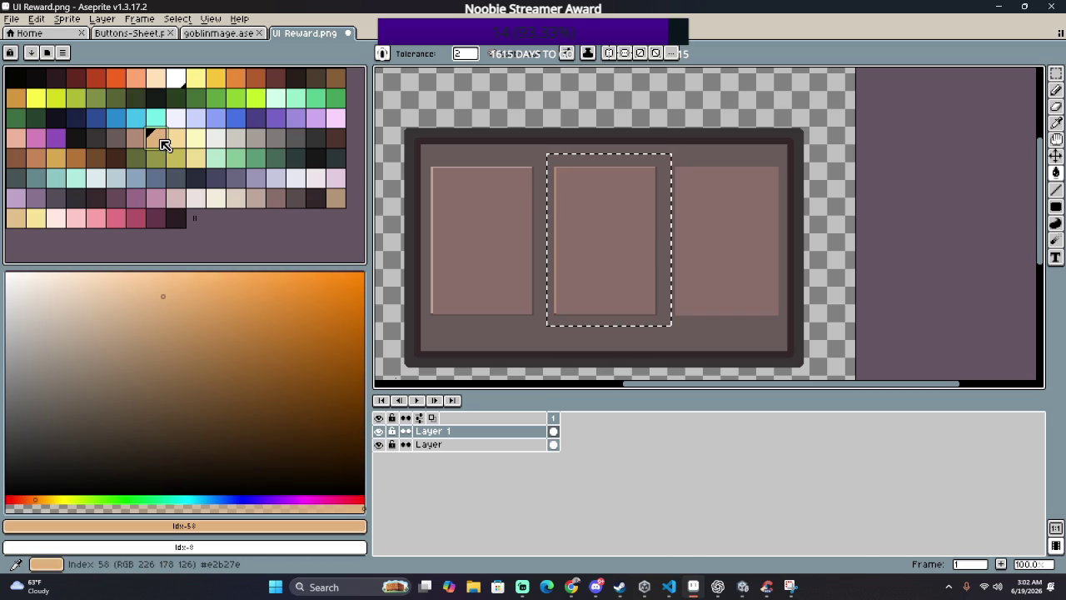
pyautogui.click(127, 147)
pyautogui.scroll(3, 614, 298)
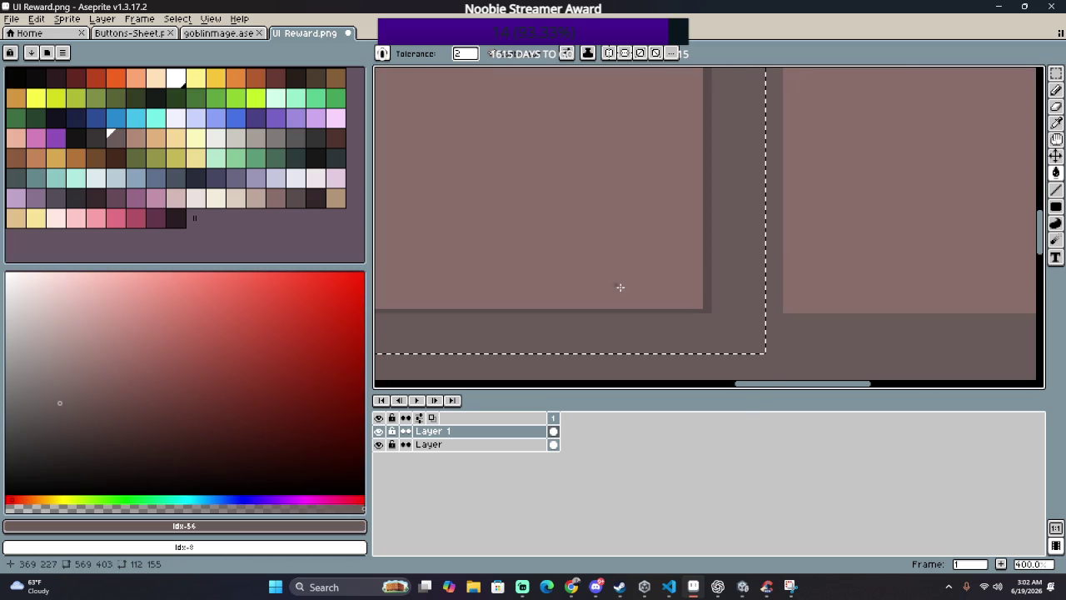
pyautogui.click(634, 309)
pyautogui.scroll(-4, 634, 309)
pyautogui.scroll(3, 633, 308)
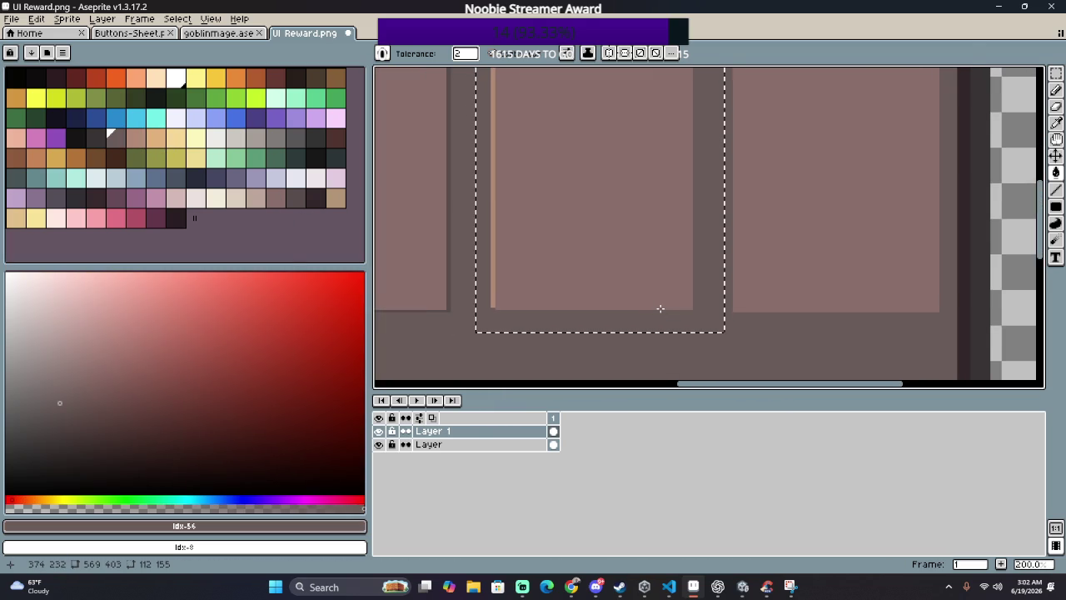
pyautogui.hotkey('ctrl', 'z')
# Step: Fill the middle slot's outline with yellow
pyautogui.click(135, 140)
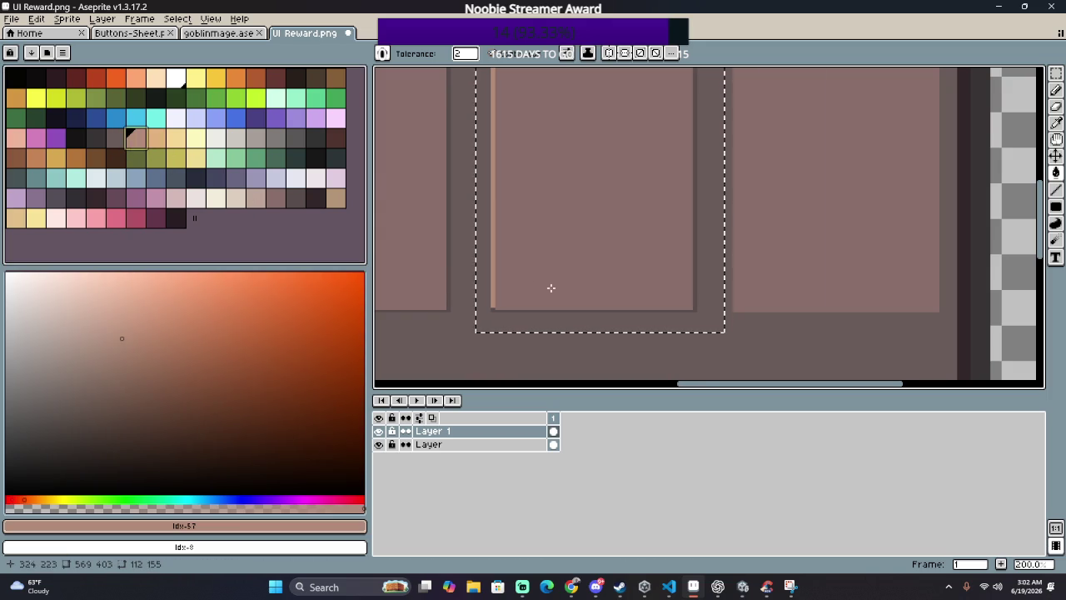
pyautogui.scroll(1, 554, 289)
pyautogui.scroll(-1, 447, 330)
pyautogui.scroll(-3, 447, 330)
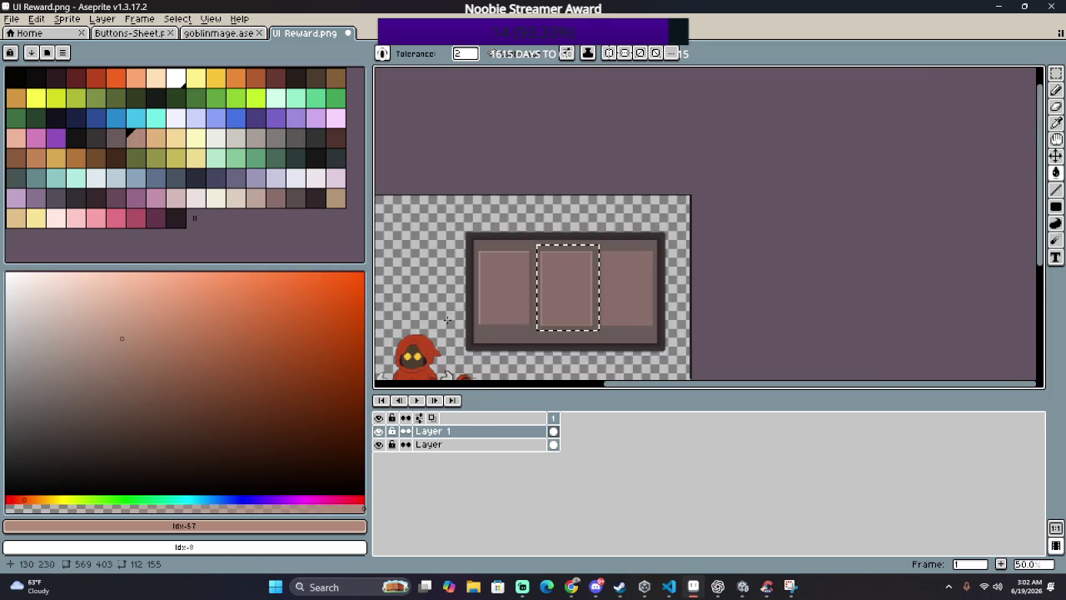
pyautogui.scroll(1, 576, 283)
pyautogui.scroll(1, 574, 287)
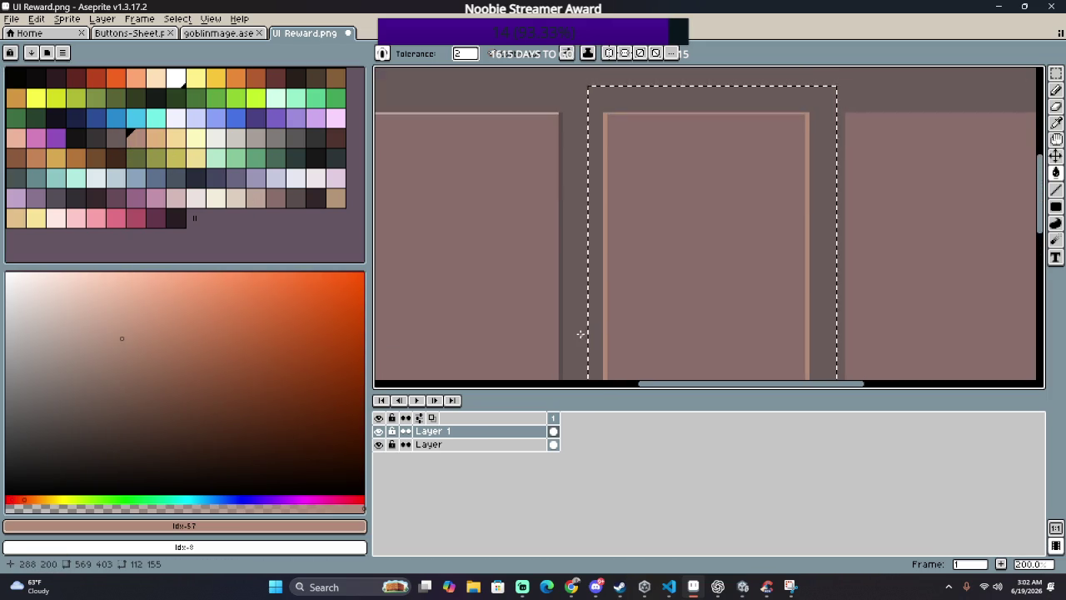
pyautogui.scroll(-1, 556, 304)
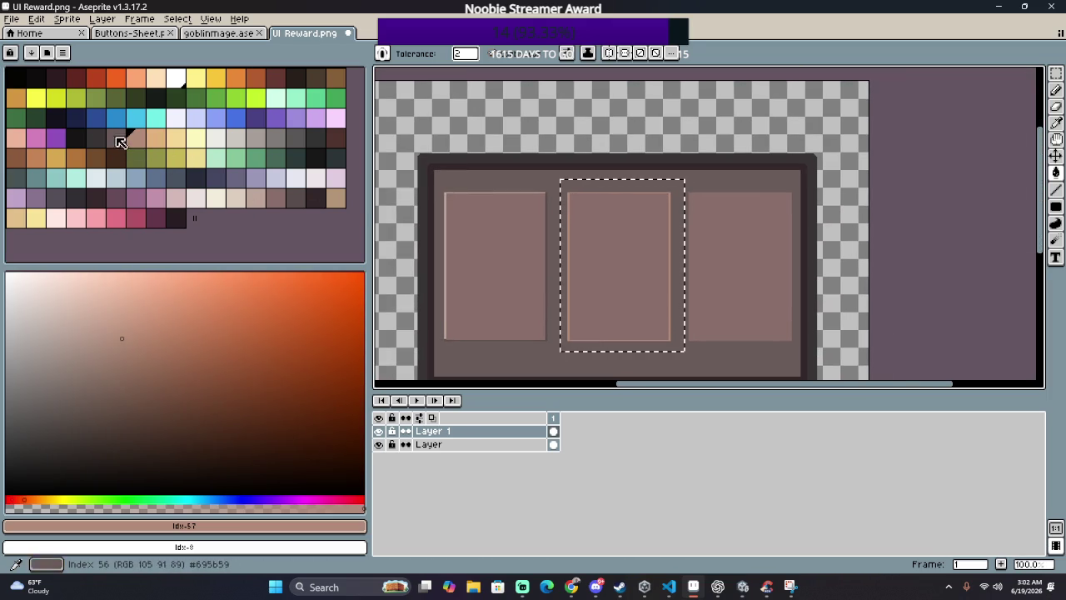
pyautogui.click(196, 158)
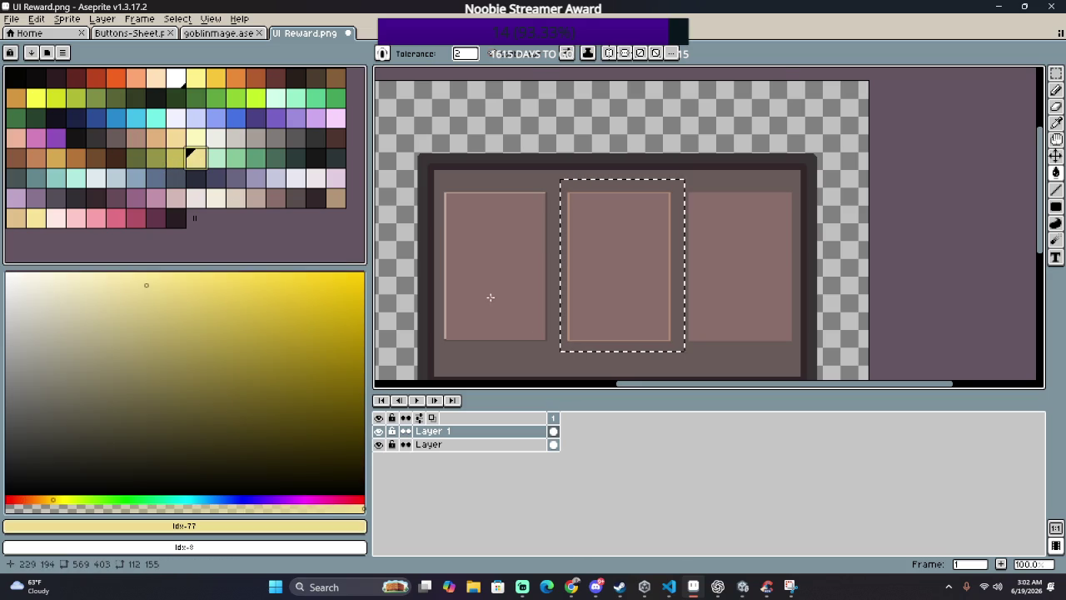
pyautogui.scroll(3, 488, 297)
pyautogui.click(639, 309)
pyautogui.scroll(-3, 541, 286)
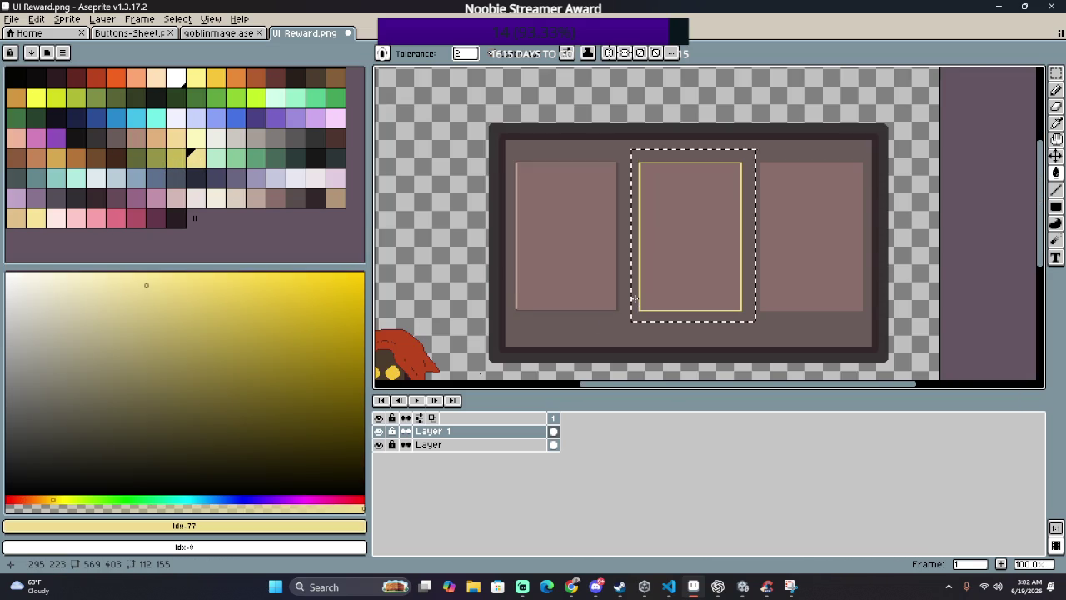
# Step: Refill the middle slot's outline with light green, then with dark green
pyautogui.click(215, 158)
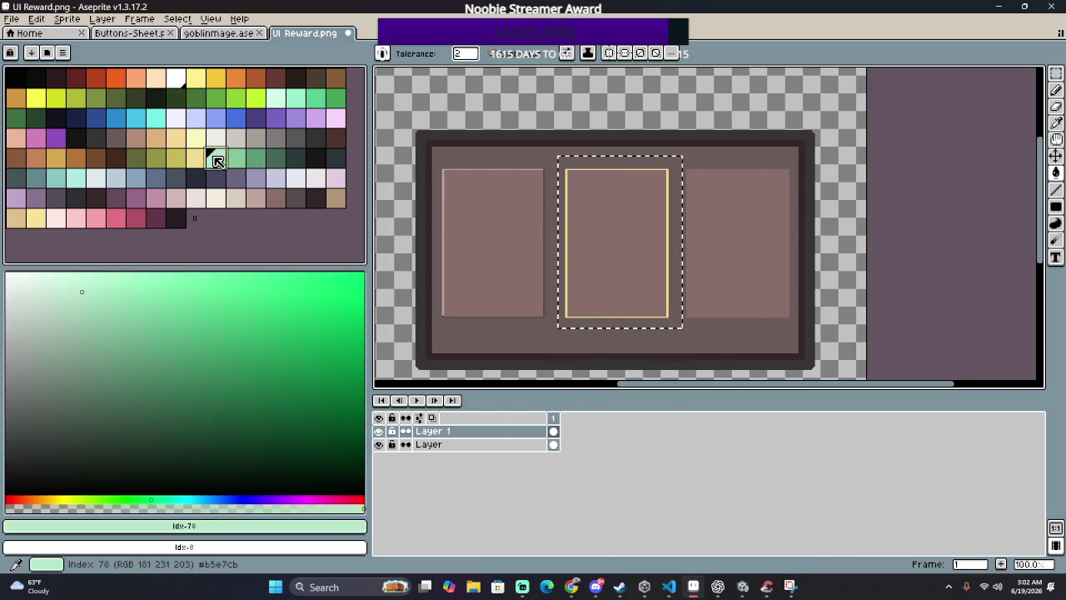
pyautogui.scroll(2, 611, 338)
pyautogui.click(544, 271)
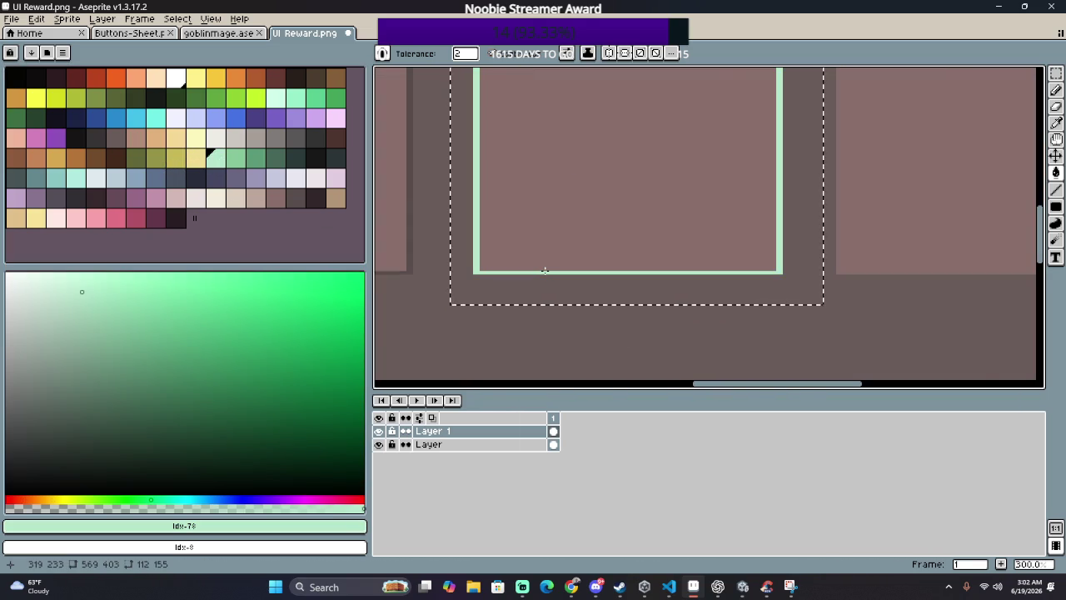
pyautogui.scroll(-2, 544, 271)
pyautogui.click(283, 163)
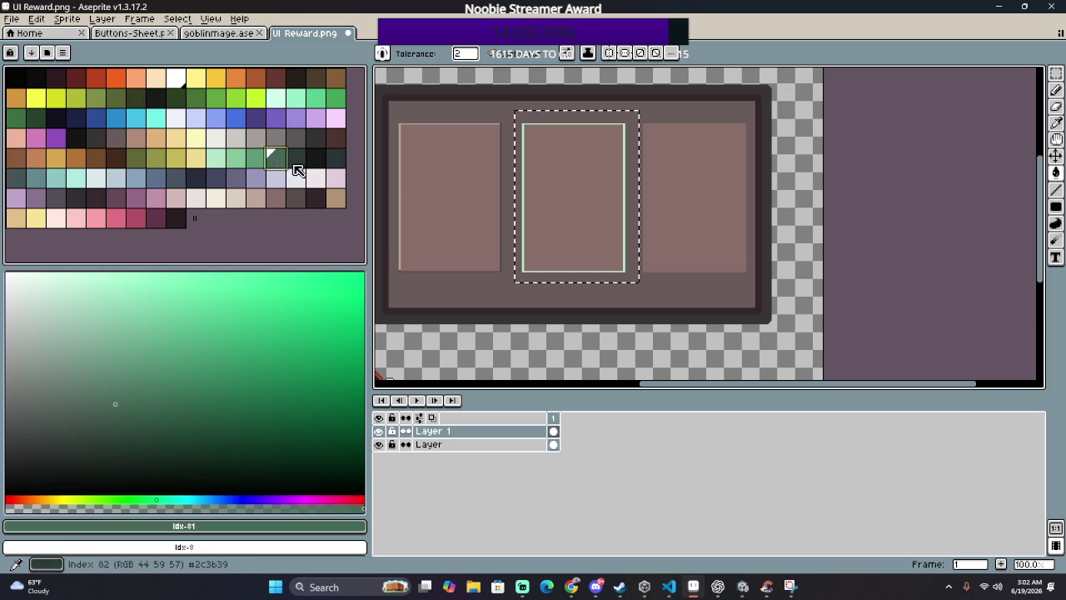
pyautogui.scroll(3, 505, 292)
pyautogui.click(505, 290)
pyautogui.scroll(-4, 504, 290)
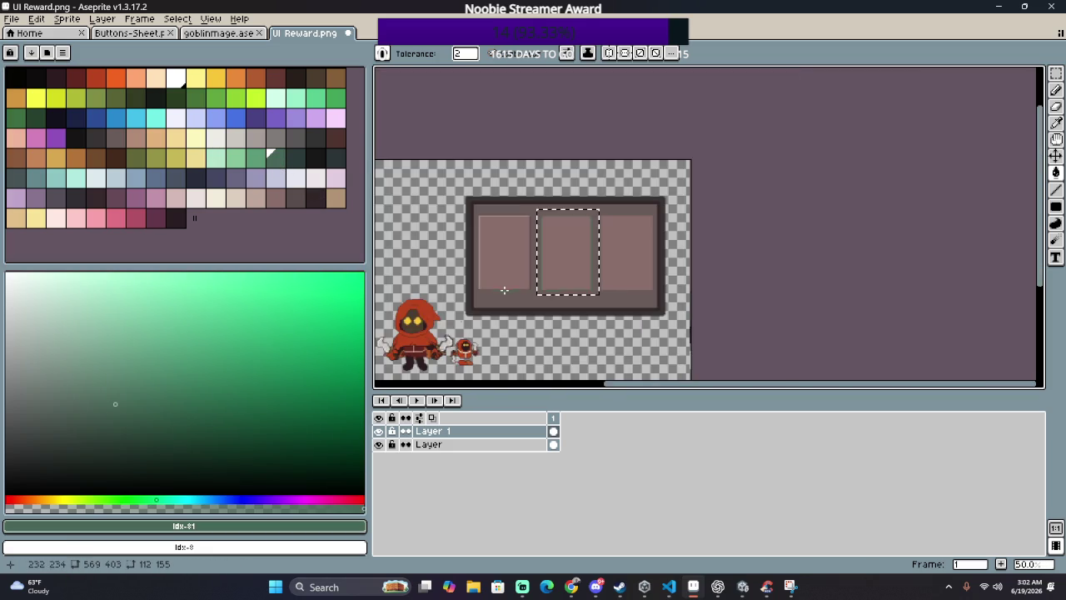
pyautogui.scroll(1, 504, 290)
pyautogui.scroll(1, 583, 283)
pyautogui.scroll(-1, 658, 274)
pyautogui.moveTo(569, 311); pyautogui.dragTo(555, 287)
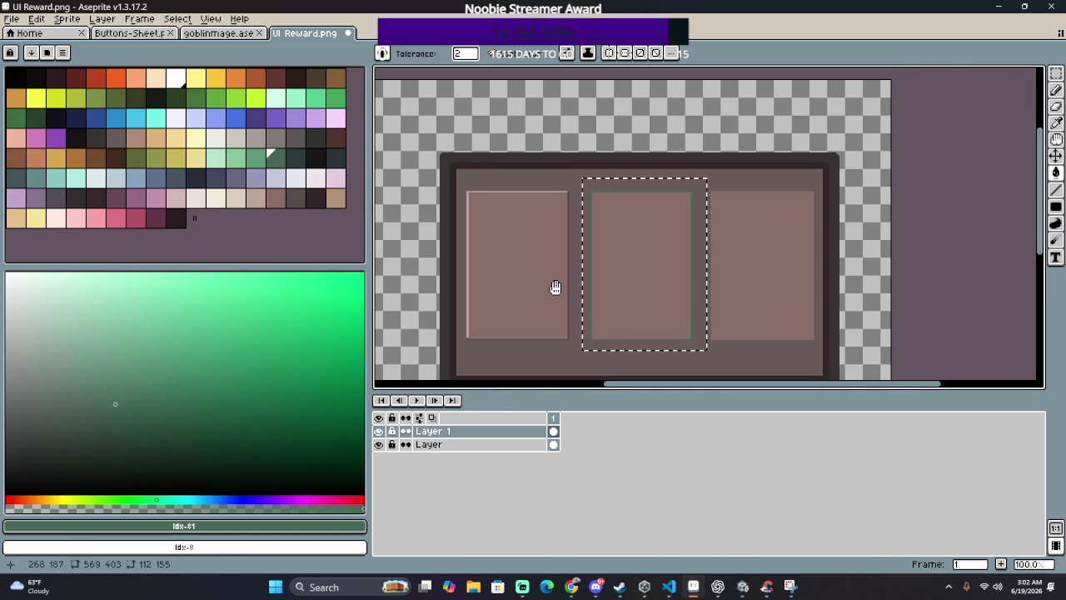
pyautogui.click(194, 139)
# Step: Bucket-fill the green outline around the middle slot back to the brighter yellow
pyautogui.click(196, 156)
pyautogui.scroll(4, 695, 323)
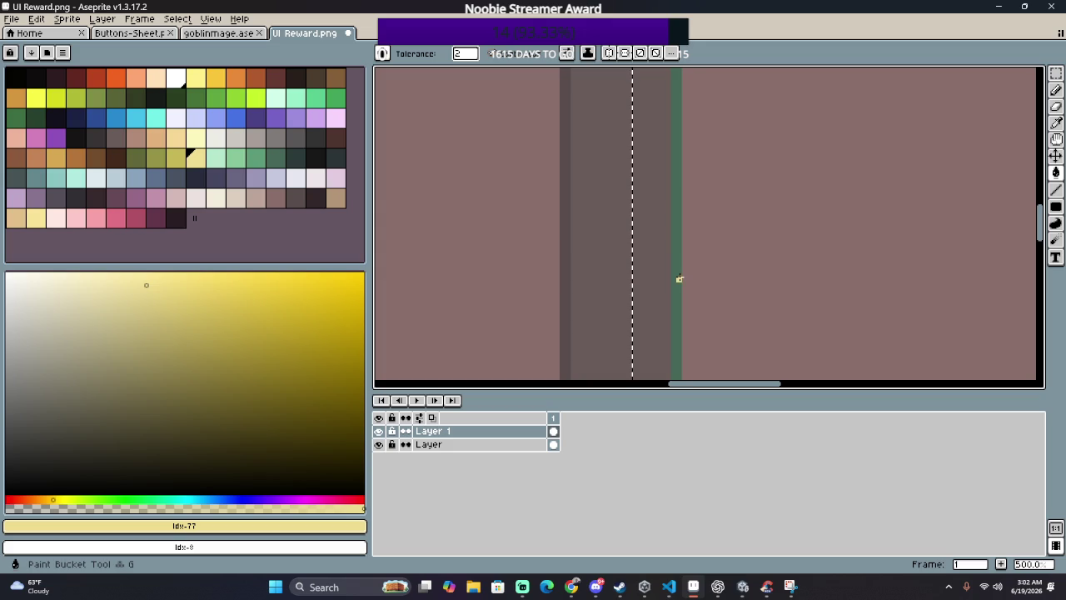
pyautogui.click(679, 279)
pyautogui.scroll(-2, 678, 279)
pyautogui.scroll(-2, 678, 275)
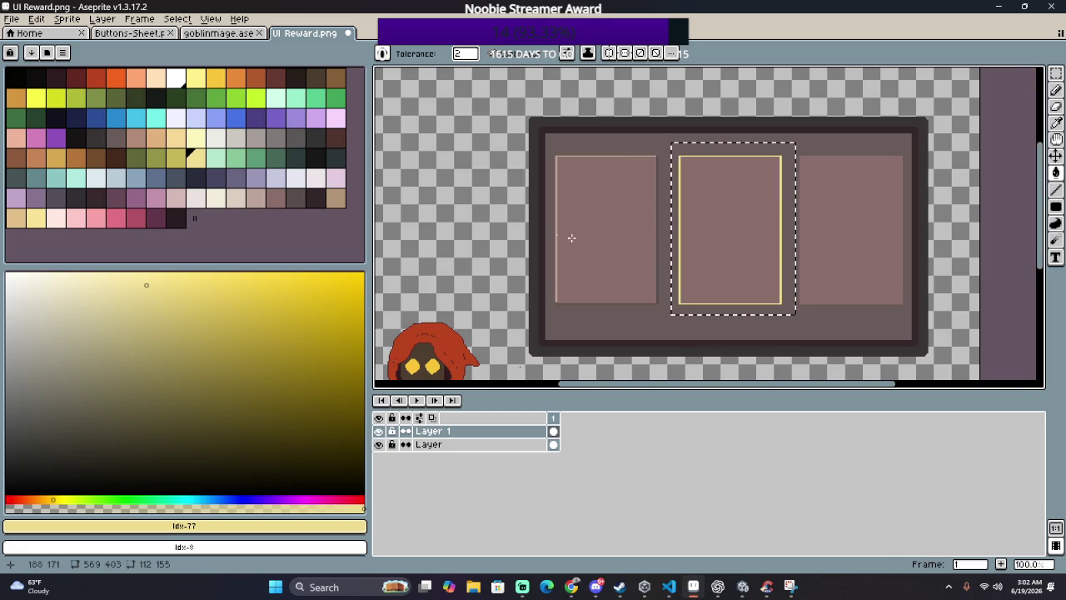
# Step: With pale yellow Idx-9 and the Pencil, paint a thick band along the slot's top and right side
pyautogui.click(196, 78)
pyautogui.scroll(2, 673, 297)
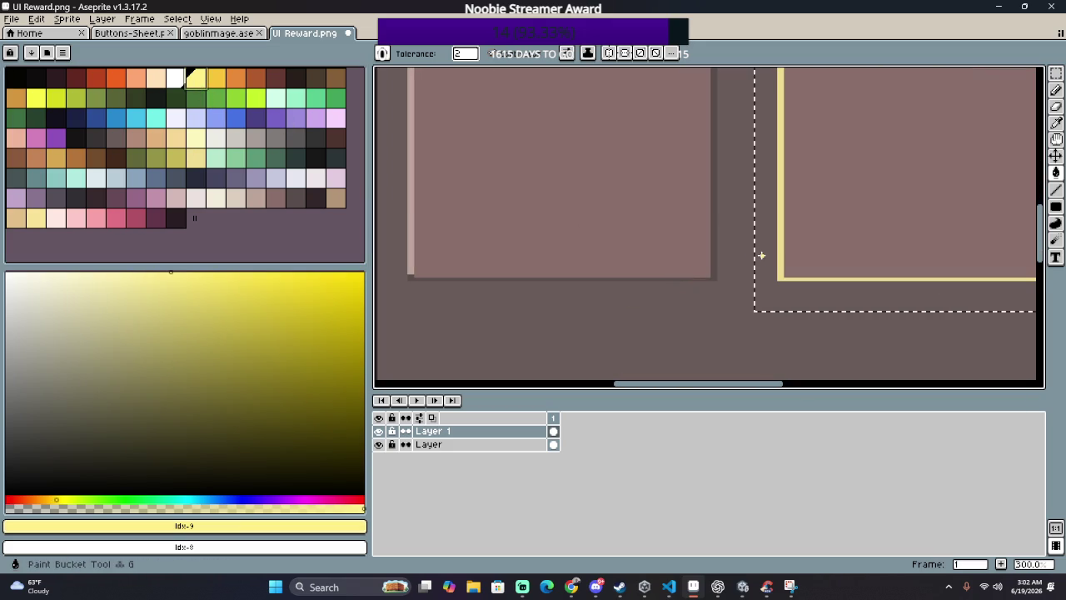
pyautogui.scroll(-2, 760, 255)
pyautogui.moveTo(766, 258); pyautogui.dragTo(636, 299)
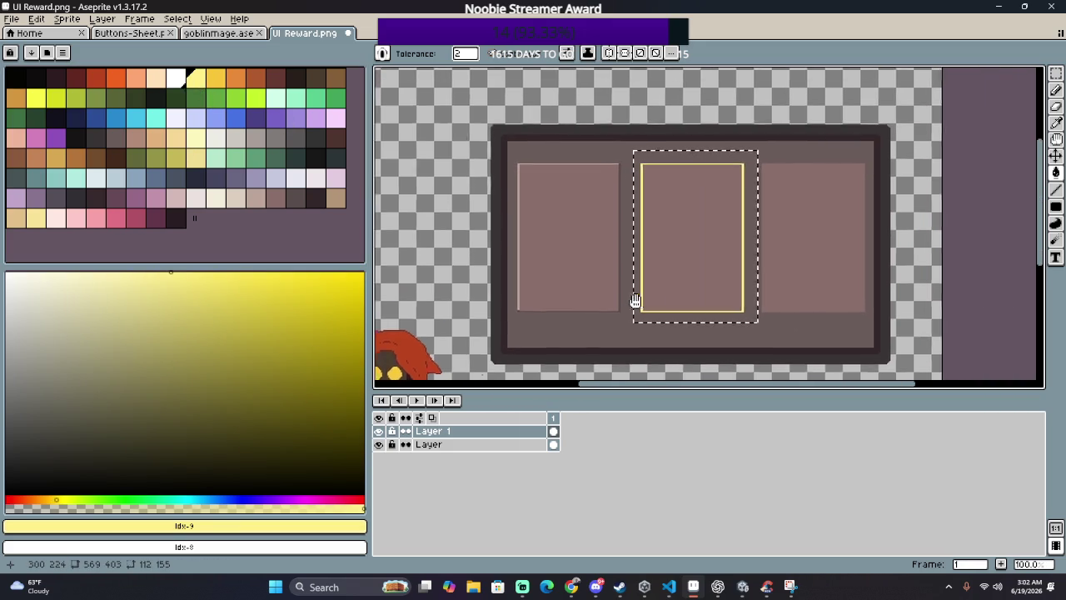
pyautogui.scroll(3, 571, 181)
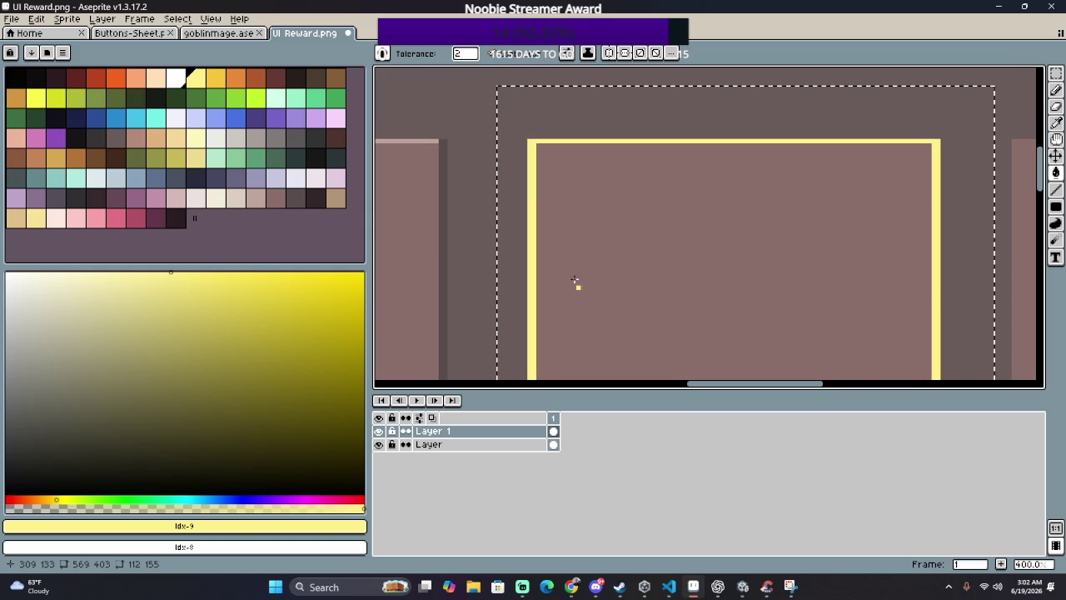
pyautogui.scroll(1, 539, 146)
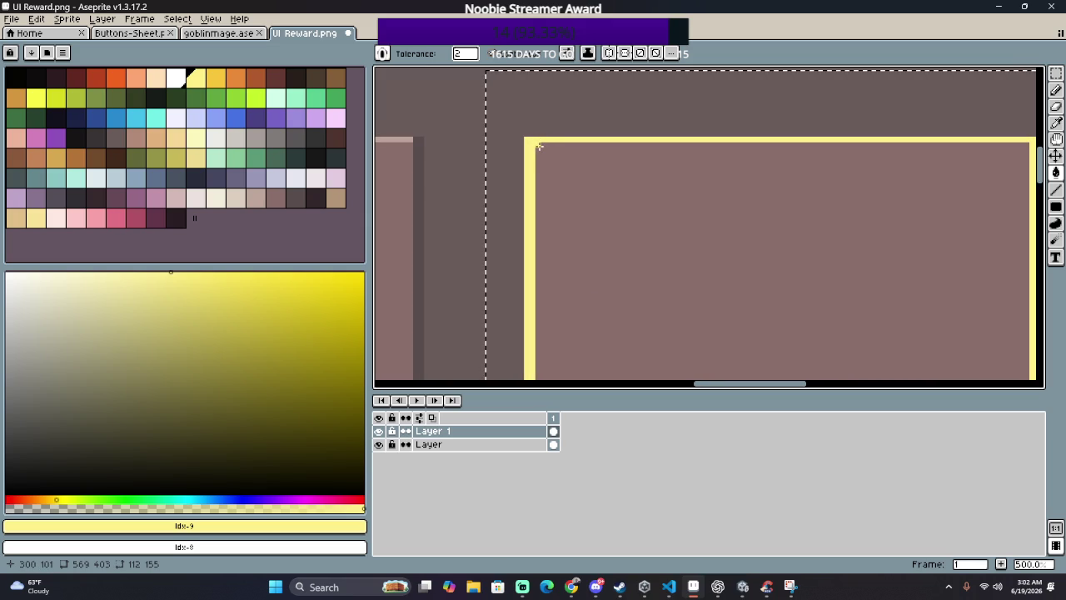
pyautogui.press('b')
pyautogui.moveTo(539, 151); pyautogui.dragTo(1022, 218)
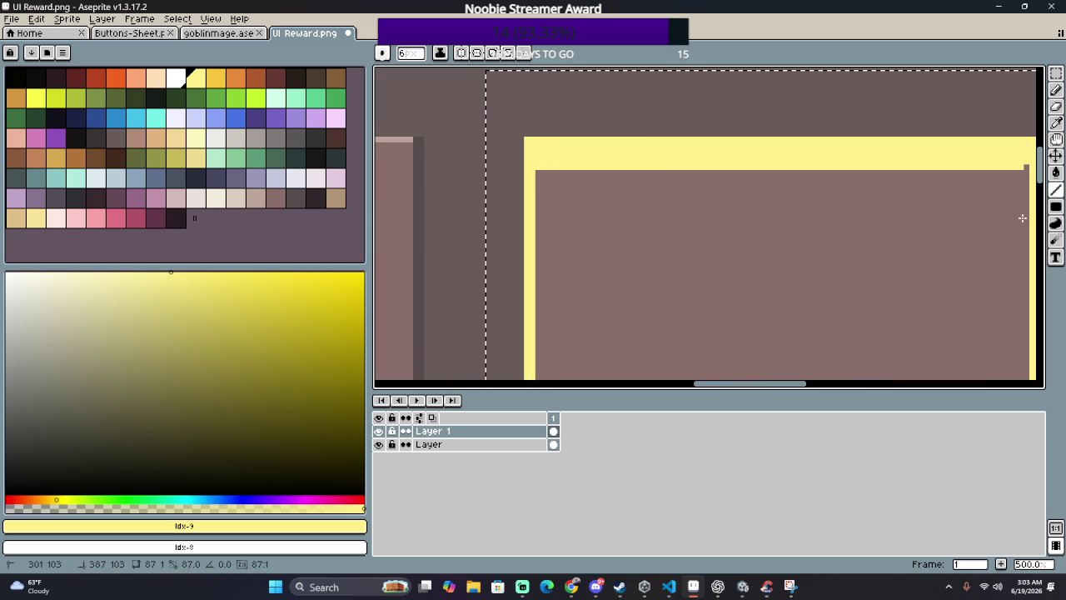
pyautogui.moveTo(1021, 218)
pyautogui.mouseDown()
pyautogui.moveTo(906, 153)
pyautogui.moveTo(866, 379)
pyautogui.mouseUp()
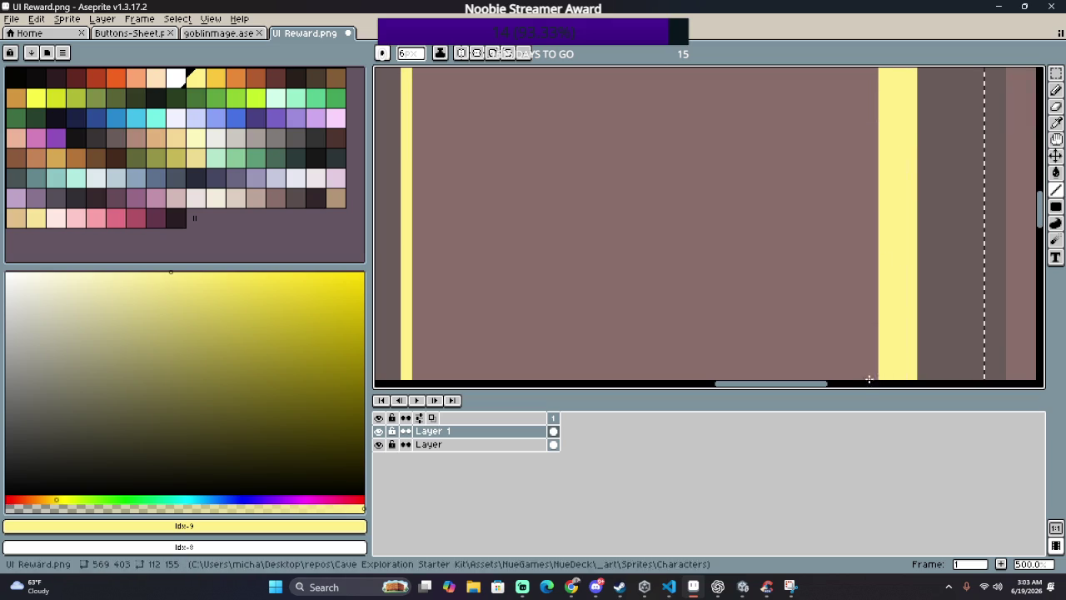
# Step: Continue the pale yellow band through the stepped bottom-right corner and along the bottom edge
pyautogui.moveTo(886, 379); pyautogui.dragTo(849, 377)
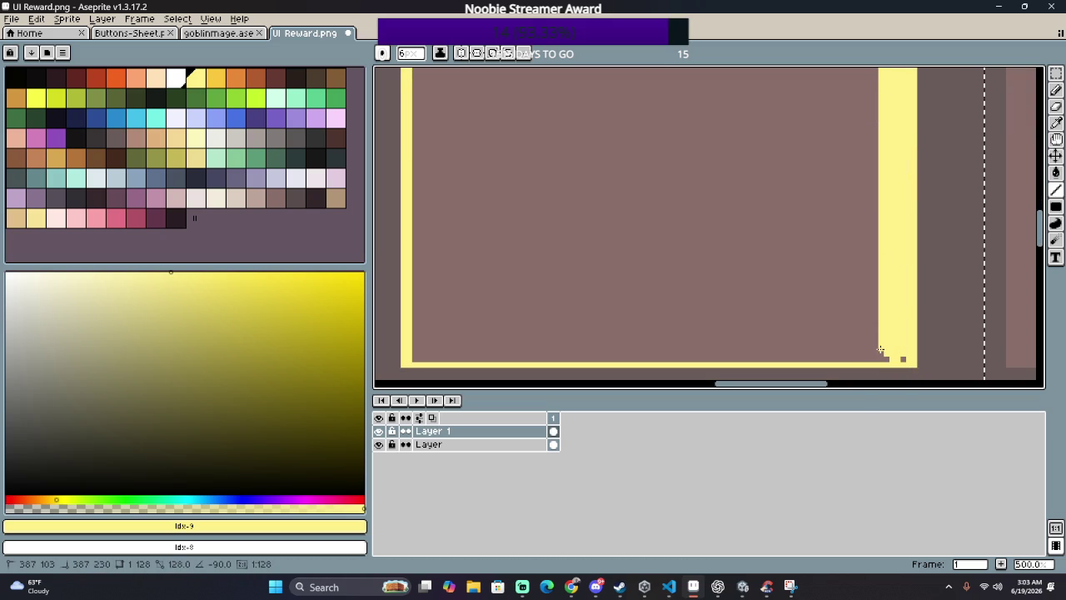
pyautogui.click(881, 351)
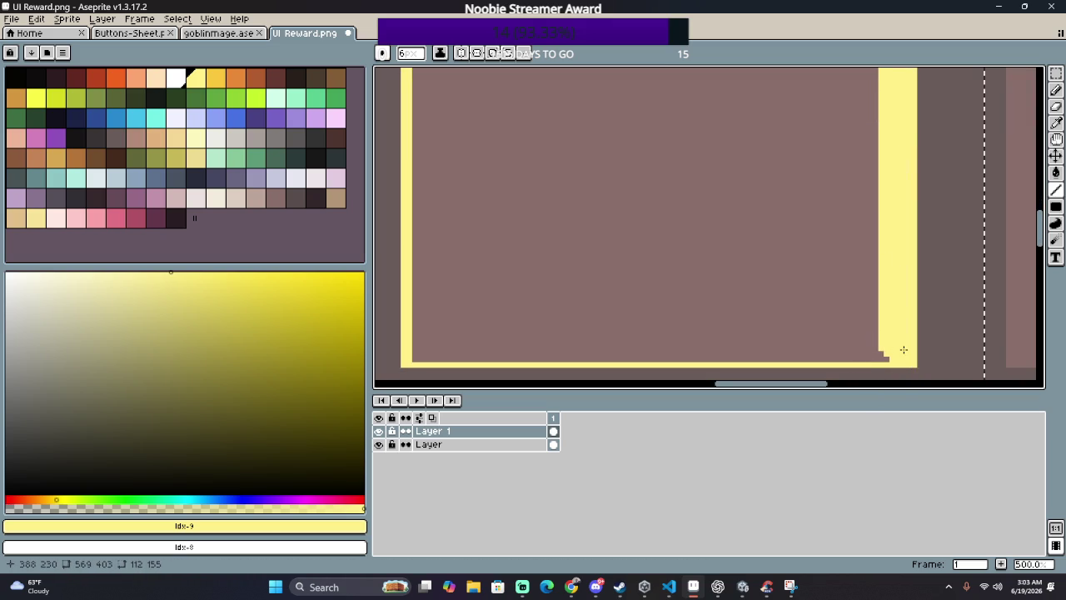
pyautogui.moveTo(890, 350)
pyautogui.mouseDown()
pyautogui.moveTo(411, 351)
pyautogui.moveTo(424, 70)
pyautogui.mouseUp()
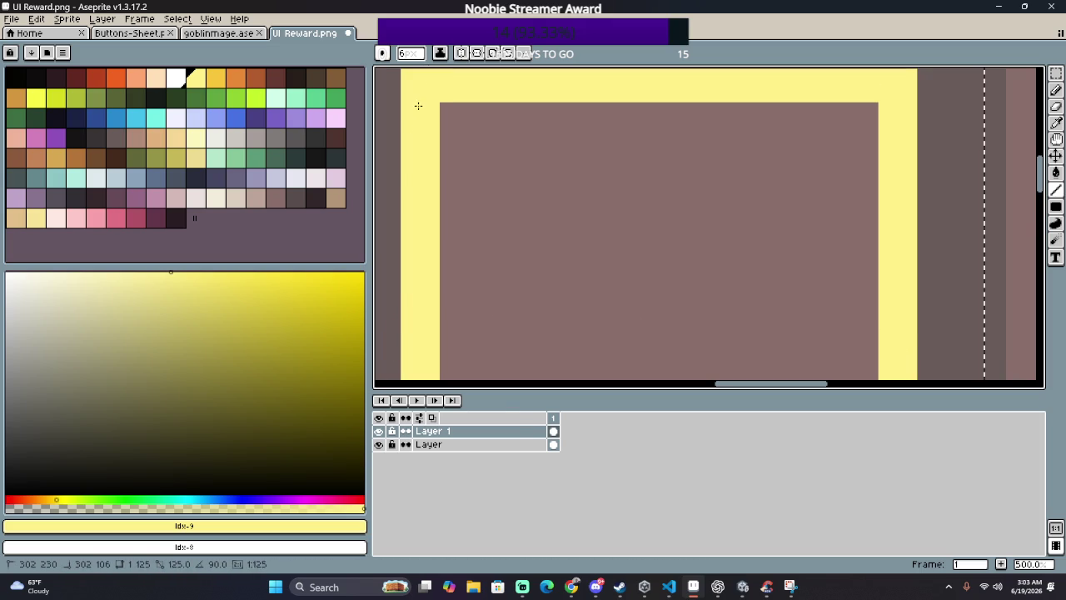
pyautogui.scroll(-3, 552, 280)
pyautogui.scroll(-1, 521, 221)
pyautogui.moveTo(522, 221); pyautogui.dragTo(573, 267)
pyautogui.scroll(-1, 574, 266)
pyautogui.scroll(1, 575, 265)
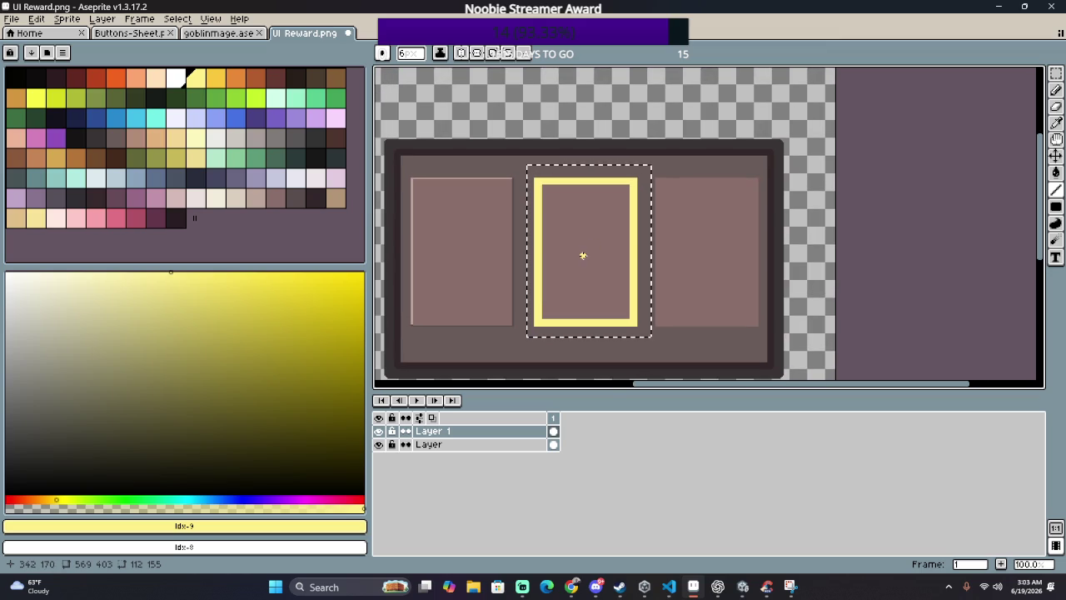
pyautogui.scroll(-1, 602, 347)
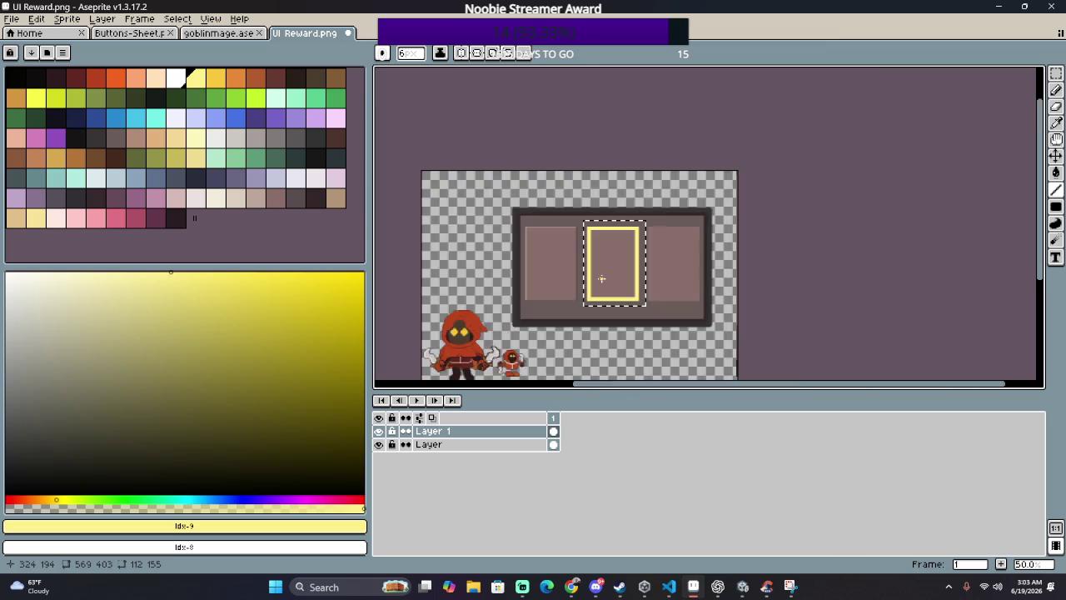
# Step: Paint darker gold Idx-10 edge strips down the frame's left side and along its bottom
pyautogui.scroll(2, 600, 277)
pyautogui.moveTo(600, 277); pyautogui.dragTo(617, 375)
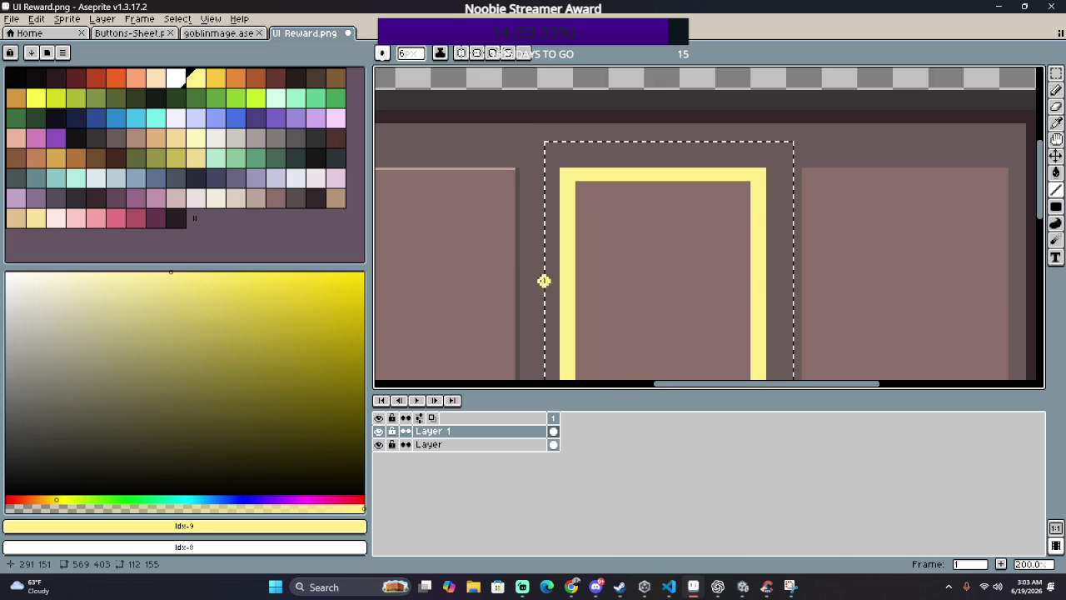
pyautogui.click(215, 78)
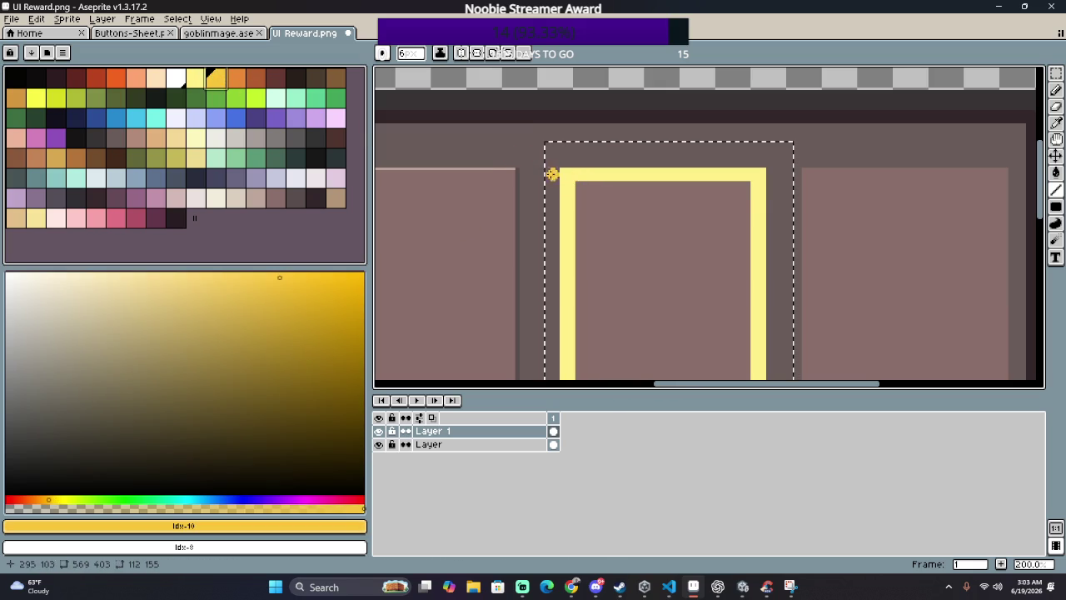
pyautogui.scroll(4, 550, 175)
pyautogui.scroll(3, 551, 175)
pyautogui.moveTo(547, 155)
pyautogui.mouseDown()
pyautogui.moveTo(545, 379)
pyautogui.moveTo(533, 380)
pyautogui.moveTo(562, 233)
pyautogui.mouseUp()
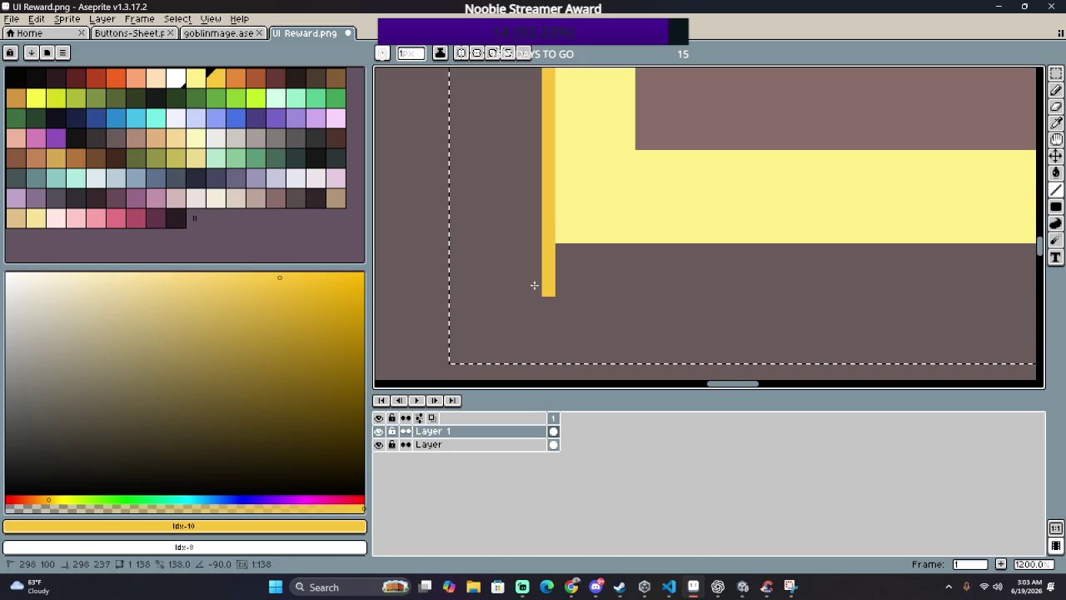
pyautogui.moveTo(562, 234)
pyautogui.mouseDown()
pyautogui.moveTo(1035, 274)
pyautogui.moveTo(950, 238)
pyautogui.moveTo(953, 68)
pyautogui.moveTo(957, 237)
pyautogui.moveTo(702, 214)
pyautogui.moveTo(374, 207)
pyautogui.moveTo(375, 143)
pyautogui.moveTo(579, 177)
pyautogui.mouseUp()
pyautogui.scroll(-5, 572, 177)
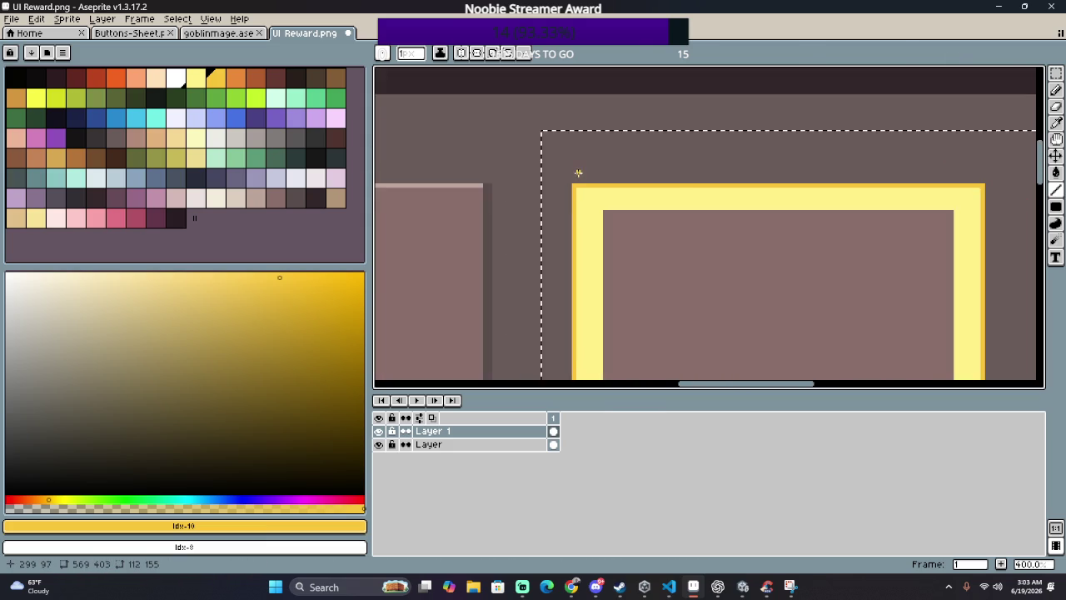
pyautogui.scroll(-3, 576, 172)
pyautogui.scroll(1, 587, 169)
pyautogui.scroll(1, 607, 167)
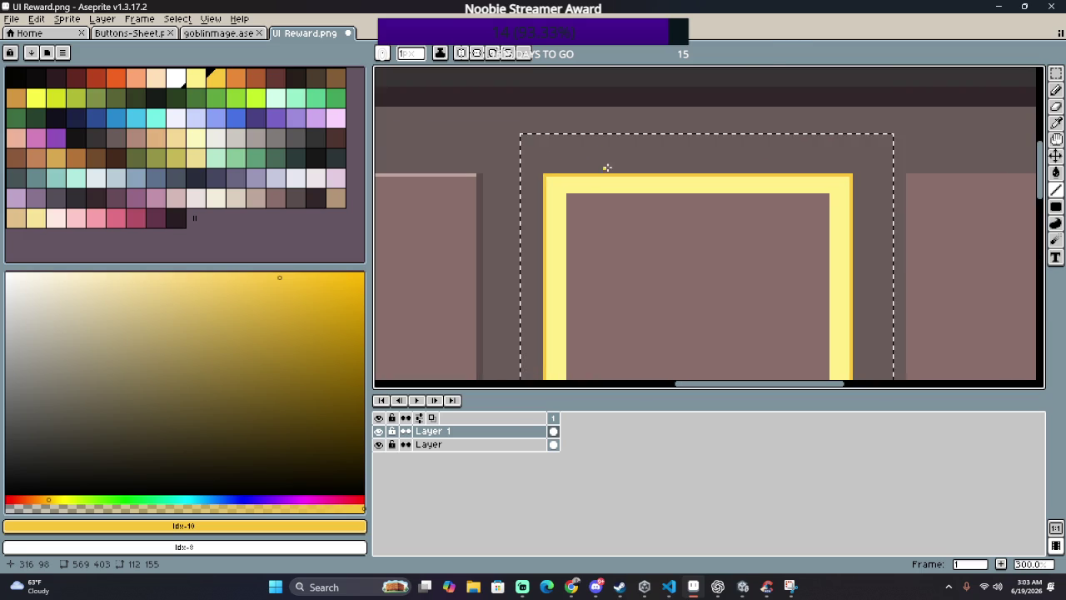
pyautogui.scroll(2, 604, 153)
# Step: Choose a dark outline colour, undoing an accidental fill of the selection
pyautogui.press('i')
pyautogui.click(609, 150)
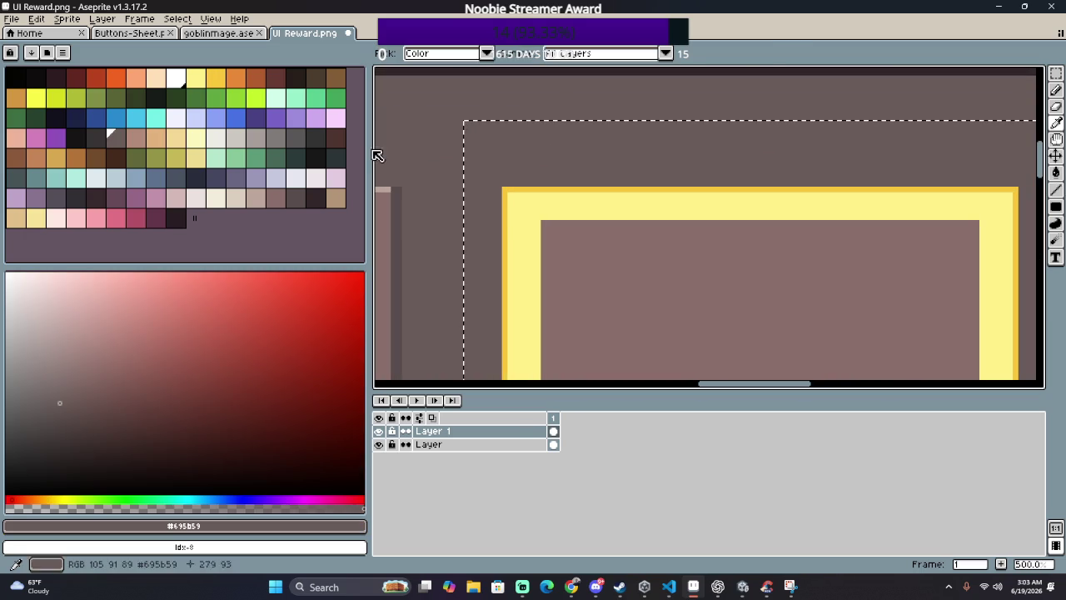
pyautogui.click(92, 138)
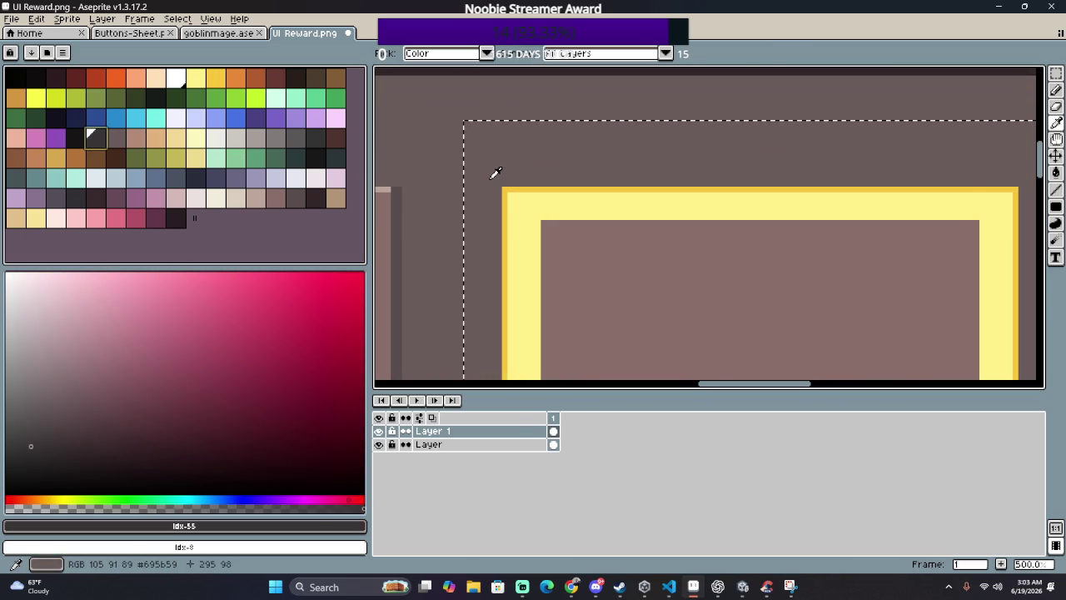
pyautogui.press('h')
pyautogui.press('f')
pyautogui.hotkey('ctrl', 'z')
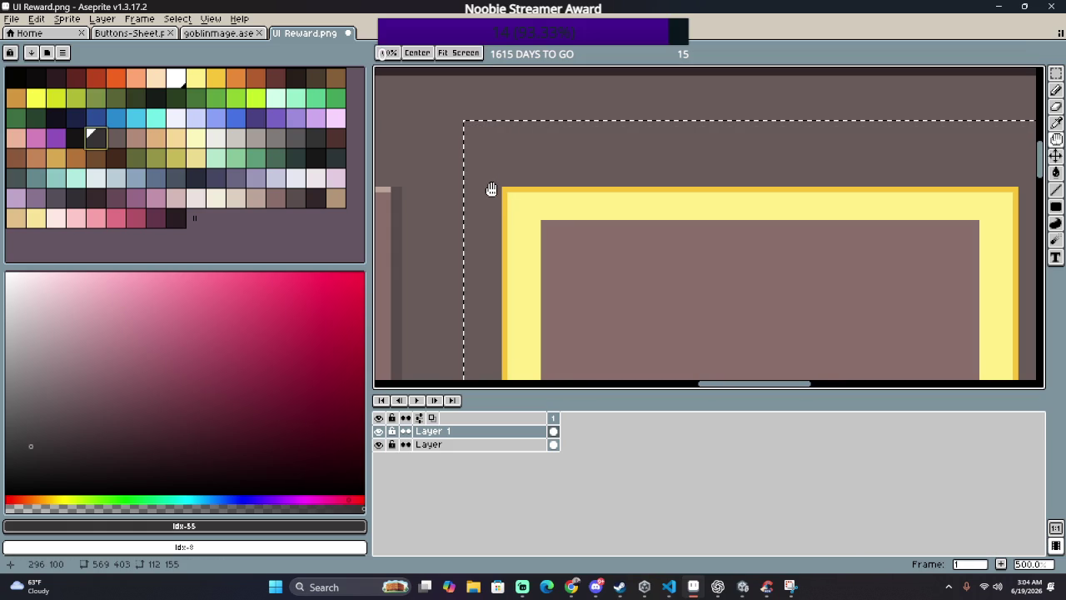
# Step: Draw dark straight lines above the yellow frame's top edge and down its left edge
pyautogui.press('l')
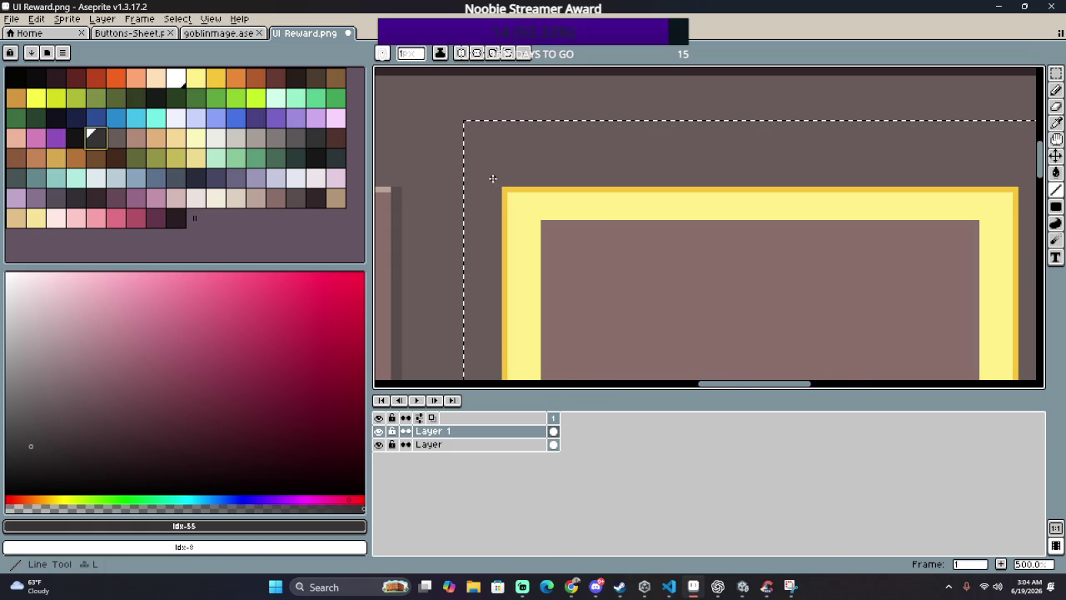
pyautogui.moveTo(499, 182); pyautogui.dragTo(957, 196)
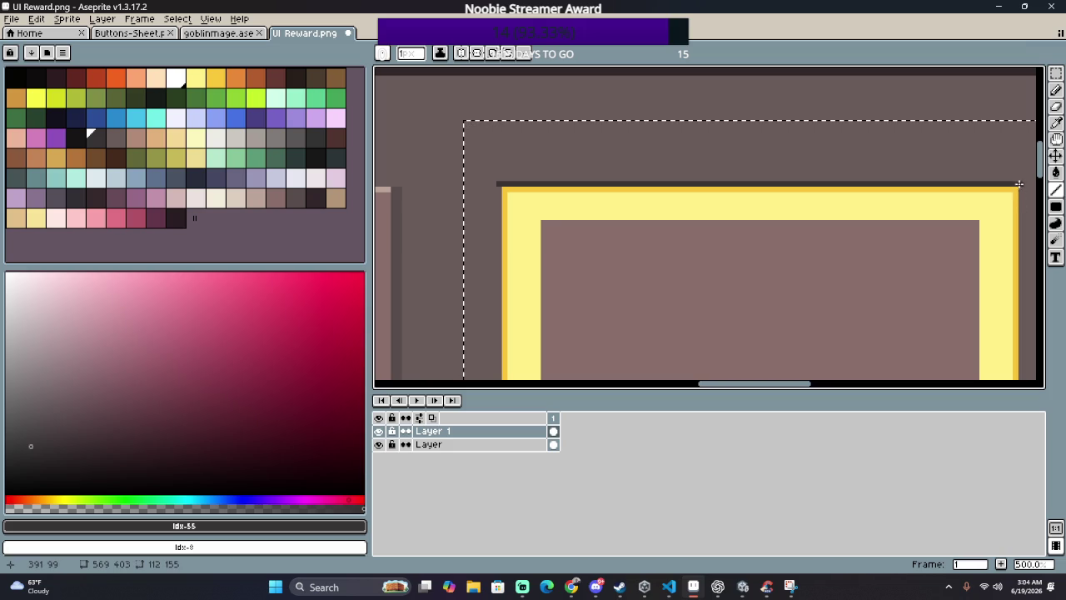
pyautogui.moveTo(1020, 184)
pyautogui.mouseDown()
pyautogui.moveTo(1030, 379)
pyautogui.moveTo(1017, 379)
pyautogui.moveTo(997, 342)
pyautogui.moveTo(468, 296)
pyautogui.moveTo(466, 339)
pyautogui.moveTo(474, 69)
pyautogui.mouseUp()
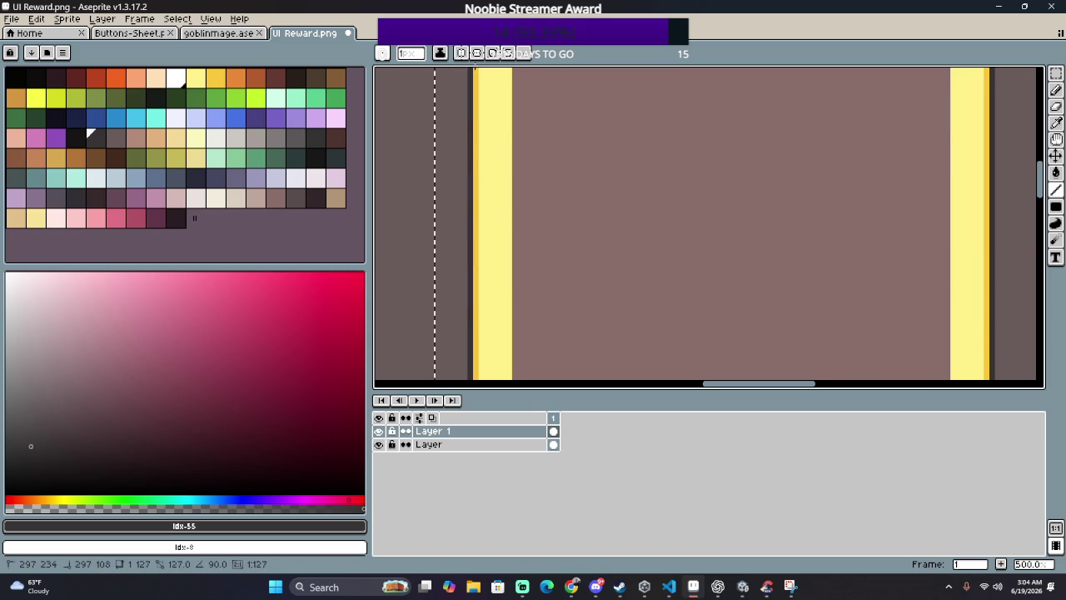
pyautogui.moveTo(473, 69); pyautogui.dragTo(467, 186)
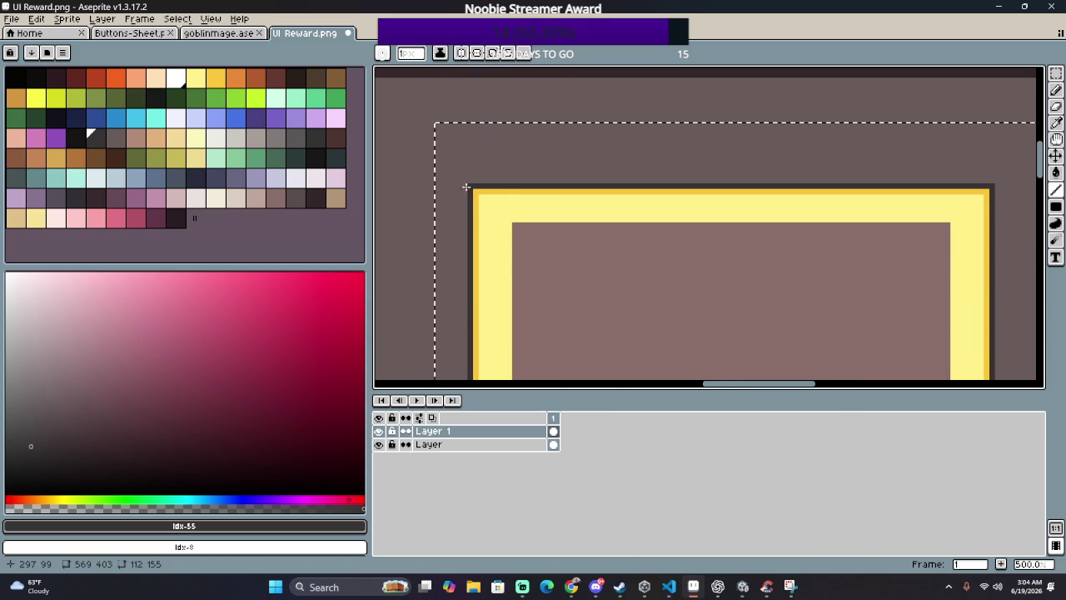
pyautogui.scroll(8, 467, 186)
# Step: Switch to the Eraser, undo a bad erase at the top-left corner, and shrink the brush
pyautogui.press('e')
pyautogui.click(483, 167)
pyautogui.hotkey('ctrl', 'z')
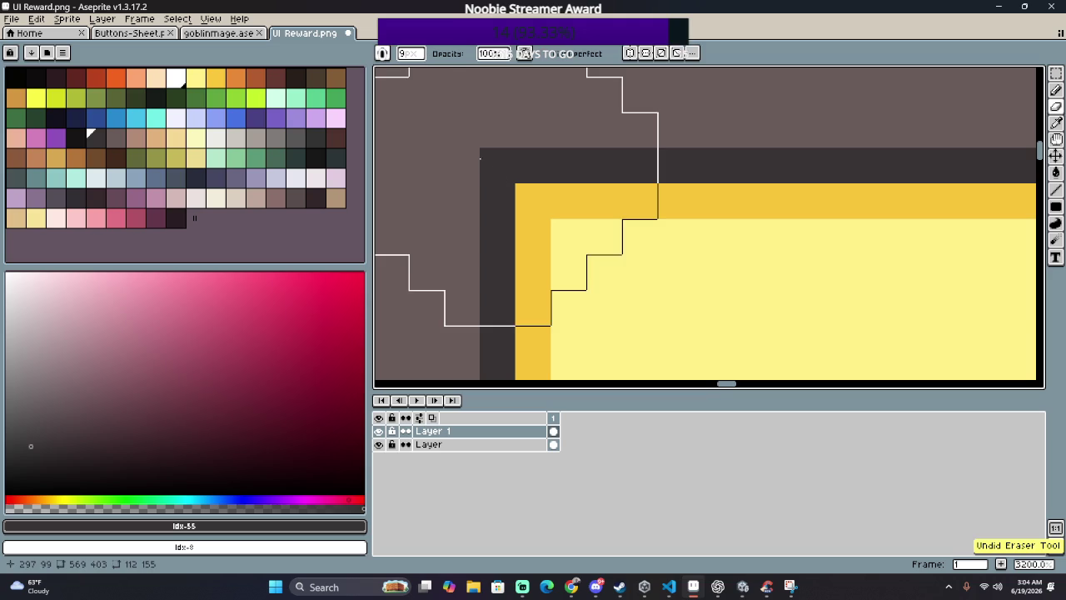
pyautogui.scroll(-1, 480, 157)
pyautogui.press('-')
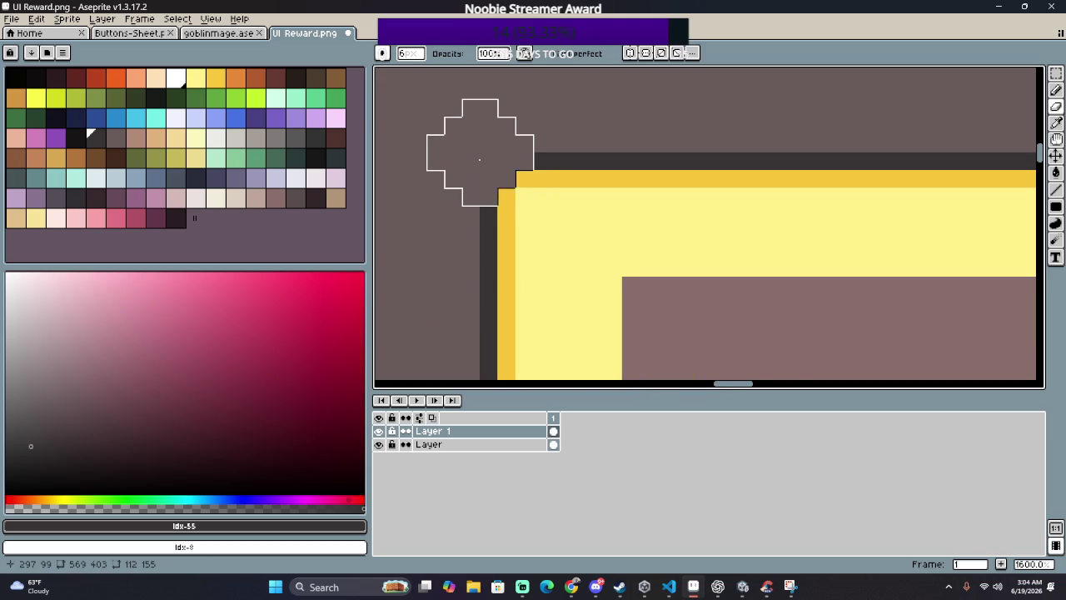
pyautogui.scroll(-1, 480, 157)
pyautogui.hscroll(3, 571, 214)
pyautogui.hscroll(5, 781, 230)
pyautogui.hscroll(5, 781, 230)
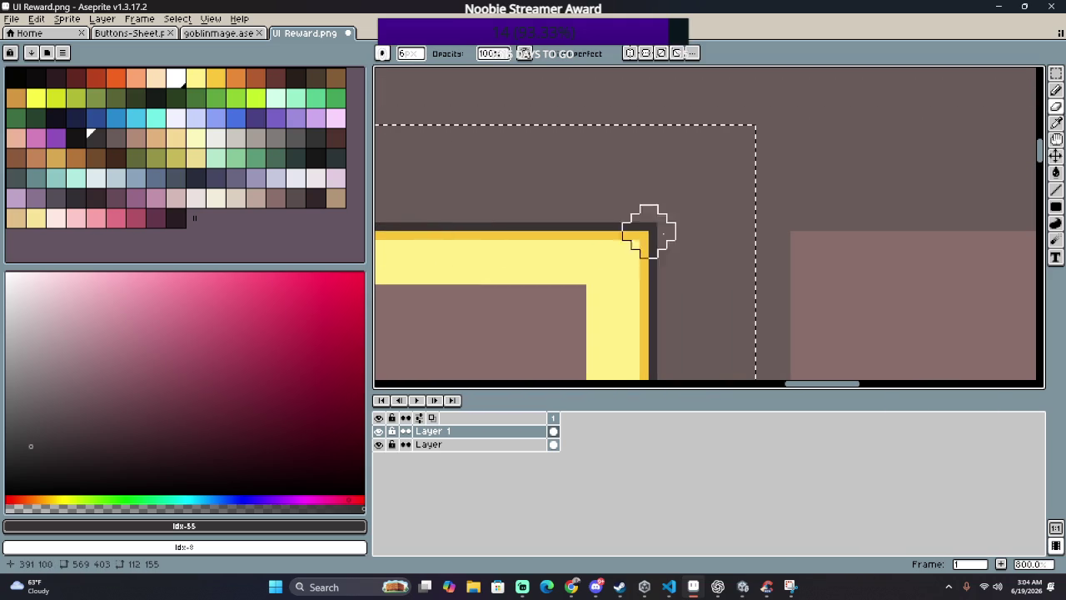
pyautogui.scroll(-1, 658, 221)
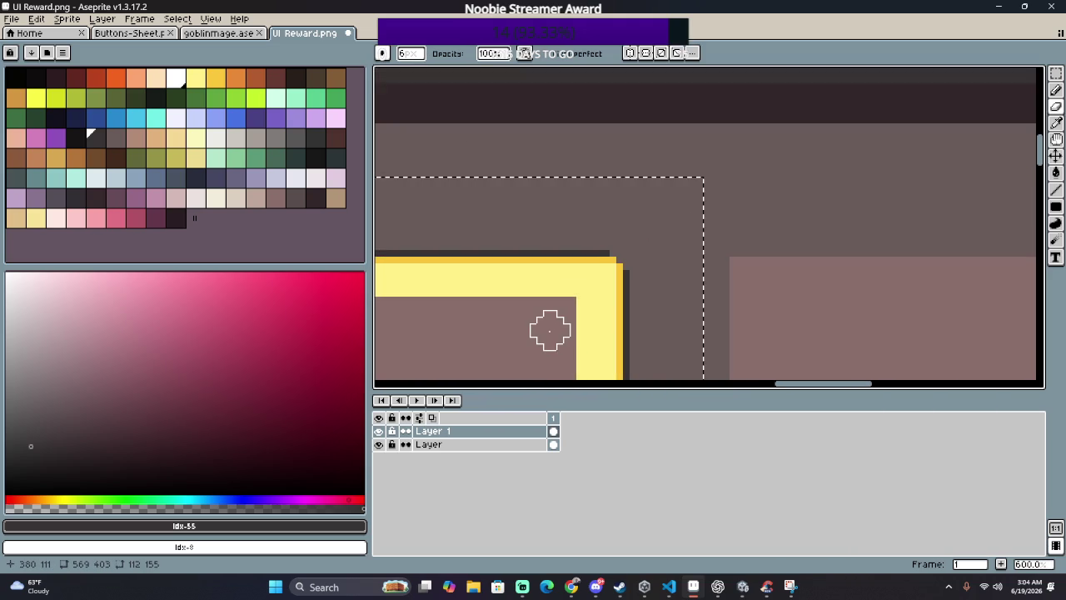
# Step: Erase the stray dark pixels below the frame's lower corner
pyautogui.moveTo(547, 326); pyautogui.dragTo(523, 120)
pyautogui.hscroll(2, 545, 124)
pyautogui.scroll(-2, 533, 86)
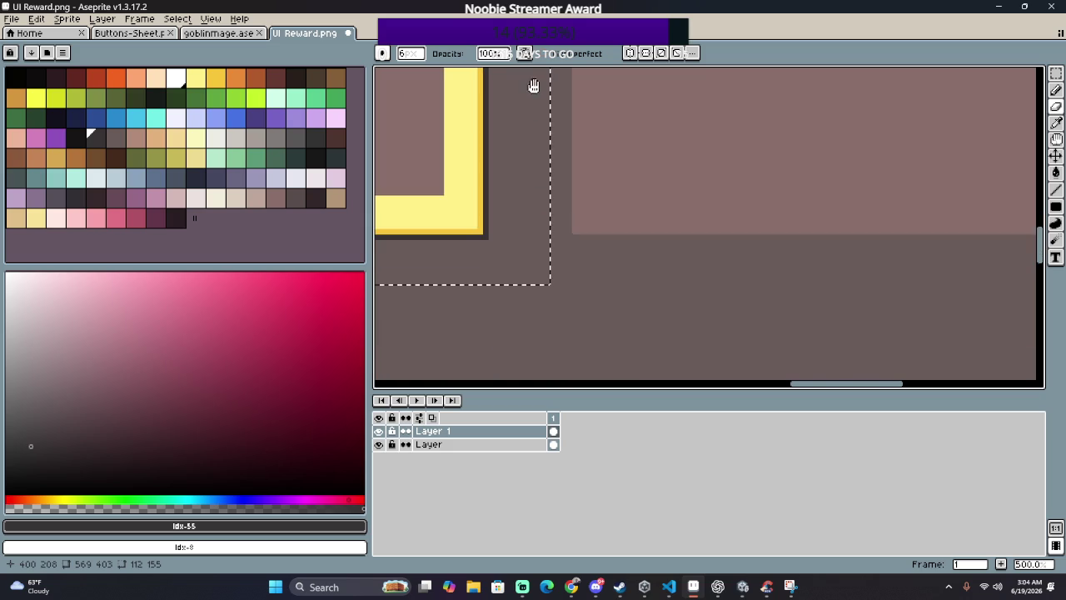
pyautogui.scroll(3, 492, 250)
pyautogui.scroll(1, 456, 256)
pyautogui.click(457, 257)
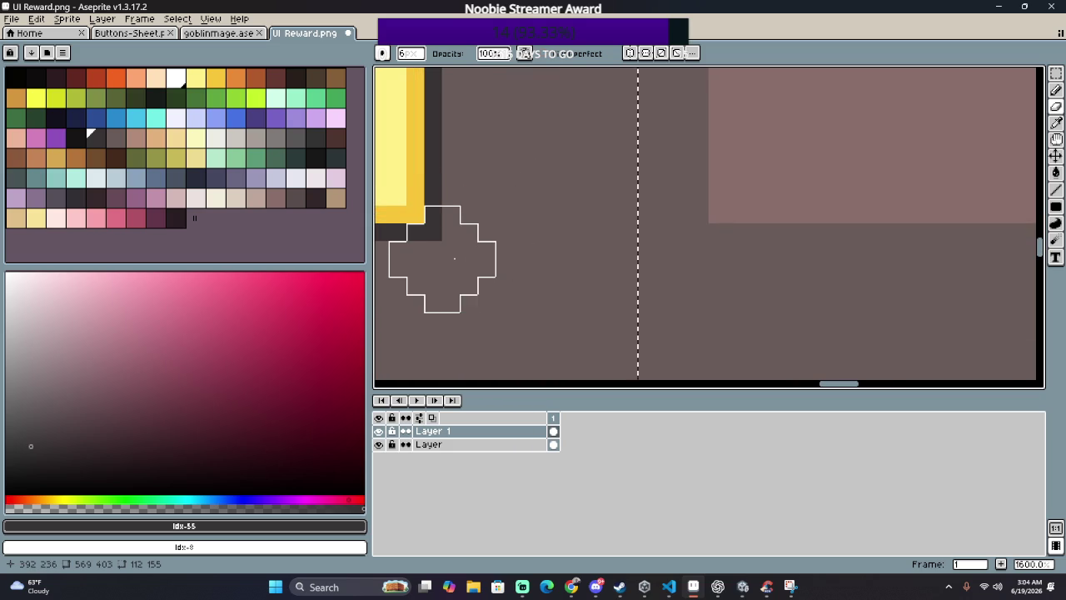
pyautogui.scroll(-3, 409, 250)
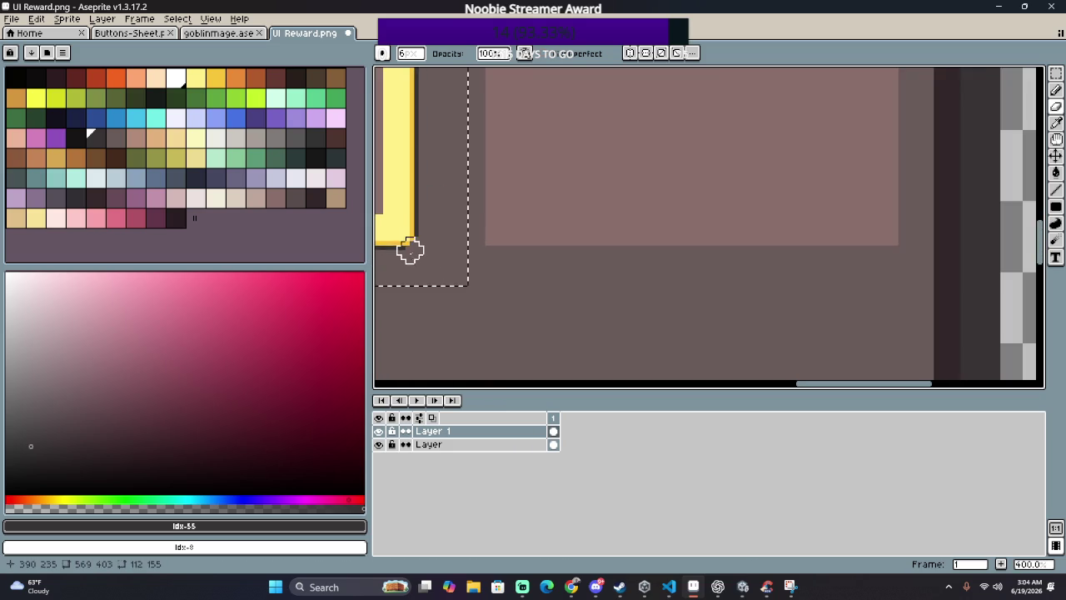
pyautogui.scroll(-3, 695, 222)
pyautogui.hscroll(-3, 535, 215)
pyautogui.scroll(3, 619, 286)
pyautogui.scroll(3, 609, 230)
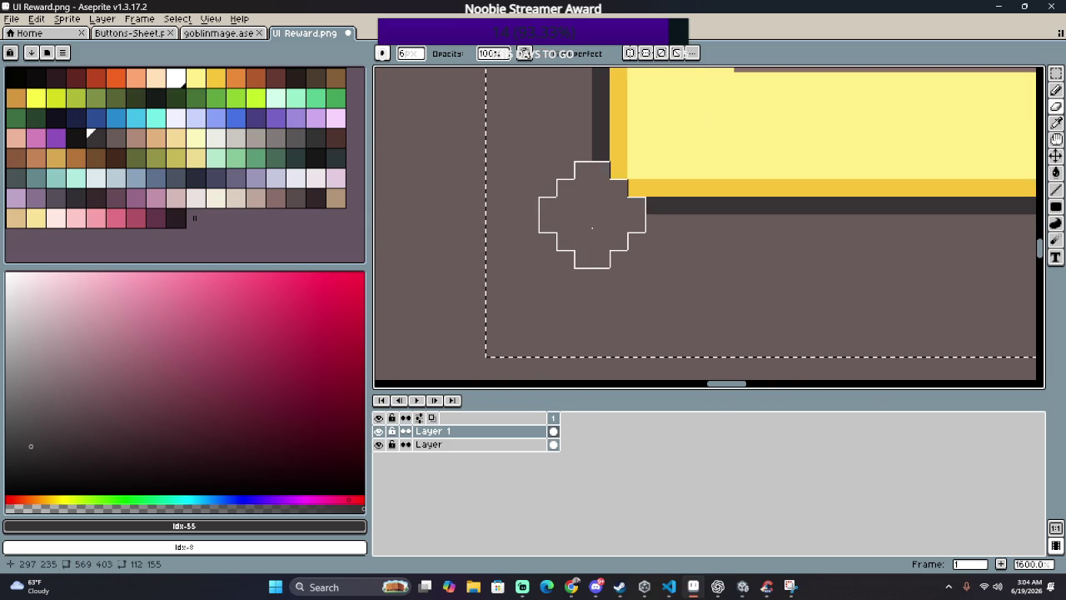
pyautogui.scroll(-4, 592, 225)
pyautogui.scroll(-2, 591, 218)
pyautogui.scroll(-2, 635, 300)
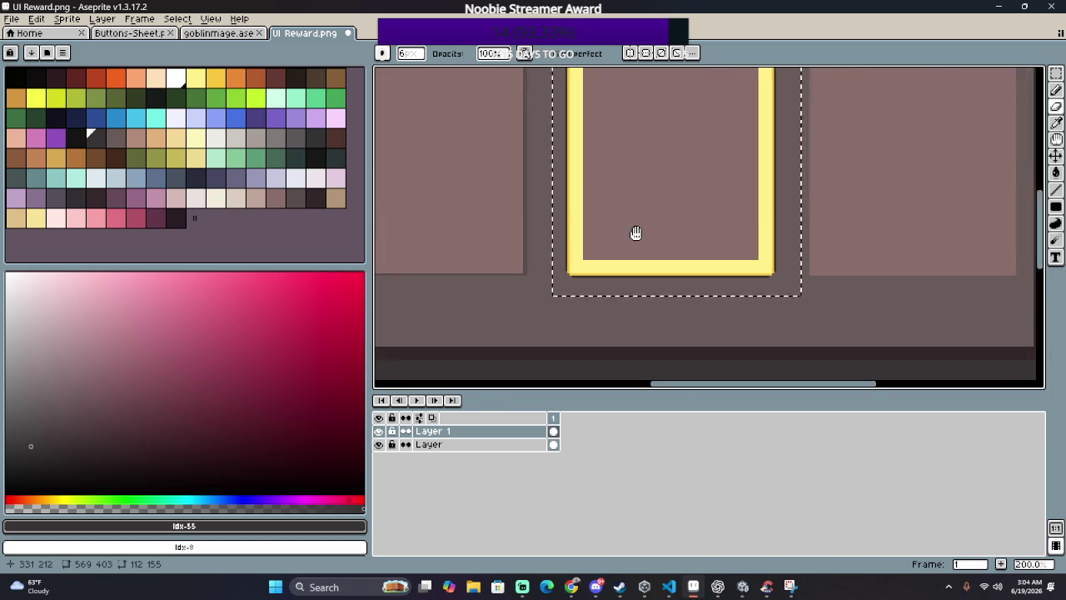
# Step: Sample the dark grey outline colour #373334 and switch to the Pencil
pyautogui.scroll(-2, 625, 208)
pyautogui.scroll(1, 602, 150)
pyautogui.scroll(1, 603, 150)
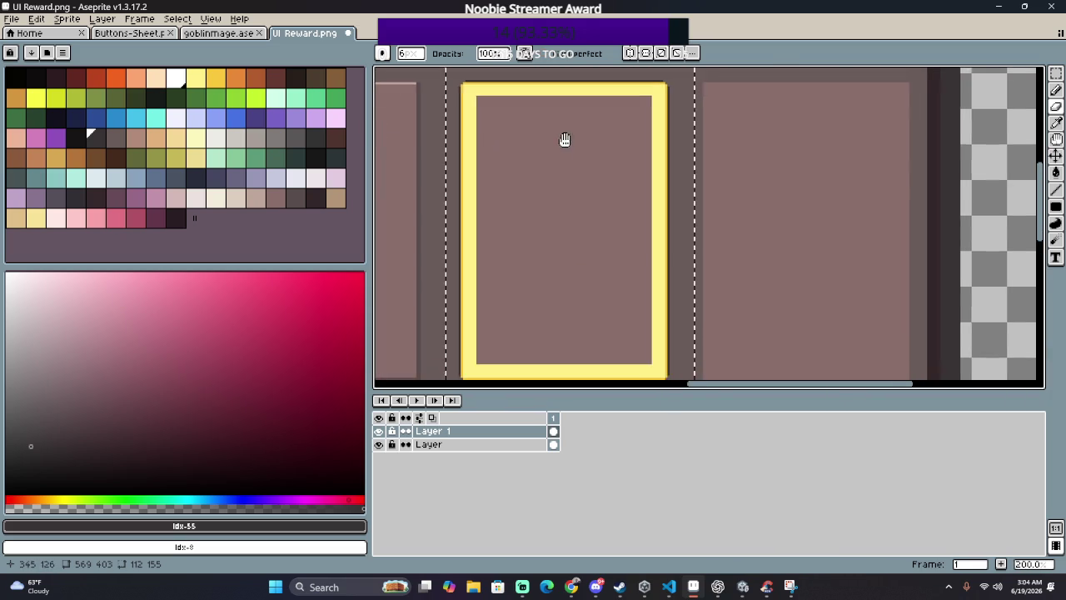
pyautogui.scroll(4, 466, 85)
pyautogui.scroll(3, 453, 95)
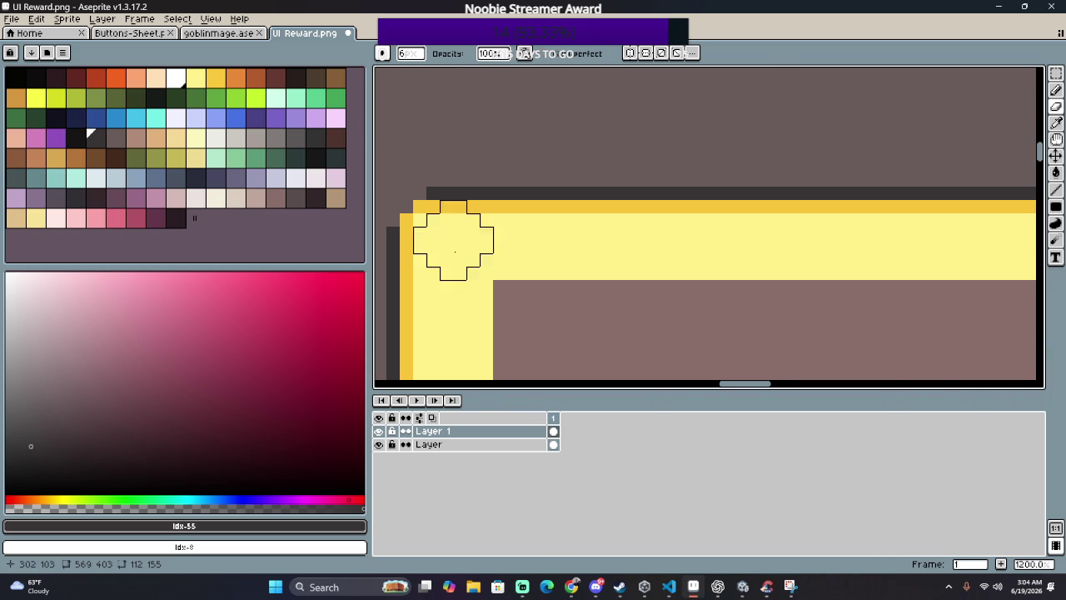
pyautogui.keyDown('alt'); pyautogui.click(458, 190); pyautogui.keyUp('alt')
pyautogui.press('b')
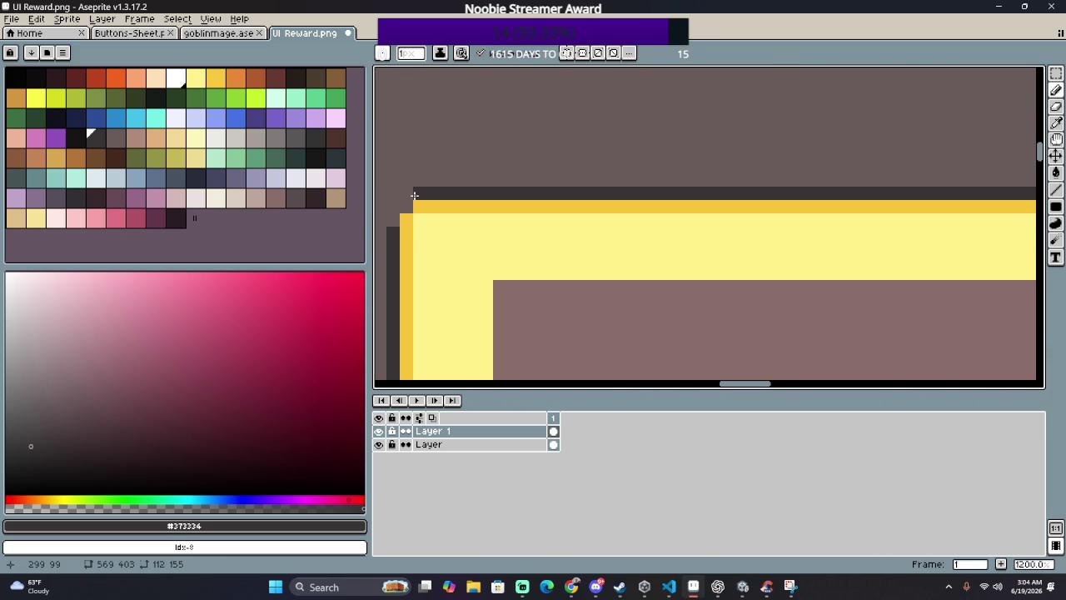
# Step: Add the missing dark grey pixel at the yellow frame's top-right corner
pyautogui.scroll(-5, 470, 262)
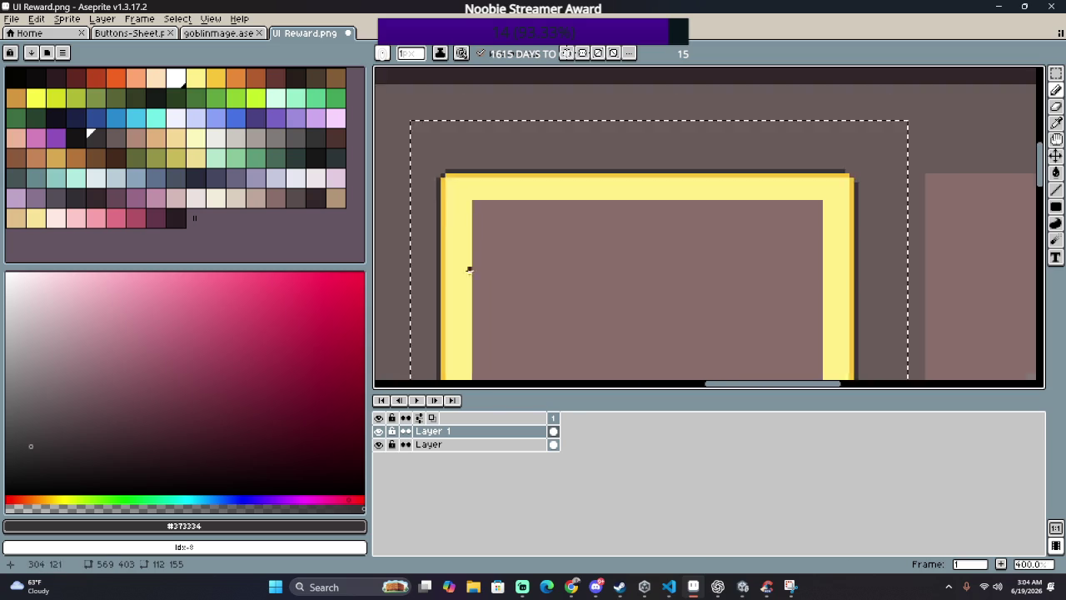
pyautogui.scroll(-3, 469, 275)
pyautogui.scroll(3, 467, 339)
pyautogui.scroll(2, 467, 339)
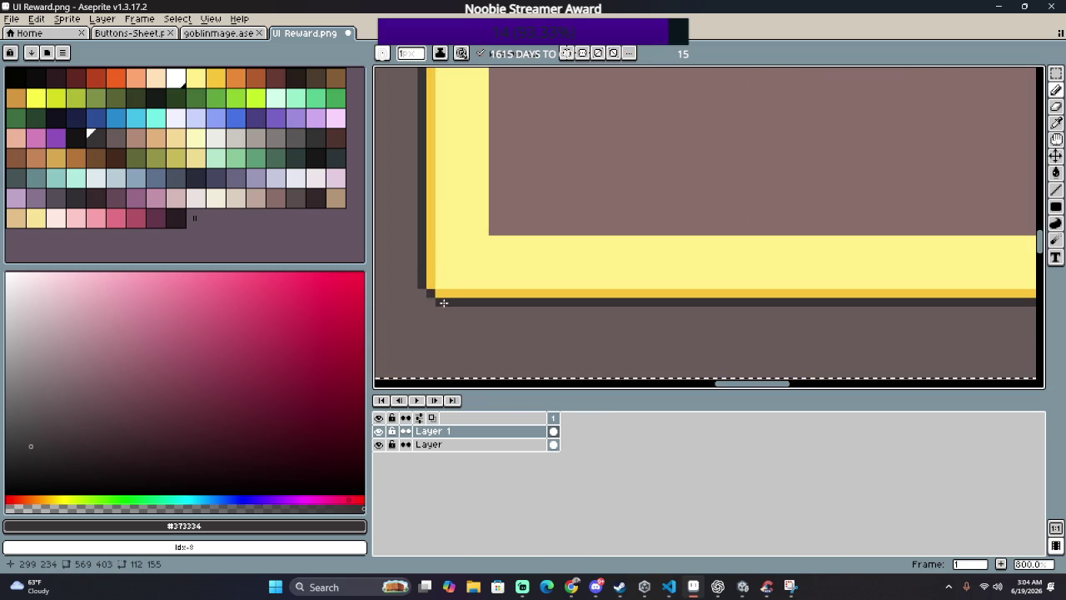
pyautogui.hscroll(2, 497, 275)
pyautogui.hscroll(2, 799, 313)
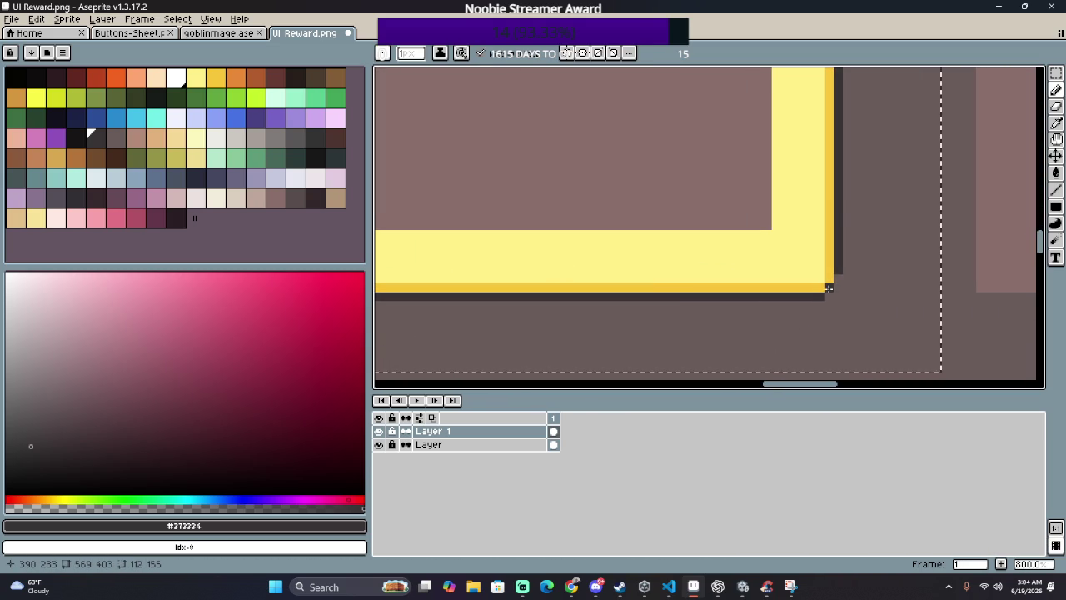
pyautogui.scroll(-4, 821, 293)
pyautogui.scroll(2, 739, 249)
pyautogui.scroll(2, 739, 249)
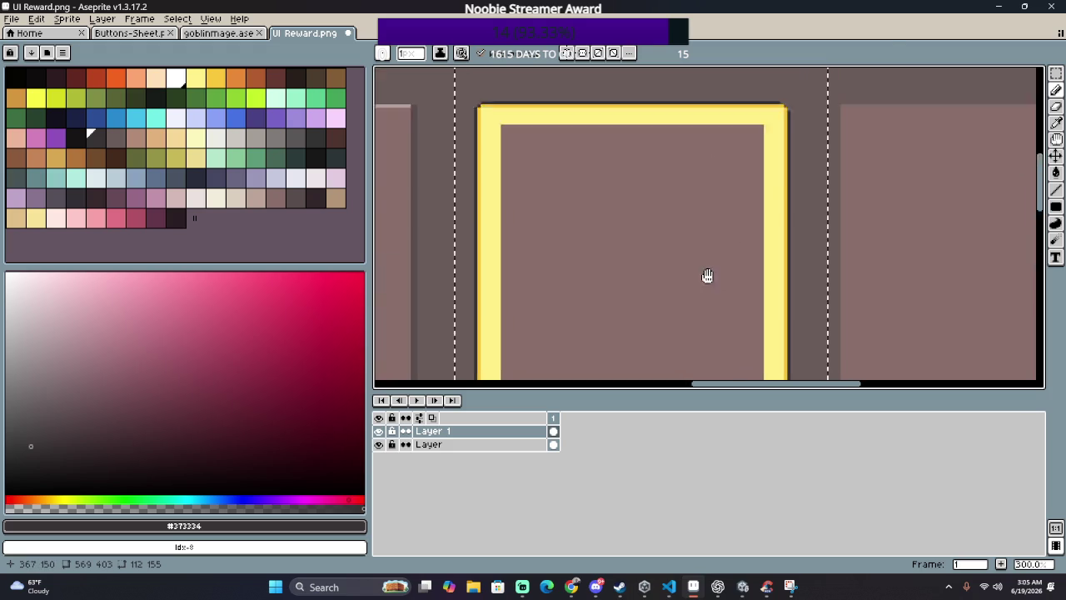
pyautogui.scroll(2, 706, 275)
pyautogui.scroll(4, 769, 253)
pyautogui.click(741, 262)
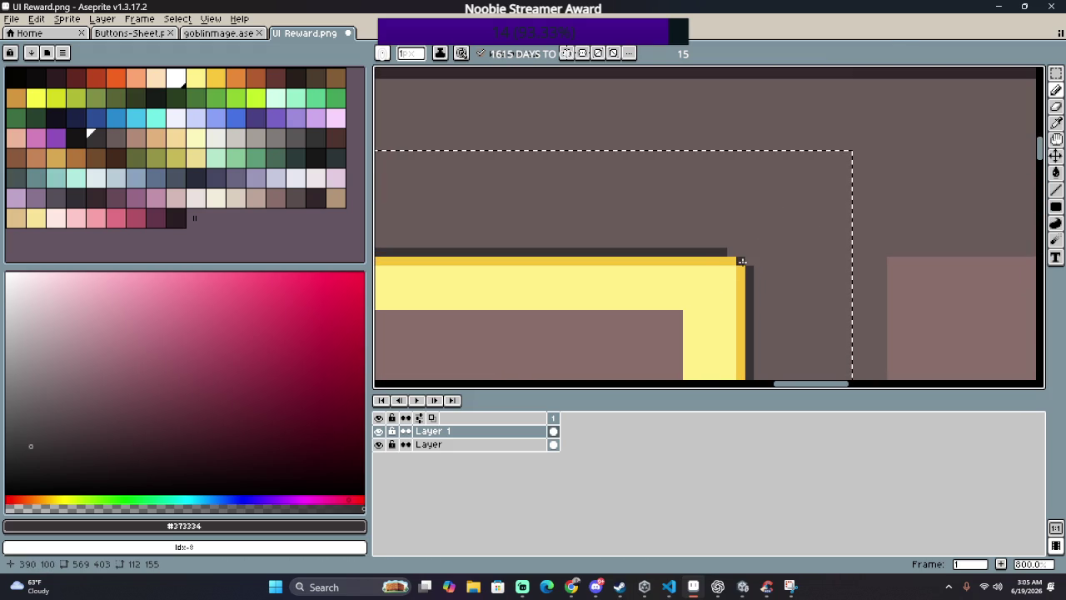
pyautogui.scroll(-9, 731, 252)
pyautogui.scroll(2, 691, 292)
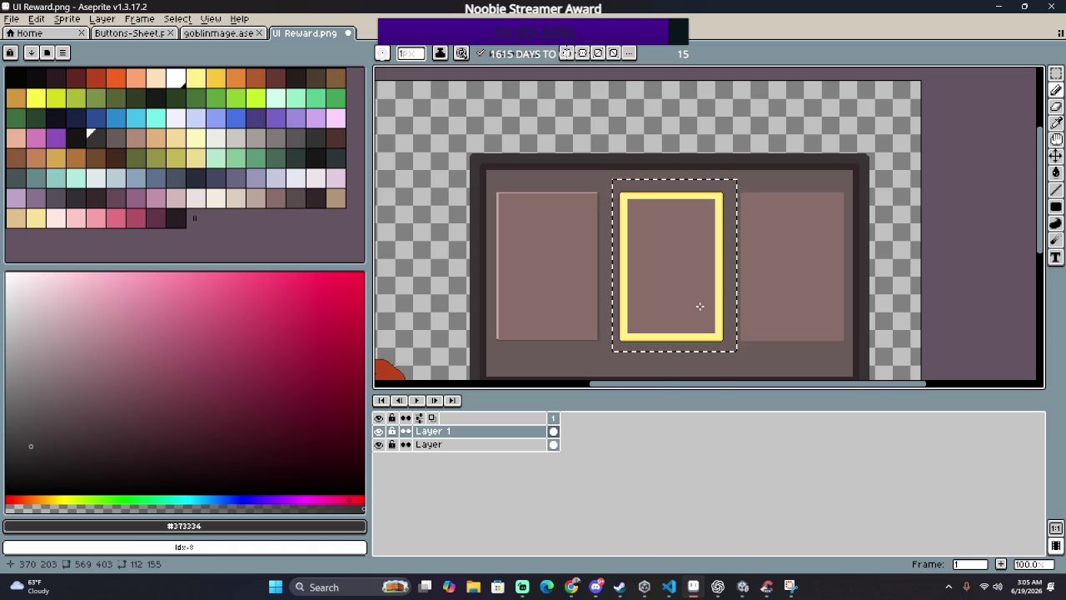
pyautogui.scroll(4, 699, 306)
pyautogui.hscroll(-2, 533, 217)
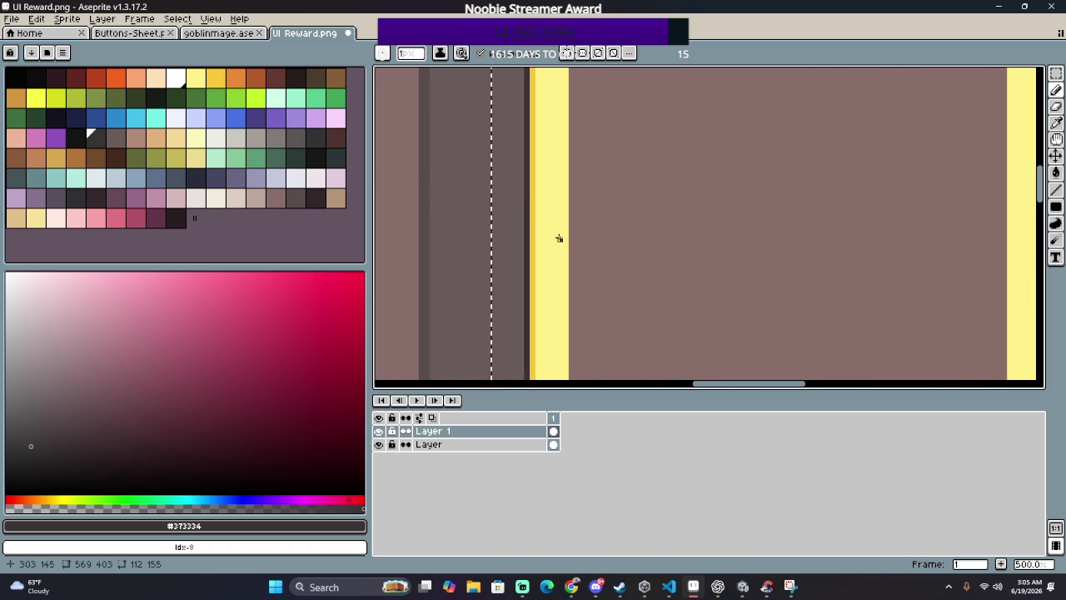
# Step: Try a white bucket fill inside the middle slot, then undo it
pyautogui.press('i')
pyautogui.click(548, 218)
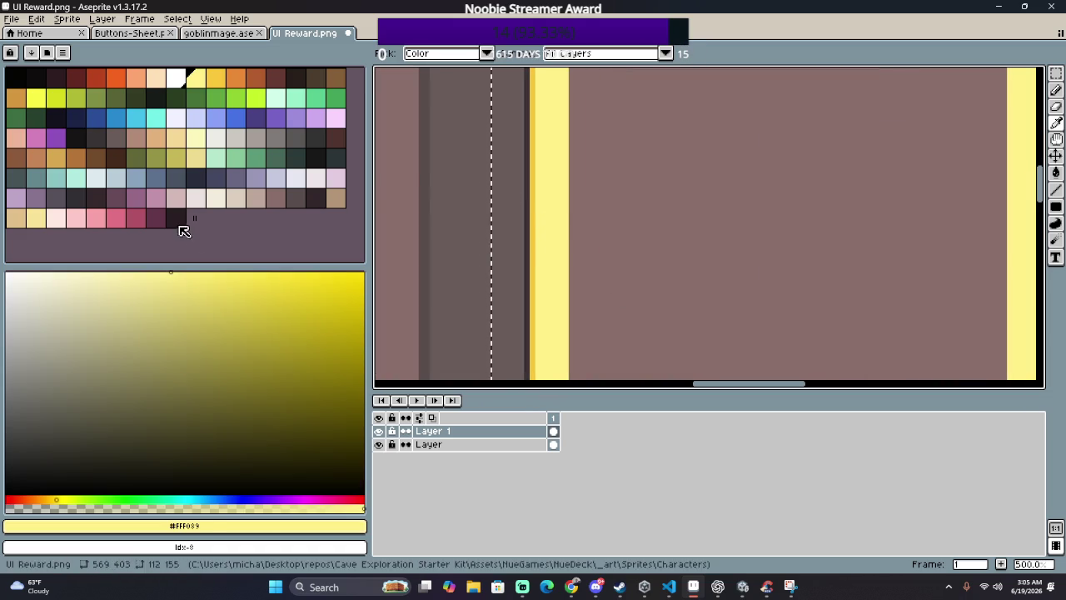
pyautogui.click(175, 77)
pyautogui.press('g')
pyautogui.click(589, 176)
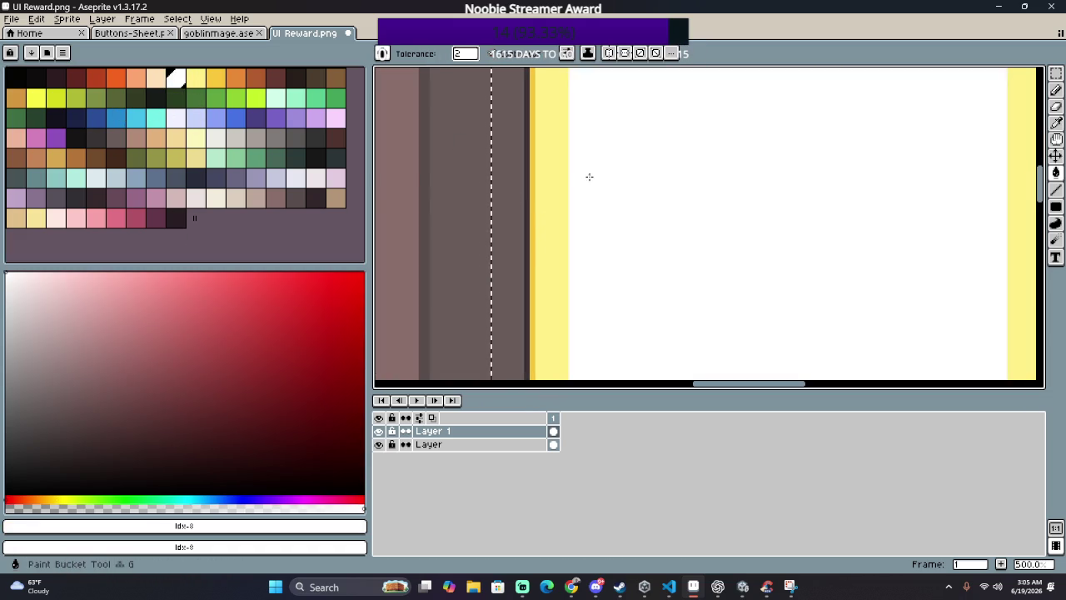
pyautogui.scroll(-6, 589, 176)
pyautogui.scroll(2, 599, 187)
pyautogui.hotkey('ctrl', 'z')
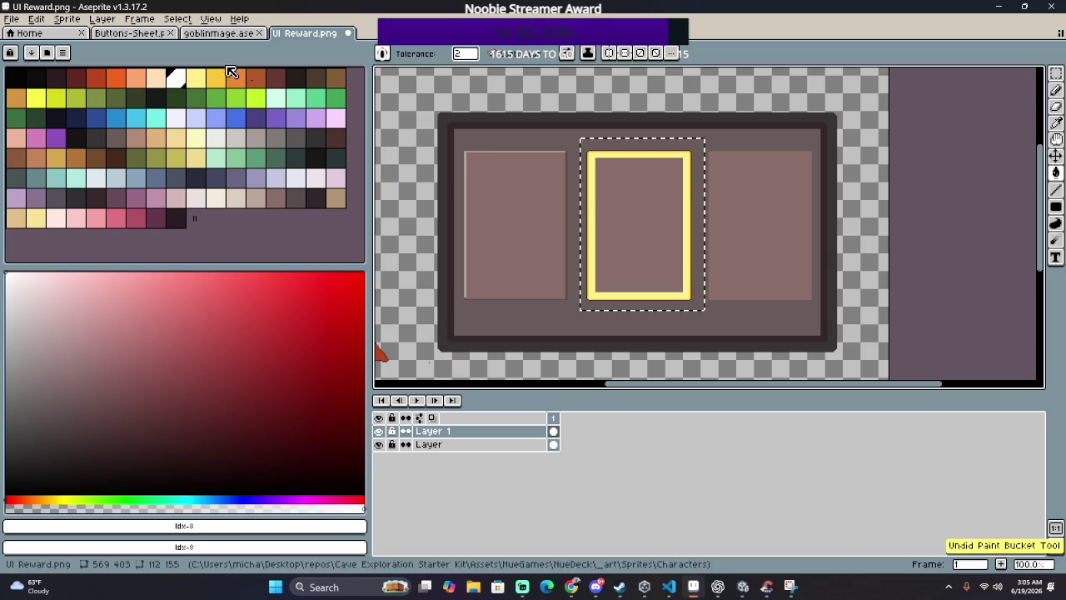
# Step: Fill the middle slot's interior with the gold swatch and select the bottom layer
pyautogui.click(217, 77)
pyautogui.click(612, 206)
pyautogui.scroll(2, 613, 206)
pyautogui.scroll(-2, 613, 205)
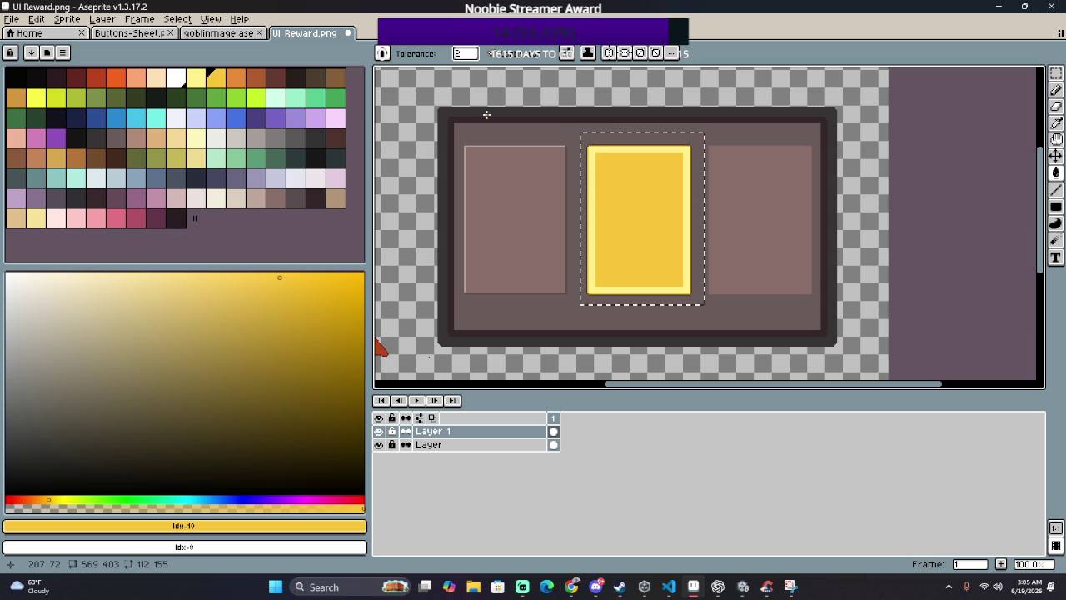
pyautogui.click(454, 444)
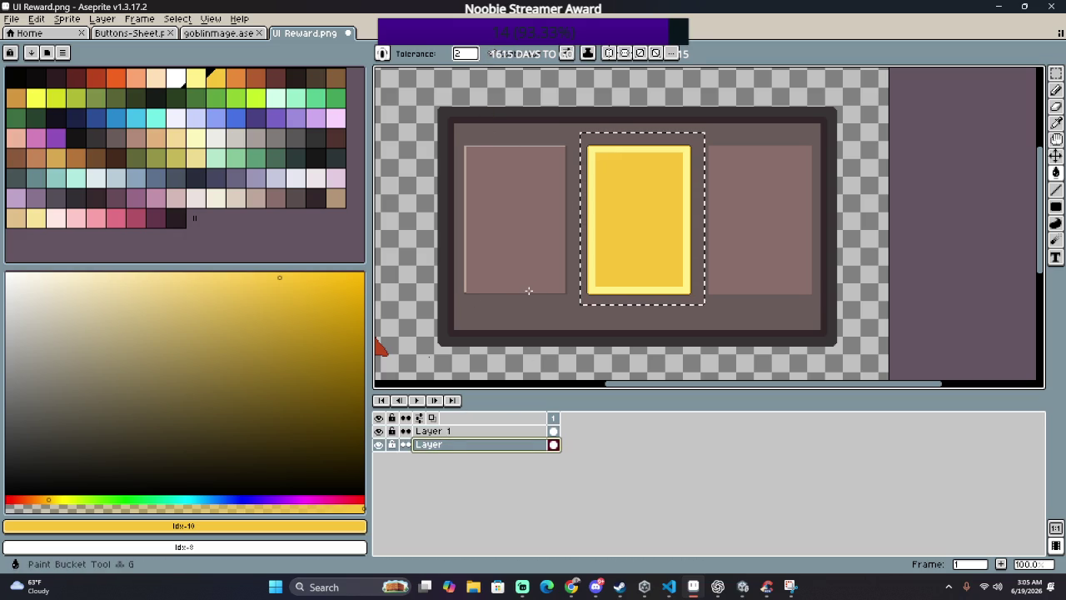
# Step: Deselect the middle slot and bucket-fill the panel's outer border gold
pyautogui.scroll(-3, 487, 135)
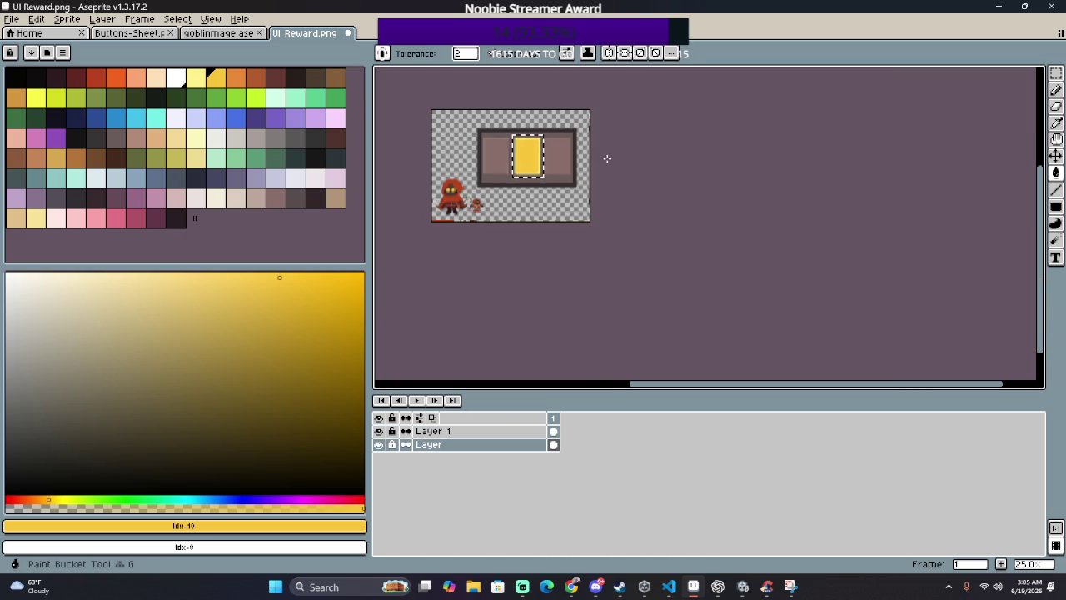
pyautogui.hotkey('ctrl', 'd')
pyautogui.scroll(2, 502, 114)
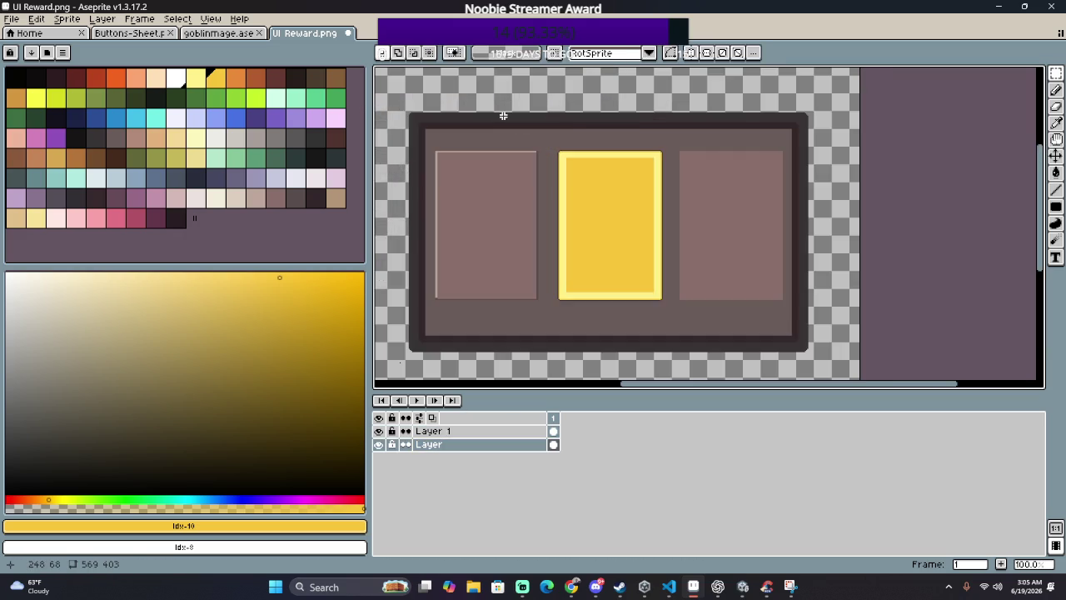
pyautogui.scroll(1, 500, 116)
pyautogui.click(499, 118)
pyautogui.scroll(-2, 498, 120)
pyautogui.scroll(1, 497, 124)
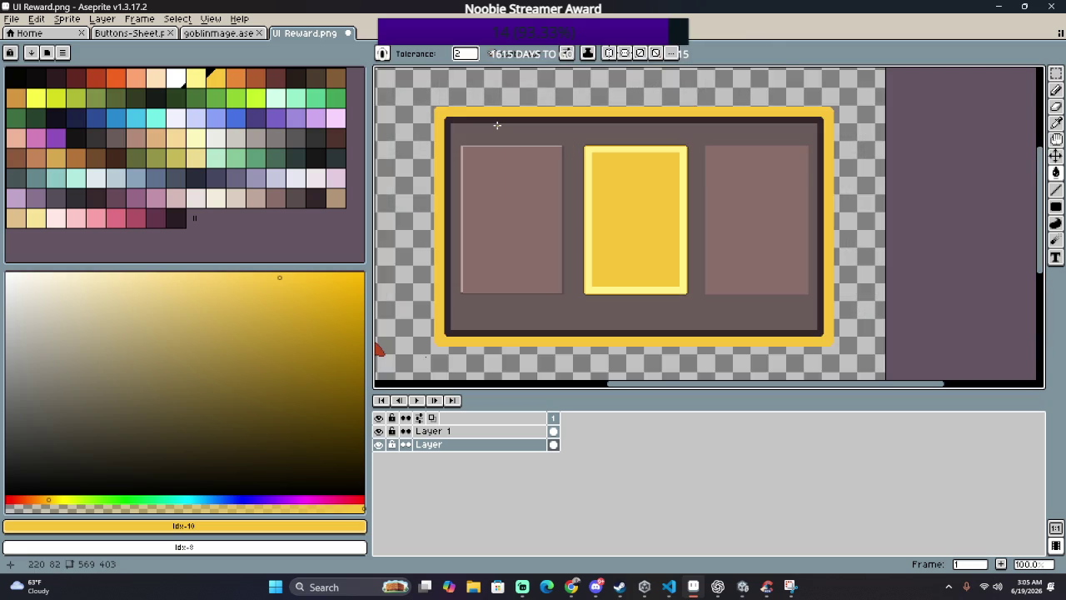
pyautogui.scroll(2, 497, 123)
# Step: Refill the outer border pale yellow Idx-9, the inner rim gold Idx-10, and the interior orange Idx-11
pyautogui.click(195, 79)
pyautogui.scroll(-1, 423, 102)
pyautogui.scroll(-2, 425, 104)
pyautogui.scroll(1, 436, 114)
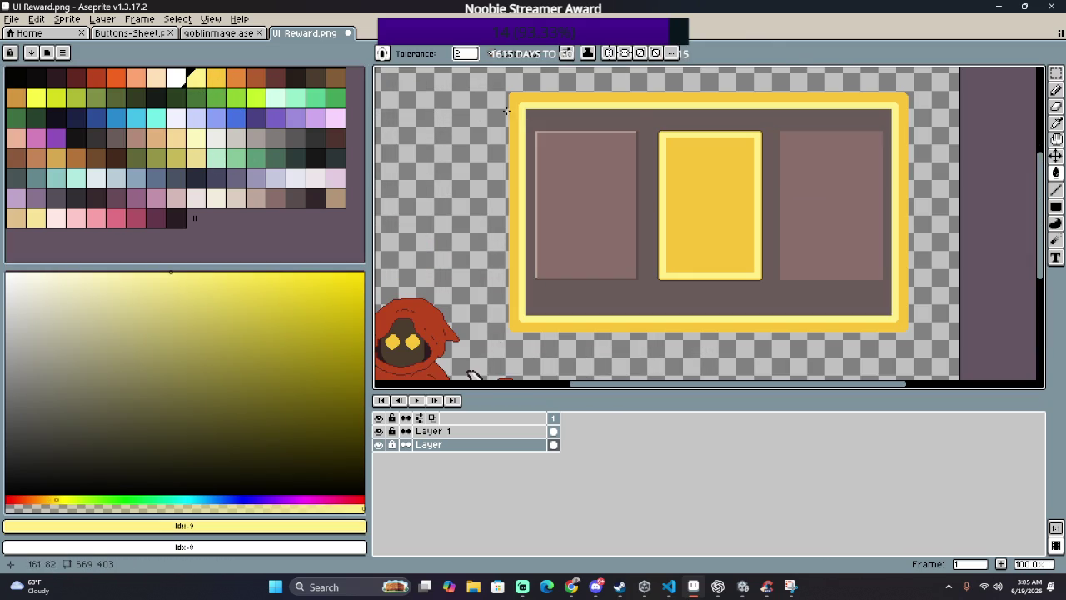
pyautogui.click(552, 99)
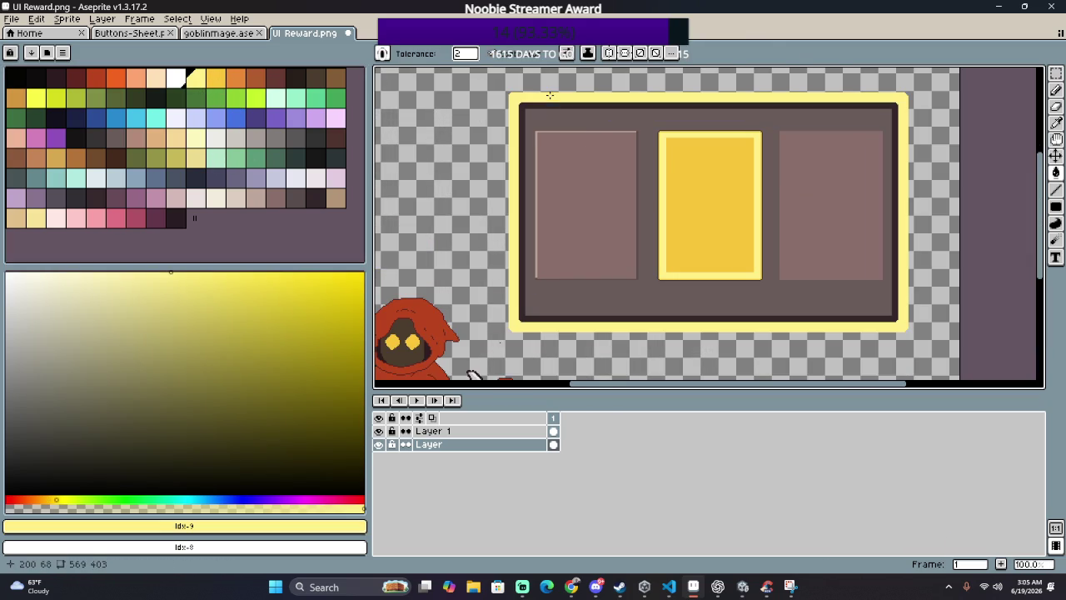
pyautogui.click(215, 83)
pyautogui.click(566, 107)
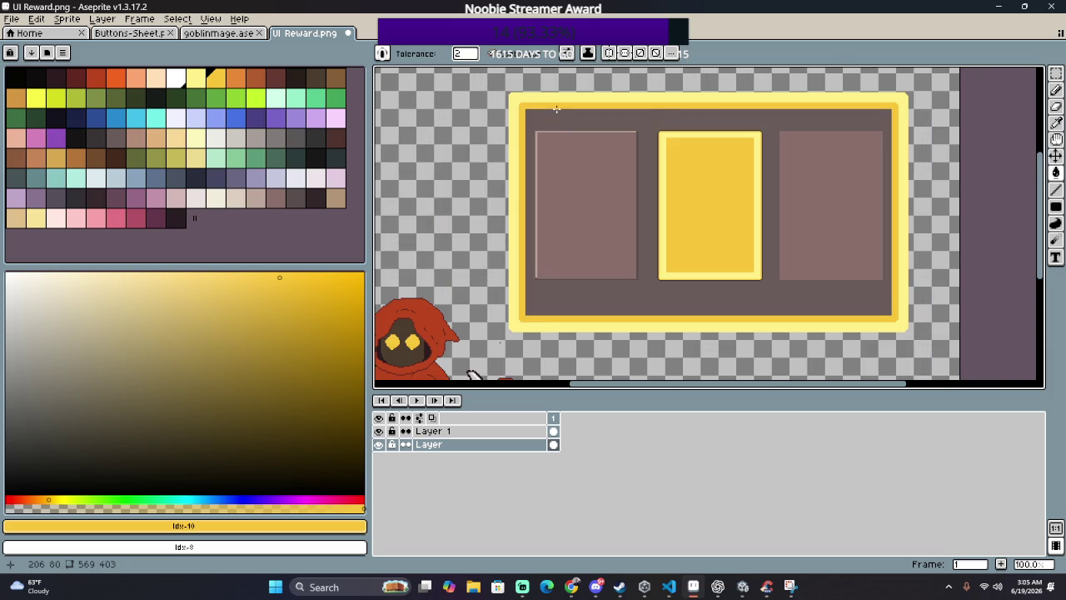
pyautogui.click(235, 78)
pyautogui.click(638, 127)
# Step: On Layer 1, magic-wand select the dark surround of the middle card
pyautogui.scroll(-2, 638, 127)
pyautogui.scroll(2, 638, 127)
pyautogui.scroll(1, 666, 127)
pyautogui.scroll(1, 694, 128)
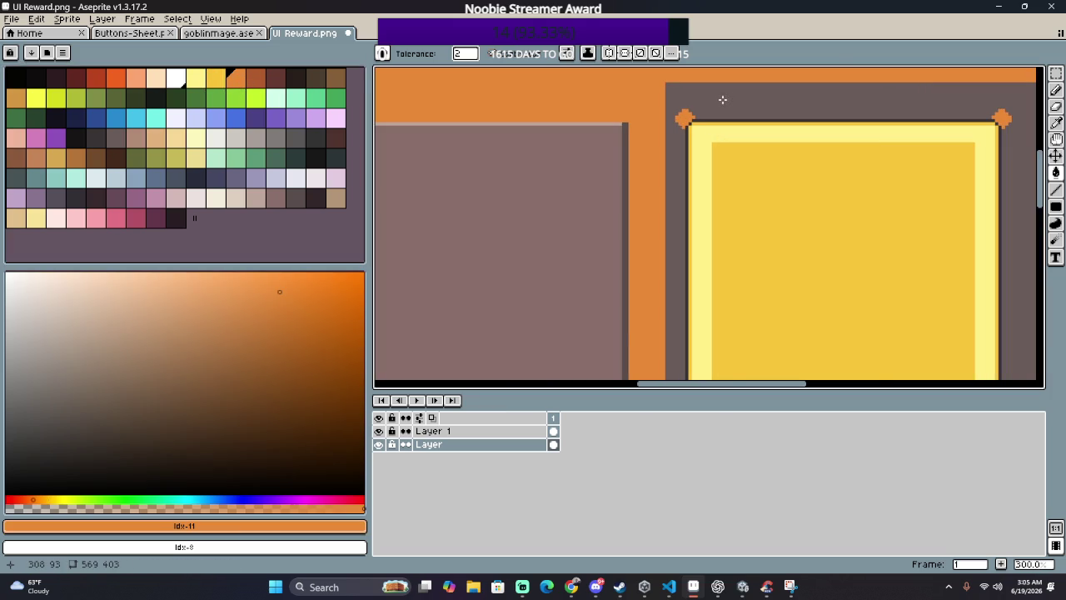
pyautogui.scroll(-3, 722, 99)
pyautogui.scroll(2, 747, 142)
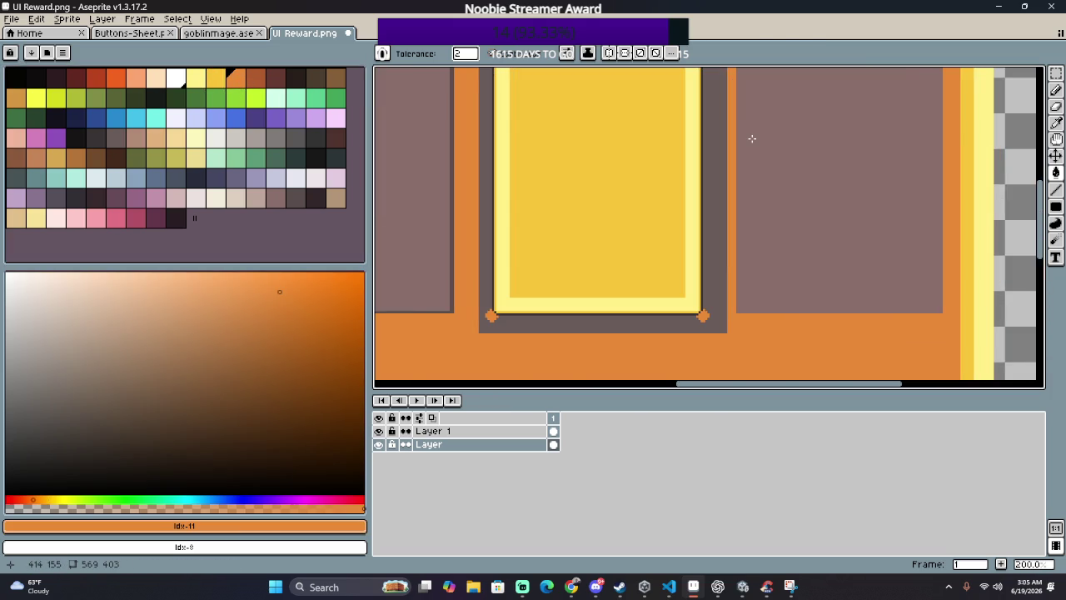
pyautogui.scroll(-2, 751, 138)
pyautogui.scroll(2, 702, 183)
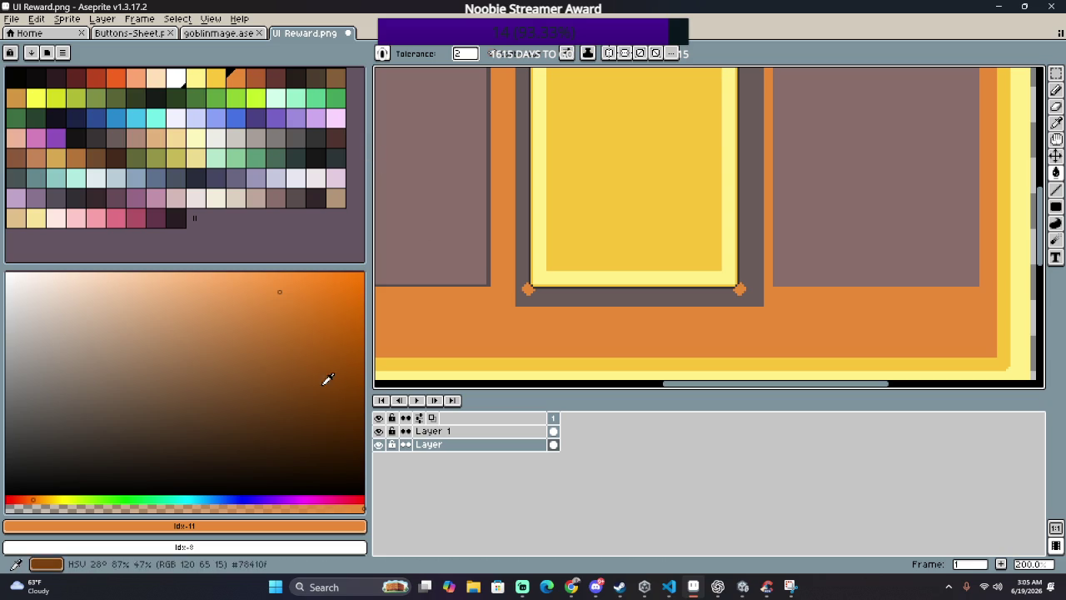
pyautogui.click(488, 431)
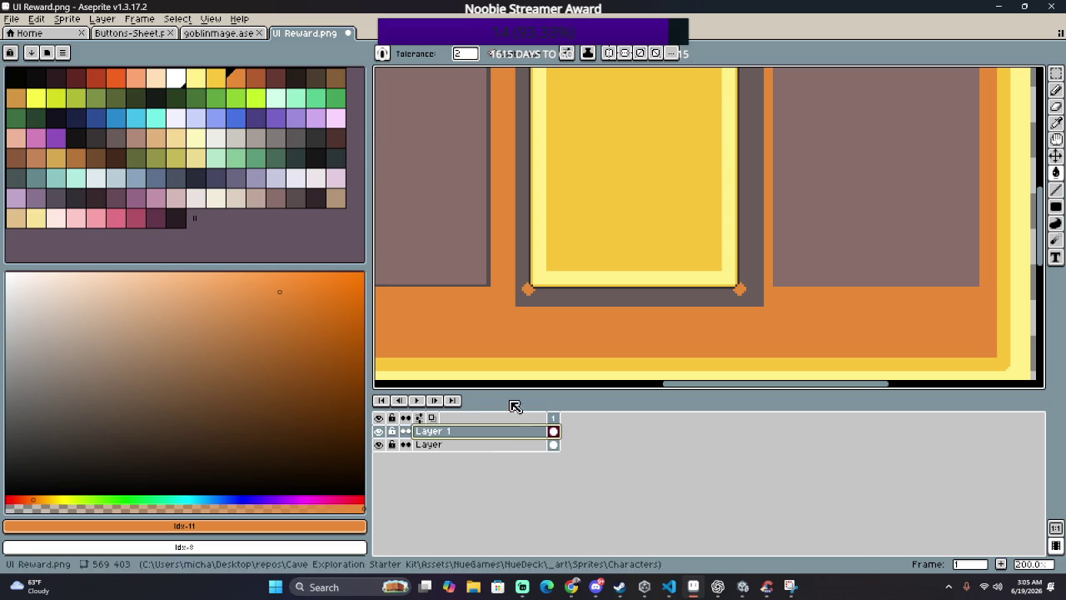
pyautogui.press('w')
pyautogui.click(592, 300)
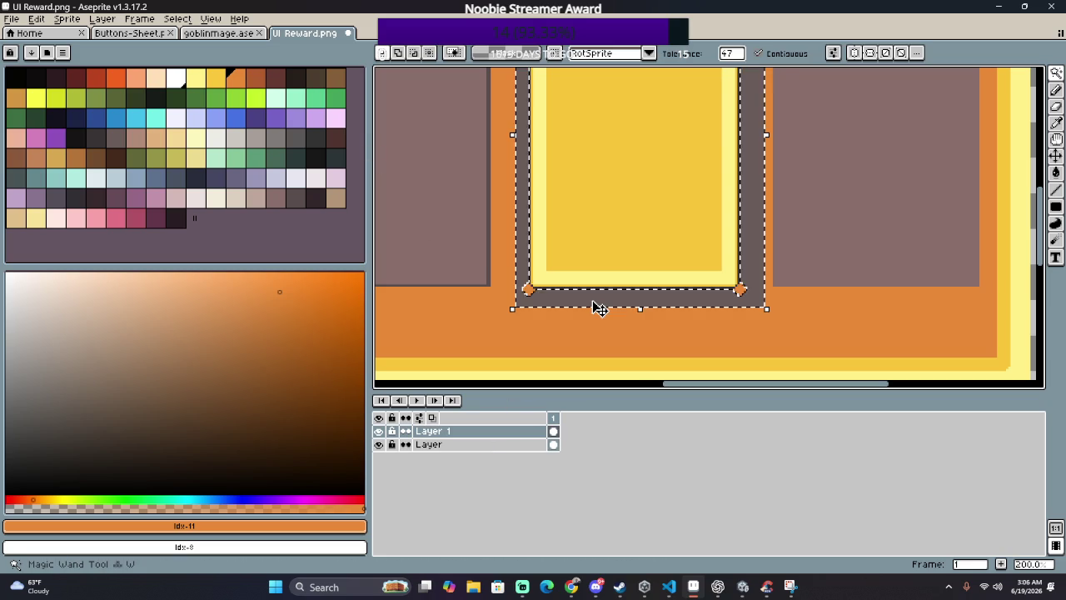
# Step: Clear the middle card's dark surround, then undo twice to restore the dark grey interior
pyautogui.press('Delete')
pyautogui.hotkey('ctrl', 'd')
pyautogui.scroll(-1, 591, 300)
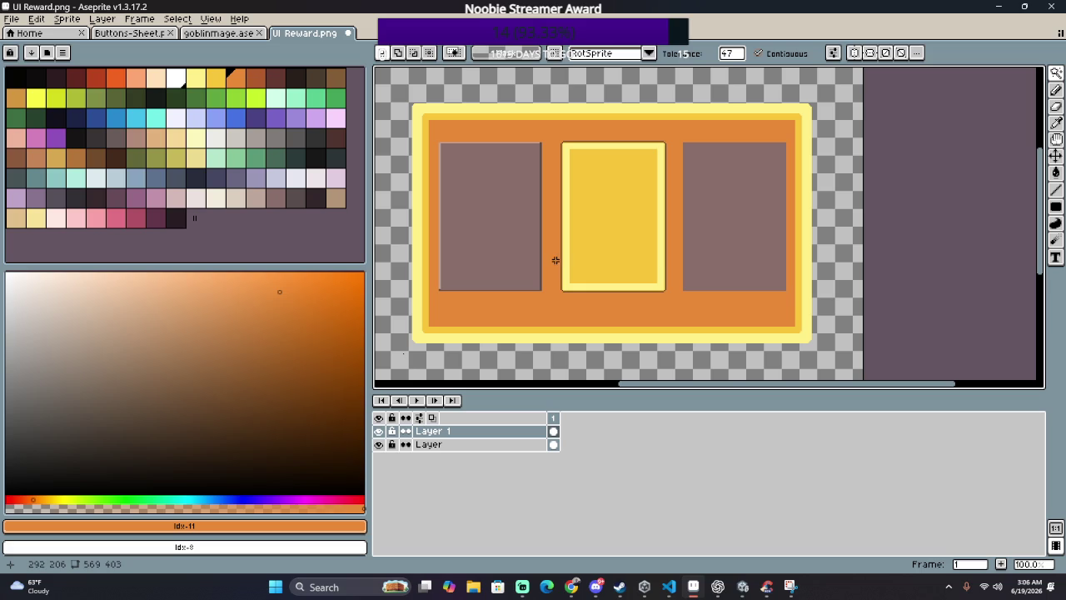
pyautogui.moveTo(556, 260); pyautogui.dragTo(643, 249)
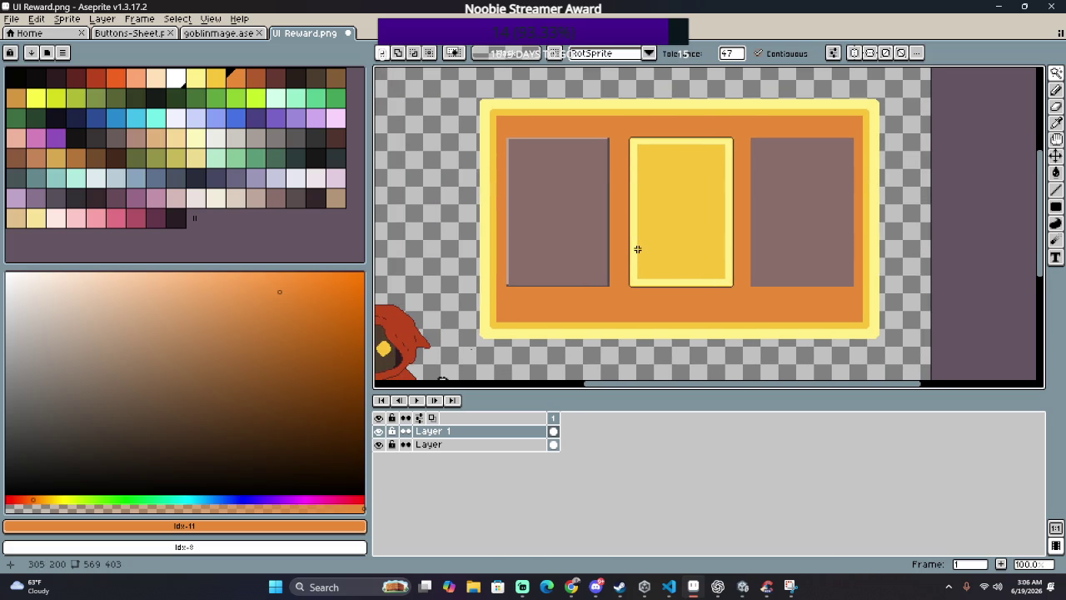
pyautogui.scroll(-1, 633, 249)
pyautogui.scroll(1, 631, 249)
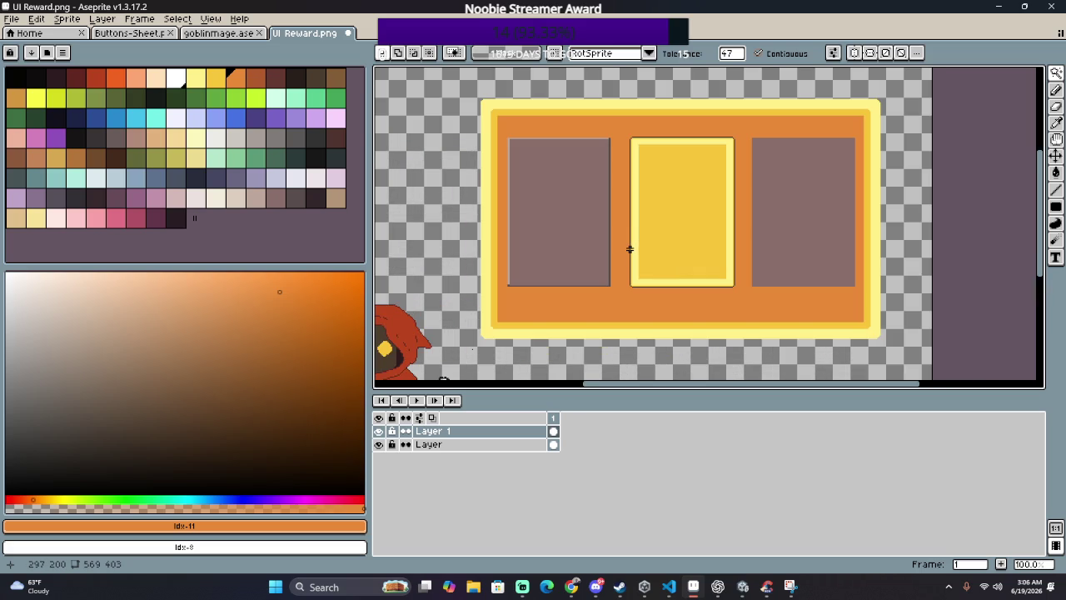
pyautogui.hotkey('ctrl', 'z')
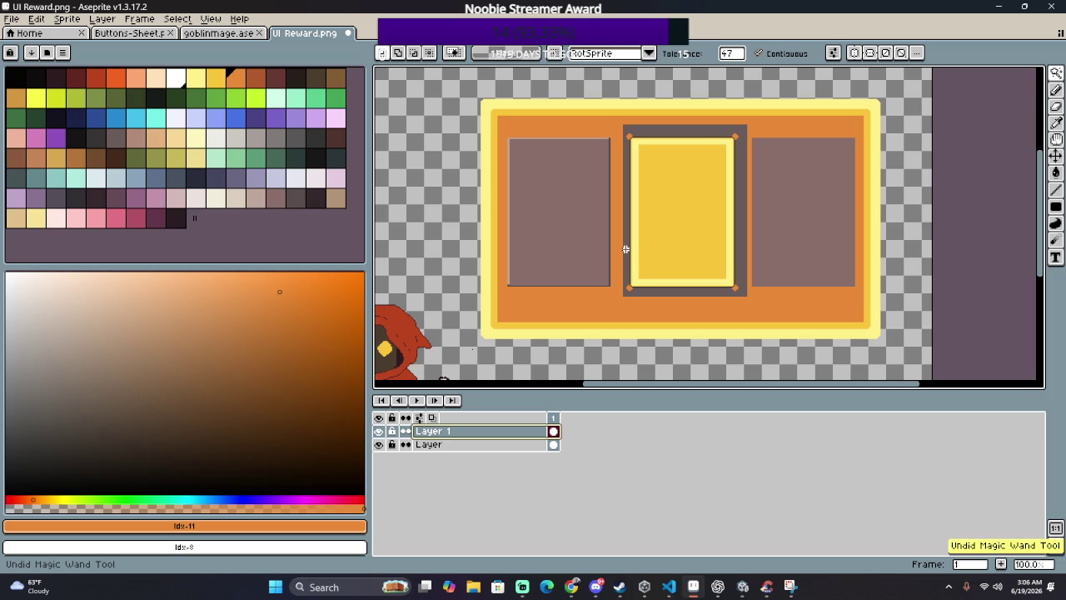
pyautogui.hotkey('ctrl', 'z')
pyautogui.scroll(2, 629, 266)
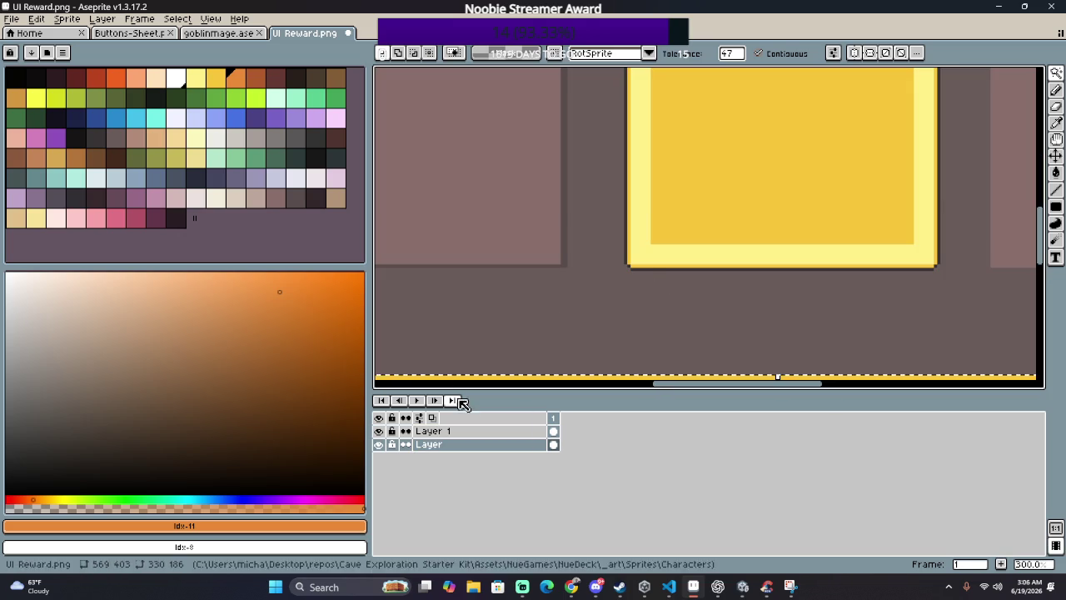
# Step: On Layer 1, select the dark background around the cards, deselect it, and pick the brown colour
pyautogui.click(466, 430)
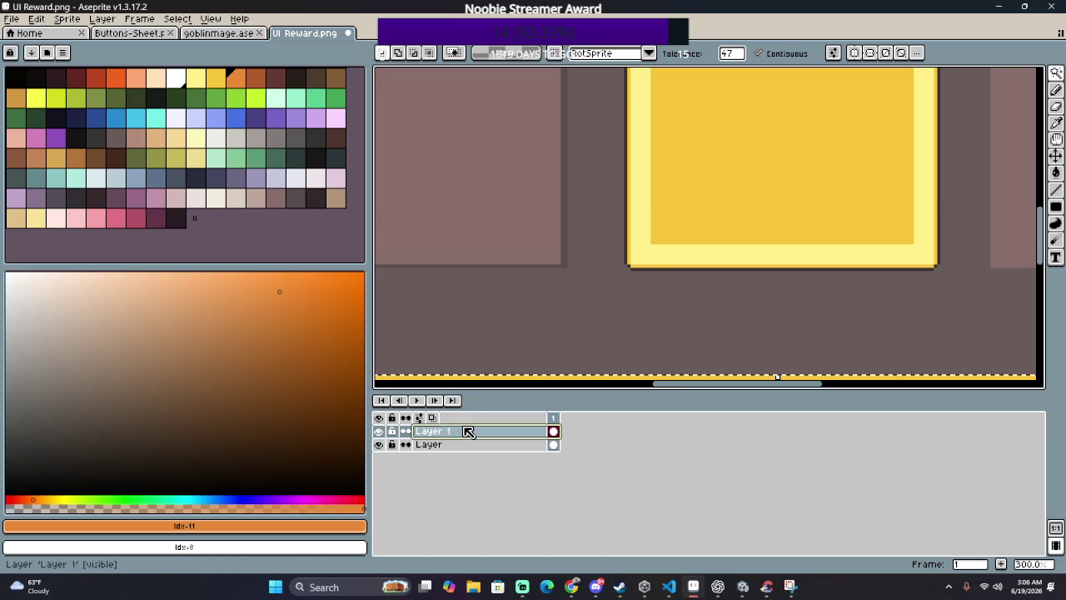
pyautogui.click(654, 288)
pyautogui.scroll(-2, 655, 288)
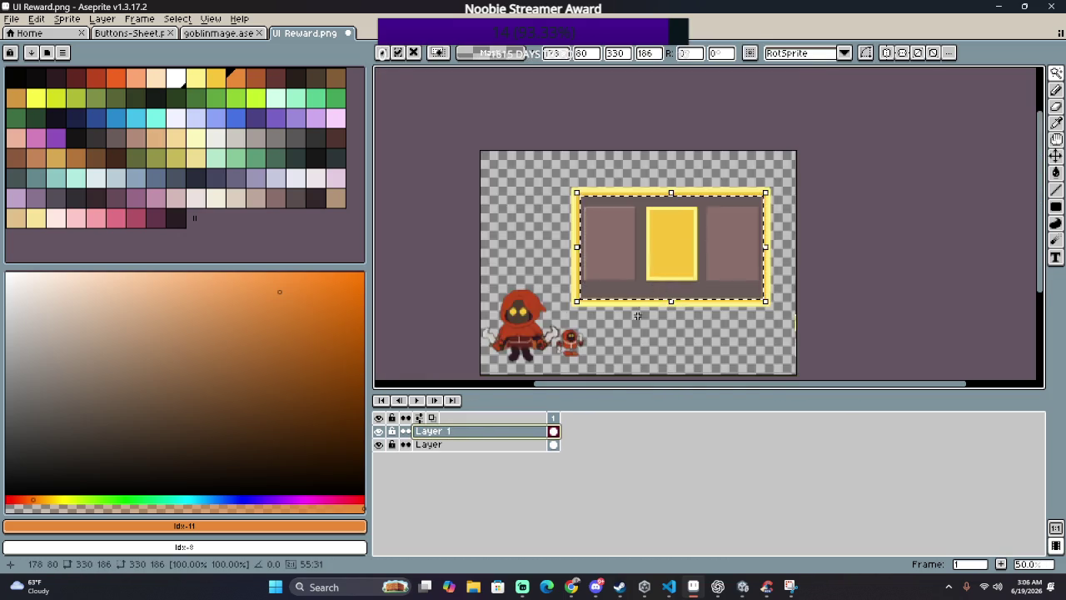
pyautogui.scroll(2, 657, 293)
pyautogui.click(657, 294)
pyautogui.hotkey('ctrl', 'd')
pyautogui.scroll(-2, 643, 291)
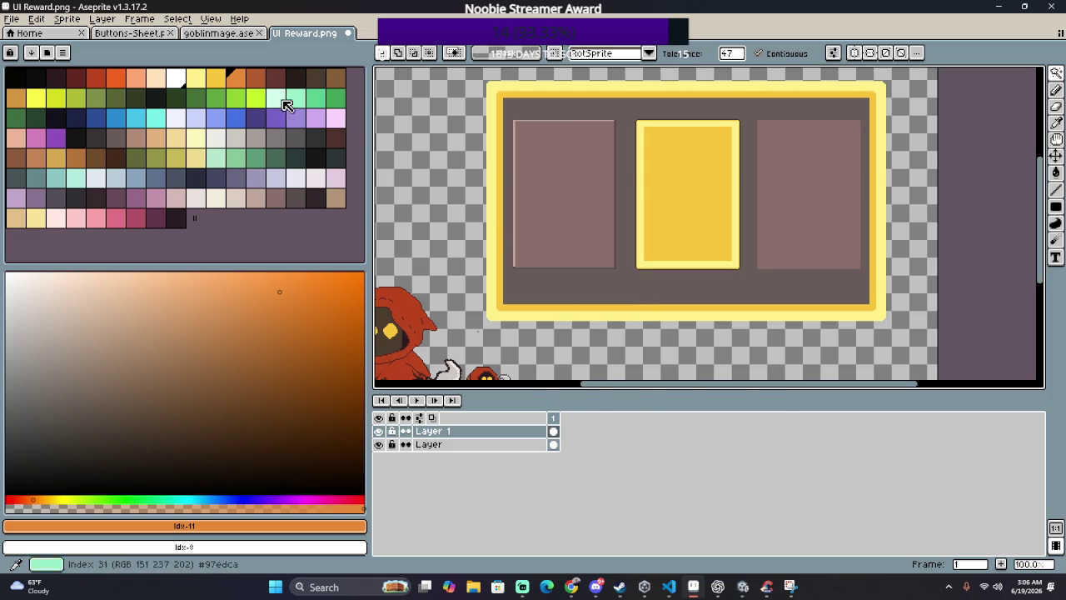
pyautogui.click(256, 78)
# Step: With the Paint Bucket on the layer named Layer, fill the pale yellow outer border brown
pyautogui.scroll(3, 499, 121)
pyautogui.press('g')
pyautogui.click(524, 134)
pyautogui.hotkey('ctrl', 'z')
pyautogui.click(466, 444)
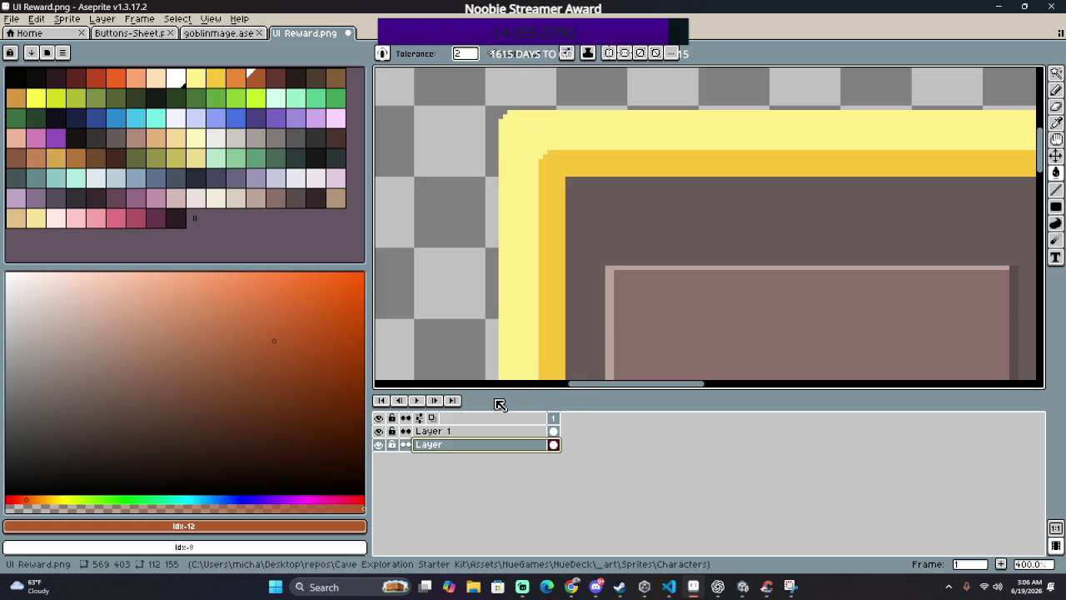
pyautogui.click(520, 167)
pyautogui.scroll(-3, 555, 169)
pyautogui.scroll(-1, 555, 169)
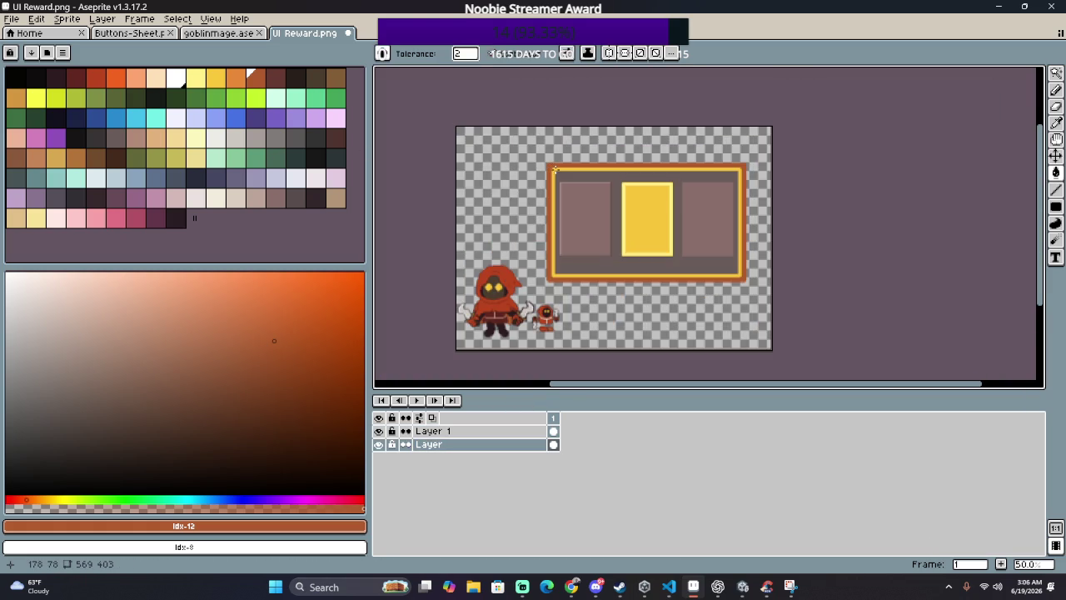
pyautogui.scroll(1, 554, 169)
# Step: Pick the orange, then the dark mauve palette colour for the inner rim
pyautogui.click(236, 77)
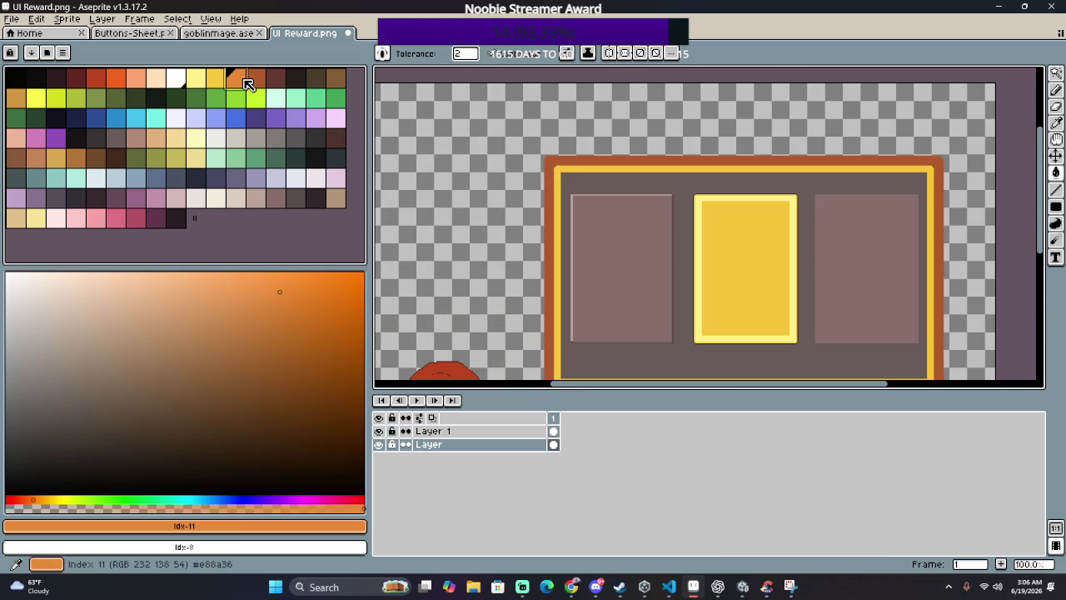
pyautogui.scroll(1, 558, 171)
pyautogui.scroll(-1, 577, 161)
pyautogui.scroll(-1, 542, 150)
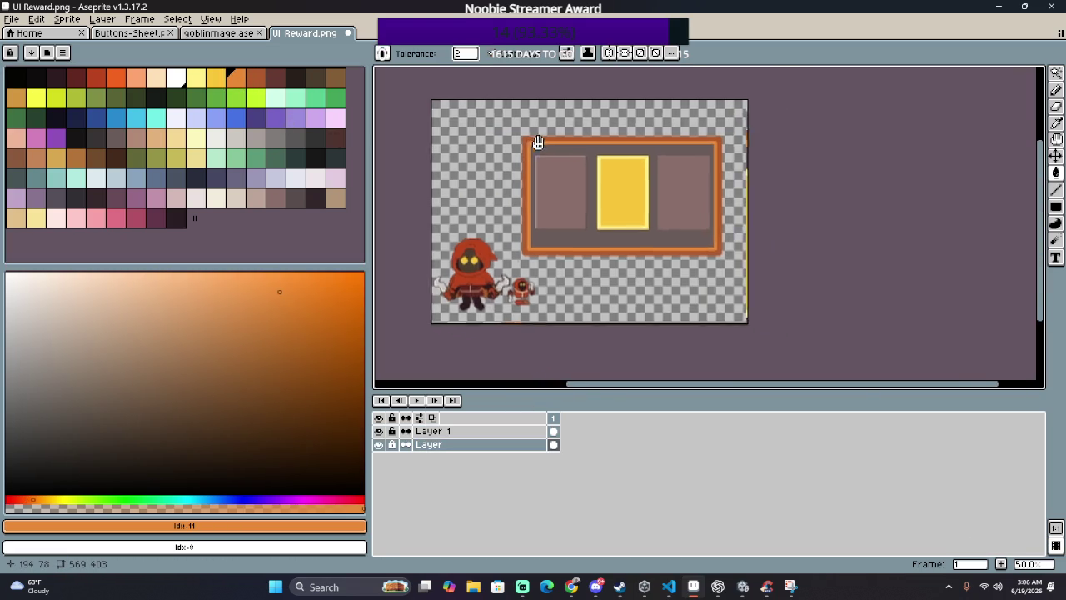
pyautogui.scroll(1, 521, 125)
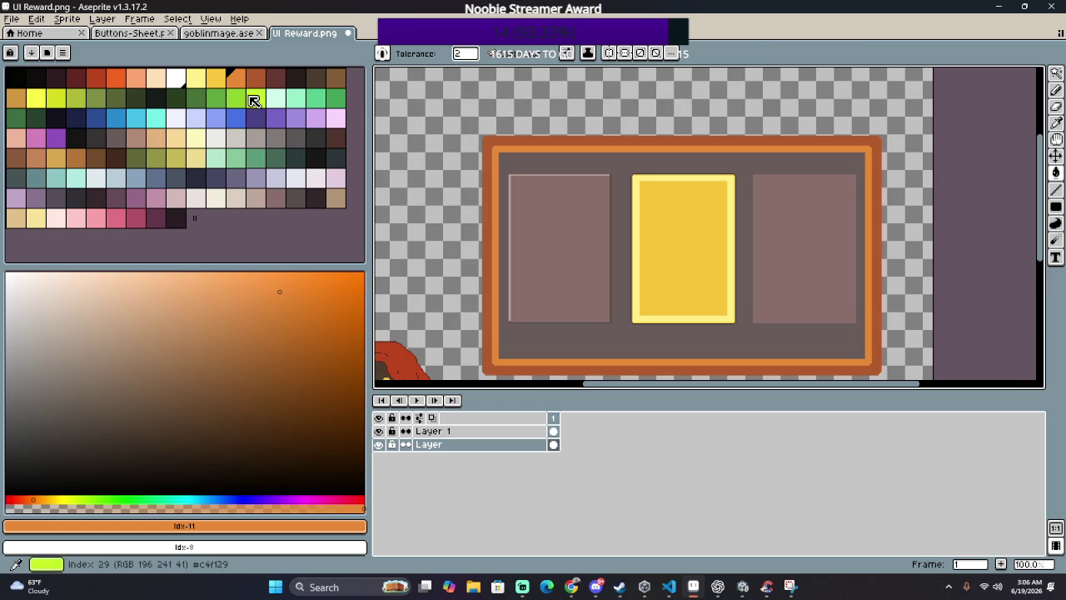
pyautogui.click(277, 80)
pyautogui.scroll(1, 483, 131)
pyautogui.scroll(-2, 539, 168)
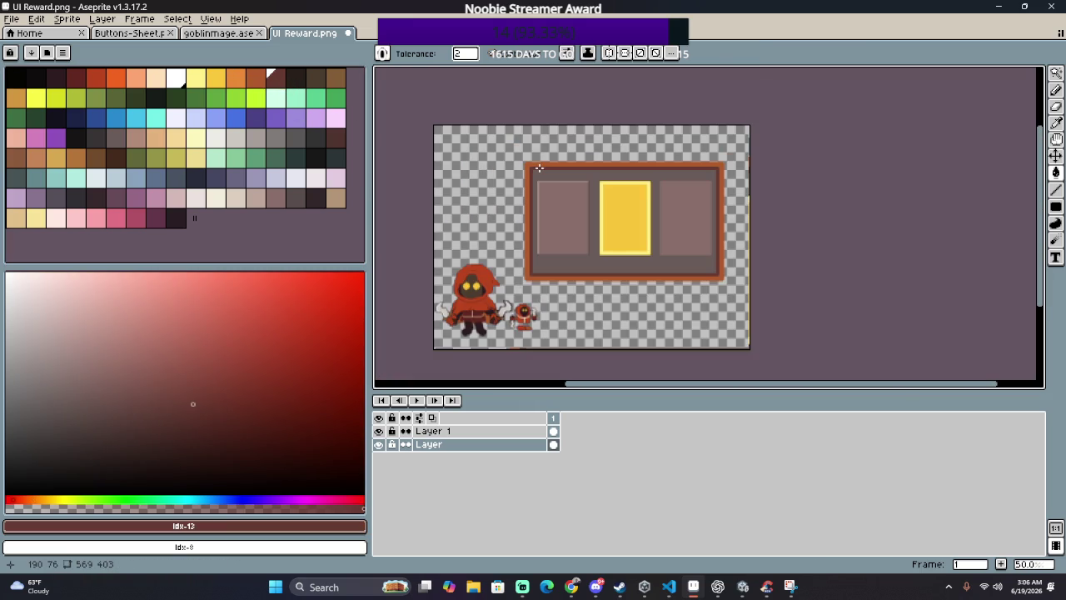
pyautogui.scroll(2, 539, 167)
pyautogui.scroll(-1, 545, 132)
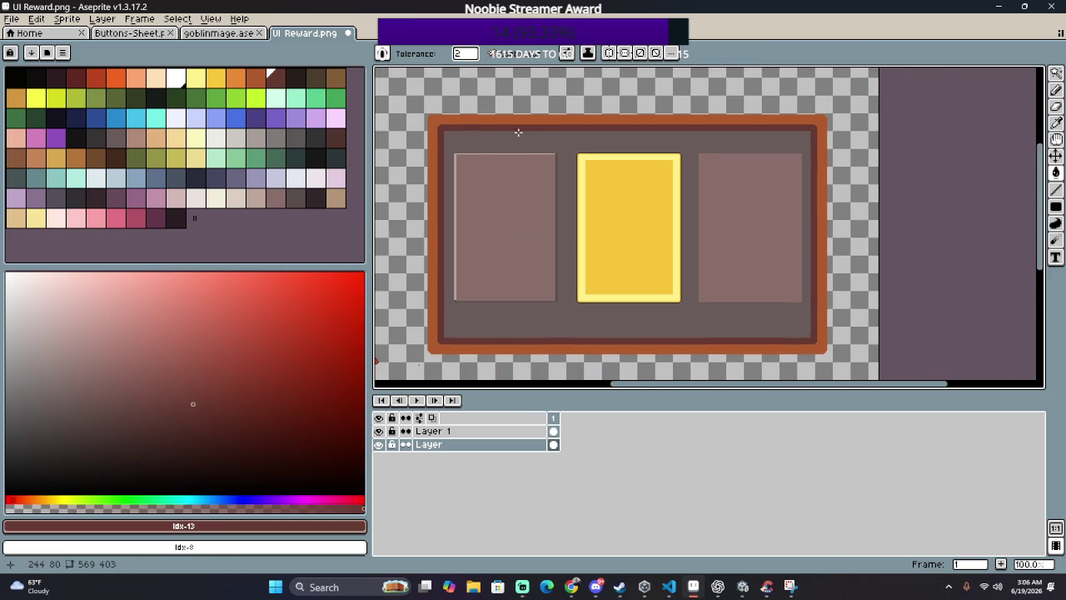
pyautogui.scroll(-1, 518, 132)
pyautogui.scroll(1, 511, 231)
pyautogui.scroll(-1, 599, 228)
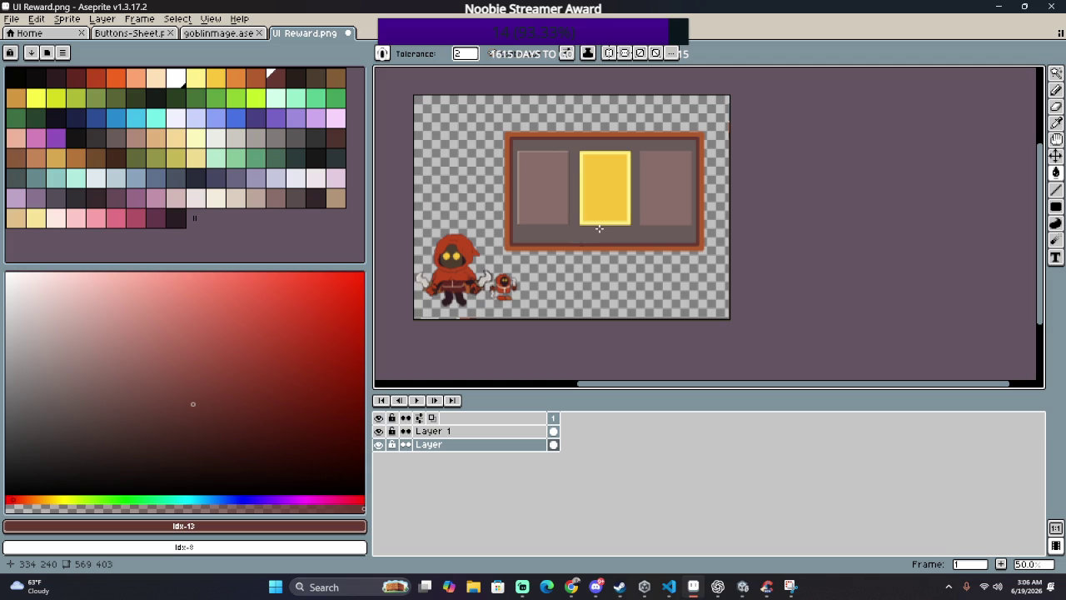
pyautogui.scroll(1, 599, 228)
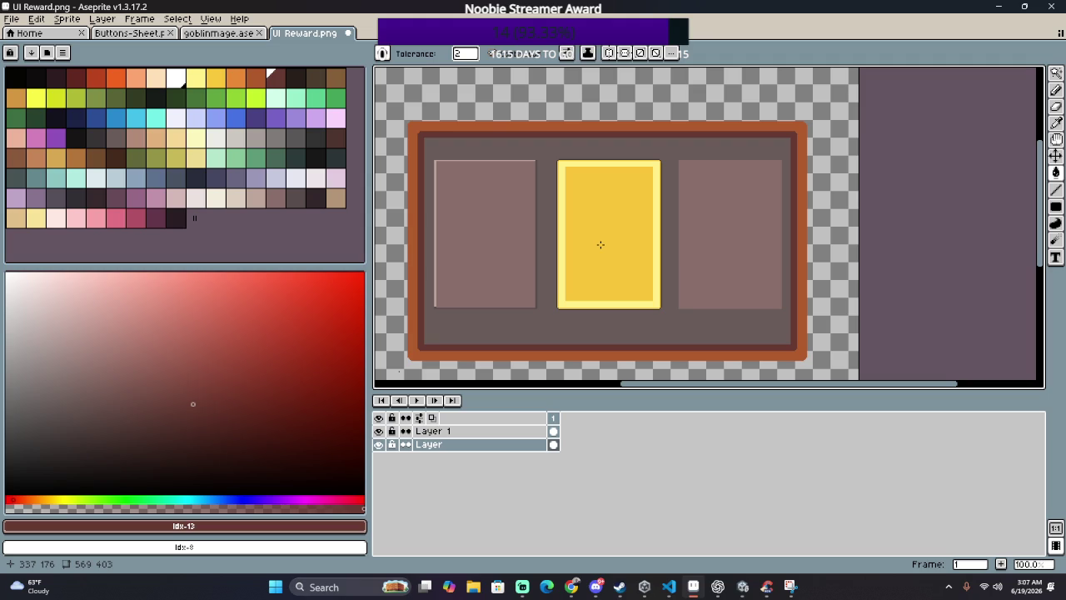
# Step: Try filling the orange outer border with pinkish-brown, then undo it
pyautogui.click(275, 194)
pyautogui.click(437, 131)
pyautogui.scroll(2, 436, 133)
pyautogui.hotkey('ctrl', 'z')
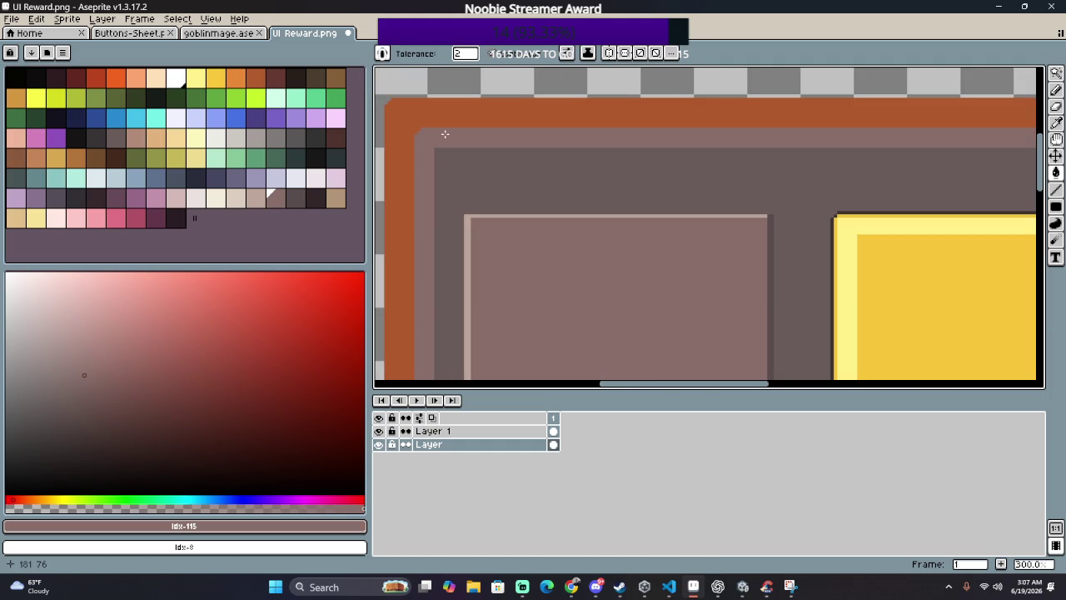
pyautogui.scroll(-3, 435, 133)
pyautogui.scroll(3, 445, 134)
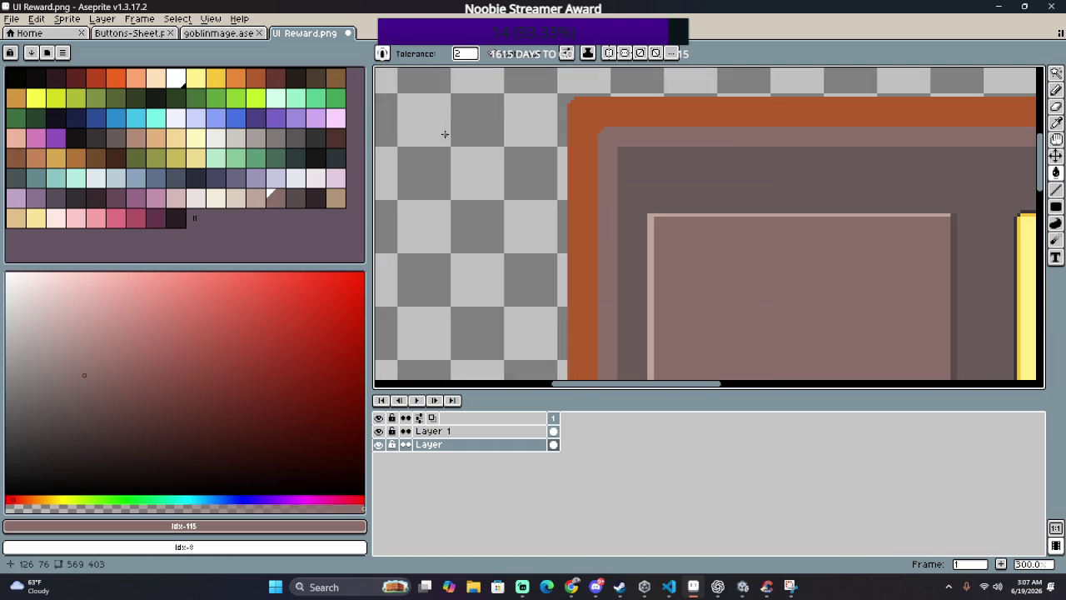
# Step: Fill the orange outer border dark brown and the top border an even darker brown
pyautogui.click(294, 197)
pyautogui.click(577, 125)
pyautogui.scroll(-2, 577, 125)
pyautogui.scroll(1, 599, 136)
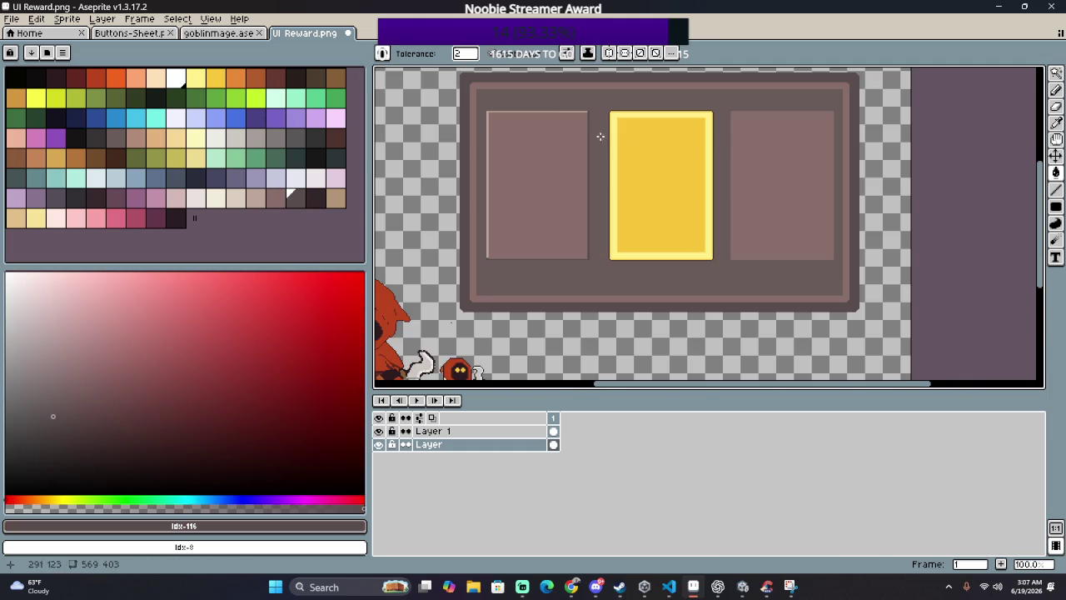
pyautogui.click(313, 198)
pyautogui.click(478, 154)
pyautogui.scroll(-1, 478, 154)
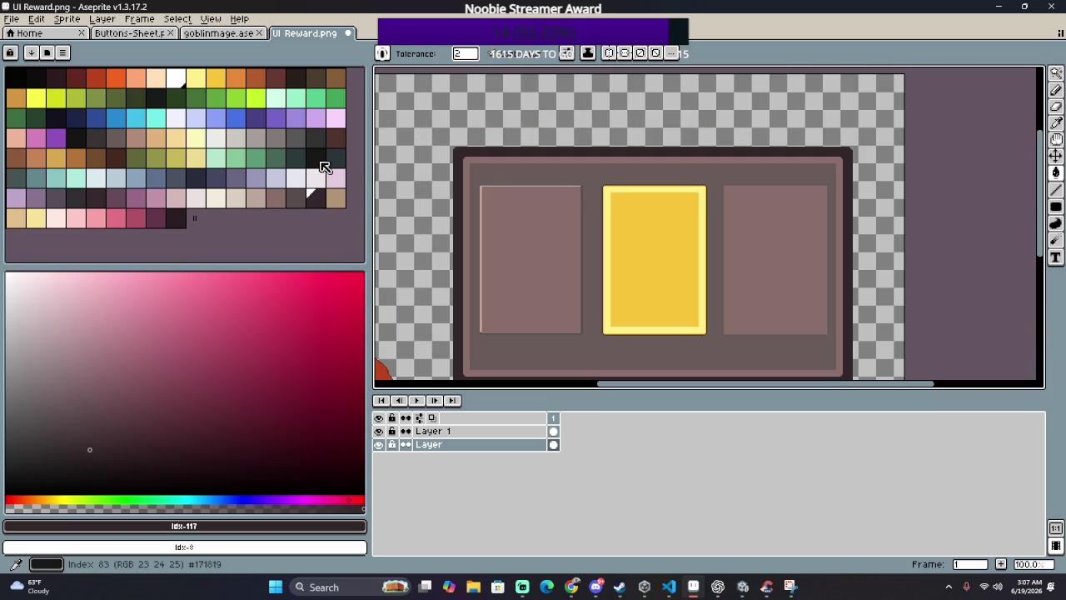
# Step: Fill the lighter inner frame band dark brown, then undo that last fill
pyautogui.click(296, 197)
pyautogui.scroll(1, 487, 160)
pyautogui.click(487, 157)
pyautogui.scroll(-1, 487, 156)
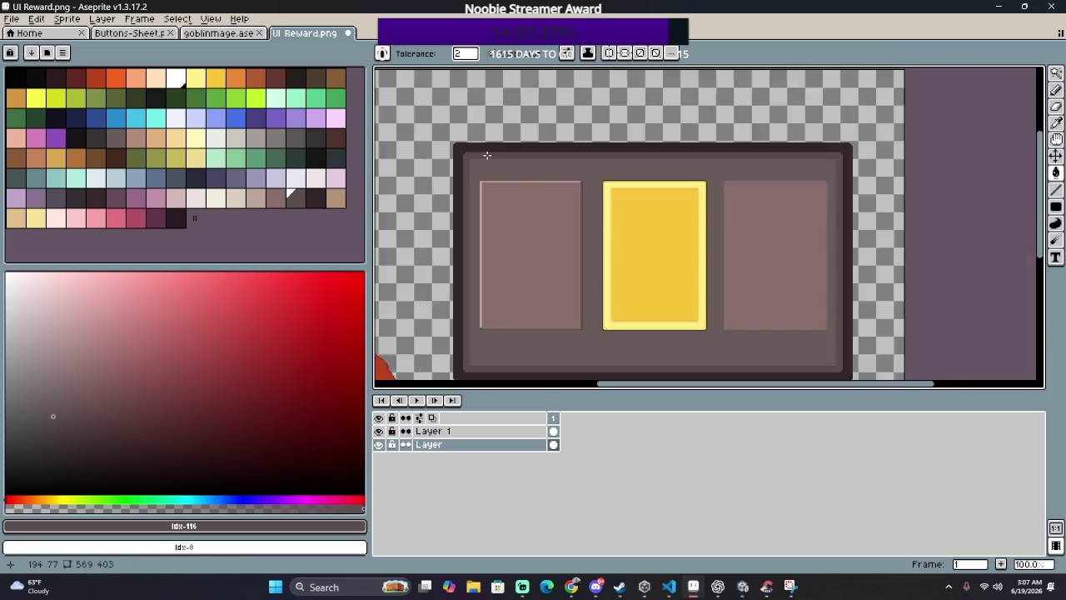
pyautogui.scroll(1, 487, 155)
pyautogui.scroll(-2, 487, 155)
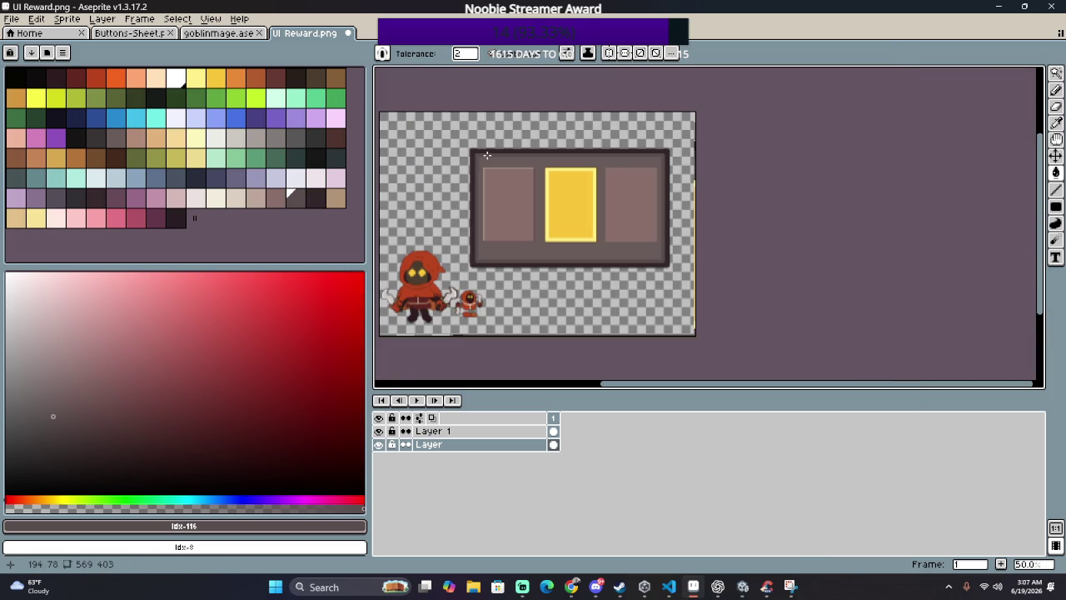
pyautogui.scroll(1, 488, 155)
pyautogui.moveTo(639, 209); pyautogui.dragTo(607, 219)
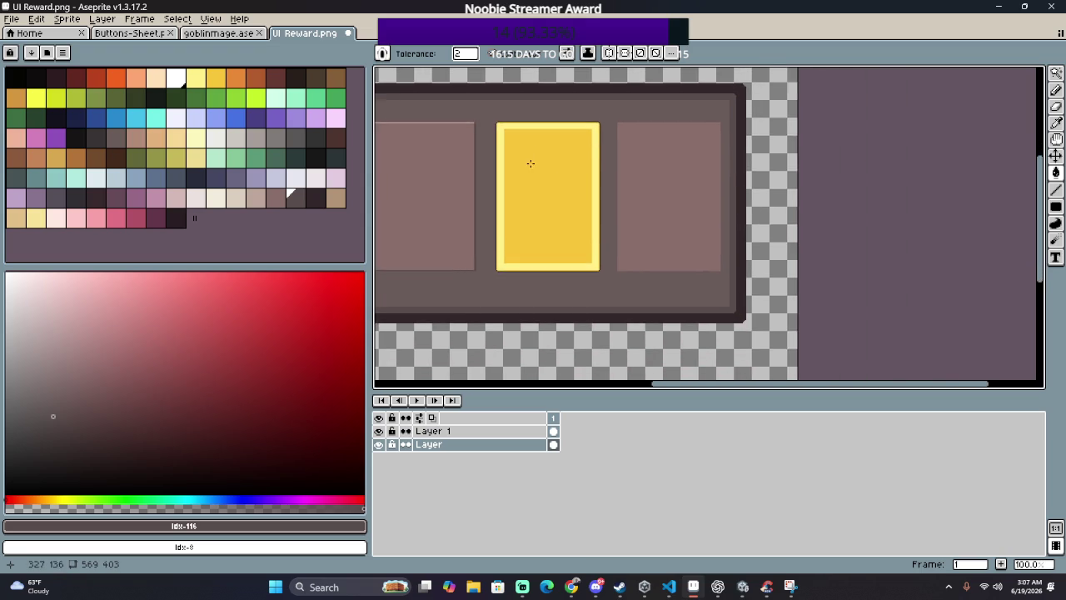
pyautogui.hotkey('ctrl', 'z')
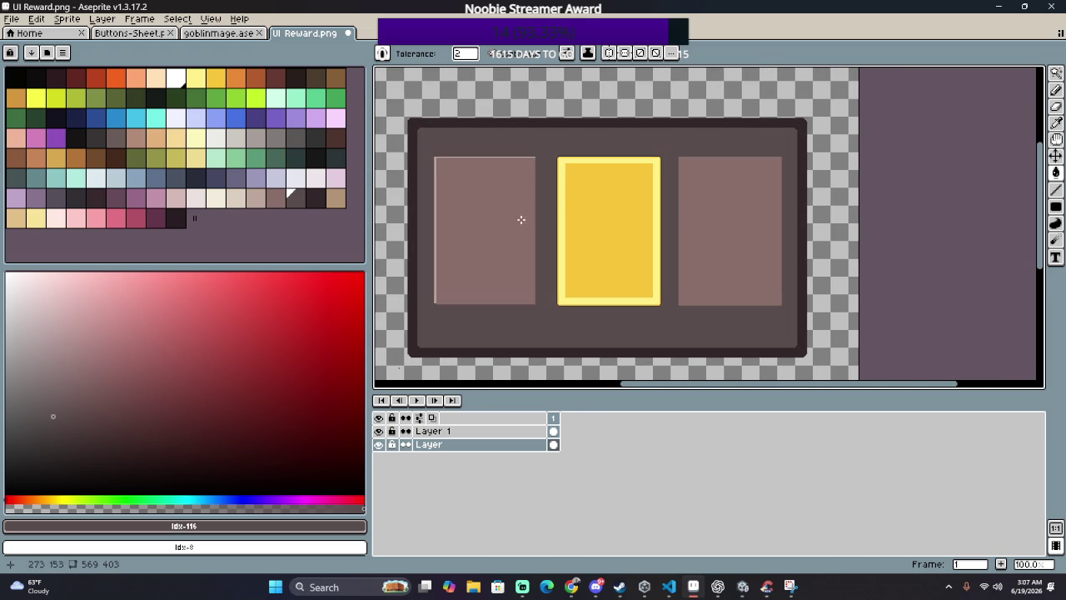
pyautogui.hotkey('ctrl', 'y')
# Step: On the card layer, fill the yellow card's interior and border dark, then undo to restore the thick yellow border
pyautogui.click(470, 432)
pyautogui.click(608, 252)
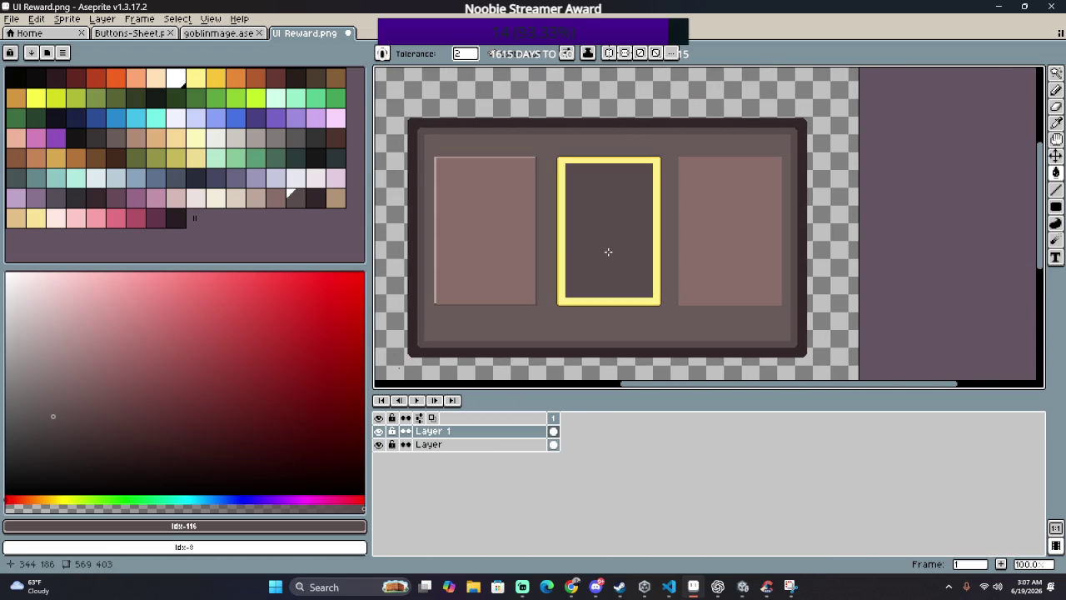
pyautogui.scroll(1, 601, 212)
pyautogui.scroll(-1, 595, 171)
pyautogui.scroll(1, 579, 165)
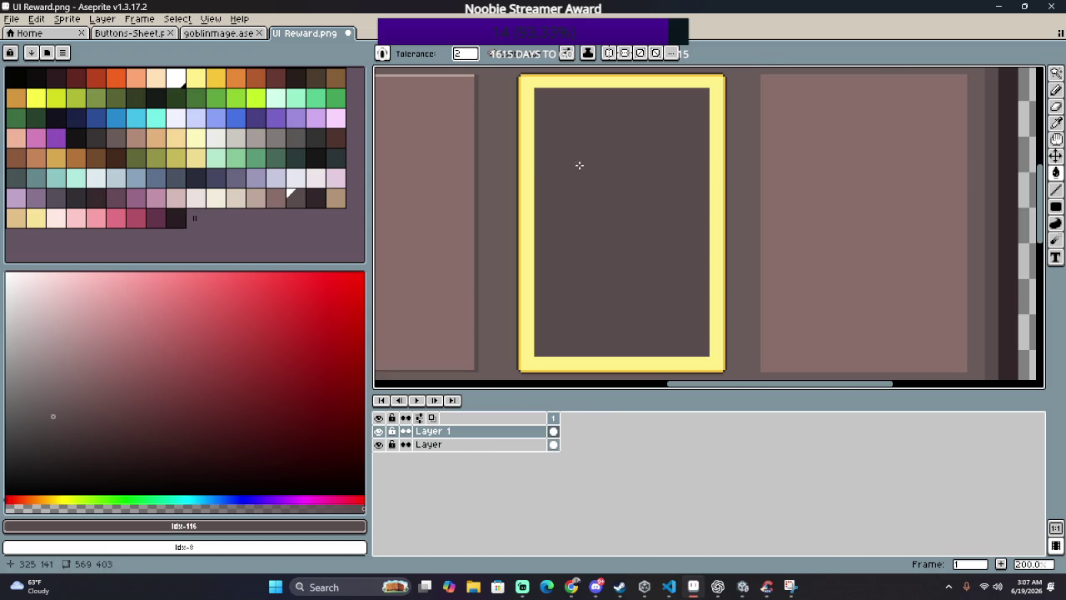
pyautogui.click(531, 171)
pyautogui.scroll(-1, 533, 175)
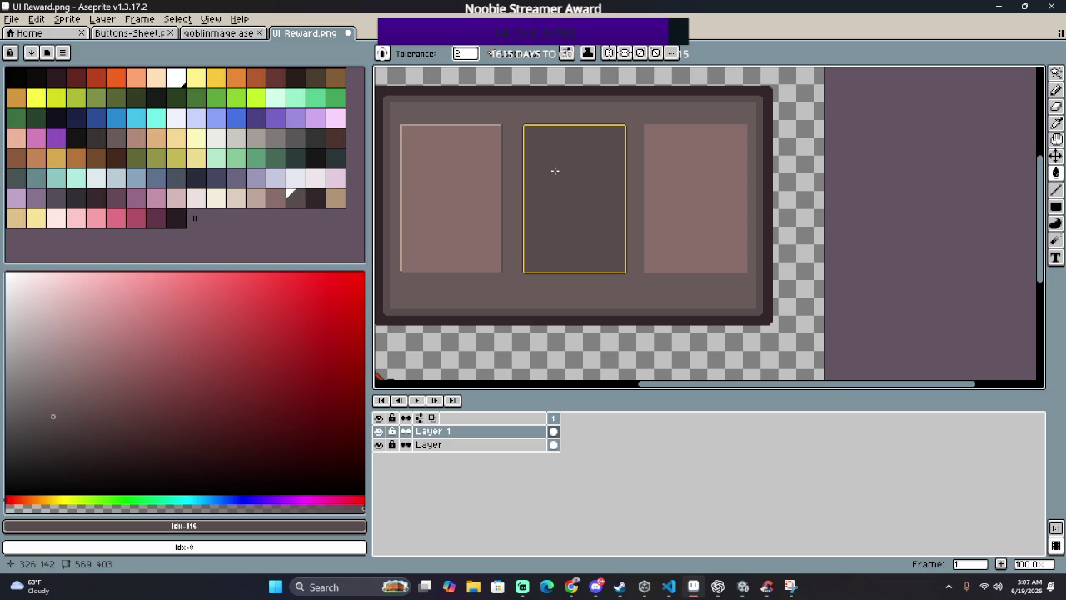
pyautogui.moveTo(575, 192); pyautogui.dragTo(585, 241)
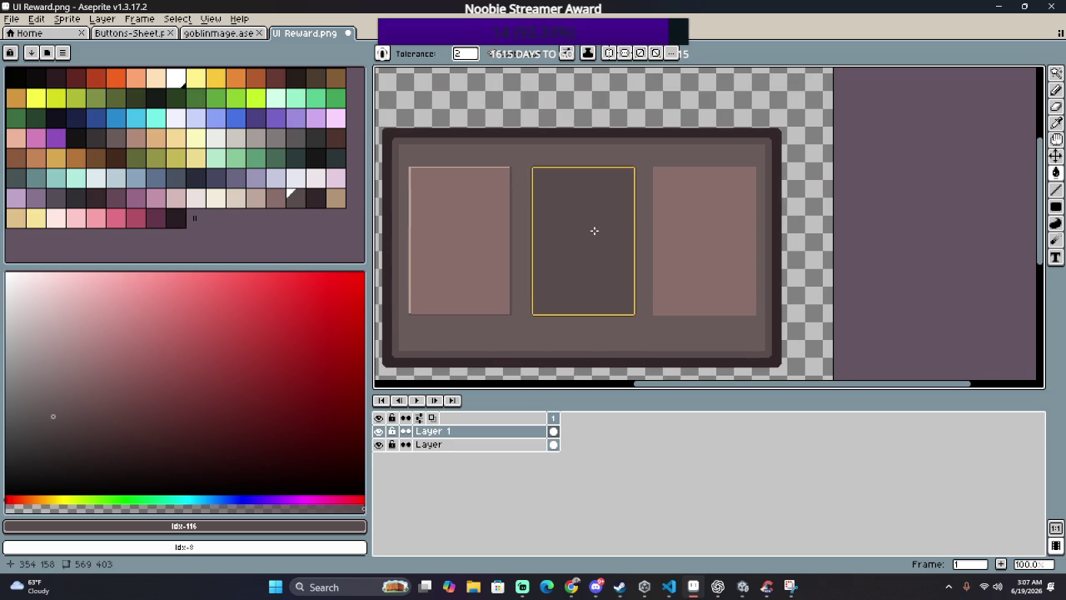
pyautogui.hotkey('ctrl', 'z')
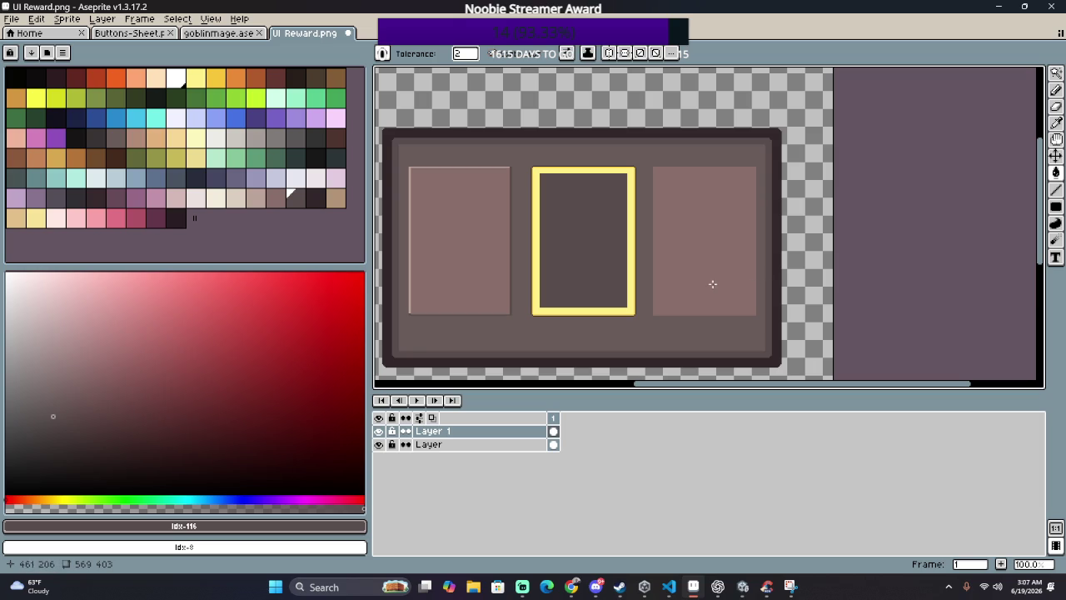
# Step: Fill the middle card's interior with the side cards' pinkish-brown (idx-115)
pyautogui.click(276, 199)
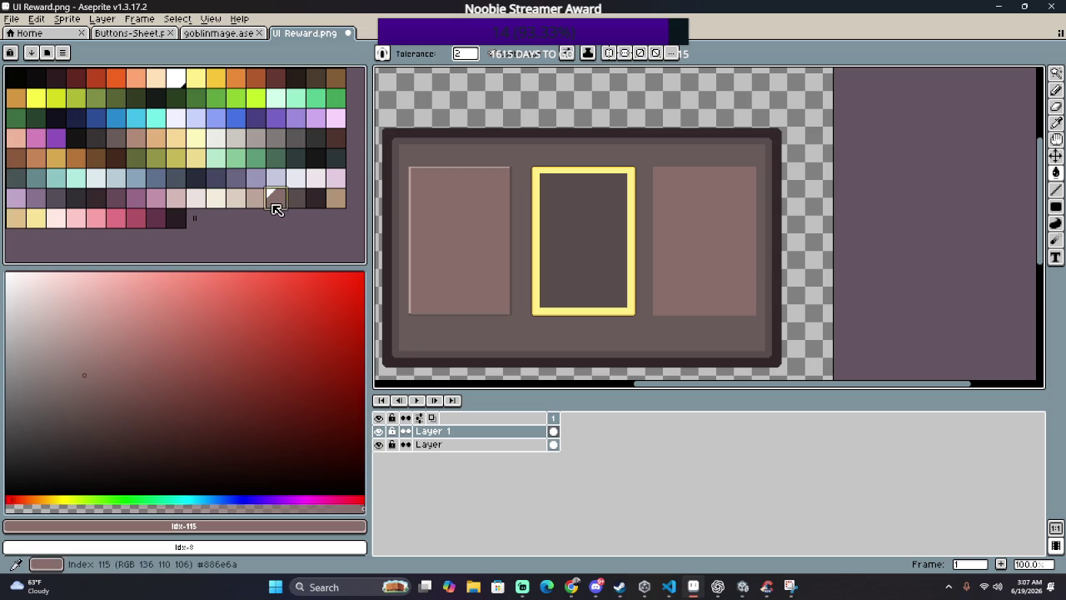
pyautogui.click(557, 236)
pyautogui.scroll(-1, 558, 236)
pyautogui.scroll(1, 559, 235)
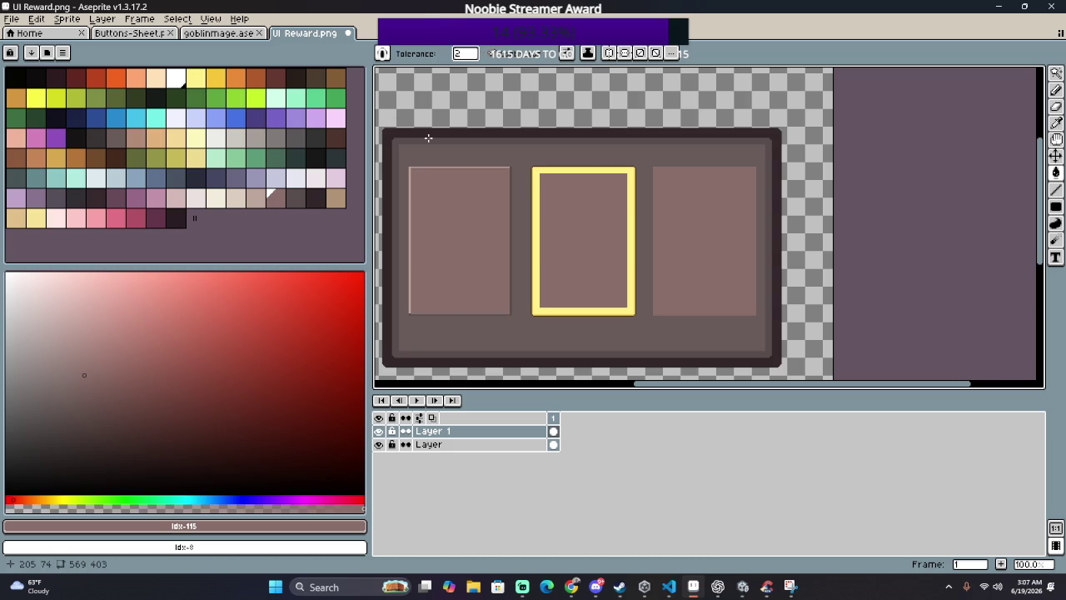
pyautogui.scroll(4, 537, 170)
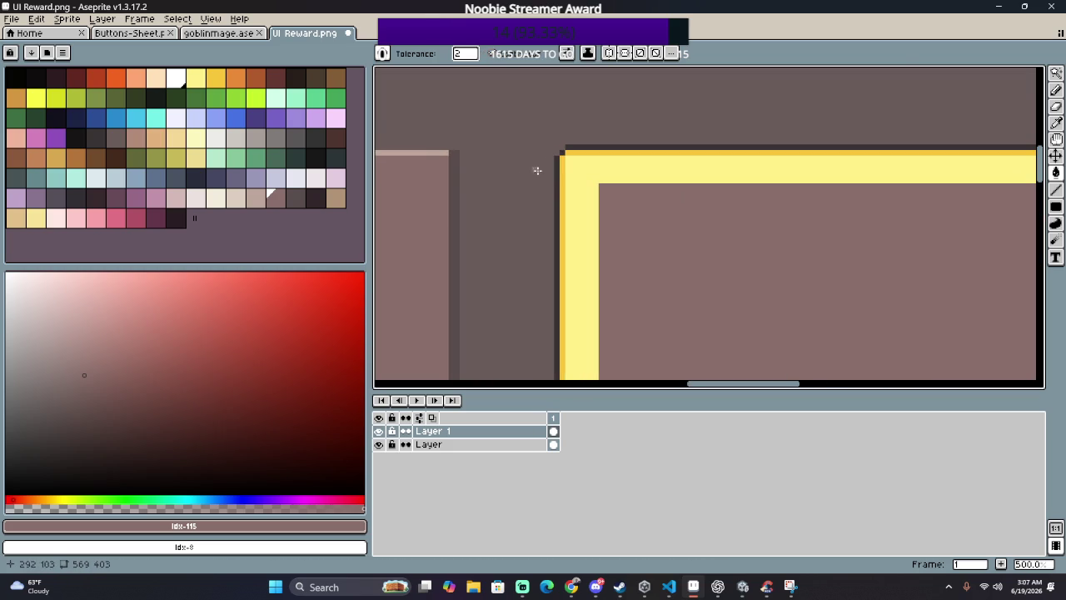
# Step: Sample the darker yellow #f8c53a and draw a short diagonal line at the border's inner corner
pyautogui.scroll(1, 568, 170)
pyautogui.press('i')
pyautogui.click(591, 148)
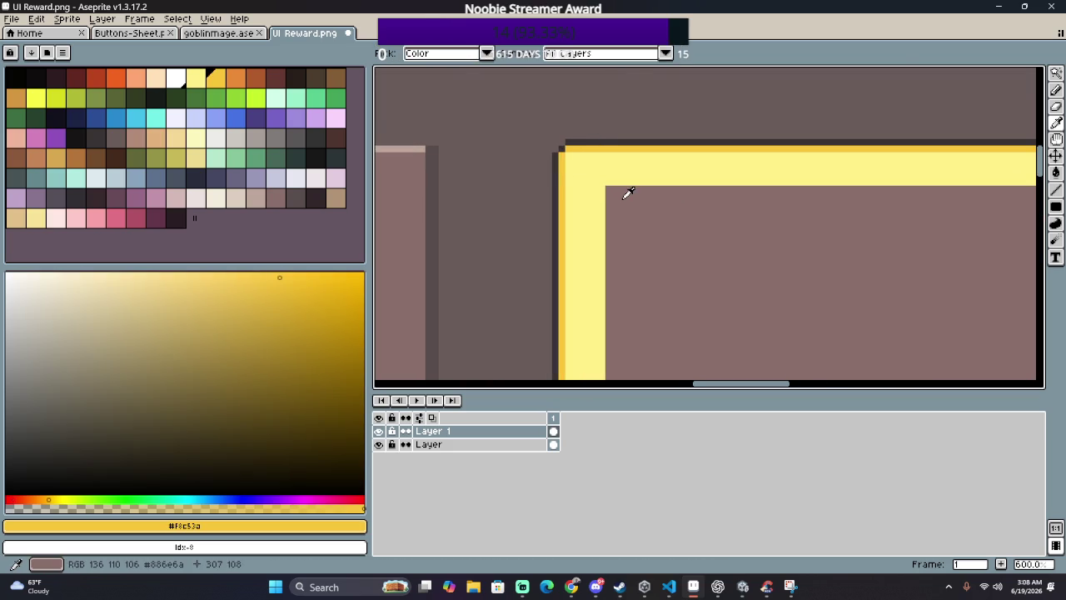
pyautogui.press('l')
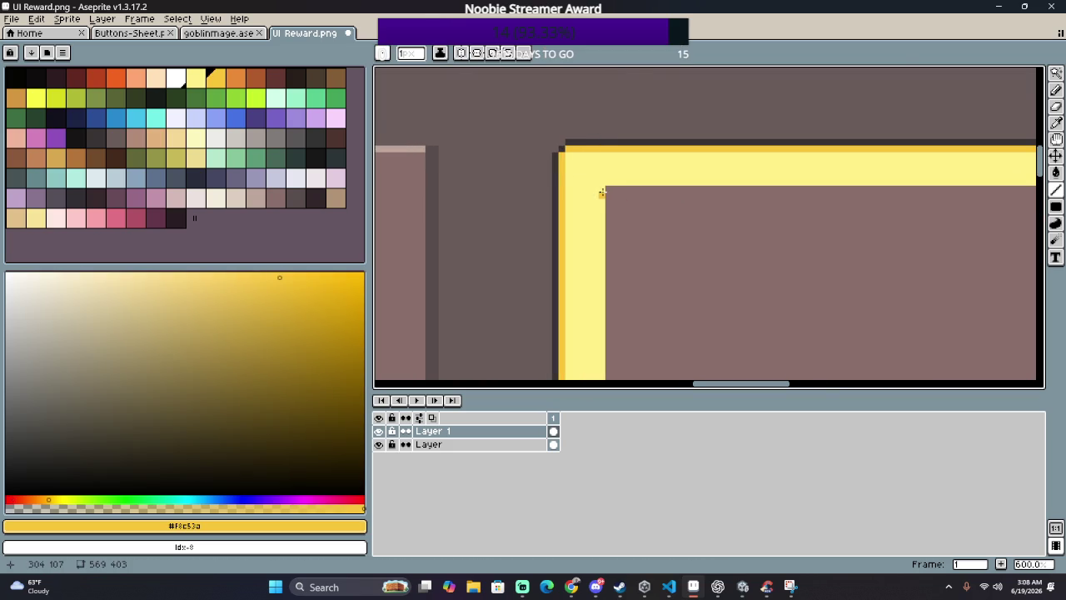
pyautogui.moveTo(602, 192)
pyautogui.mouseDown()
pyautogui.moveTo(615, 182)
pyautogui.moveTo(580, 379)
pyautogui.moveTo(599, 299)
pyautogui.moveTo(698, 310)
pyautogui.moveTo(647, 308)
pyautogui.moveTo(927, 300)
pyautogui.moveTo(897, 304)
pyautogui.mouseUp()
pyautogui.hotkey('ctrl', 'z')
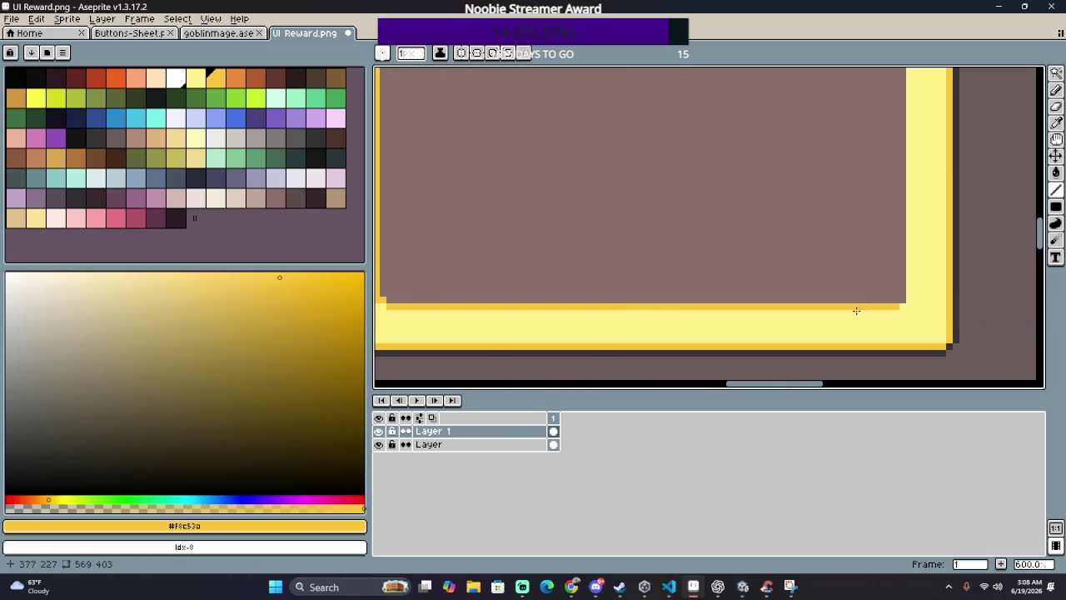
pyautogui.click(379, 431)
pyautogui.click(379, 431)
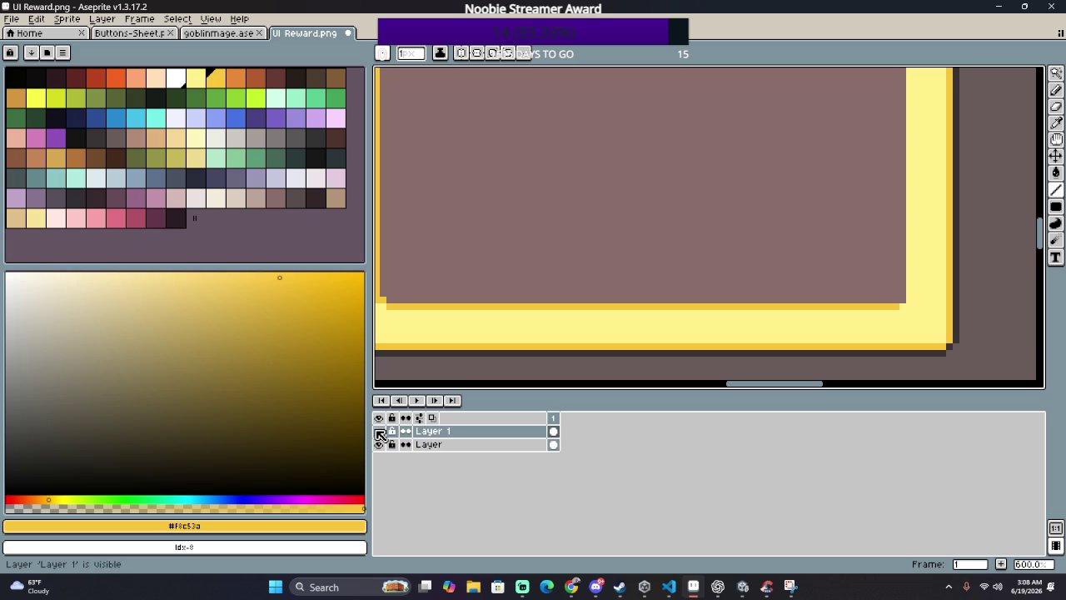
pyautogui.moveTo(894, 305)
pyautogui.mouseDown()
pyautogui.moveTo(908, 293)
pyautogui.moveTo(914, 69)
pyautogui.moveTo(908, 136)
pyautogui.mouseUp()
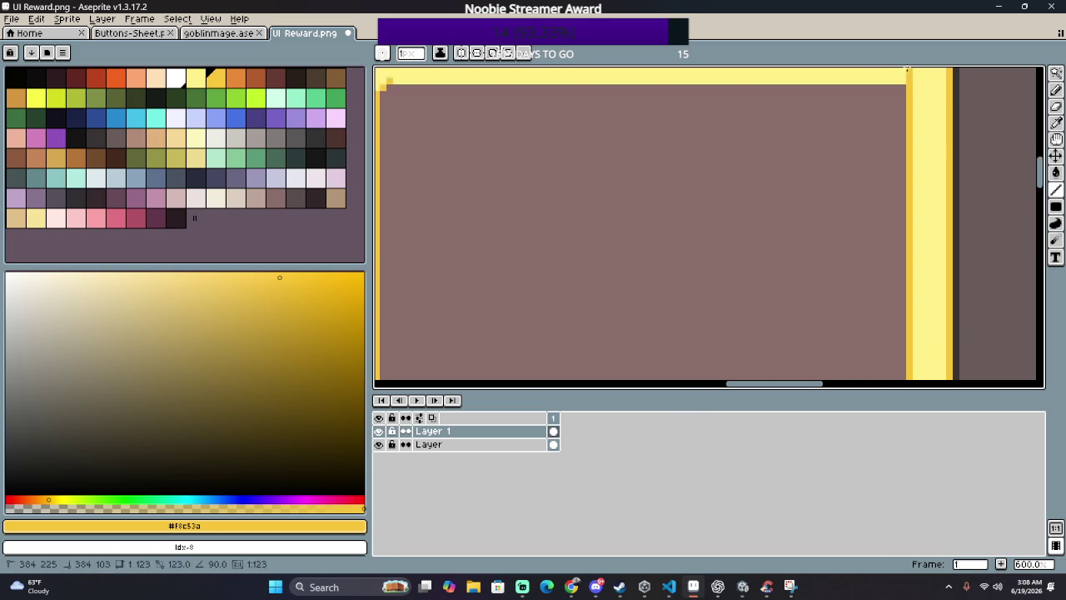
pyautogui.moveTo(907, 135); pyautogui.dragTo(907, 133)
# Step: Draw a darker-yellow line along the border's inner top edge and view the whole panel
pyautogui.press('v')
pyautogui.press('l')
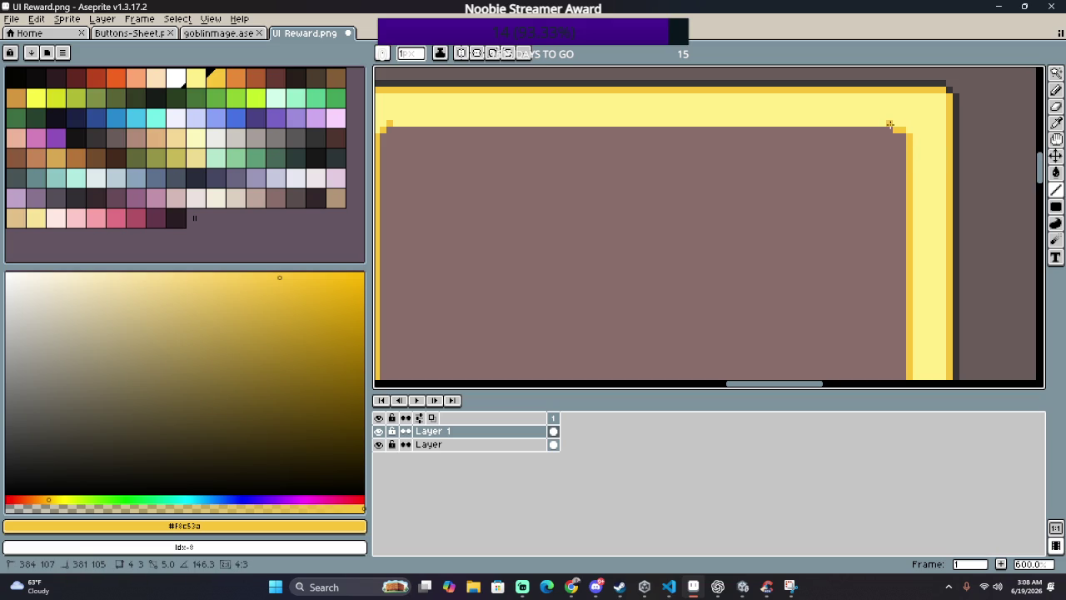
pyautogui.moveTo(896, 123); pyautogui.dragTo(394, 122)
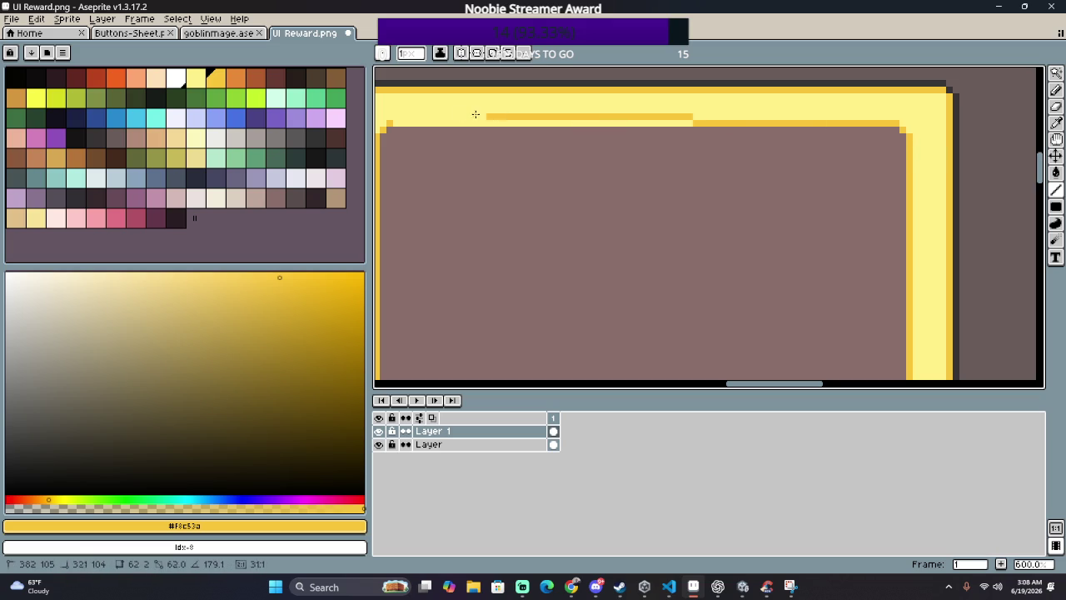
pyautogui.scroll(-3, 500, 138)
pyautogui.scroll(-2, 499, 137)
pyautogui.scroll(1, 499, 137)
pyautogui.scroll(1, 500, 140)
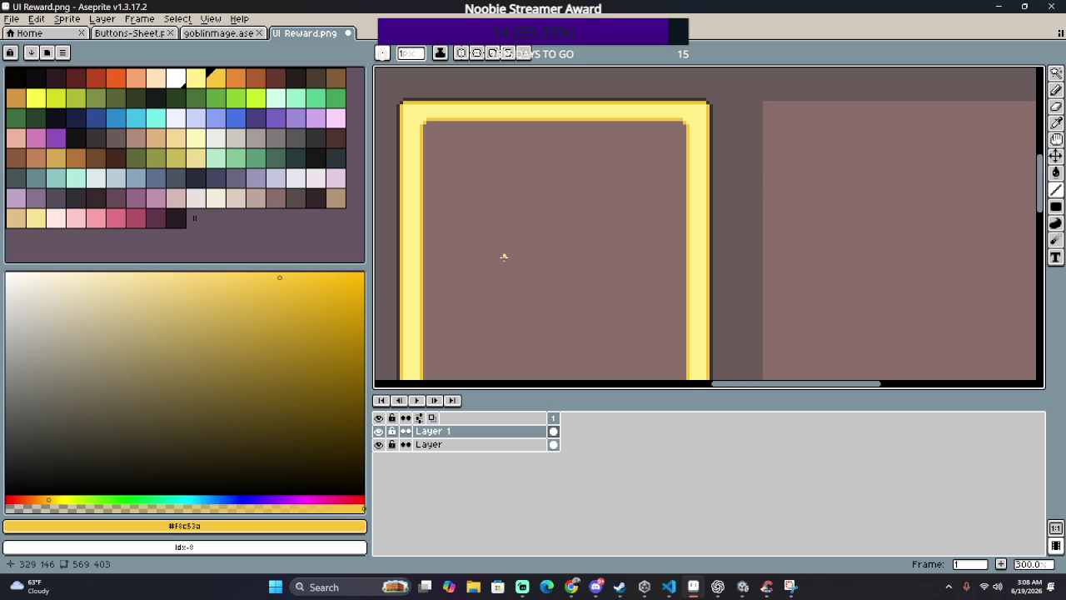
pyautogui.scroll(-1, 528, 176)
pyautogui.scroll(-1, 582, 197)
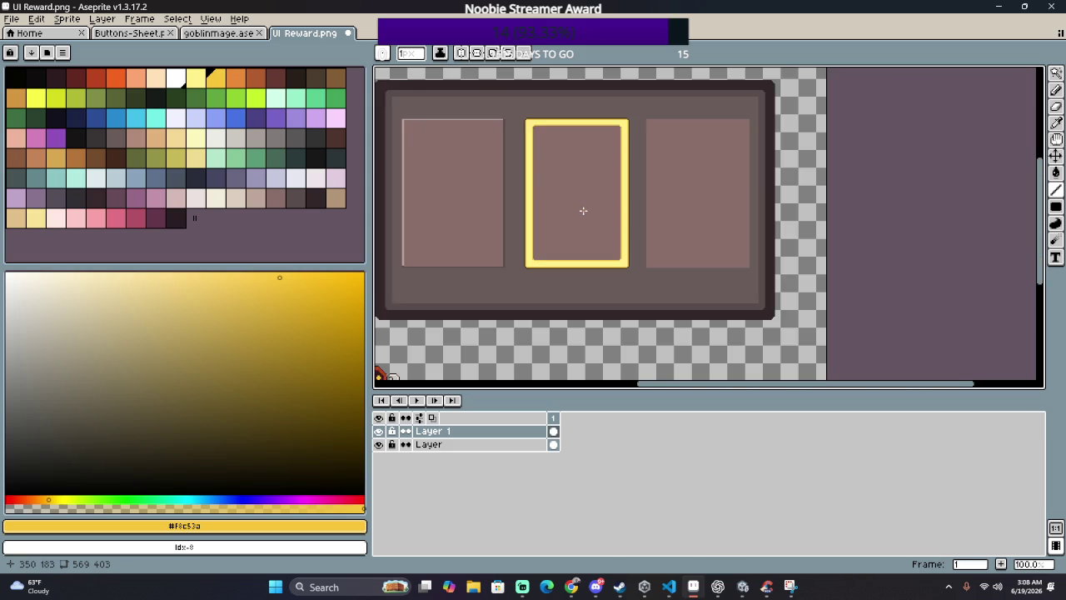
pyautogui.scroll(-1, 688, 266)
pyautogui.scroll(1, 688, 267)
pyautogui.scroll(1, 647, 205)
pyautogui.moveTo(718, 180)
pyautogui.mouseDown()
pyautogui.moveTo(552, 123)
pyautogui.moveTo(697, 219)
pyautogui.mouseUp()
pyautogui.scroll(-1, 823, 219)
pyautogui.moveTo(824, 219)
pyautogui.mouseDown()
pyautogui.moveTo(679, 195)
pyautogui.moveTo(564, 150)
pyautogui.mouseUp()
pyautogui.moveTo(550, 233)
pyautogui.mouseDown()
pyautogui.moveTo(800, 235)
pyautogui.moveTo(635, 274)
pyautogui.moveTo(619, 241)
pyautogui.mouseUp()
pyautogui.scroll(2, 578, 191)
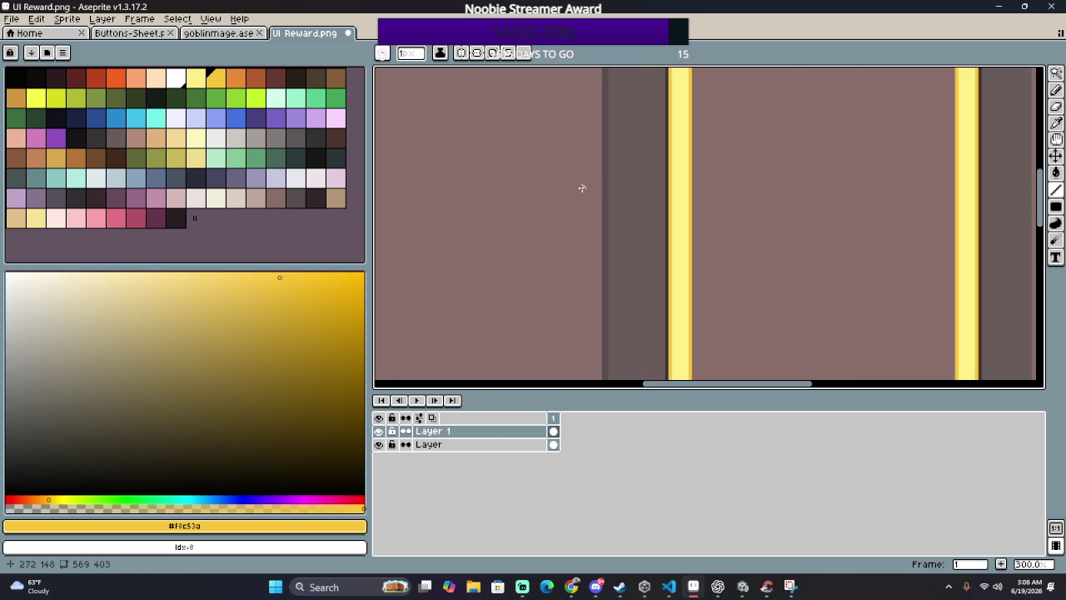
# Step: Try filling the yellow border stripe with orange, then undo it
pyautogui.scroll(-1, 581, 188)
pyautogui.click(236, 77)
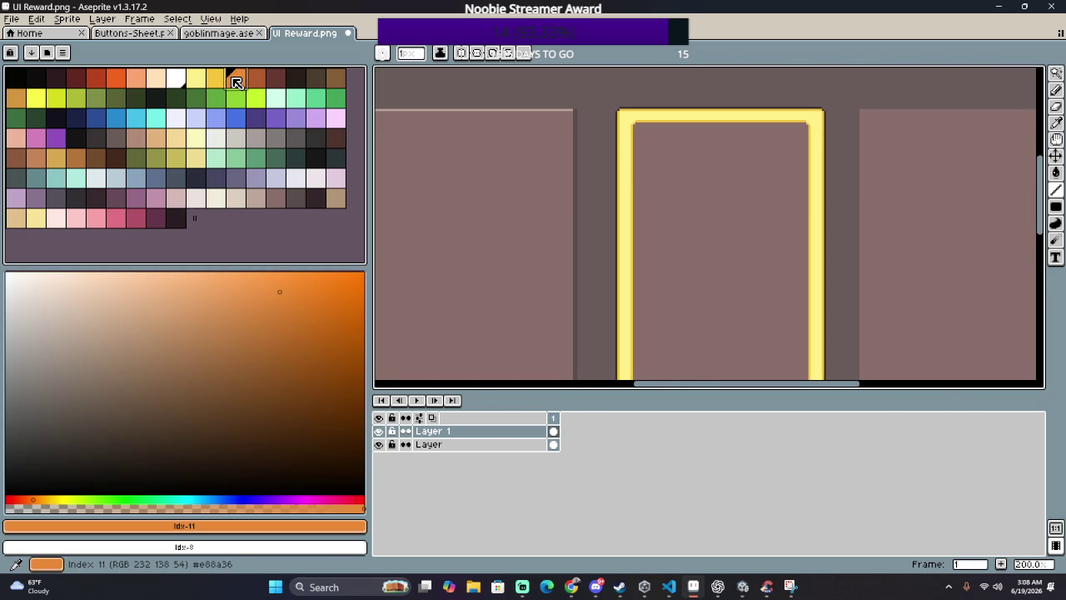
pyautogui.scroll(3, 639, 182)
pyautogui.press('g')
pyautogui.click(685, 164)
pyautogui.scroll(-2, 682, 165)
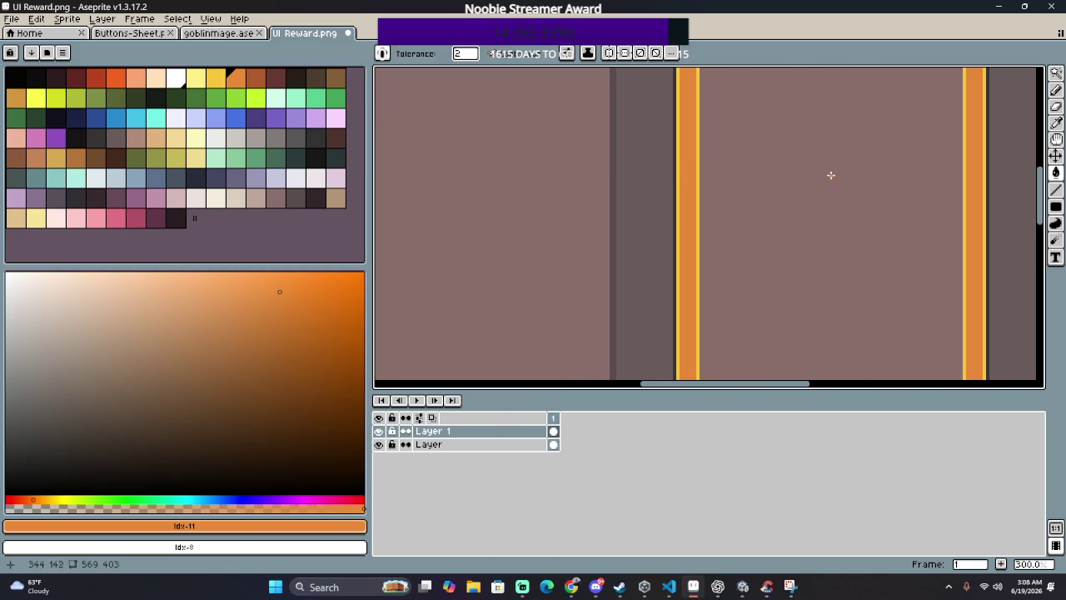
pyautogui.moveTo(830, 174); pyautogui.dragTo(724, 355)
pyautogui.hotkey('ctrl', 'z')
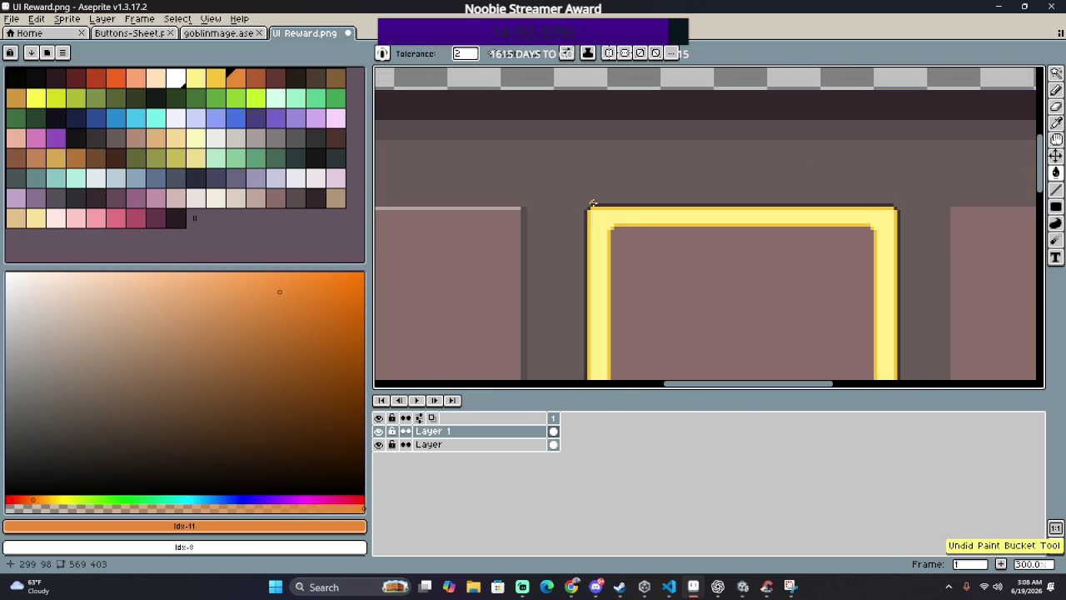
# Step: Set Replace Color from the frame's yellow to dark brown, then close the dialog
pyautogui.hotkey('shift', 'r')
pyautogui.moveTo(831, 264); pyautogui.dragTo(769, 219)
pyautogui.moveTo(839, 291); pyautogui.dragTo(274, 75)
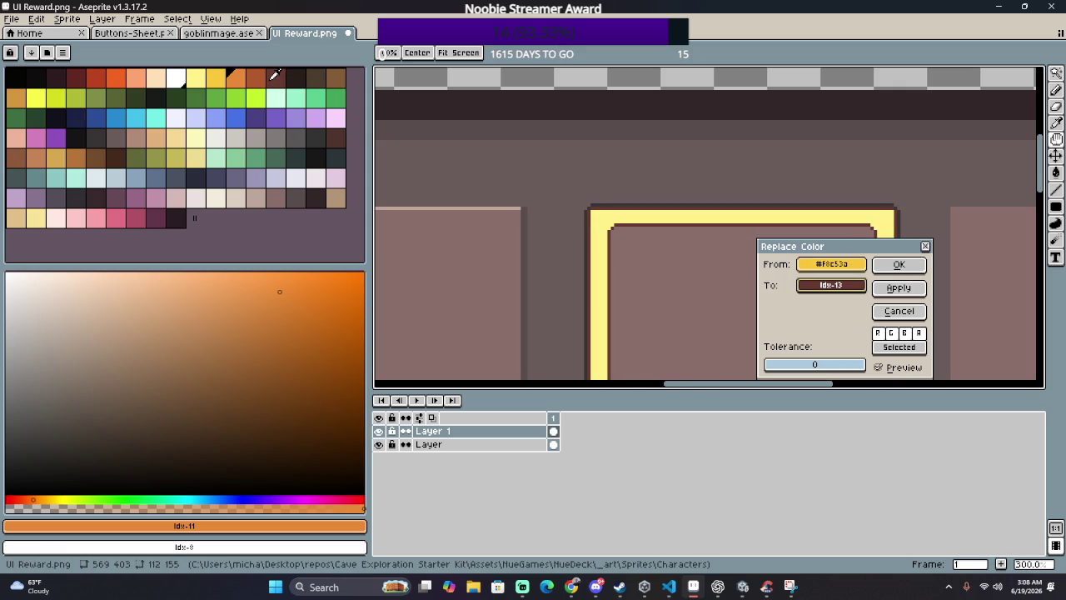
pyautogui.click(899, 264)
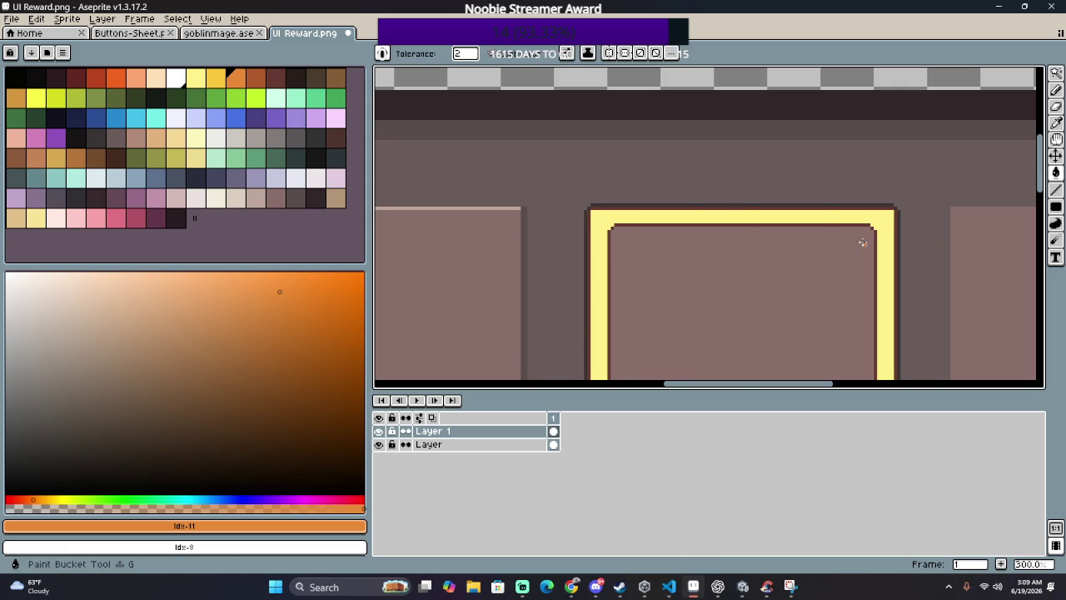
# Step: Replace the frame's pale yellow #FFF089 with the tan swatch idx-58, previewing before confirming
pyautogui.hotkey('shift', 'r')
pyautogui.moveTo(833, 264); pyautogui.dragTo(788, 209)
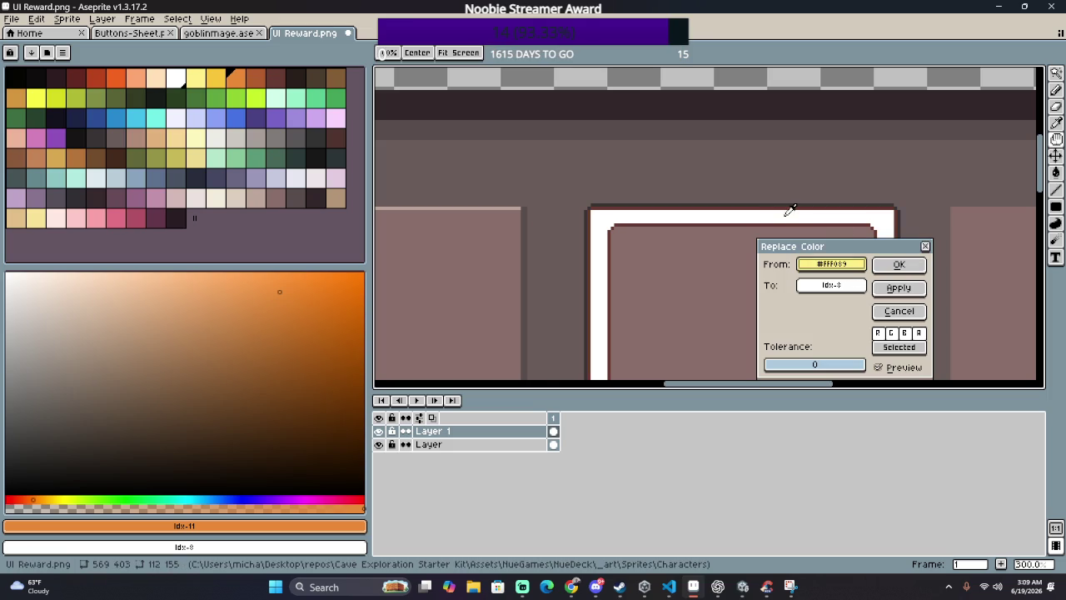
pyautogui.moveTo(837, 285)
pyautogui.mouseDown()
pyautogui.moveTo(263, 76)
pyautogui.moveTo(215, 75)
pyautogui.moveTo(250, 137)
pyautogui.moveTo(295, 138)
pyautogui.moveTo(328, 174)
pyautogui.moveTo(330, 198)
pyautogui.moveTo(276, 209)
pyautogui.moveTo(285, 222)
pyautogui.moveTo(84, 195)
pyautogui.moveTo(77, 158)
pyautogui.moveTo(127, 196)
pyautogui.moveTo(132, 215)
pyautogui.moveTo(167, 173)
pyautogui.moveTo(169, 121)
pyautogui.mouseUp()
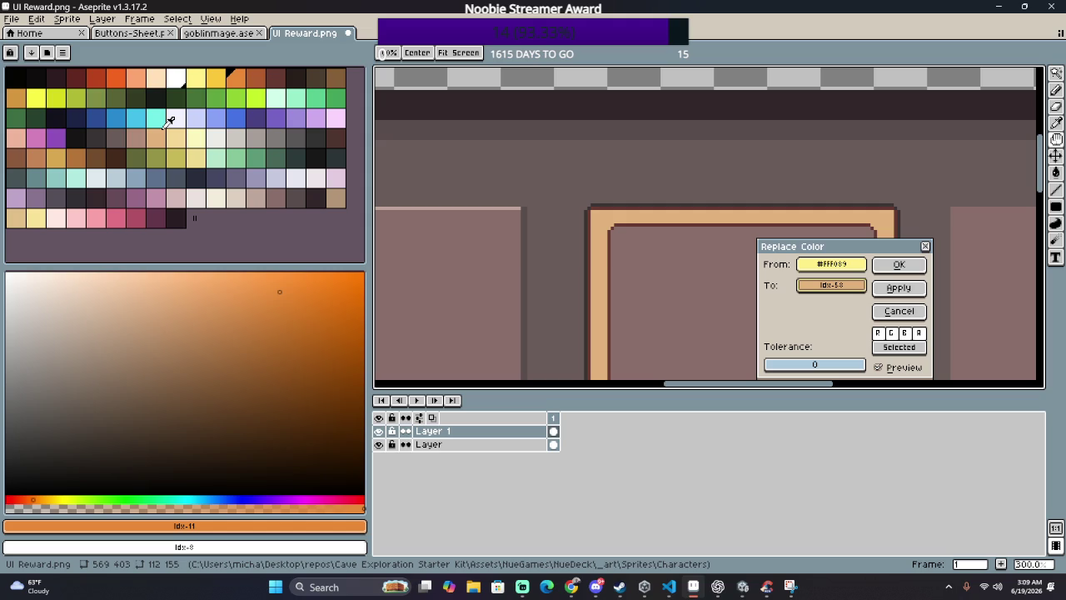
pyautogui.moveTo(169, 121)
pyautogui.mouseDown()
pyautogui.moveTo(147, 138)
pyautogui.moveTo(167, 125)
pyautogui.mouseUp()
pyautogui.scroll(-4, 489, 212)
pyautogui.scroll(1, 488, 213)
pyautogui.scroll(1, 490, 213)
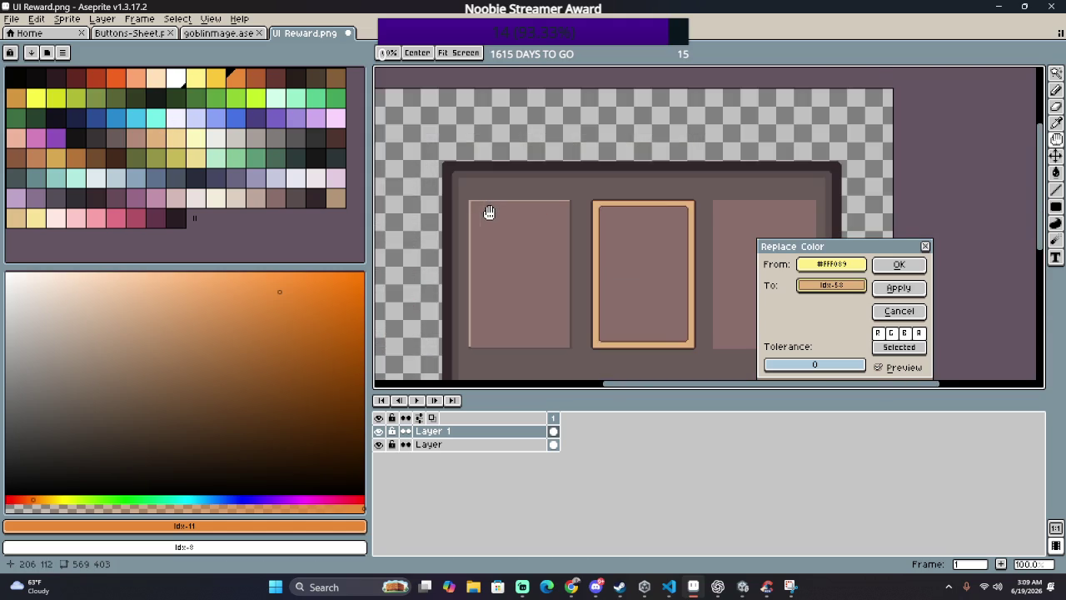
pyautogui.scroll(1, 448, 190)
pyautogui.moveTo(447, 190); pyautogui.dragTo(437, 180)
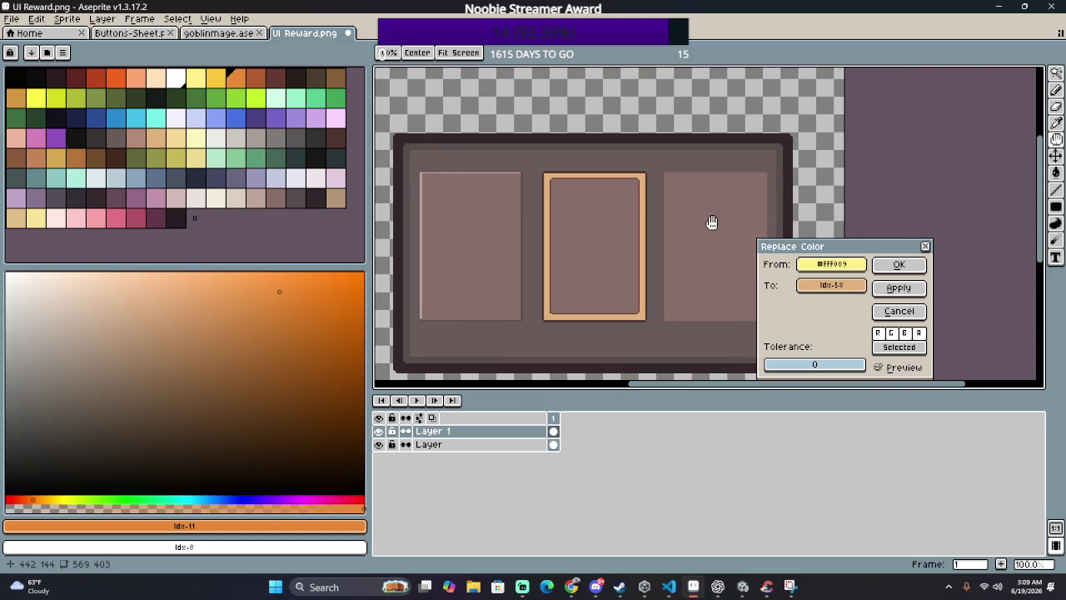
pyautogui.scroll(3, 651, 215)
pyautogui.moveTo(622, 257); pyautogui.dragTo(668, 183)
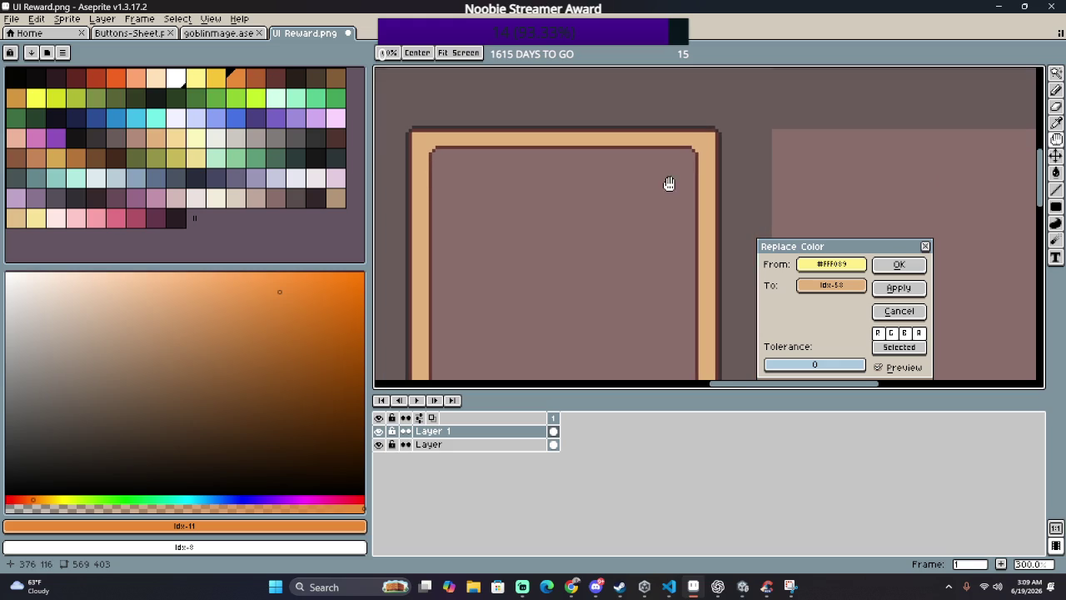
pyautogui.scroll(-1, 564, 208)
pyautogui.moveTo(563, 207)
pyautogui.mouseDown()
pyautogui.moveTo(555, 136)
pyautogui.moveTo(632, 198)
pyautogui.mouseUp()
pyautogui.scroll(-1, 555, 136)
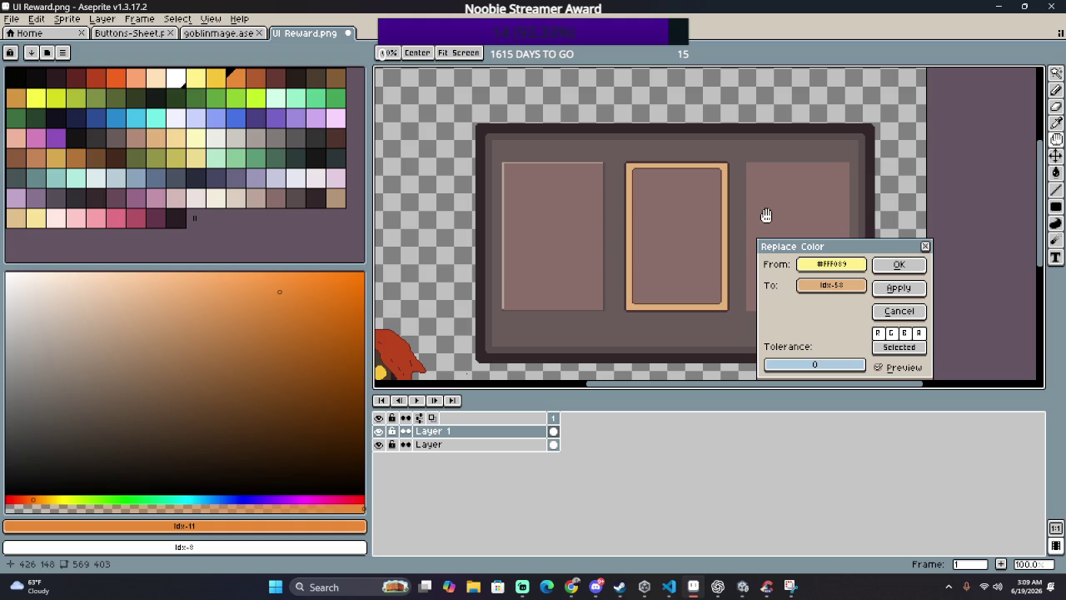
pyautogui.scroll(2, 754, 219)
pyautogui.moveTo(682, 157); pyautogui.dragTo(706, 304)
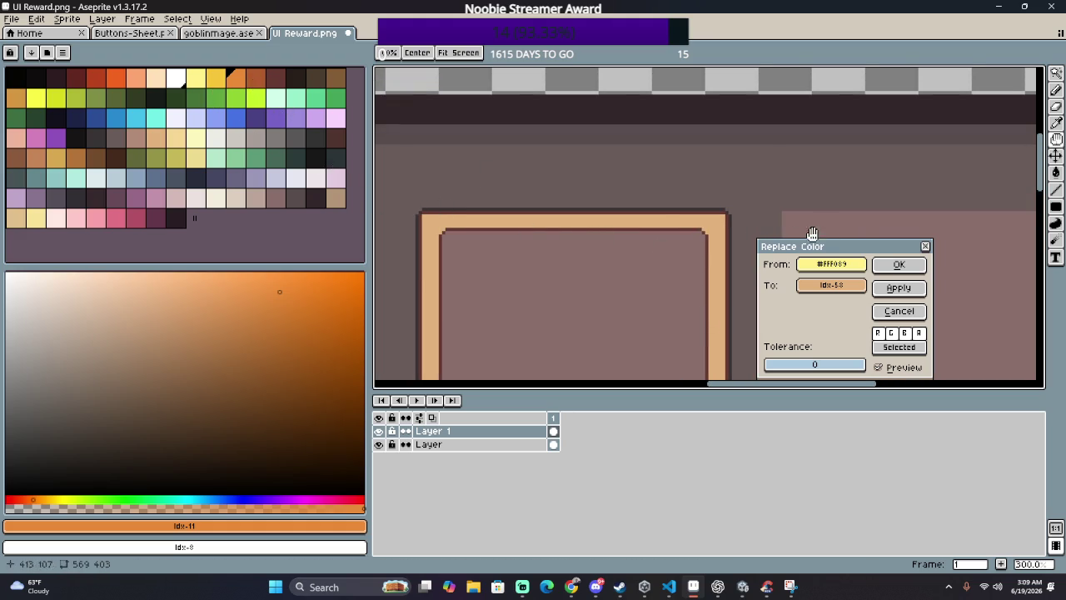
pyautogui.click(899, 264)
# Step: With pale yellow and the Pencil, draw the diagonal edge of a corner triangle above the middle card
pyautogui.click(197, 78)
pyautogui.click(413, 208)
pyautogui.hotkey('ctrl', 'z')
pyautogui.press('b')
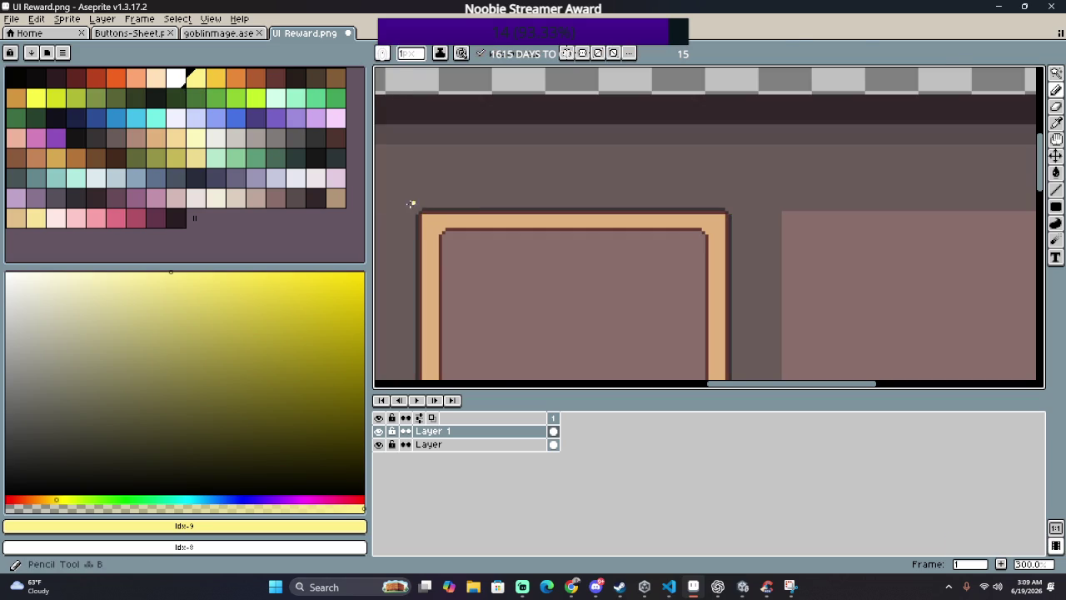
pyautogui.scroll(4, 411, 202)
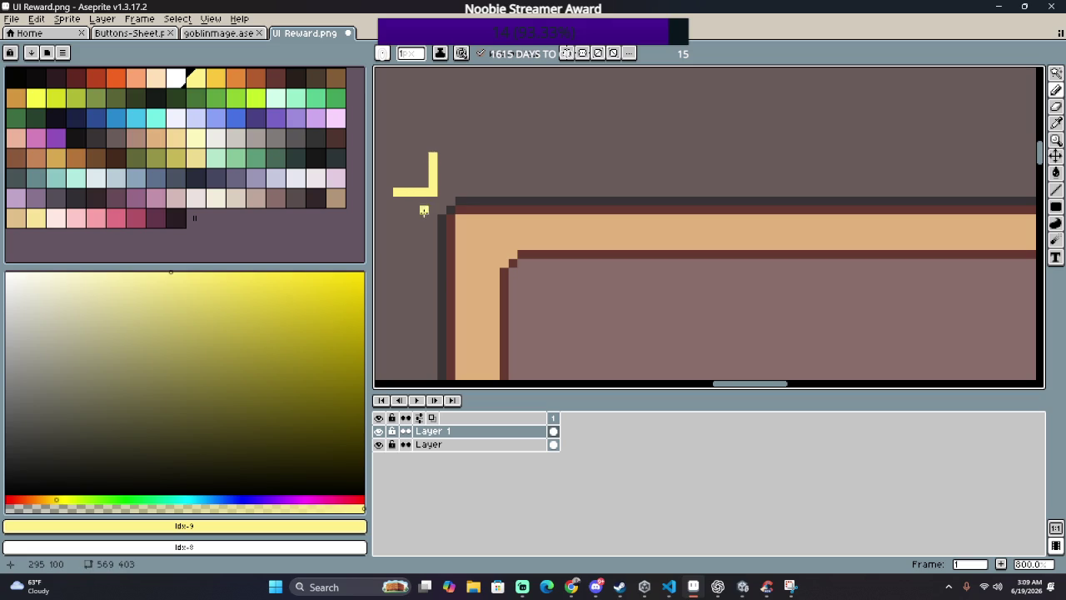
pyautogui.moveTo(423, 211); pyautogui.dragTo(566, 207)
pyautogui.scroll(-6, 671, 210)
pyautogui.scroll(2, 721, 247)
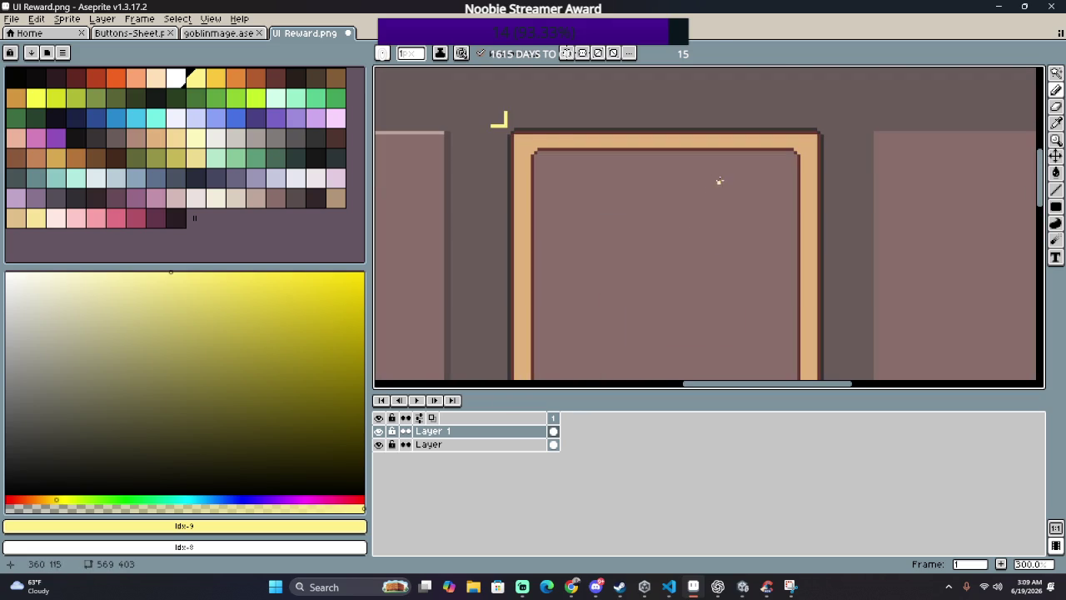
pyautogui.scroll(1, 476, 105)
pyautogui.scroll(4, 483, 152)
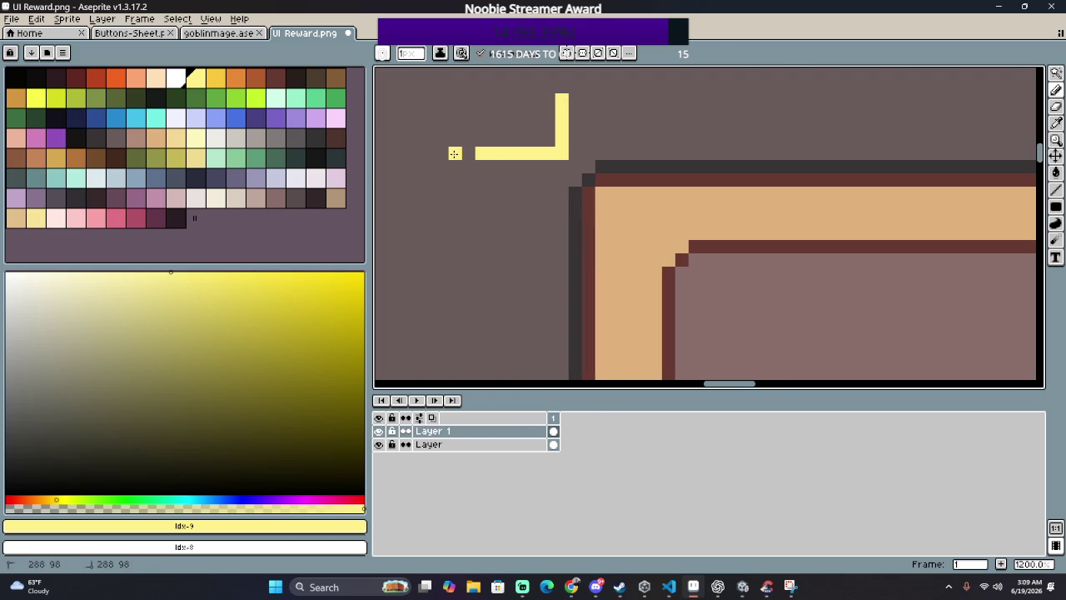
pyautogui.scroll(2, 485, 144)
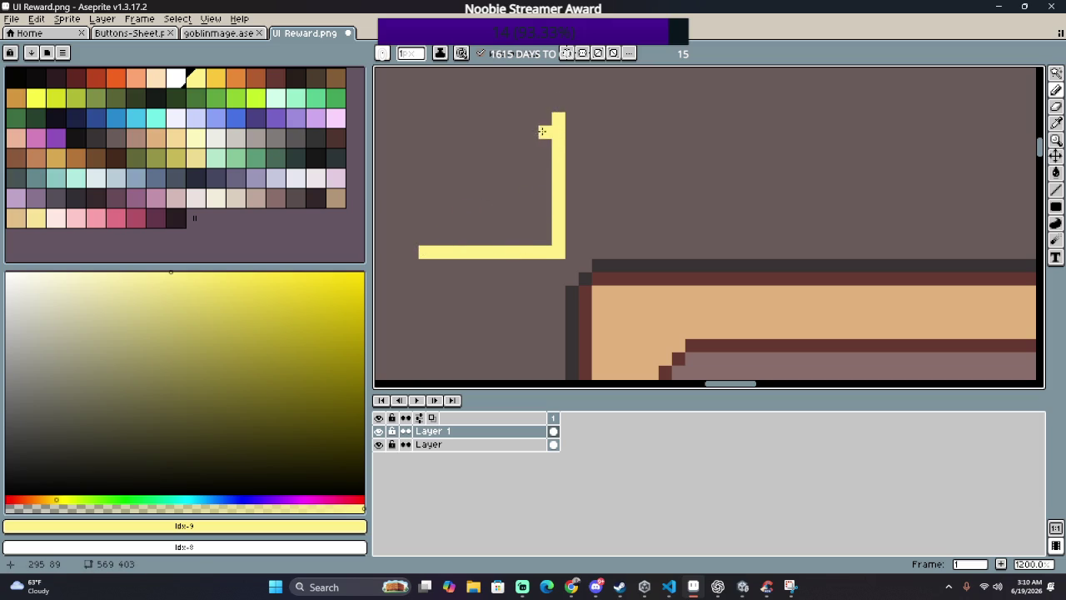
pyautogui.moveTo(539, 150); pyautogui.dragTo(518, 212)
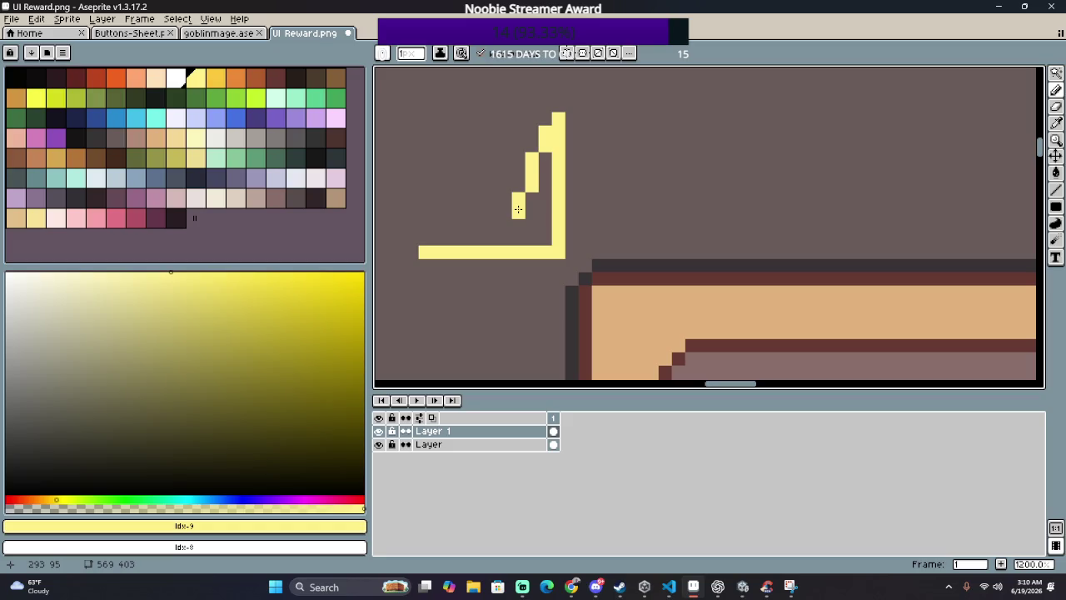
pyautogui.click(465, 146)
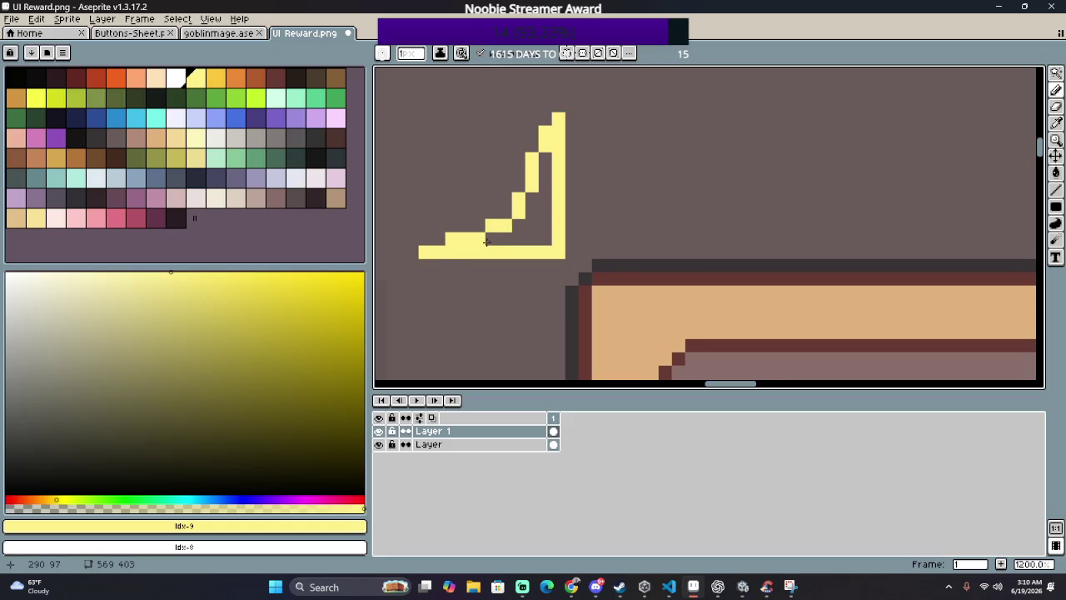
# Step: Try bucket-filling the yellow shape, then undo the unwanted fill
pyautogui.scroll(-3, 486, 242)
pyautogui.press('g')
pyautogui.scroll(-2, 505, 238)
pyautogui.scroll(-1, 467, 216)
pyautogui.scroll(-2, 467, 216)
pyautogui.scroll(2, 473, 218)
pyautogui.click(473, 218)
pyautogui.hotkey('ctrl', 'z')
pyautogui.scroll(7, 500, 213)
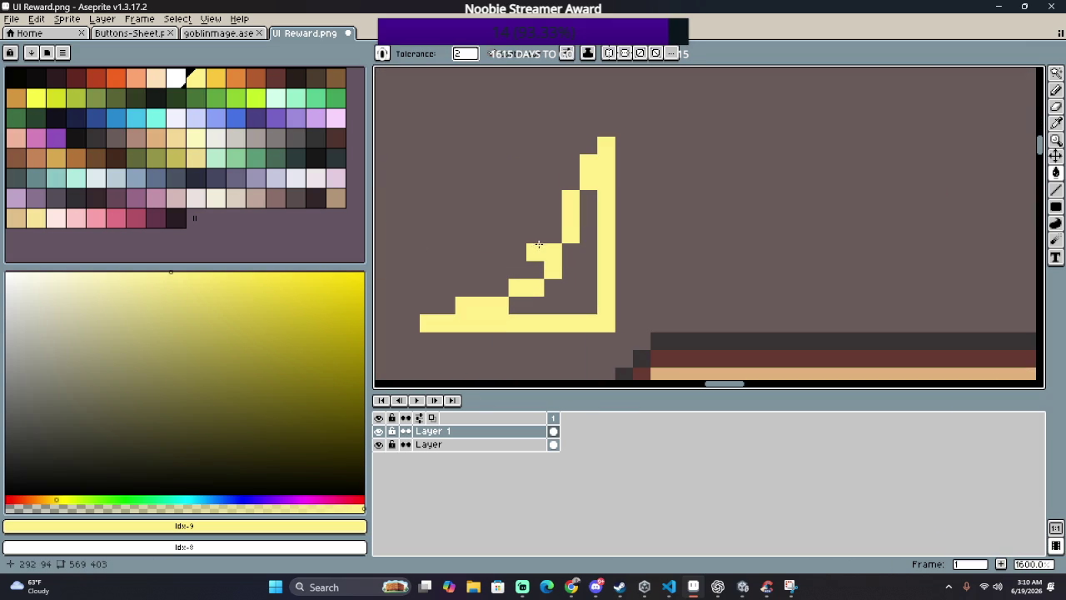
# Step: Erase stray yellow pixels and add pixels to close the stepped triangle outline
pyautogui.press('e')
pyautogui.click(536, 255)
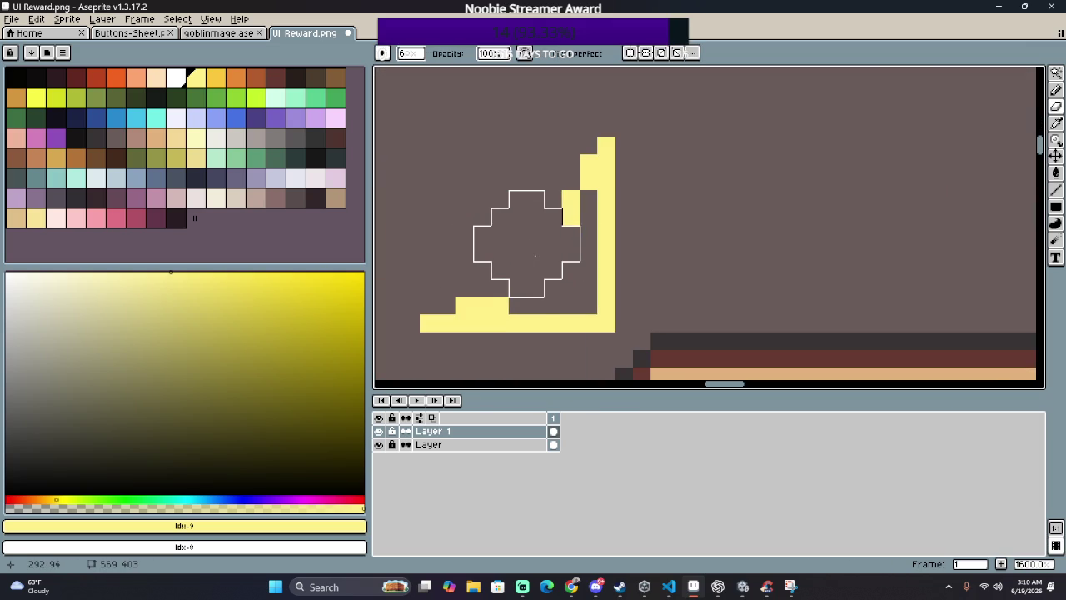
pyautogui.moveTo(479, 251)
pyautogui.mouseDown()
pyautogui.moveTo(480, 273)
pyautogui.moveTo(502, 269)
pyautogui.mouseUp()
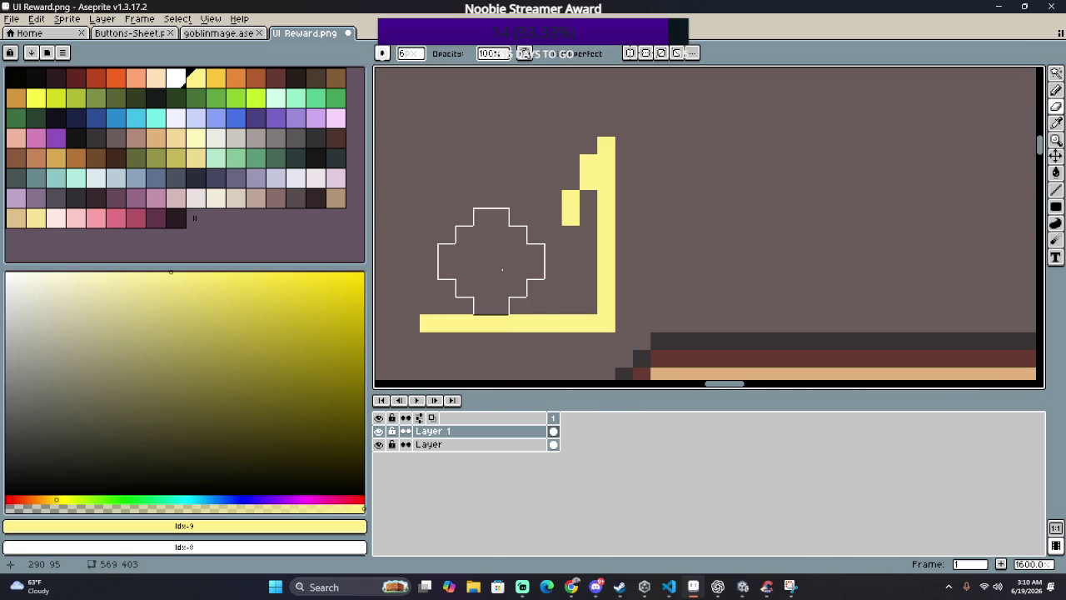
pyautogui.press('b')
pyautogui.click(482, 271)
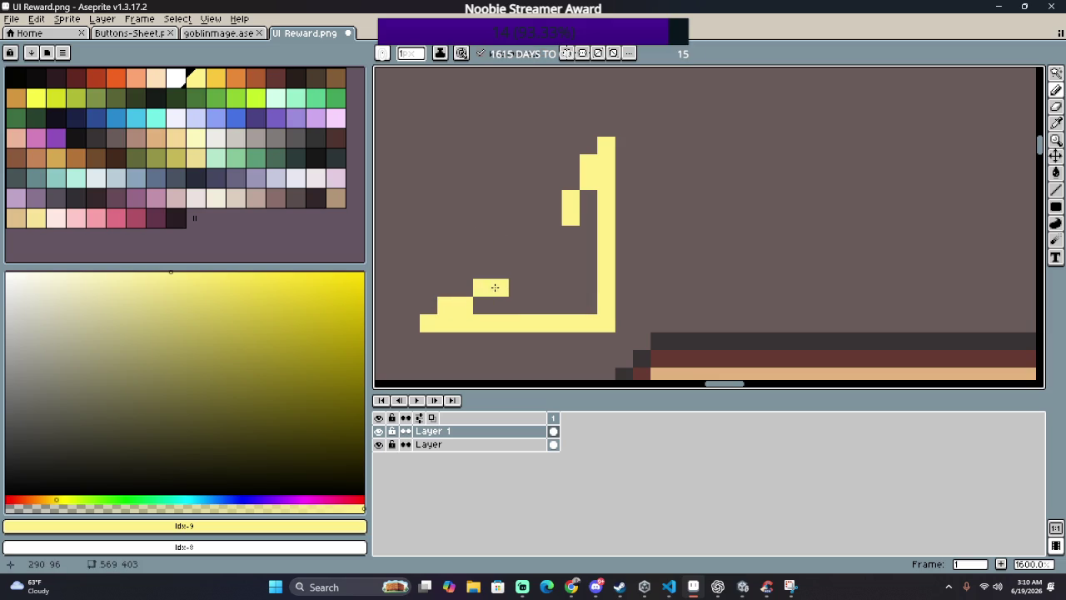
pyautogui.click(533, 268)
pyautogui.click(553, 269)
pyautogui.scroll(-5, 553, 269)
# Step: Fill the stepped triangle with pale yellow
pyautogui.press('g')
pyautogui.click(579, 254)
pyautogui.scroll(-2, 592, 264)
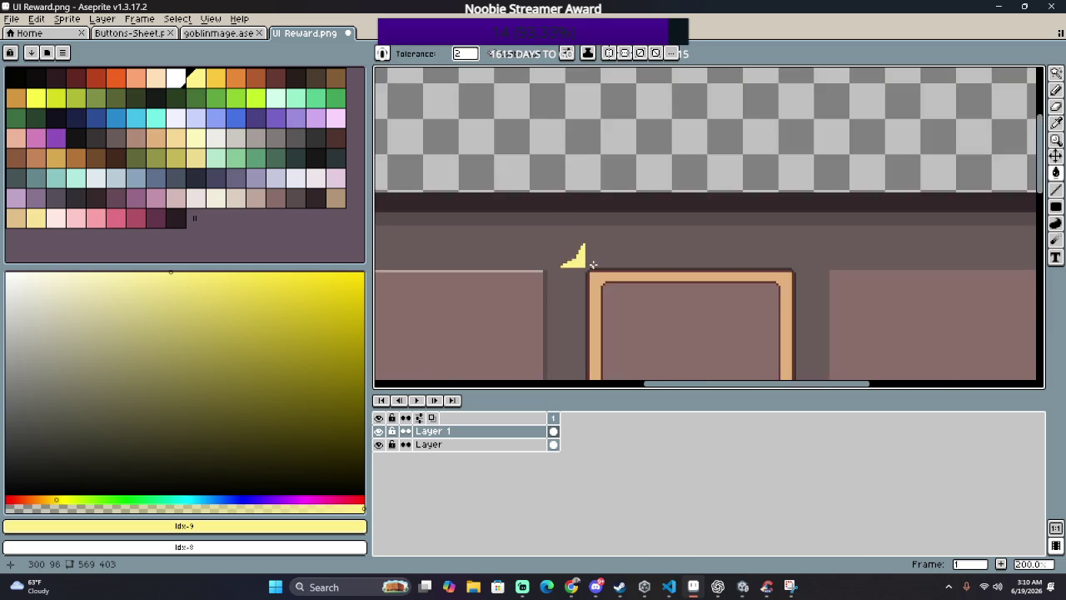
pyautogui.scroll(-2, 583, 258)
pyautogui.scroll(3, 556, 248)
pyautogui.scroll(2, 566, 246)
pyautogui.scroll(2, 573, 252)
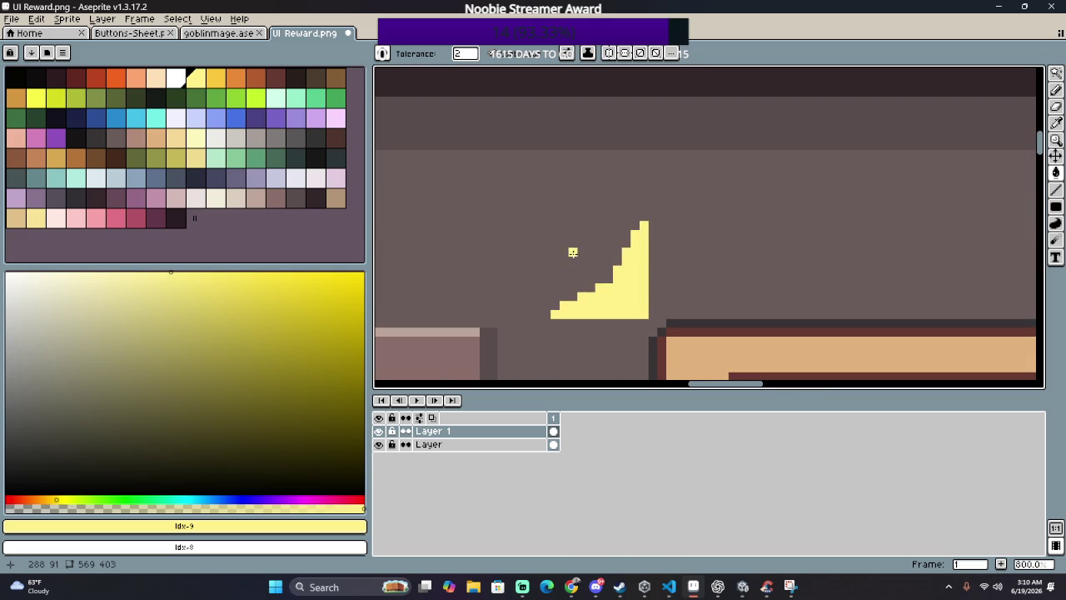
pyautogui.click(184, 79)
pyautogui.scroll(2, 538, 272)
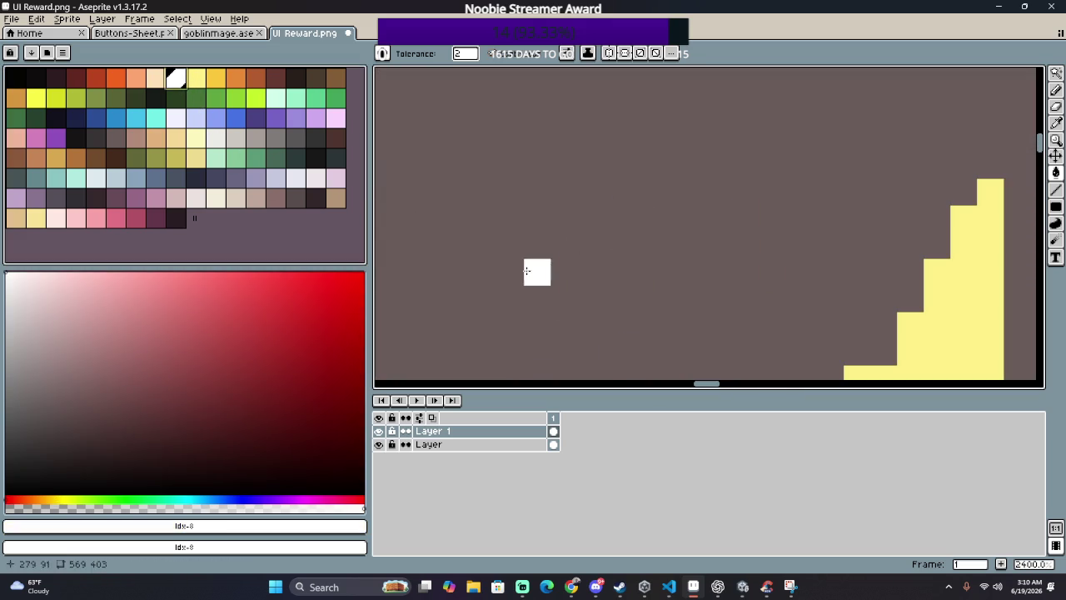
pyautogui.press('b')
pyautogui.scroll(3, 533, 221)
pyautogui.click(505, 346)
pyautogui.click(532, 319)
pyautogui.click(556, 293)
pyautogui.click(584, 292)
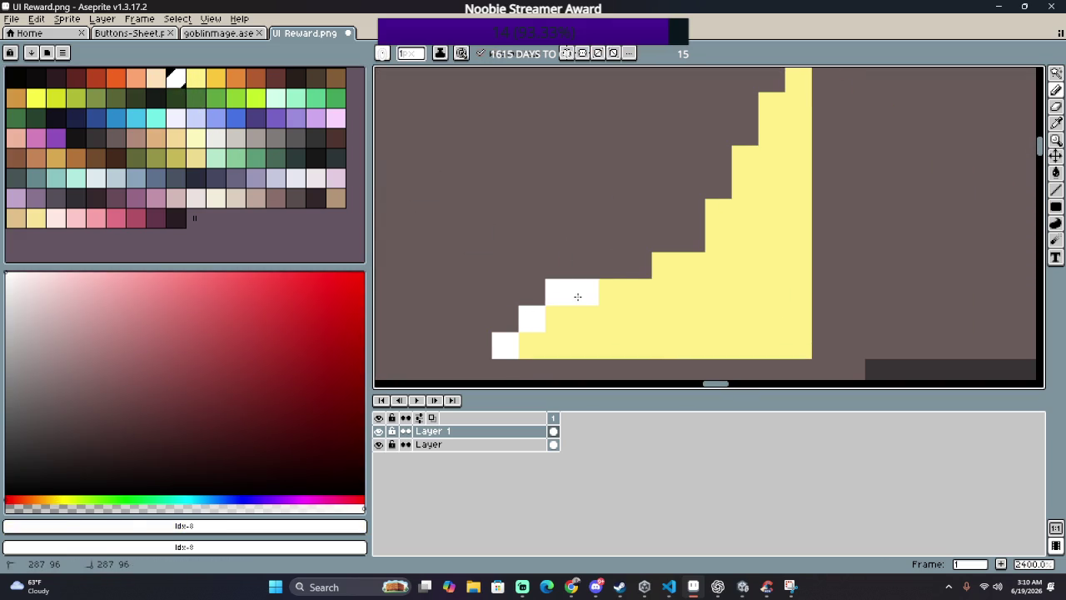
pyautogui.click(607, 266)
pyautogui.click(637, 266)
pyautogui.click(663, 238)
pyautogui.click(690, 236)
pyautogui.click(691, 213)
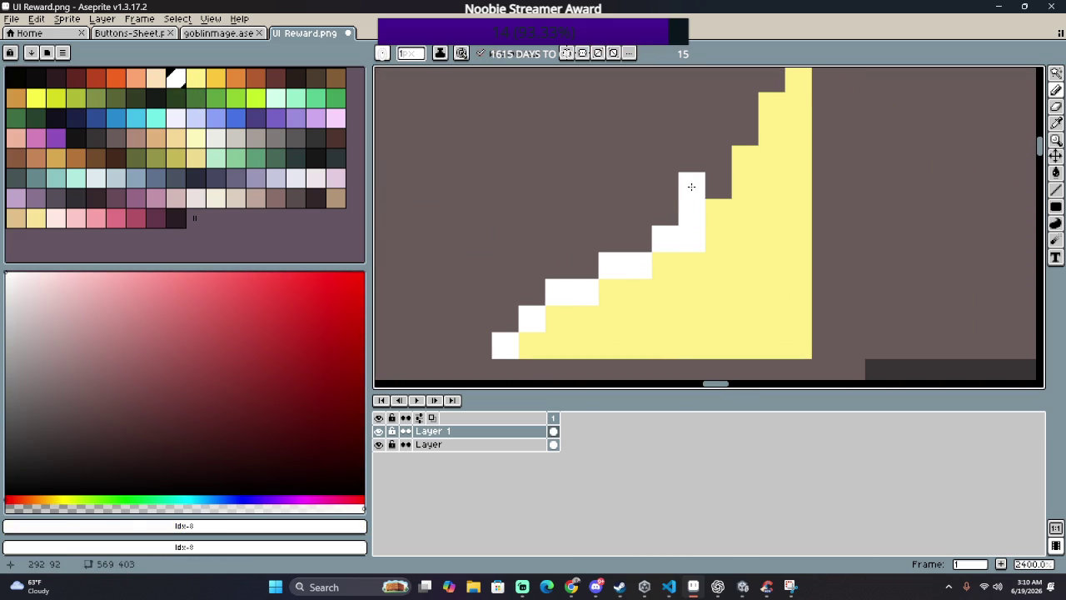
pyautogui.click(718, 185)
pyautogui.click(718, 159)
pyautogui.click(746, 133)
pyautogui.click(745, 105)
pyautogui.moveTo(738, 107); pyautogui.dragTo(714, 169)
pyautogui.click(744, 131)
pyautogui.click(761, 121)
pyautogui.moveTo(761, 117)
pyautogui.mouseDown()
pyautogui.moveTo(709, 225)
pyautogui.moveTo(558, 200)
pyautogui.mouseUp()
pyautogui.scroll(-2, 708, 226)
pyautogui.moveTo(452, 202)
pyautogui.mouseDown()
pyautogui.moveTo(622, 206)
pyautogui.moveTo(641, 94)
pyautogui.mouseUp()
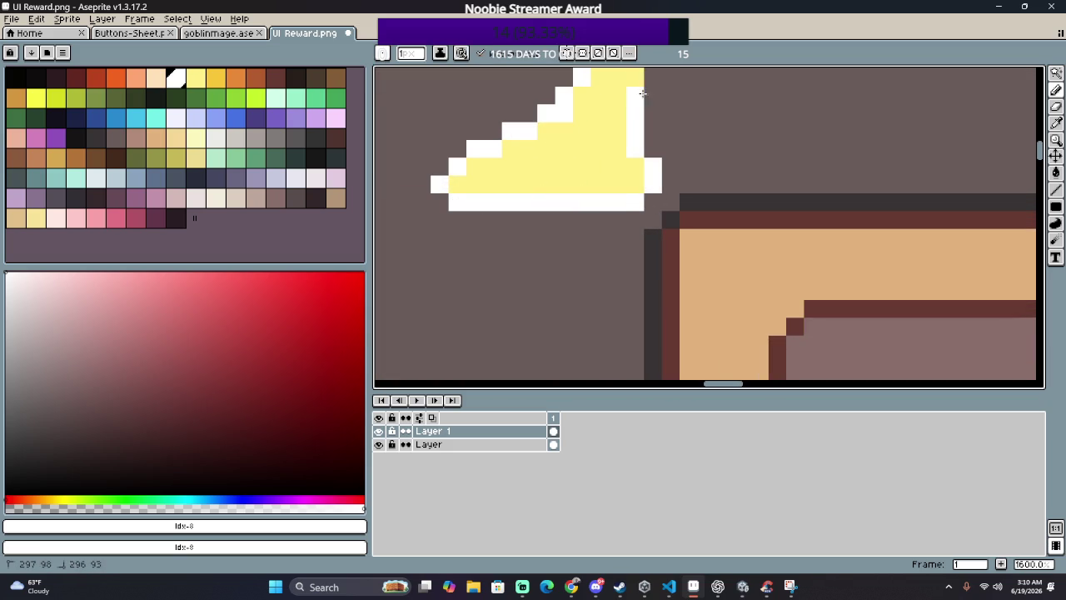
pyautogui.hotkey('ctrl', 'z')
pyautogui.moveTo(654, 185); pyautogui.dragTo(655, 110)
pyautogui.scroll(2, 655, 110)
pyautogui.moveTo(657, 200); pyautogui.dragTo(658, 143)
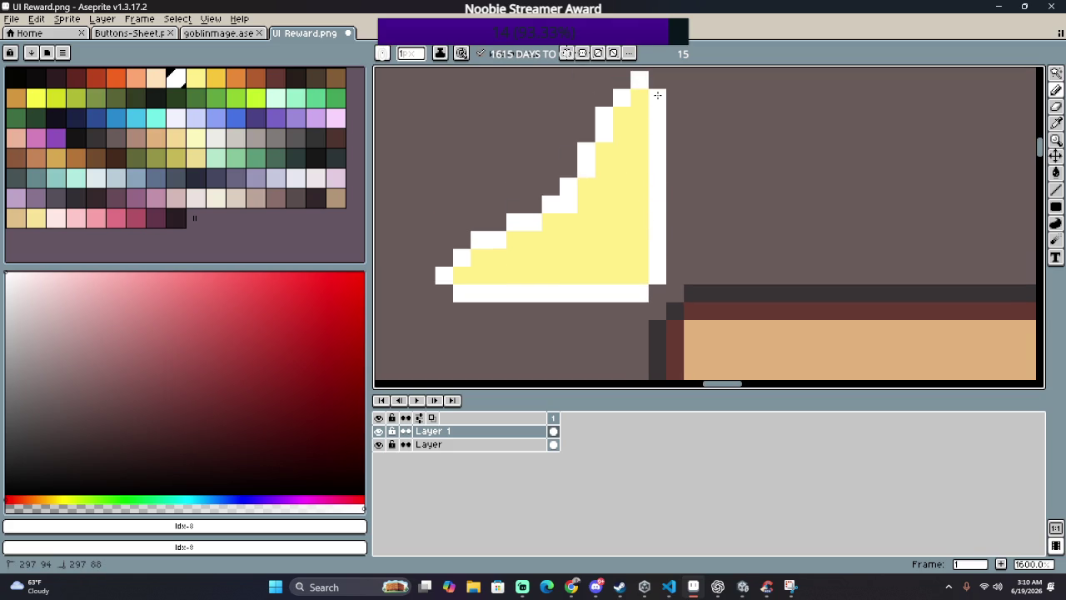
pyautogui.scroll(-3, 659, 189)
pyautogui.scroll(-2, 662, 239)
pyautogui.scroll(1, 728, 172)
pyautogui.scroll(3, 724, 174)
pyautogui.scroll(2, 649, 149)
pyautogui.click(642, 134)
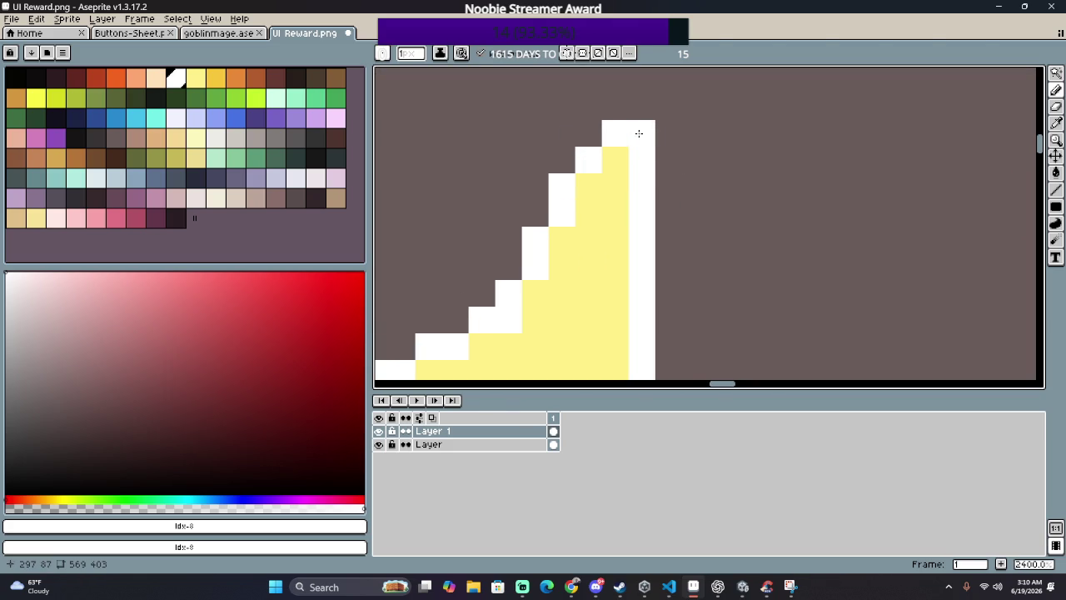
pyautogui.scroll(-3, 638, 167)
pyautogui.scroll(2, 600, 252)
pyautogui.scroll(1, 541, 254)
pyautogui.click(466, 260)
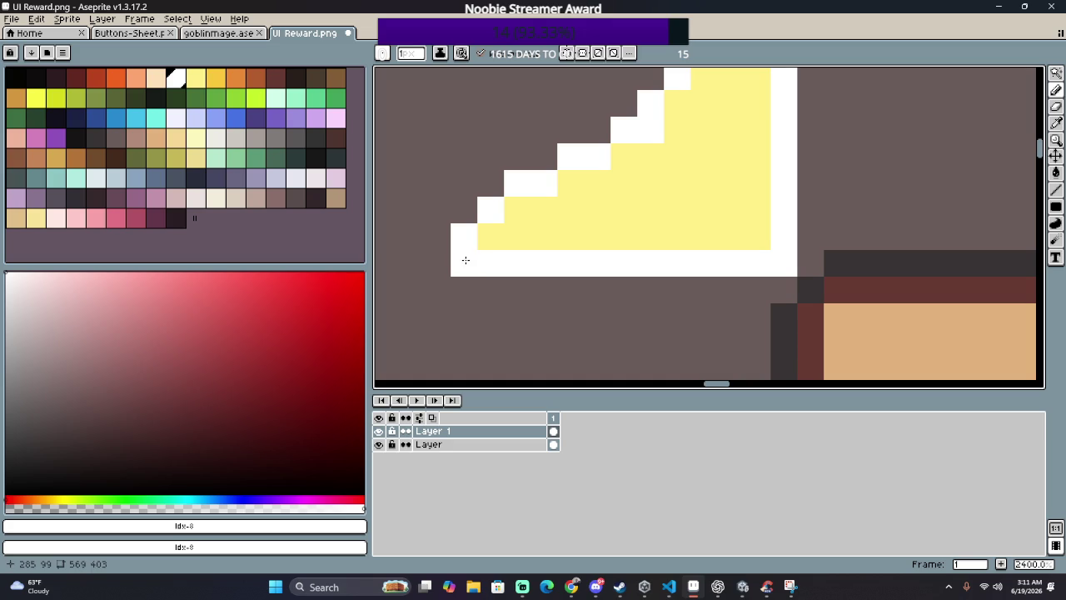
pyautogui.click(465, 219)
pyautogui.click(569, 210)
pyautogui.scroll(-1, 602, 147)
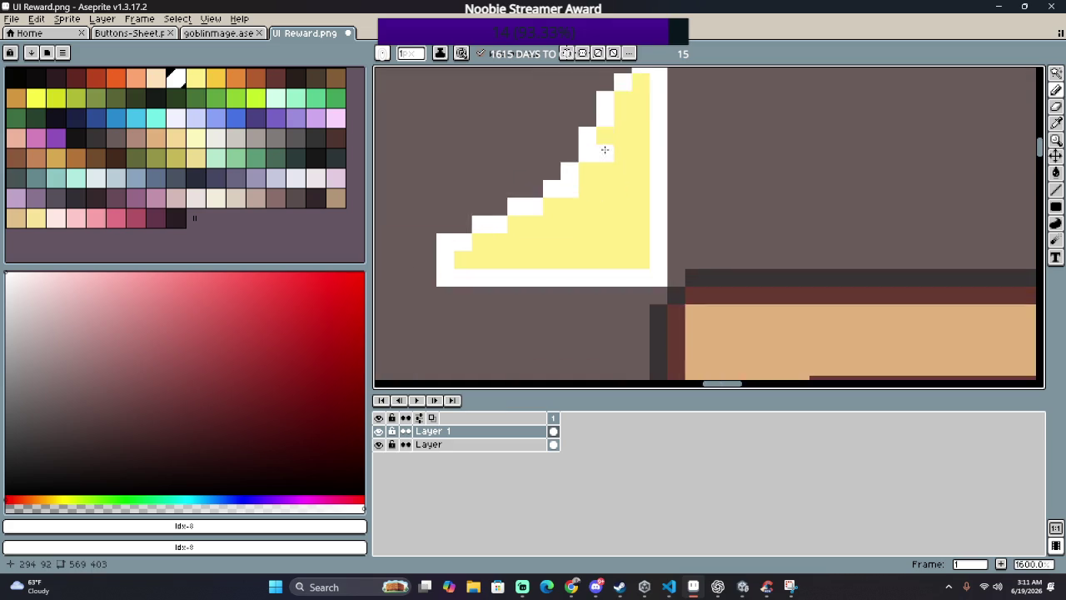
pyautogui.scroll(1, 602, 250)
pyautogui.scroll(-4, 628, 221)
pyautogui.scroll(-1, 650, 237)
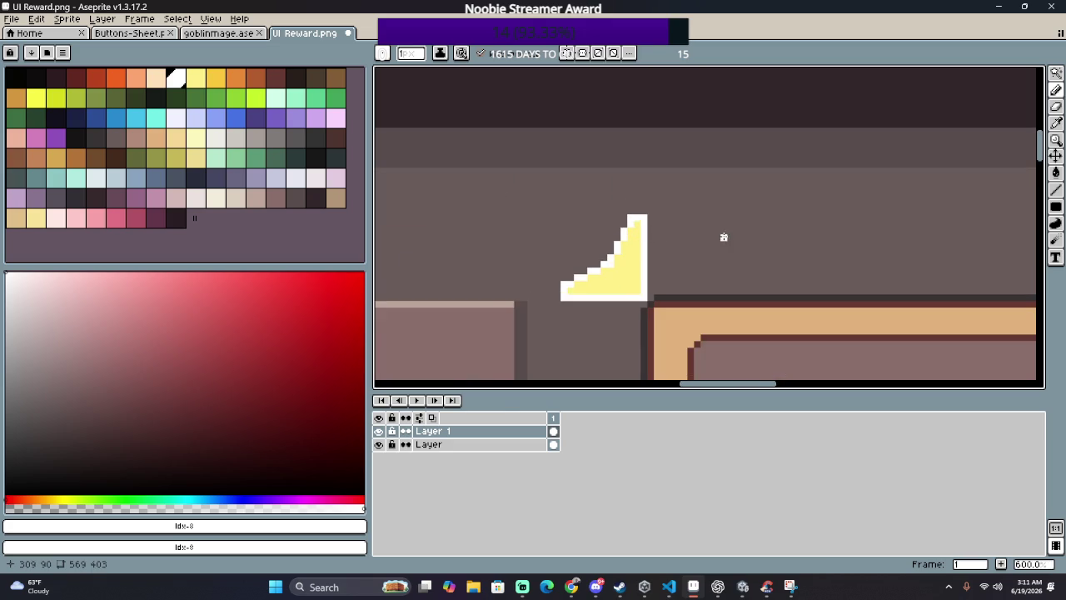
pyautogui.moveTo(723, 236); pyautogui.dragTo(646, 181)
pyautogui.scroll(3, 646, 181)
pyautogui.scroll(2, 641, 166)
pyautogui.click(574, 171)
pyautogui.click(627, 145)
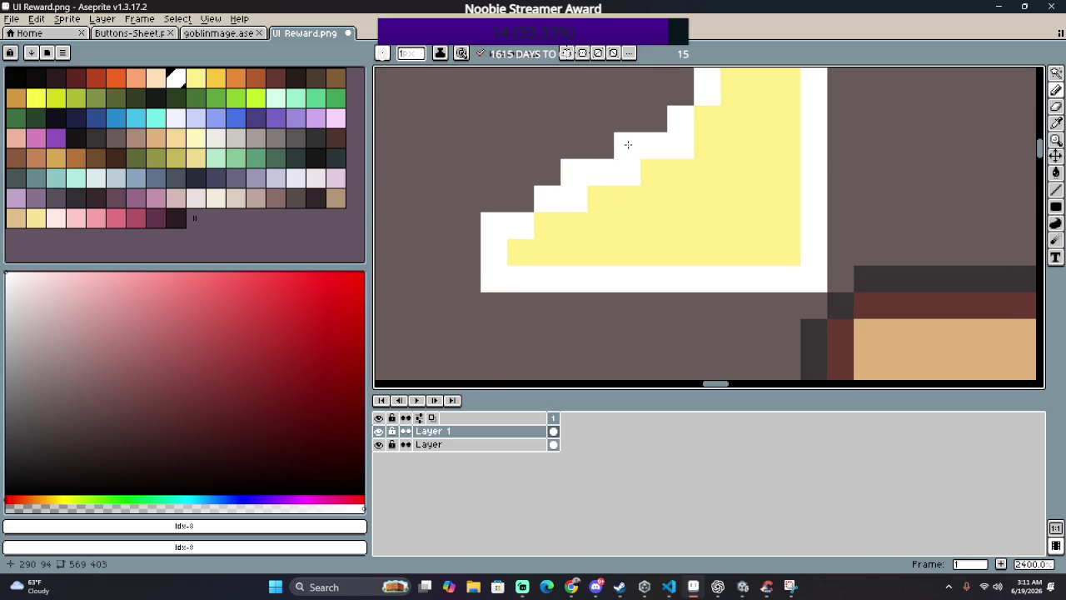
pyautogui.click(653, 118)
pyautogui.moveTo(679, 77); pyautogui.dragTo(652, 153)
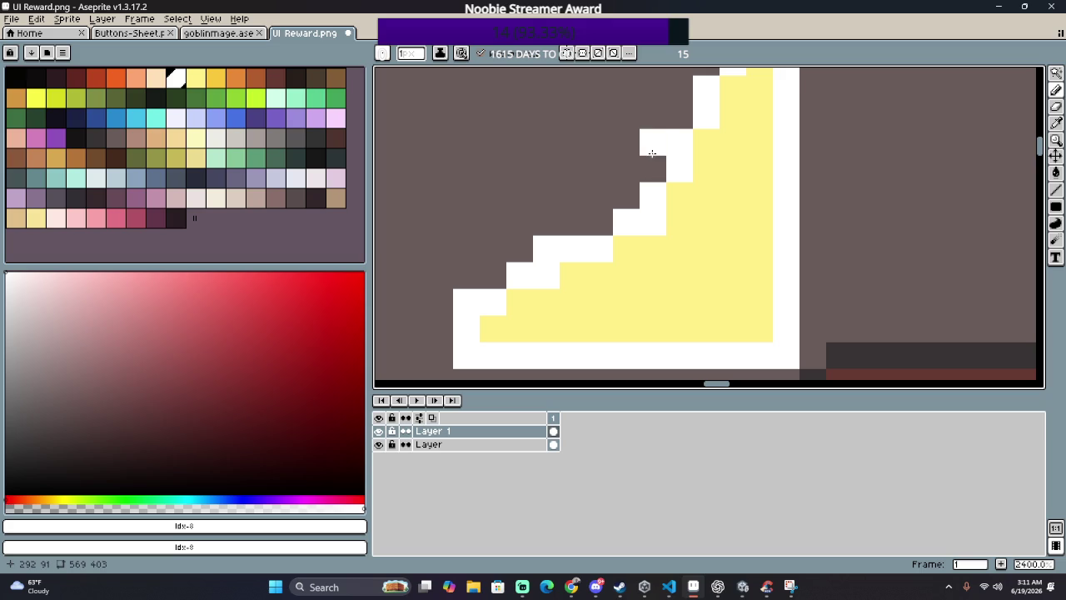
pyautogui.scroll(-3, 676, 111)
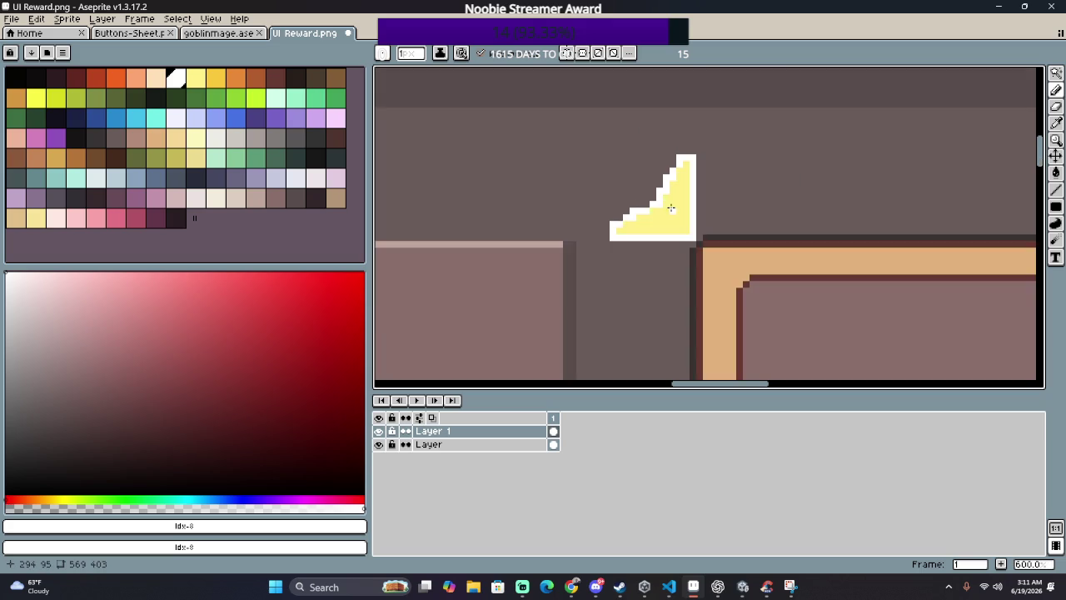
pyautogui.scroll(3, 594, 188)
pyautogui.scroll(-3, 689, 227)
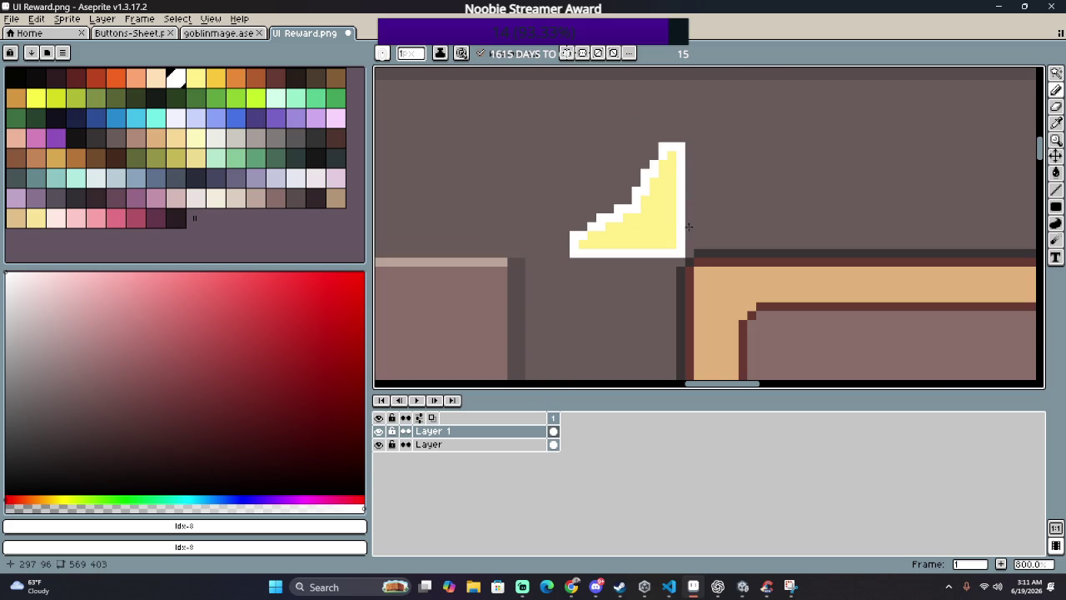
pyautogui.scroll(-1, 667, 182)
pyautogui.scroll(-2, 690, 207)
pyautogui.scroll(-2, 691, 207)
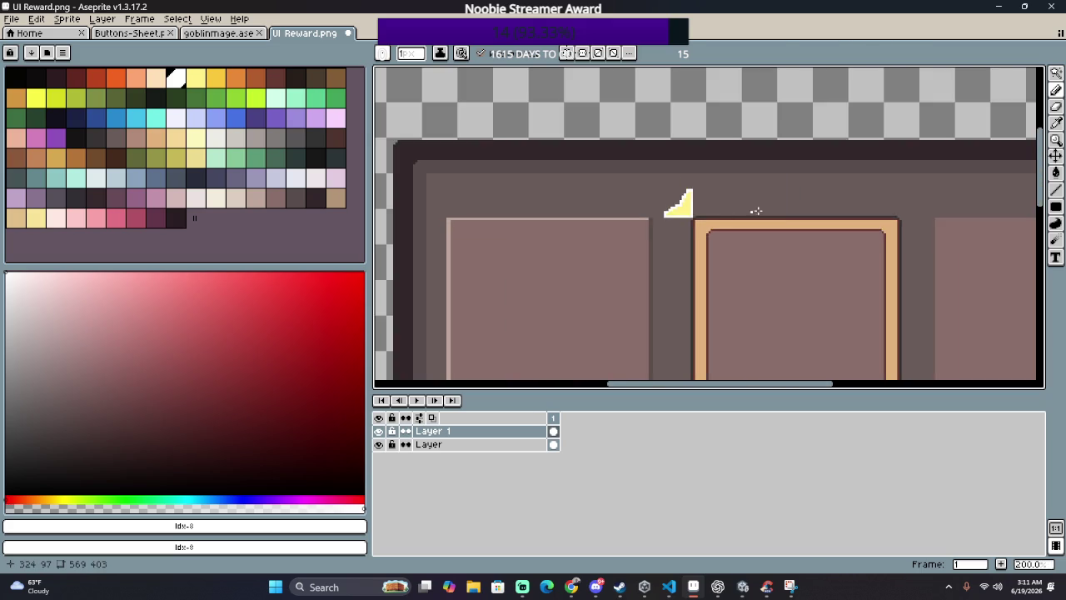
pyautogui.moveTo(779, 203); pyautogui.dragTo(549, 144)
pyautogui.scroll(-1, 549, 145)
pyautogui.scroll(1, 502, 134)
pyautogui.scroll(1, 583, 190)
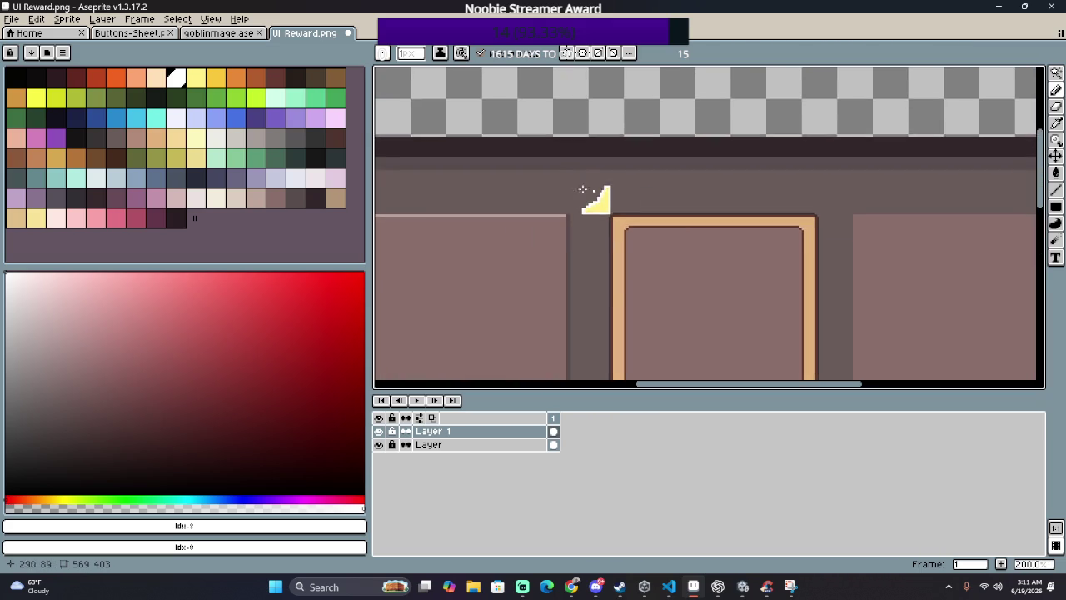
pyautogui.scroll(2, 569, 186)
pyautogui.click(218, 80)
pyautogui.scroll(3, 583, 233)
pyautogui.press('g')
# Step: Fill the triangle's diagonal edge and white border with golden yellow
pyautogui.click(720, 267)
pyautogui.click(663, 302)
pyautogui.scroll(-4, 696, 278)
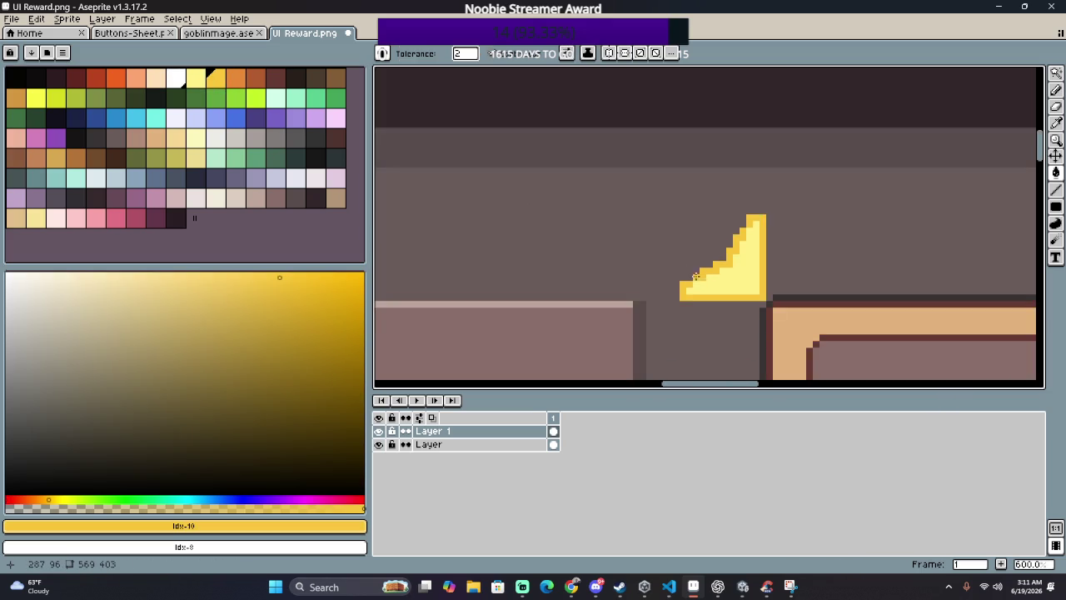
pyautogui.scroll(-4, 796, 247)
pyautogui.scroll(-2, 642, 201)
pyautogui.scroll(2, 643, 201)
pyautogui.scroll(-1, 661, 216)
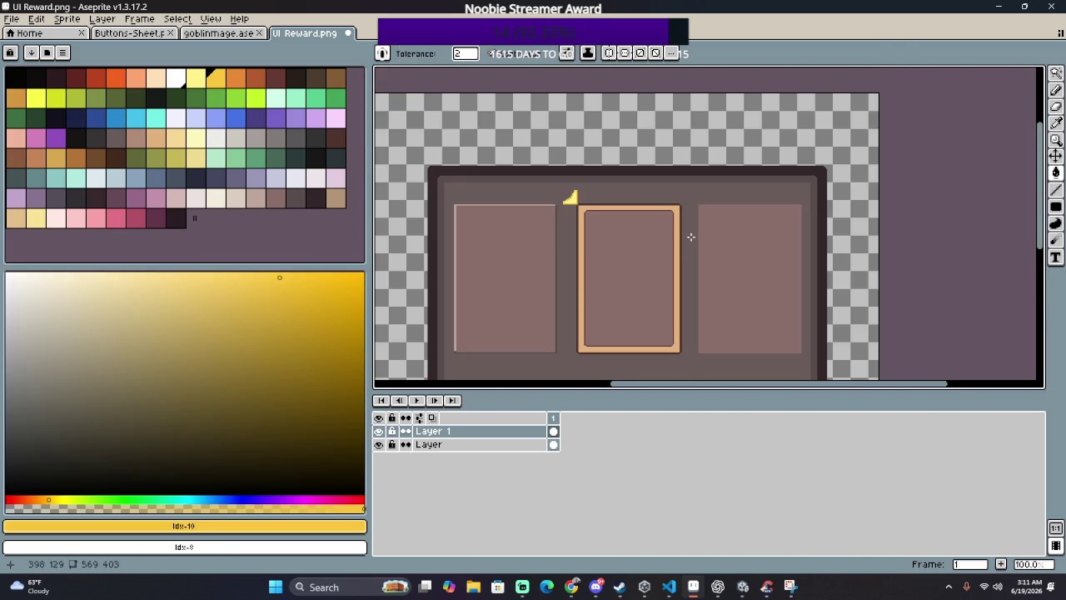
pyautogui.scroll(4, 508, 146)
pyautogui.scroll(4, 541, 158)
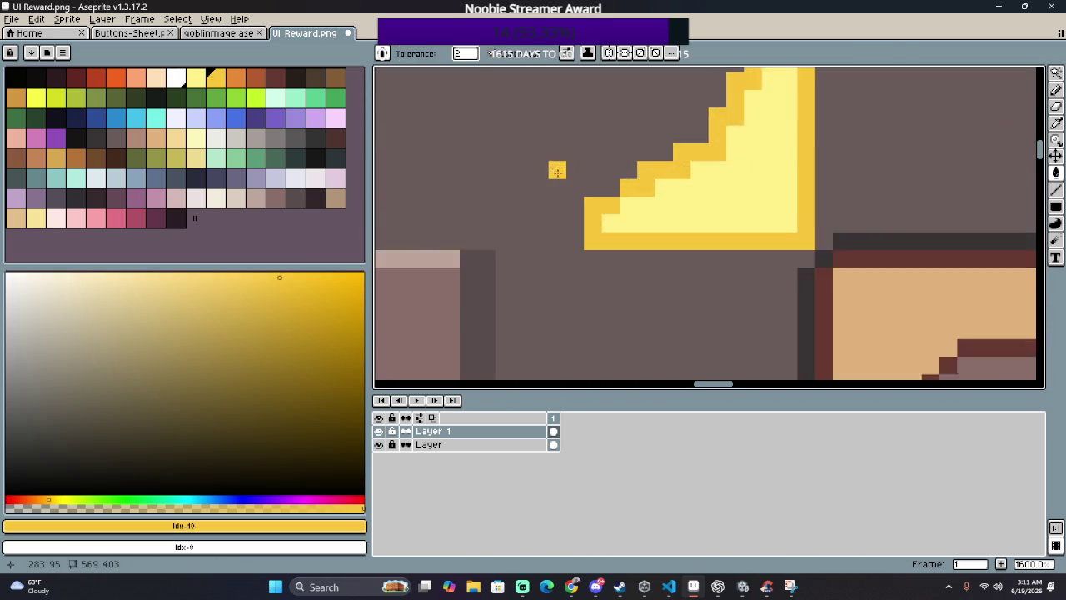
pyautogui.scroll(2, 599, 170)
pyautogui.scroll(1, 558, 196)
# Step: Try erasing the golden edge along the triangle's diagonal, undoing each misplaced attempt
pyautogui.press('b')
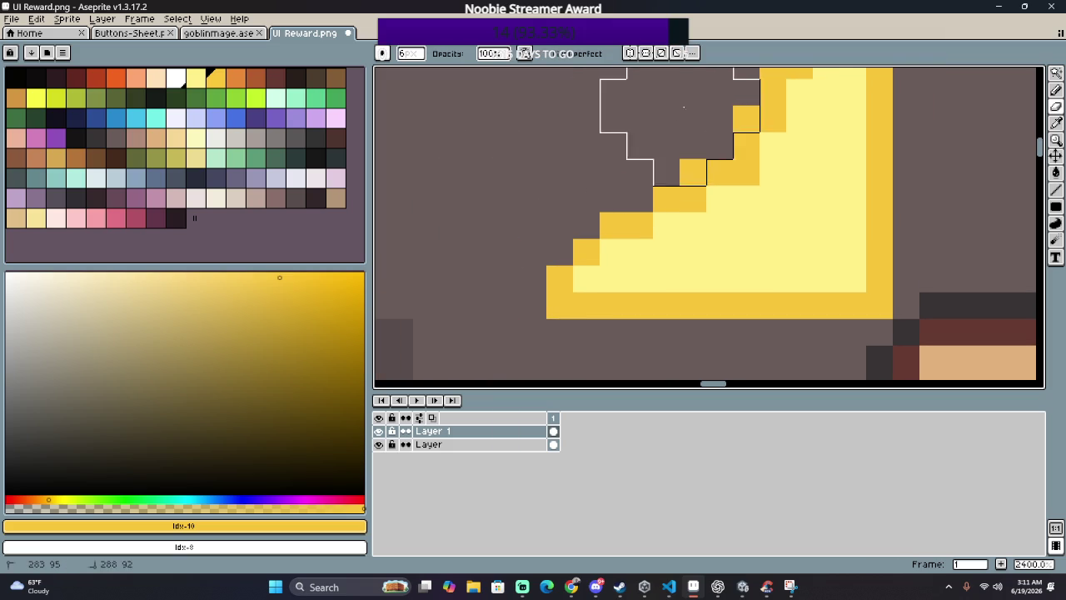
pyautogui.scroll(3, 637, 95)
pyautogui.hscroll(3, 484, 297)
pyautogui.scroll(-2, 466, 208)
pyautogui.hscroll(-2, 511, 178)
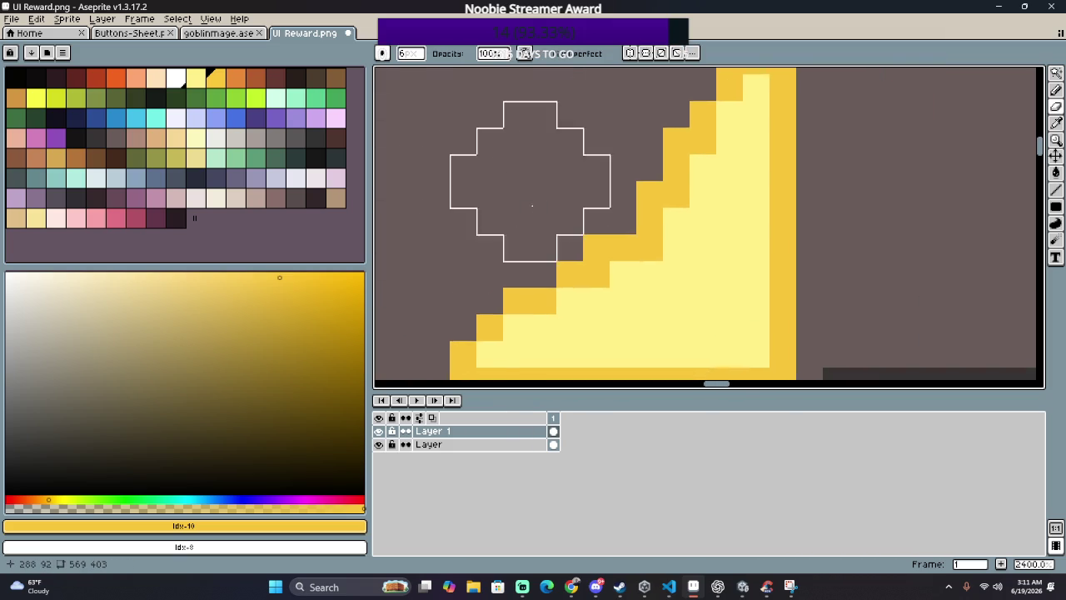
pyautogui.scroll(-3, 492, 175)
pyautogui.press('e')
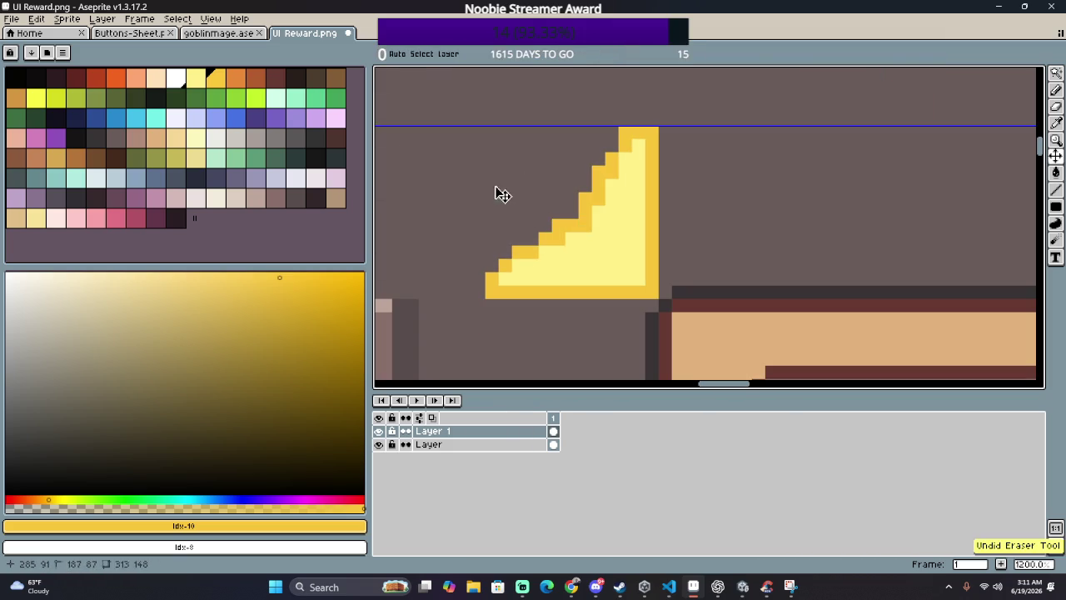
pyautogui.moveTo(491, 268); pyautogui.dragTo(587, 171)
pyautogui.hotkey('ctrl', 'z')
pyautogui.moveTo(464, 231); pyautogui.dragTo(605, 114)
pyautogui.hotkey('ctrl', 'z')
pyautogui.moveTo(419, 195); pyautogui.dragTo(566, 219)
pyautogui.hotkey('ctrl', 'z')
pyautogui.moveTo(500, 231); pyautogui.dragTo(539, 129)
pyautogui.hotkey('ctrl', 'z')
pyautogui.moveTo(435, 203)
pyautogui.mouseDown()
pyautogui.moveTo(582, 208)
pyautogui.moveTo(567, 112)
pyautogui.mouseUp()
pyautogui.hotkey('ctrl', 'z')
# Step: Erase the stepped diagonal and top-left column, reverting a stroke that removed too much
pyautogui.moveTo(461, 251); pyautogui.dragTo(594, 114)
pyautogui.hscroll(-2, 594, 114)
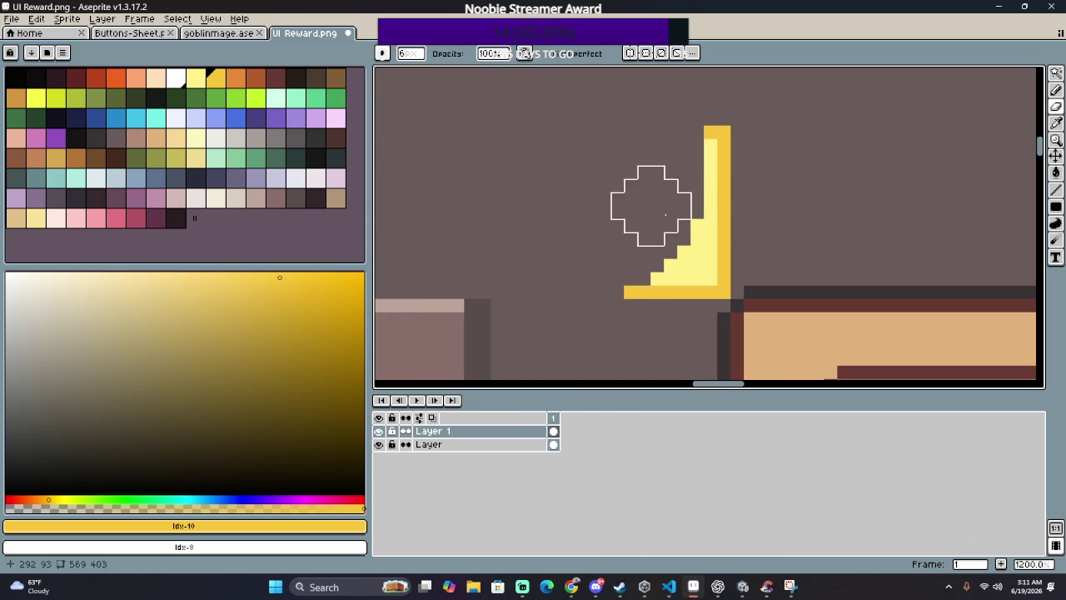
pyautogui.moveTo(709, 107); pyautogui.dragTo(582, 192)
pyautogui.scroll(-4, 542, 285)
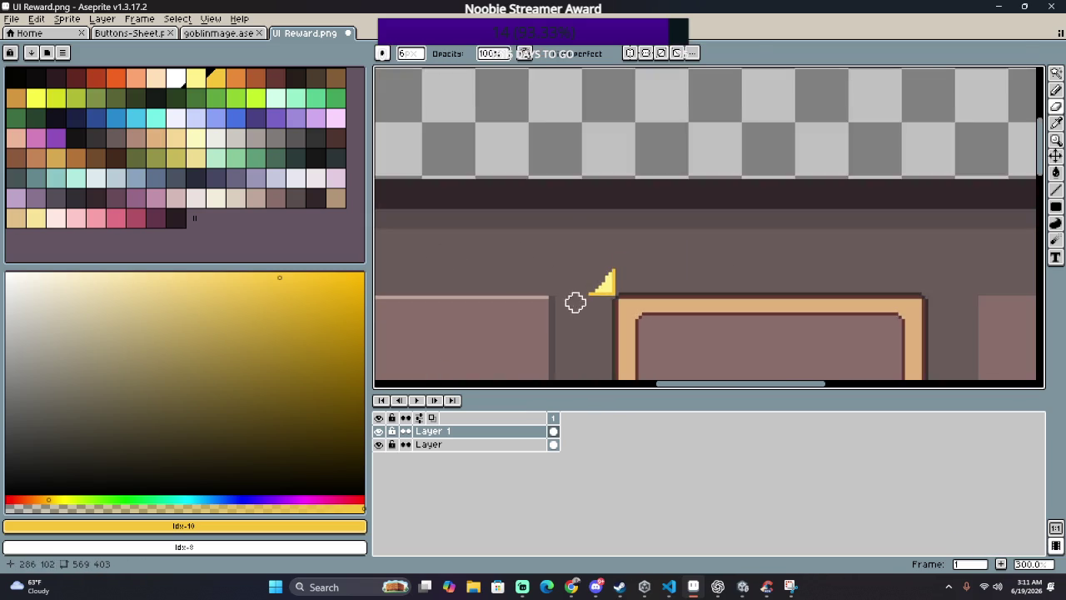
pyautogui.scroll(-2, 574, 303)
pyautogui.scroll(7, 588, 328)
pyautogui.scroll(1, 588, 256)
pyautogui.scroll(-2, 500, 167)
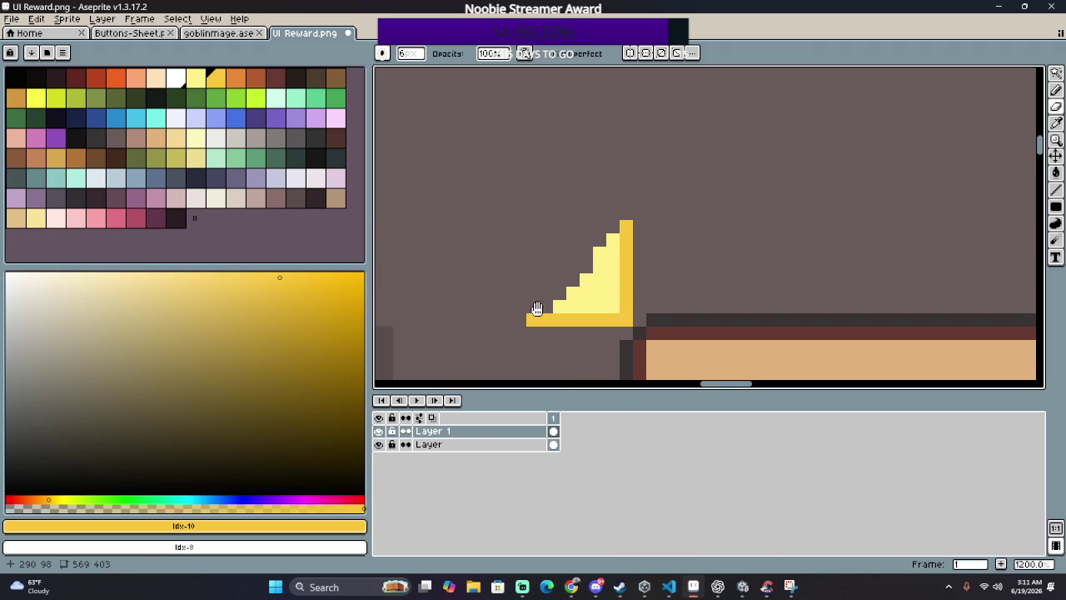
pyautogui.hotkey('ctrl', 'z')
pyautogui.moveTo(511, 266)
pyautogui.mouseDown()
pyautogui.moveTo(476, 297)
pyautogui.moveTo(571, 238)
pyautogui.moveTo(541, 161)
pyautogui.mouseUp()
# Step: Zoom in on the triangle and trim the golden pixels at its upper-left edge
pyautogui.press('z')
pyautogui.hotkey('ctrl', 'z')
pyautogui.click(459, 245)
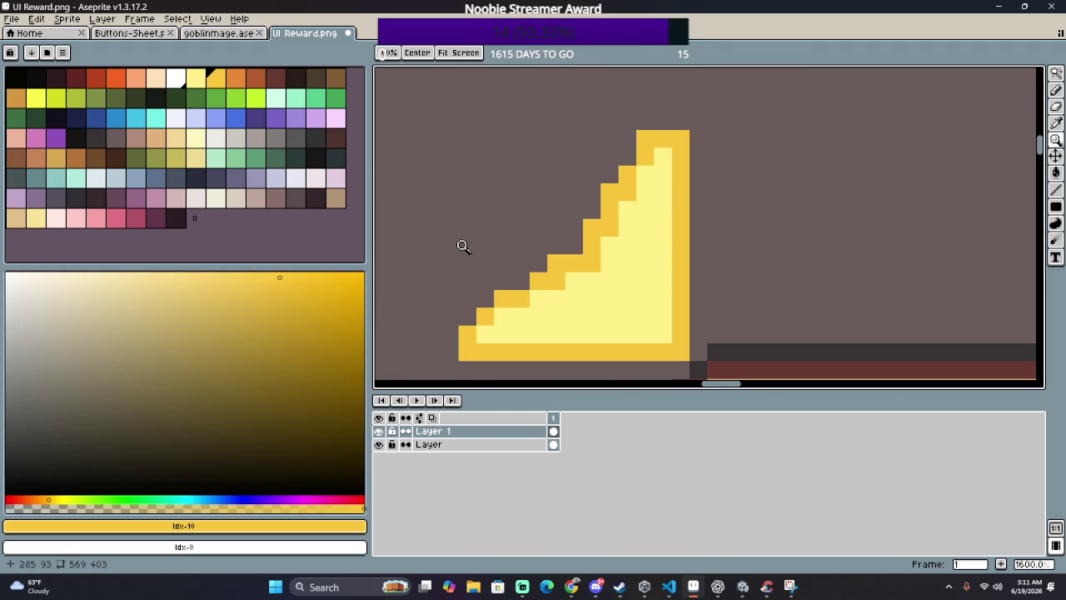
pyautogui.press('e')
pyautogui.moveTo(594, 171); pyautogui.dragTo(600, 130)
pyautogui.scroll(-2, 474, 250)
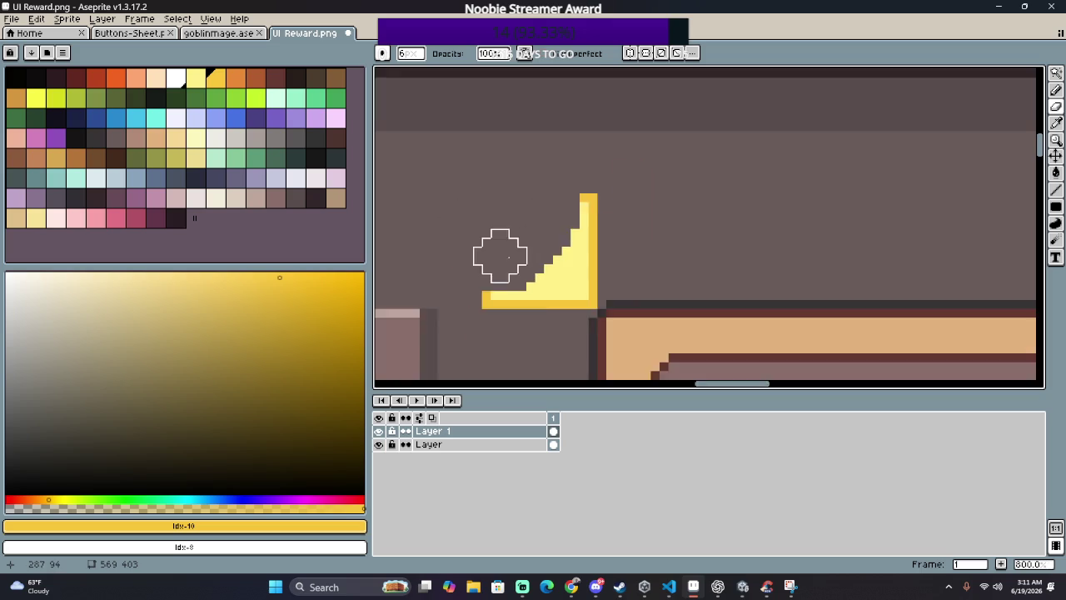
pyautogui.scroll(3, 516, 259)
# Step: Sample the triangle's pale yellow #FFF039, test two pixels beside the lowest step, then undo them
pyautogui.press('p')
pyautogui.click(582, 319)
pyautogui.click(599, 314)
pyautogui.scroll(-2, 600, 314)
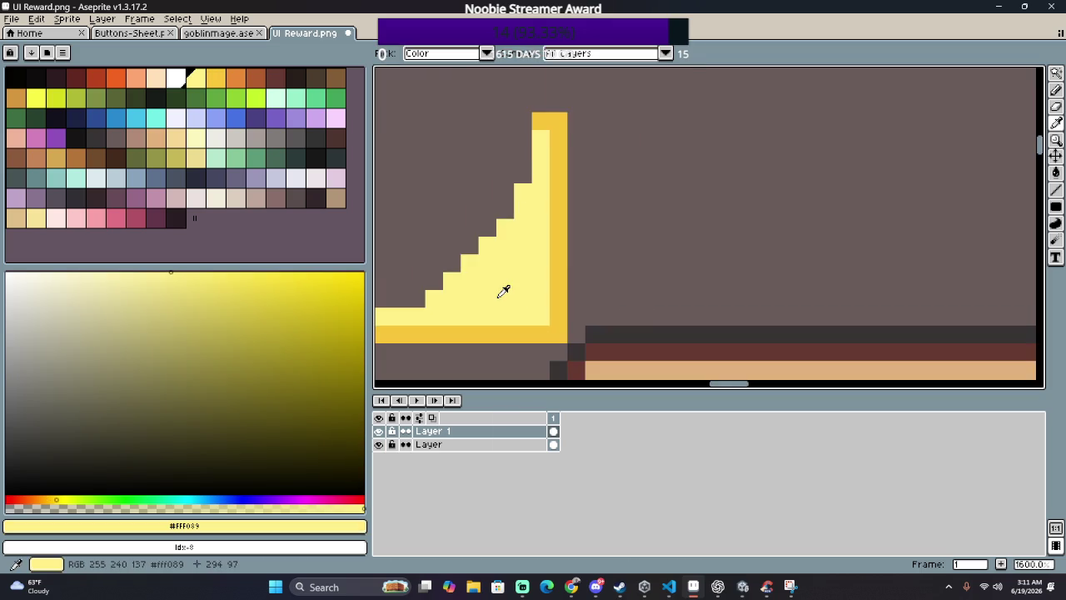
pyautogui.press('b')
pyautogui.scroll(2, 435, 300)
pyautogui.scroll(1, 580, 307)
pyautogui.moveTo(580, 307); pyautogui.dragTo(452, 308)
pyautogui.scroll(-4, 499, 311)
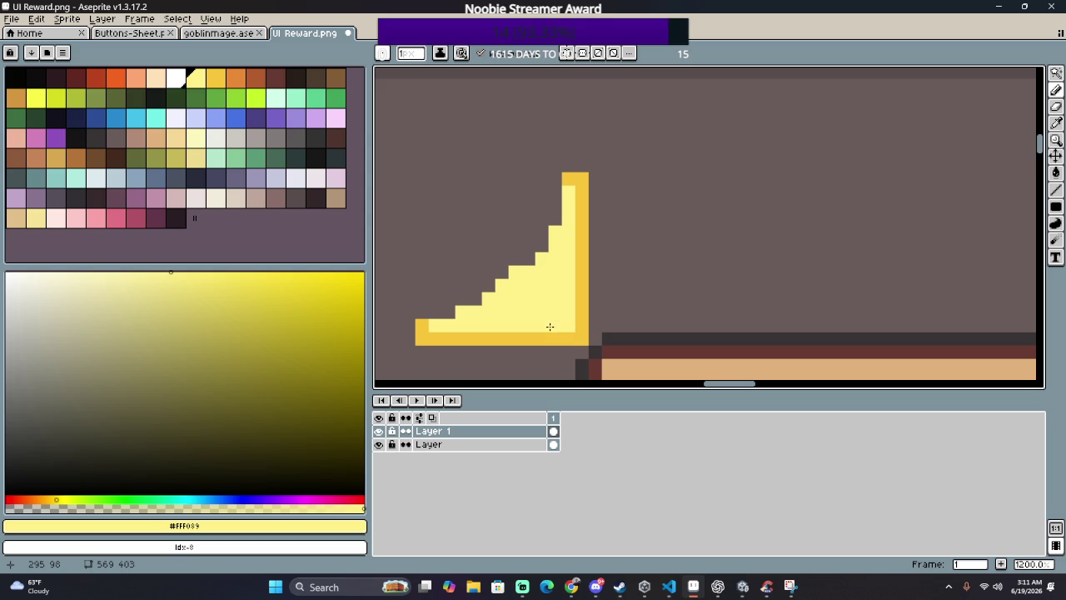
pyautogui.hotkey('ctrl', 'z')
# Step: Fill the triangle's stair-stepped interior with the cream palette colour
pyautogui.scroll(-1, 527, 300)
pyautogui.scroll(2, 529, 307)
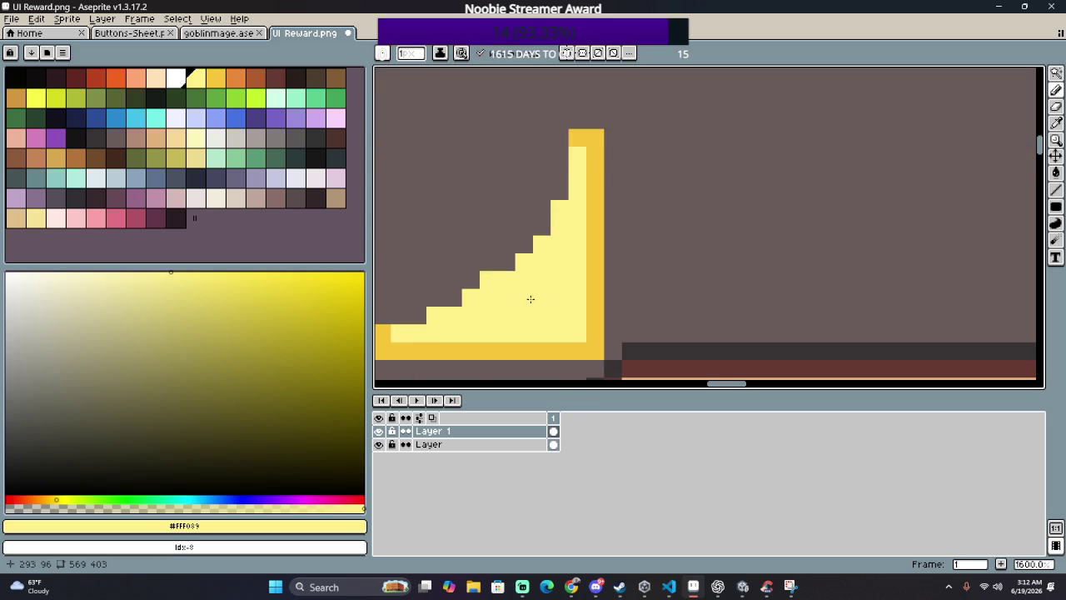
pyautogui.scroll(1, 516, 300)
pyautogui.scroll(-2, 489, 306)
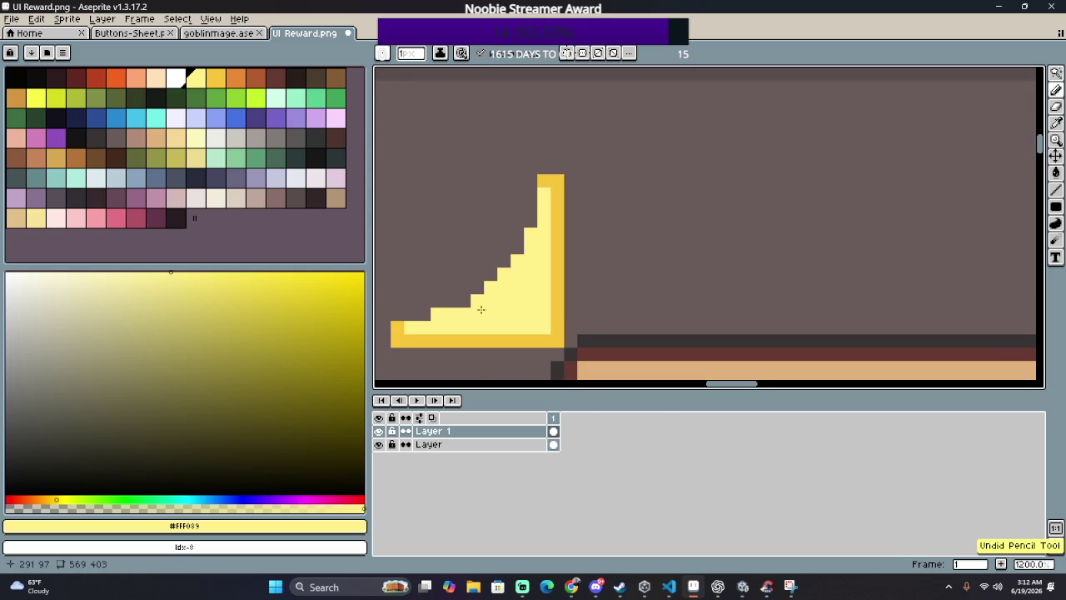
pyautogui.scroll(1, 614, 303)
pyautogui.scroll(2, 559, 311)
pyautogui.scroll(-3, 578, 311)
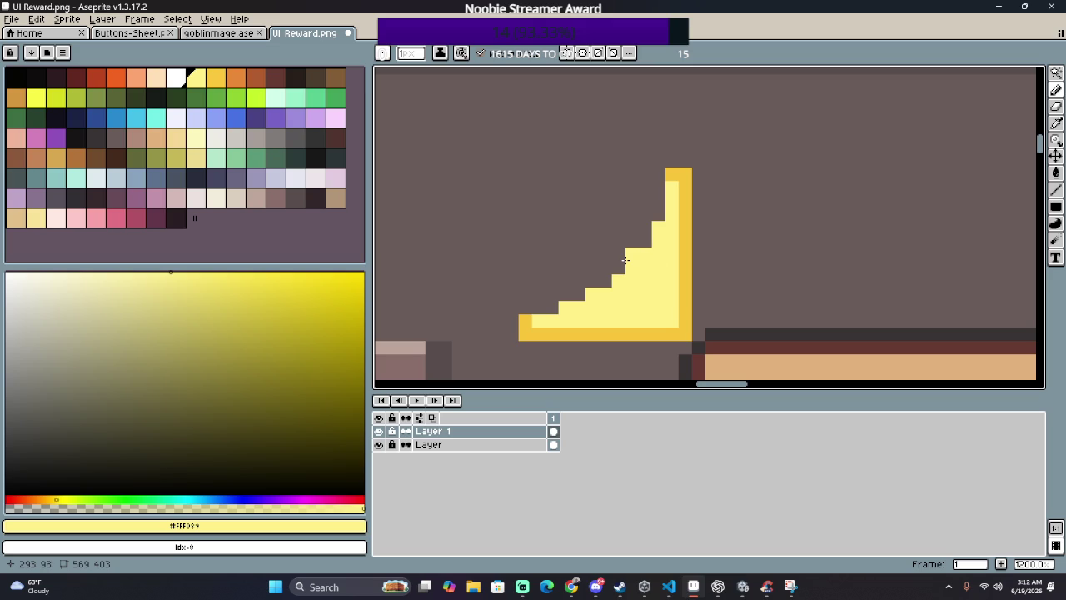
pyautogui.scroll(-2, 639, 342)
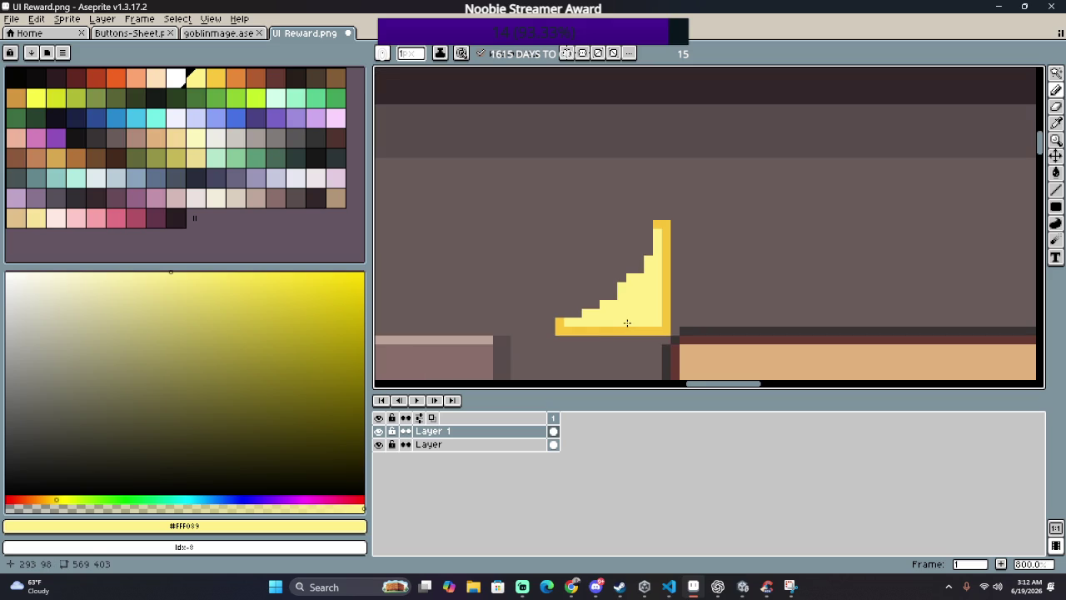
pyautogui.scroll(3, 592, 270)
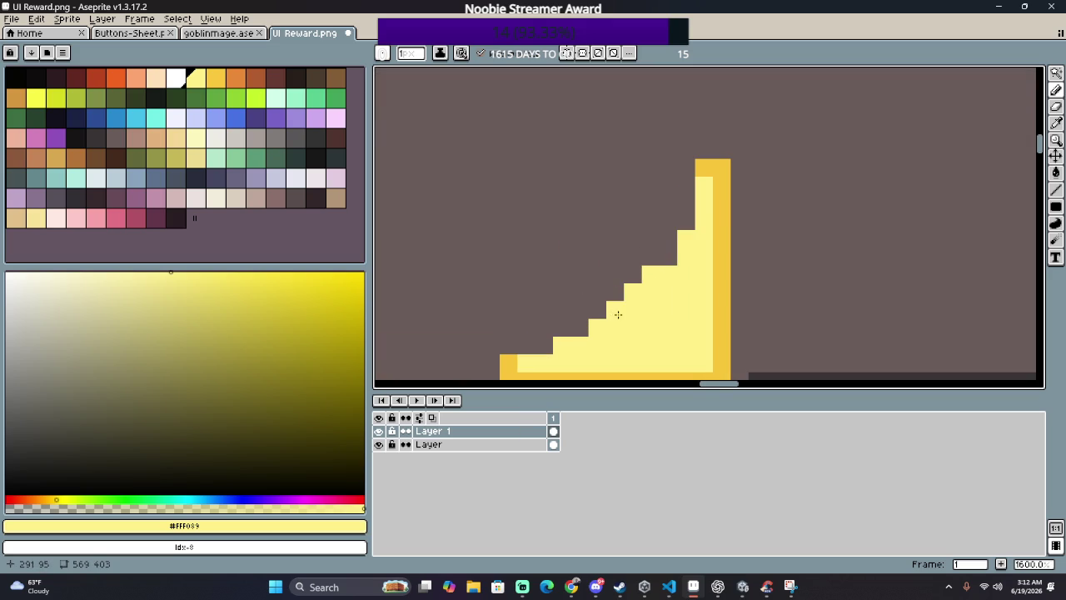
pyautogui.scroll(-1, 667, 322)
pyautogui.scroll(-3, 658, 308)
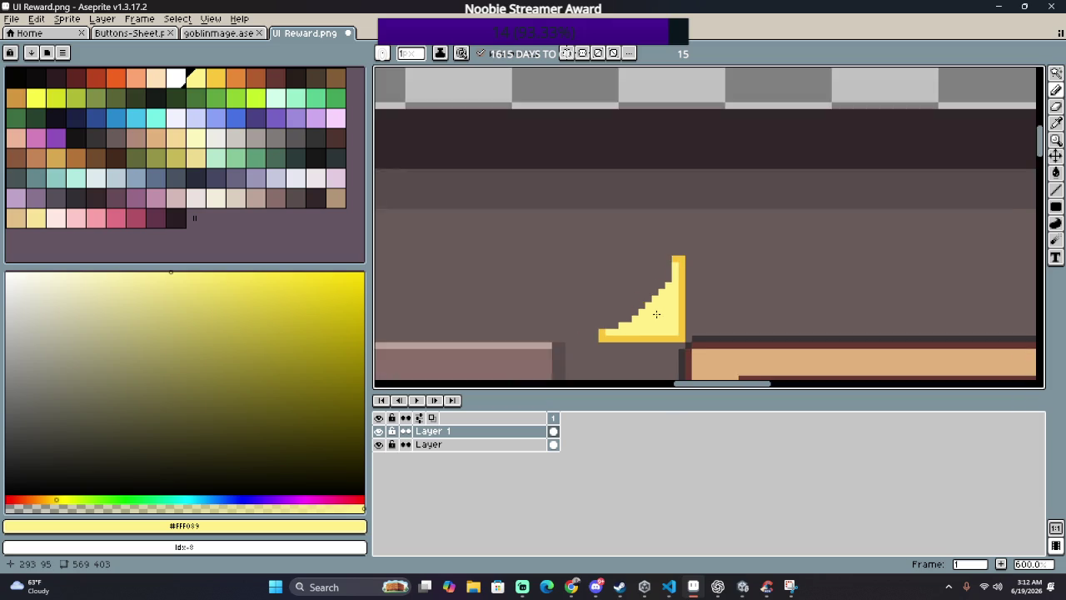
pyautogui.scroll(4, 675, 296)
pyautogui.scroll(-1, 666, 338)
pyautogui.scroll(-1, 671, 320)
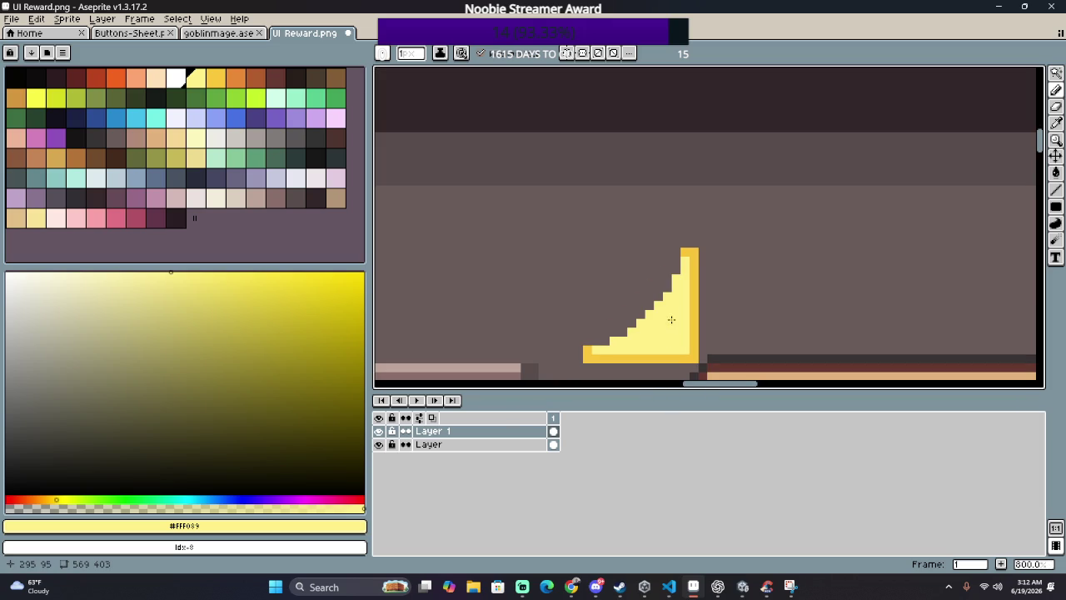
pyautogui.scroll(-2, 671, 335)
pyautogui.scroll(-1, 690, 302)
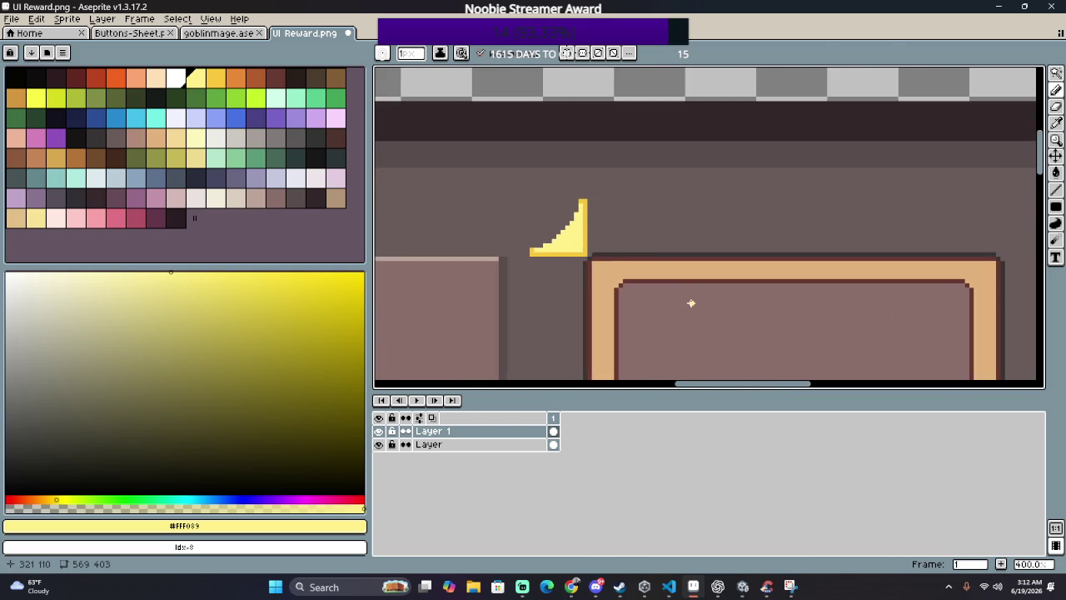
pyautogui.scroll(-1, 699, 358)
pyautogui.scroll(1, 696, 358)
pyautogui.scroll(2, 633, 333)
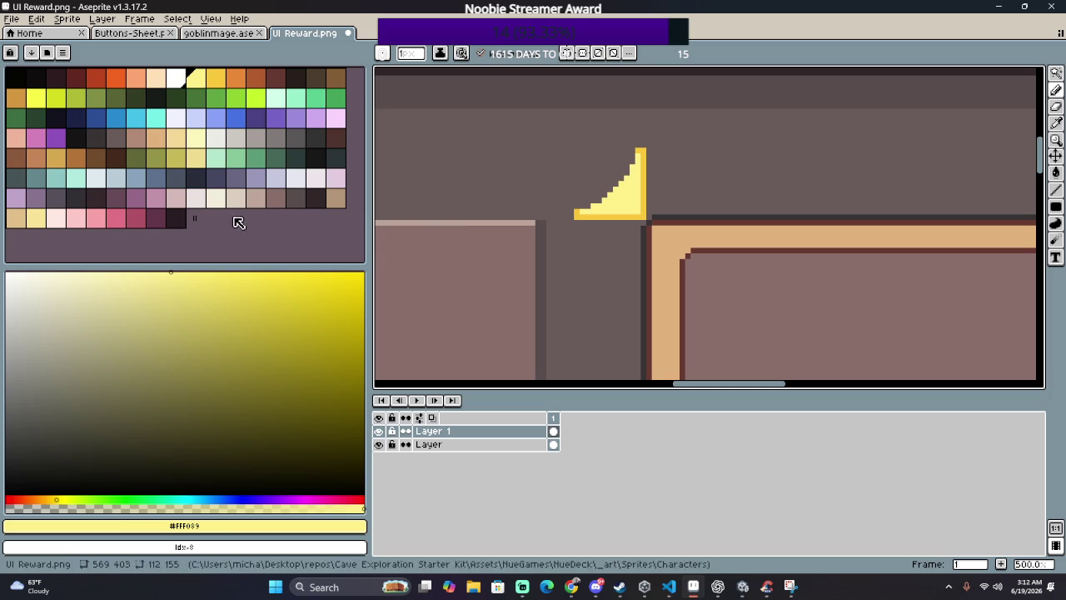
pyautogui.click(215, 198)
pyautogui.press('g')
pyautogui.click(629, 196)
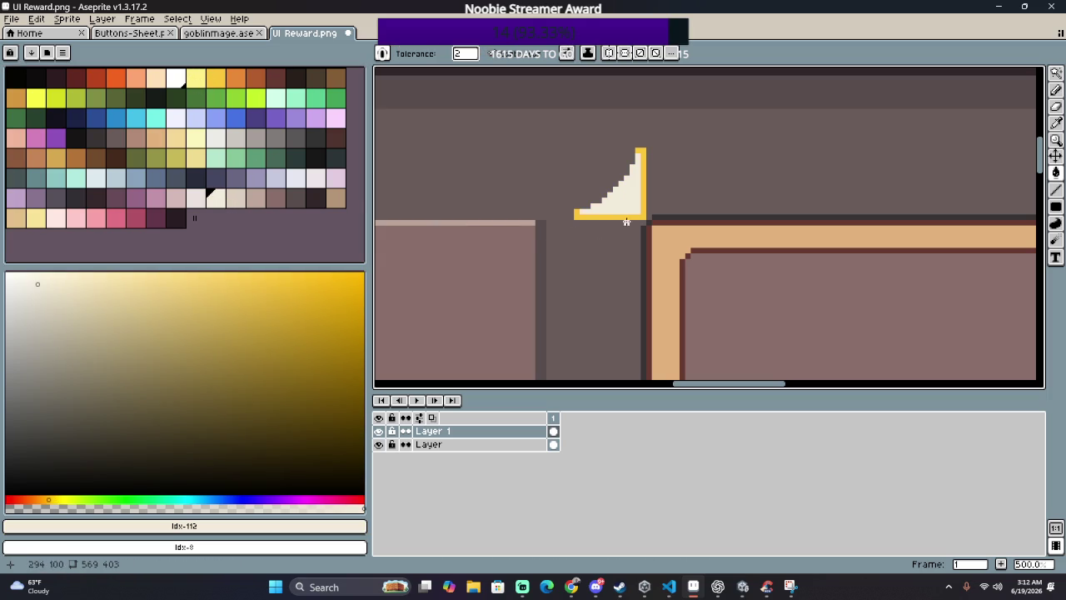
# Step: Sample the corner's golden yellow and add golden pixels up the staircase steps
pyautogui.scroll(-2, 602, 264)
pyautogui.scroll(1, 599, 271)
pyautogui.scroll(1, 613, 190)
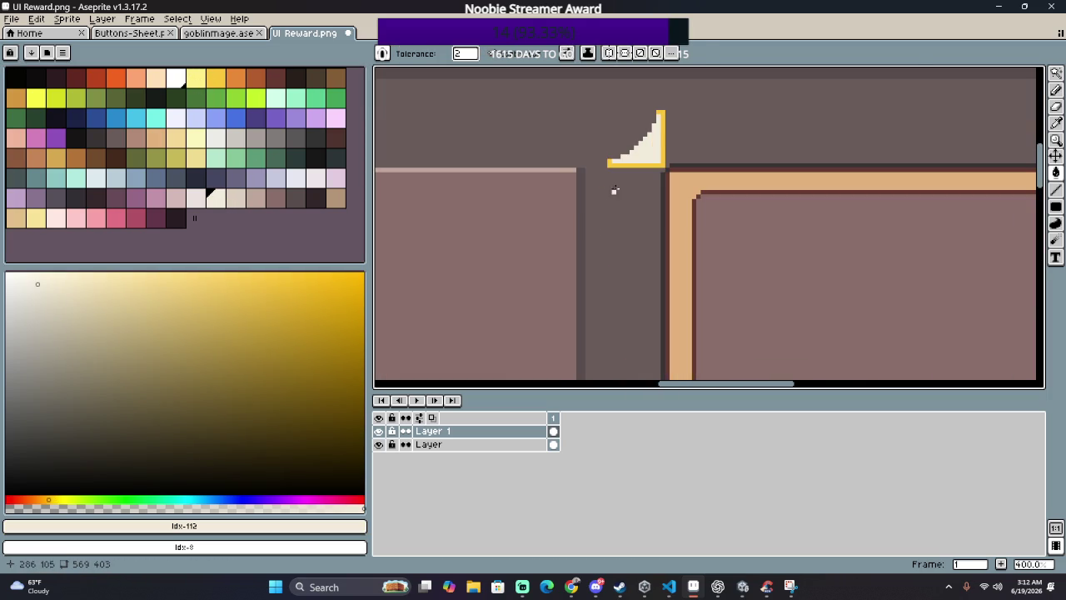
pyautogui.scroll(5, 612, 167)
pyautogui.scroll(3, 583, 192)
pyautogui.press('i')
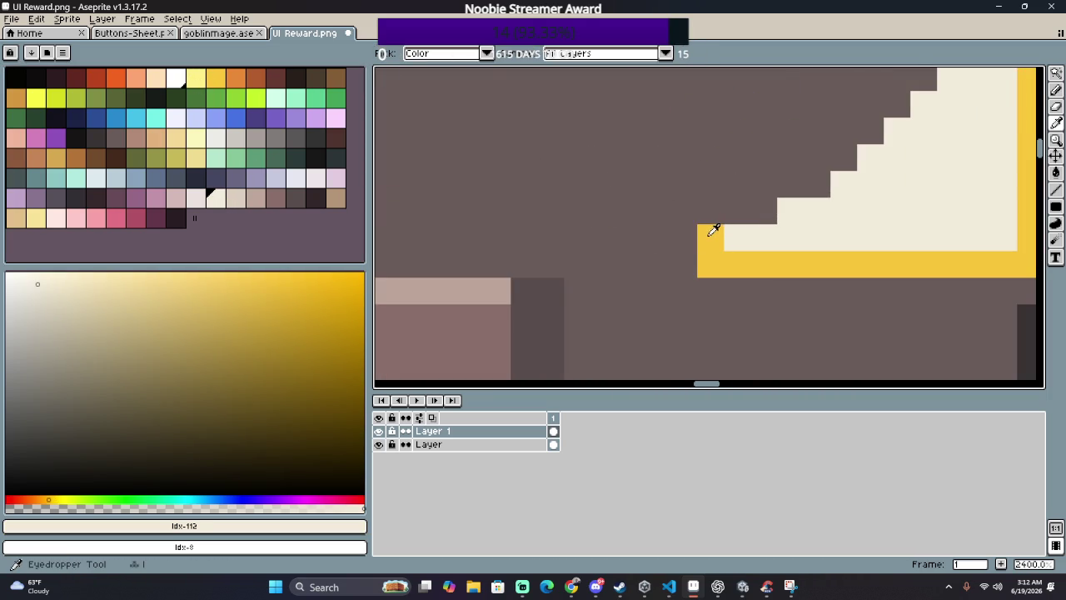
pyautogui.click(714, 230)
pyautogui.press('b')
pyautogui.click(738, 210)
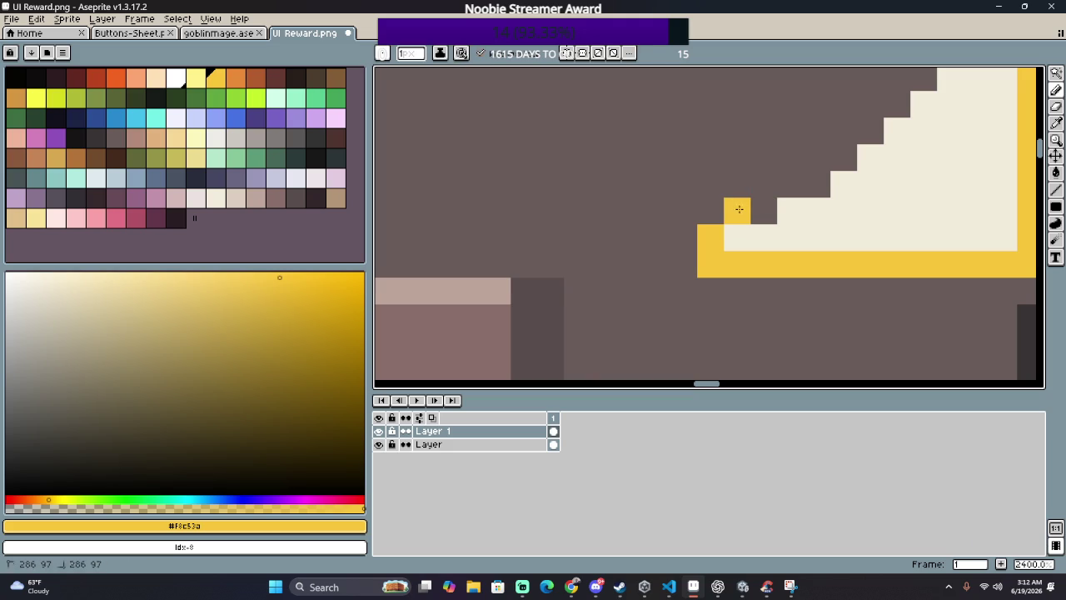
pyautogui.click(764, 184)
pyautogui.click(790, 158)
pyautogui.click(817, 158)
pyautogui.click(869, 104)
pyautogui.scroll(3, 869, 131)
pyautogui.hscroll(3, 868, 131)
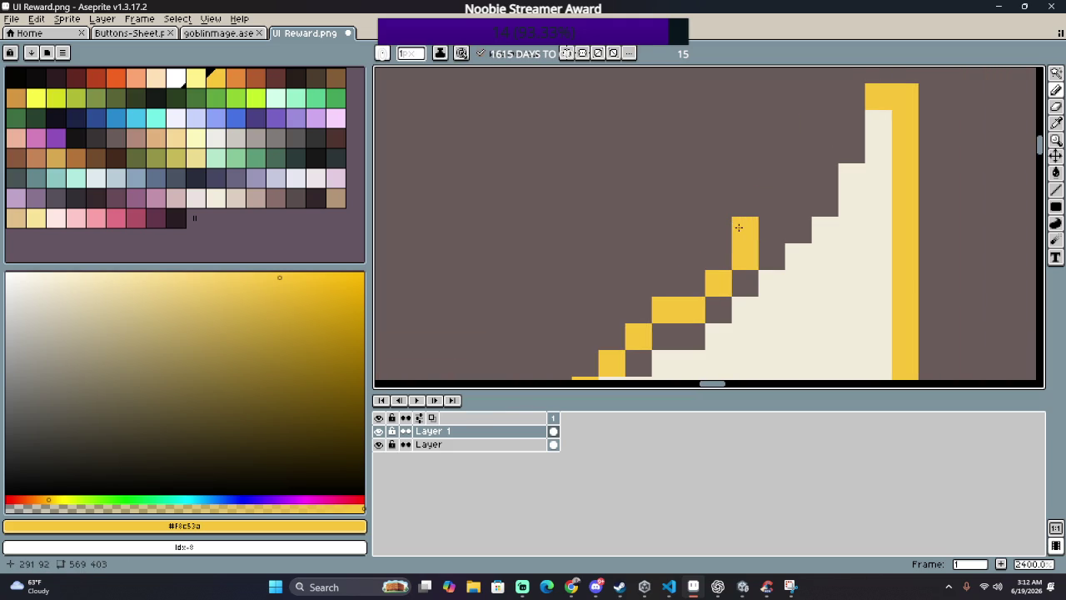
# Step: Extend the yellow staircase outline diagonally upward and reshape one step by a pixel
pyautogui.click(772, 203)
pyautogui.click(797, 177)
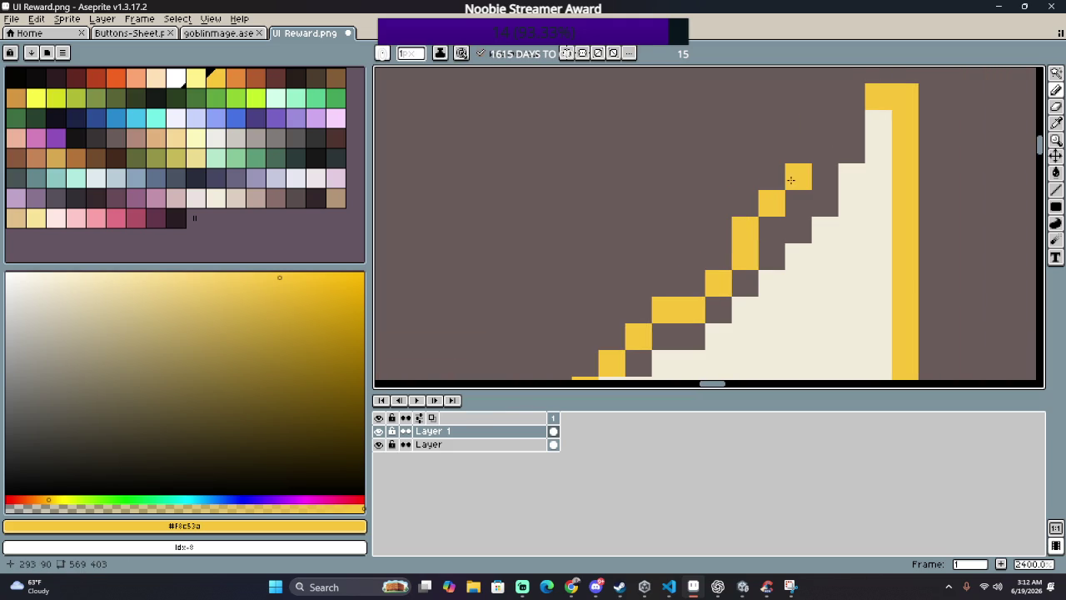
pyautogui.click(825, 150)
pyautogui.click(840, 123)
pyautogui.scroll(-4, 833, 133)
pyautogui.scroll(3, 791, 208)
pyautogui.scroll(1, 776, 188)
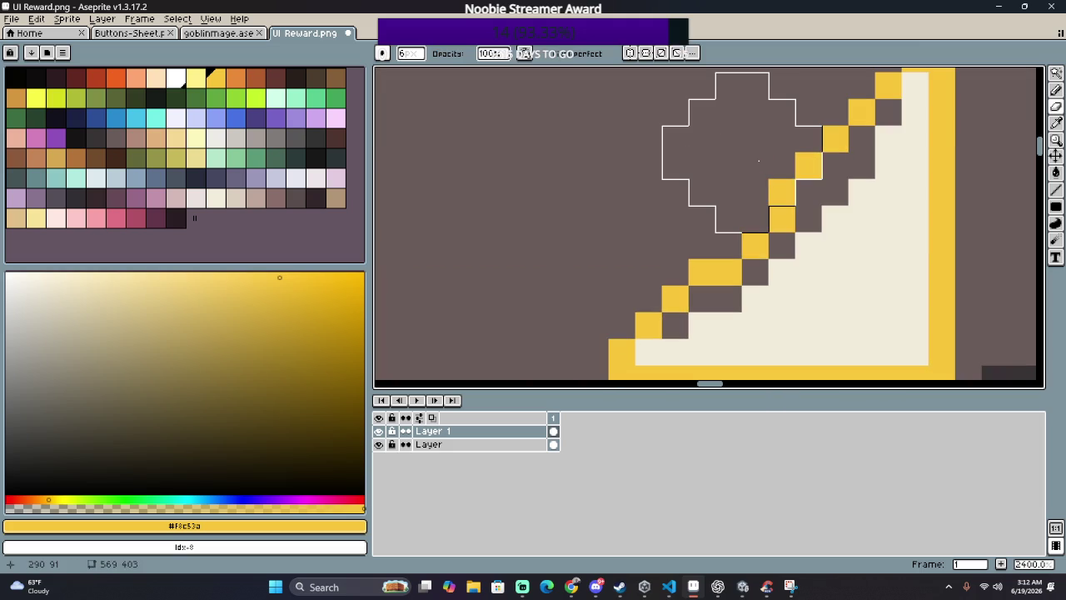
pyautogui.moveTo(776, 189); pyautogui.dragTo(802, 188)
pyautogui.press('b')
pyautogui.click(835, 193)
pyautogui.hotkey('ctrl', 'z')
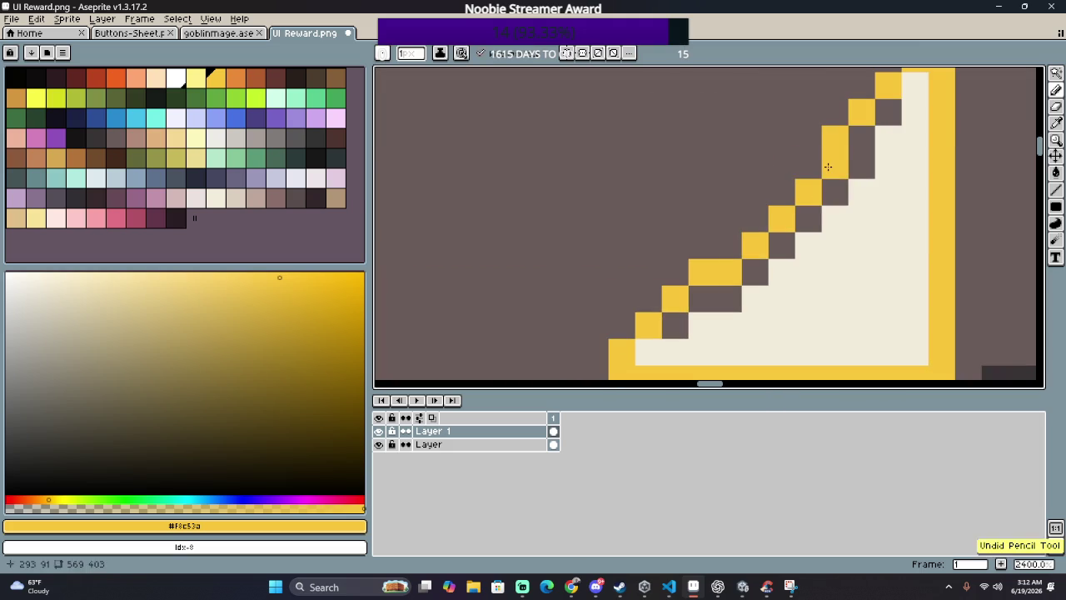
pyautogui.hotkey('ctrl', 'y')
pyautogui.scroll(-3, 830, 243)
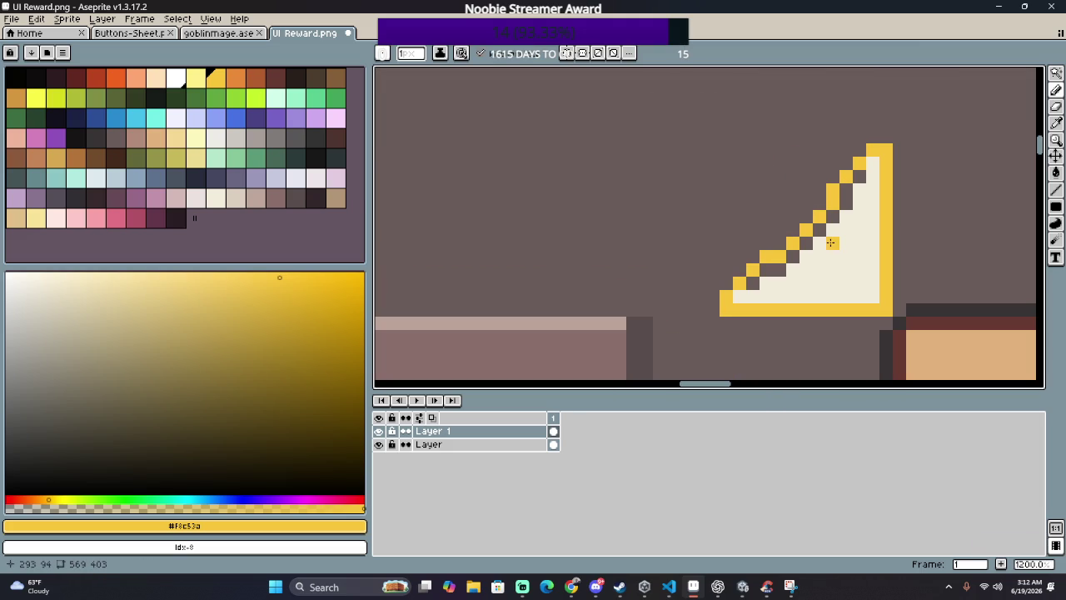
pyautogui.scroll(2, 832, 256)
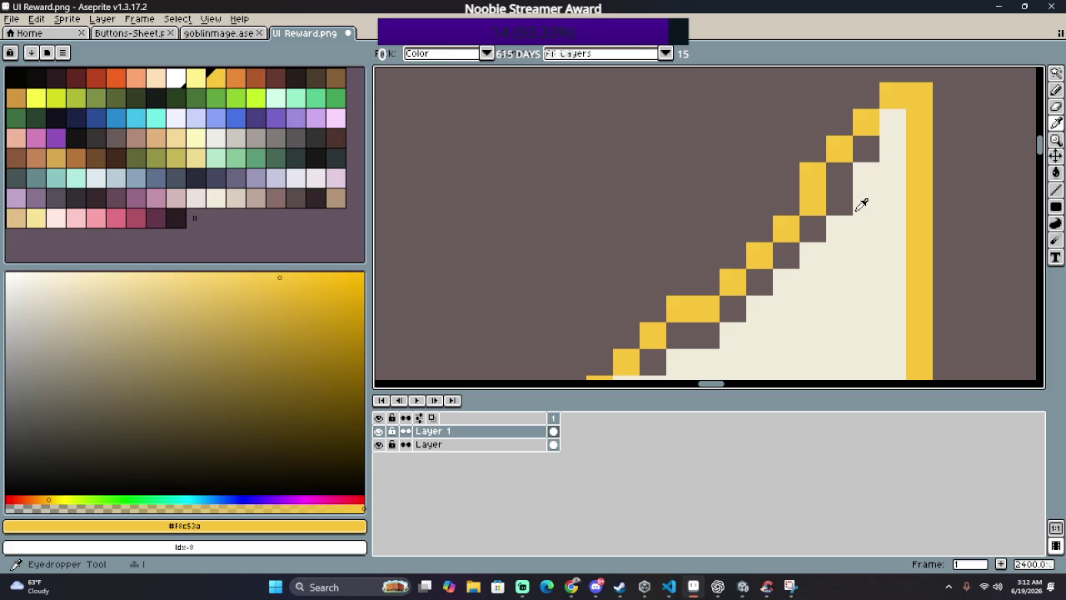
# Step: Sample the cream and flood-fill the four dark gaps inside the staircase
pyautogui.keyDown('alt'); pyautogui.click(861, 200); pyautogui.keyUp('alt')
pyautogui.press('g')
pyautogui.click(786, 256)
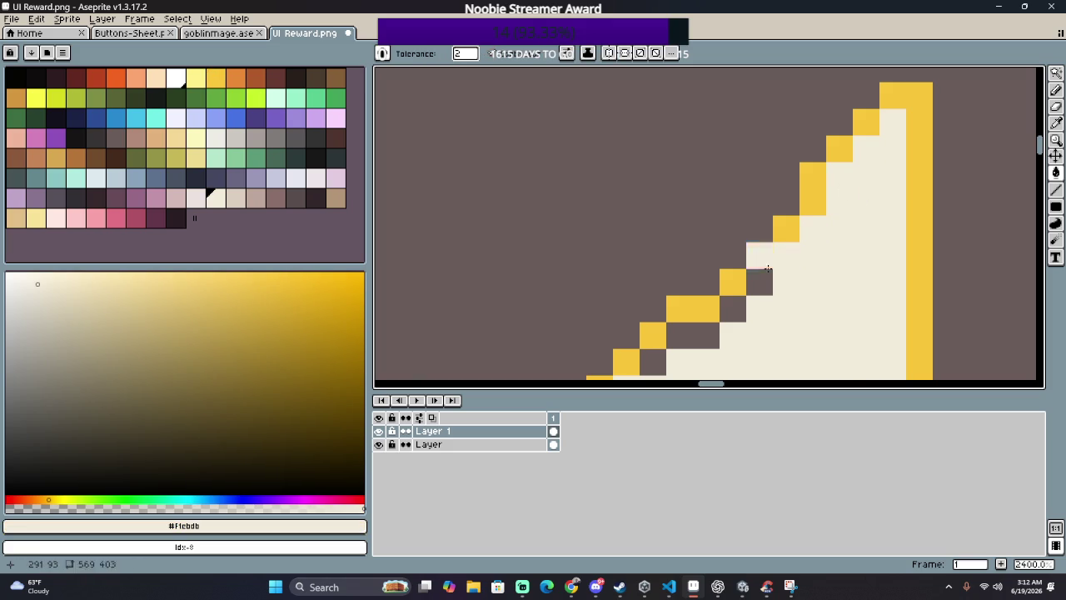
pyautogui.click(759, 282)
pyautogui.click(732, 309)
pyautogui.click(693, 336)
pyautogui.moveTo(695, 350); pyautogui.dragTo(784, 278)
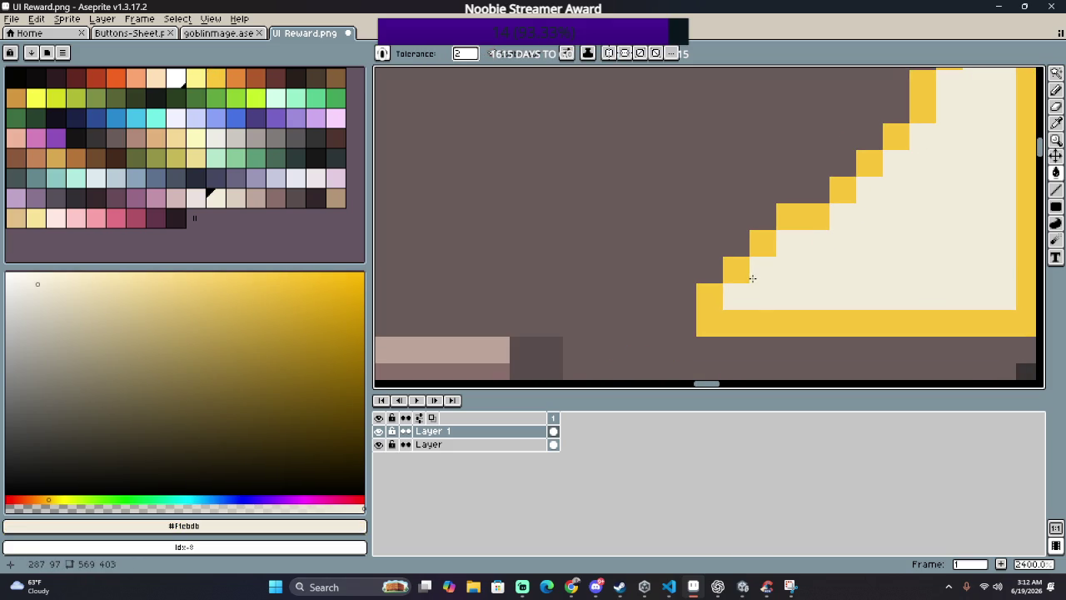
pyautogui.scroll(-5, 799, 287)
pyautogui.scroll(-2, 861, 291)
pyautogui.scroll(-2, 929, 266)
pyautogui.moveTo(928, 265); pyautogui.dragTo(620, 183)
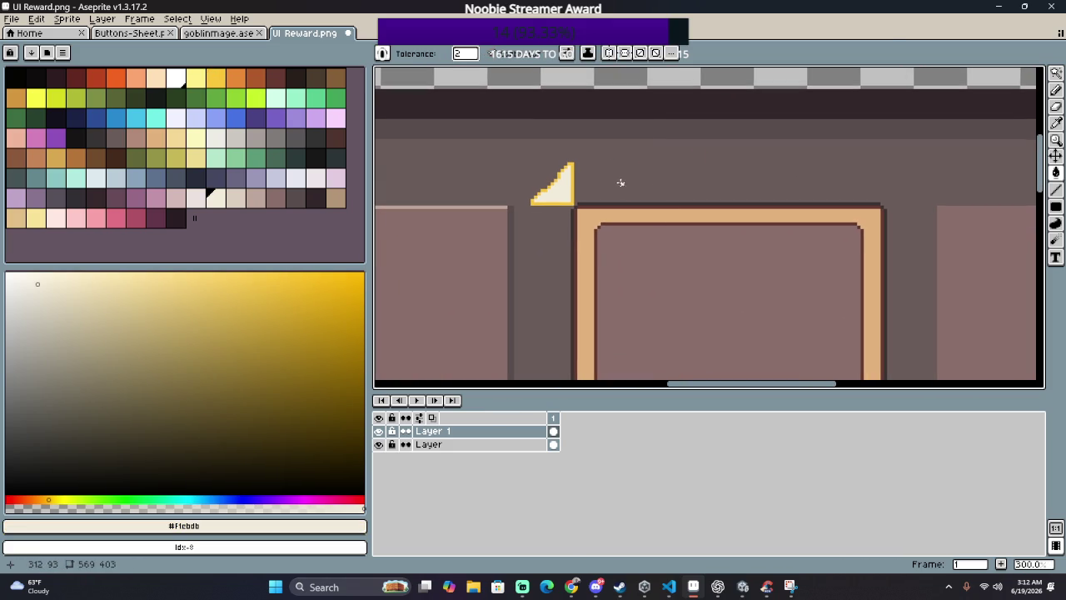
pyautogui.click(254, 198)
pyautogui.scroll(6, 478, 187)
# Step: Fill the triangle's yellow edges and diagonal steps pinkish-grey, undoing stray background fills
pyautogui.click(726, 242)
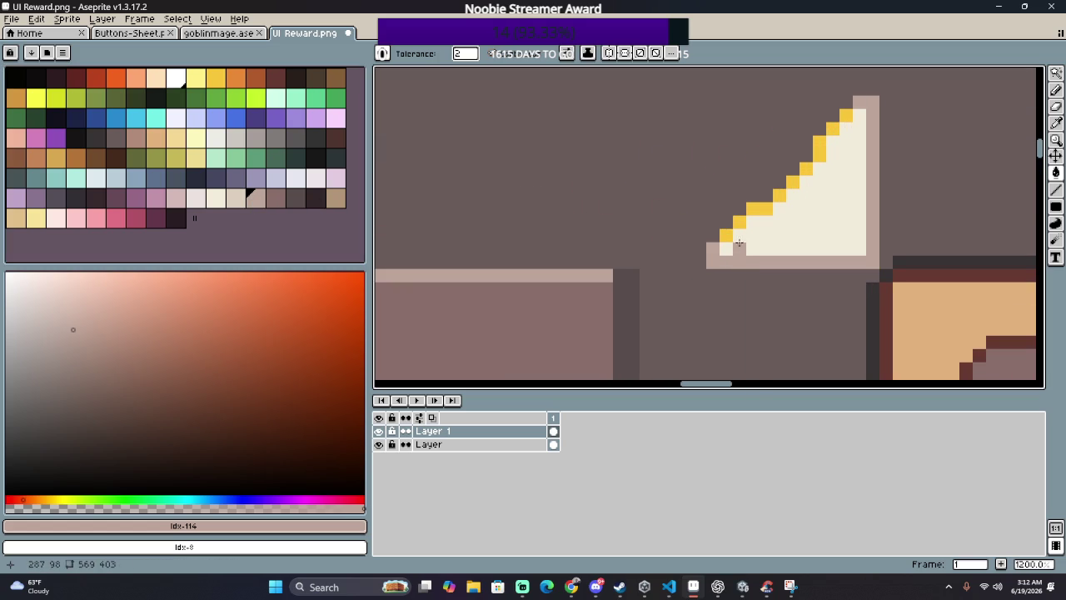
pyautogui.moveTo(729, 231); pyautogui.dragTo(754, 206)
pyautogui.click(776, 188)
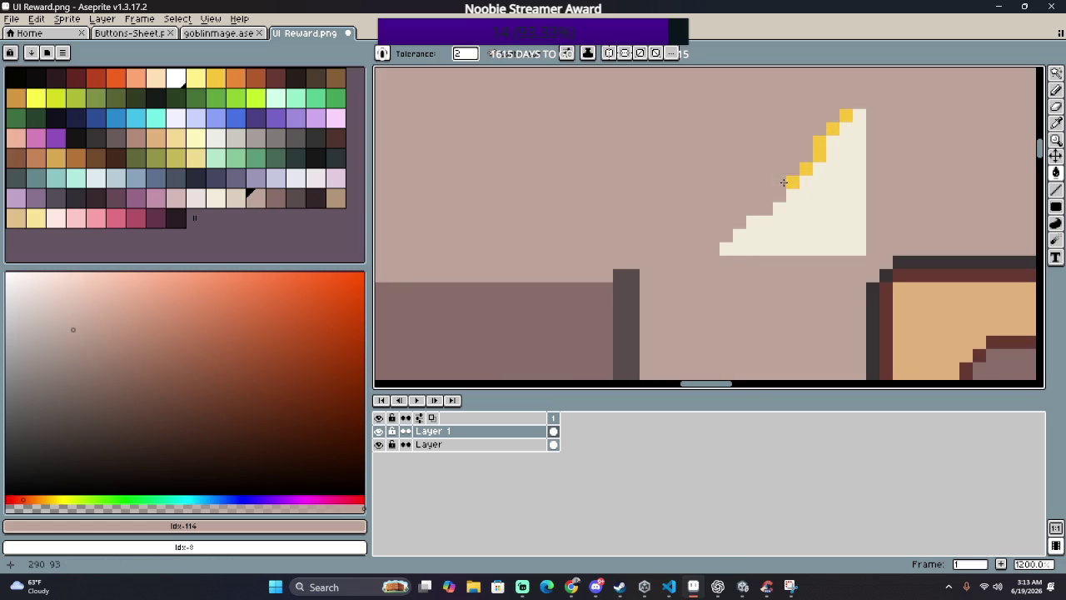
pyautogui.hotkey('ctrl', 'z')
pyautogui.click(792, 183)
pyautogui.click(801, 176)
pyautogui.hotkey('ctrl', 'z')
pyautogui.click(806, 166)
pyautogui.click(819, 150)
pyautogui.click(832, 130)
# Step: Pencil pinkish-grey pixels up the stepped diagonal edge to thicken it
pyautogui.scroll(-4, 833, 134)
pyautogui.scroll(-3, 744, 162)
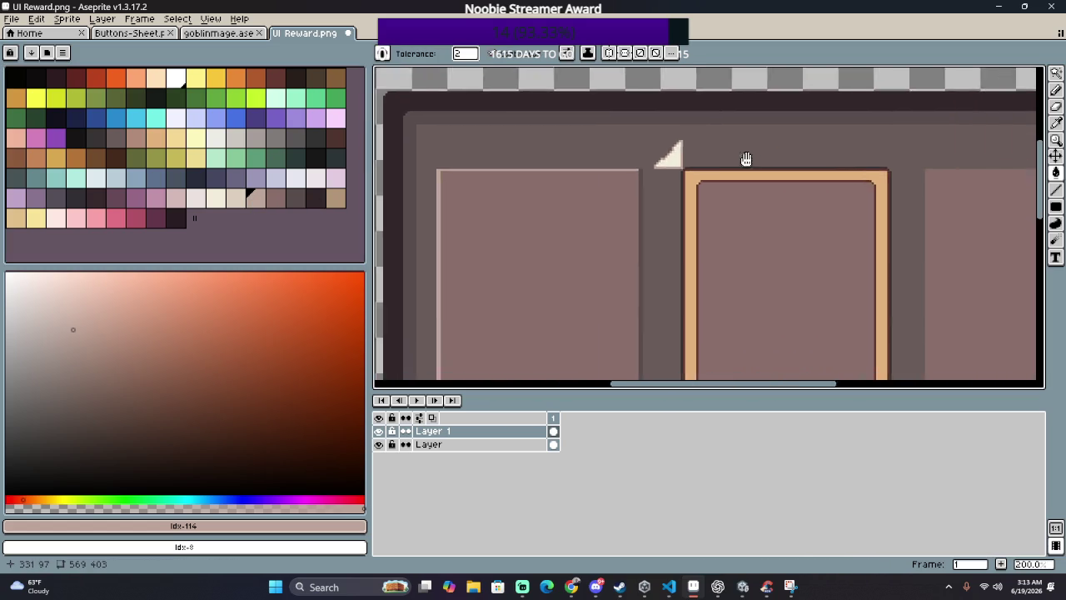
pyautogui.scroll(-1, 688, 188)
pyautogui.scroll(-1, 688, 173)
pyautogui.scroll(1, 688, 172)
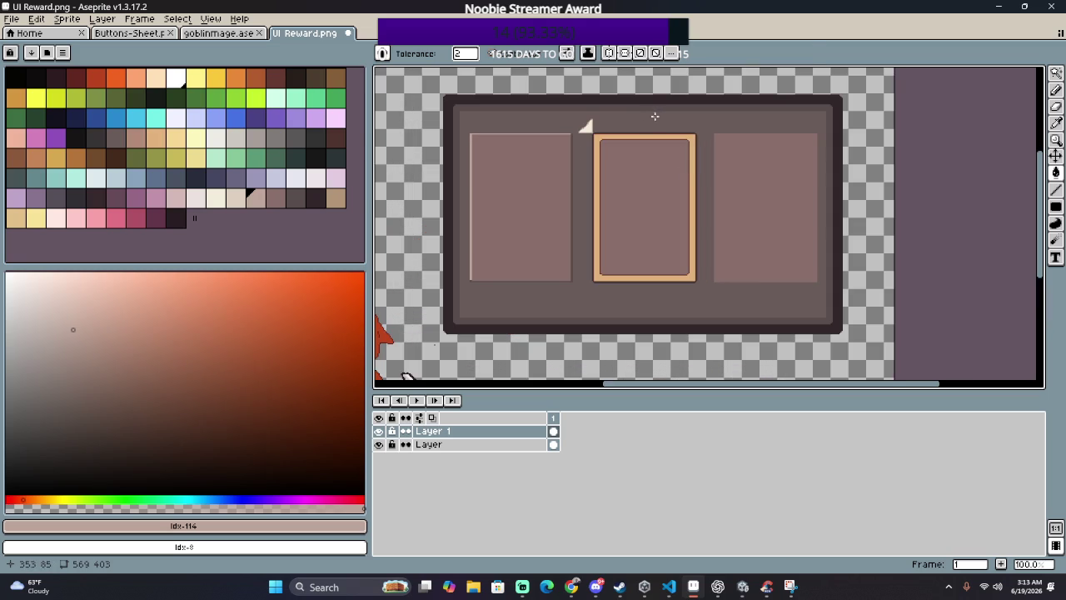
pyautogui.scroll(5, 652, 125)
pyautogui.scroll(2, 547, 142)
pyautogui.scroll(3, 525, 192)
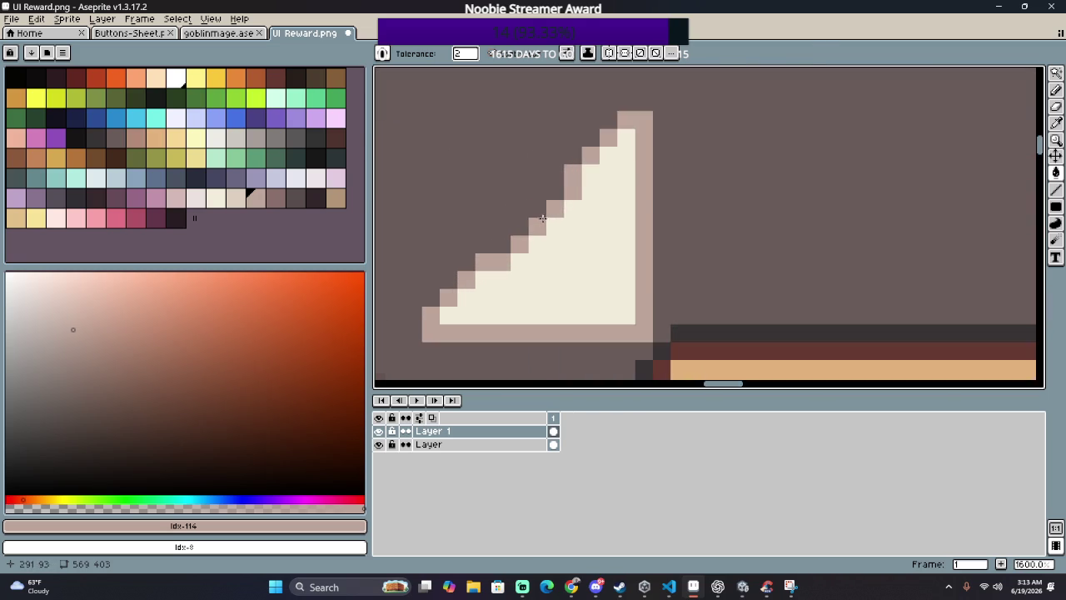
pyautogui.scroll(2, 511, 236)
pyautogui.press('b')
pyautogui.moveTo(466, 269); pyautogui.dragTo(578, 153)
pyautogui.scroll(-5, 578, 153)
pyautogui.scroll(2, 575, 214)
pyautogui.scroll(3, 502, 247)
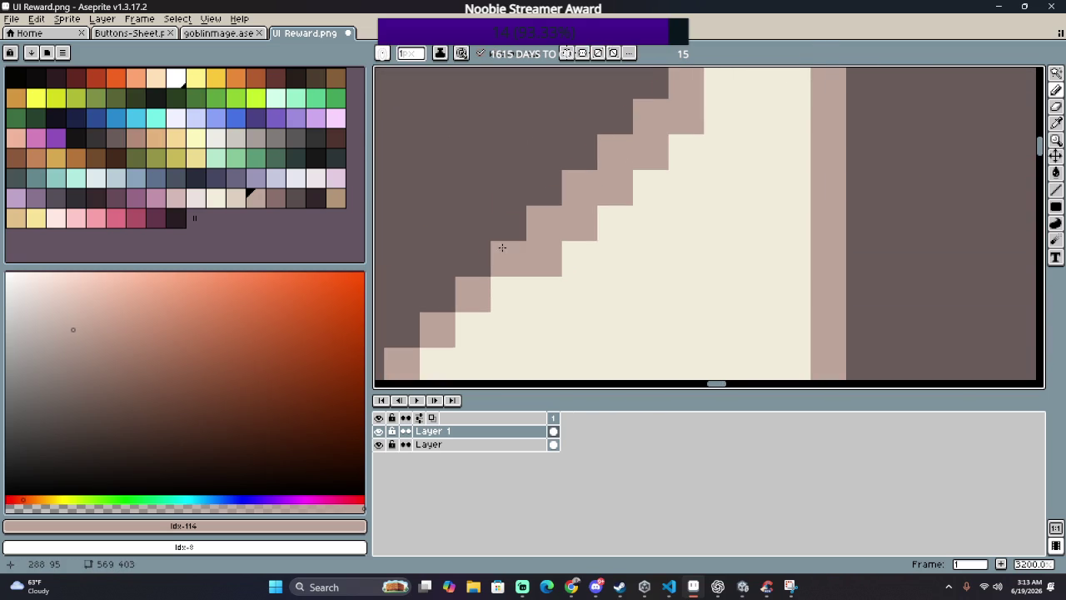
pyautogui.moveTo(485, 298); pyautogui.dragTo(611, 186)
pyautogui.moveTo(533, 272)
pyautogui.mouseDown()
pyautogui.moveTo(528, 261)
pyautogui.moveTo(830, 128)
pyautogui.moveTo(702, 267)
pyautogui.moveTo(705, 107)
pyautogui.moveTo(715, 155)
pyautogui.mouseUp()
pyautogui.click(715, 155)
pyautogui.scroll(-3, 715, 155)
# Step: Re-centre the view on the reward panel's corner triangle
pyautogui.press('g')
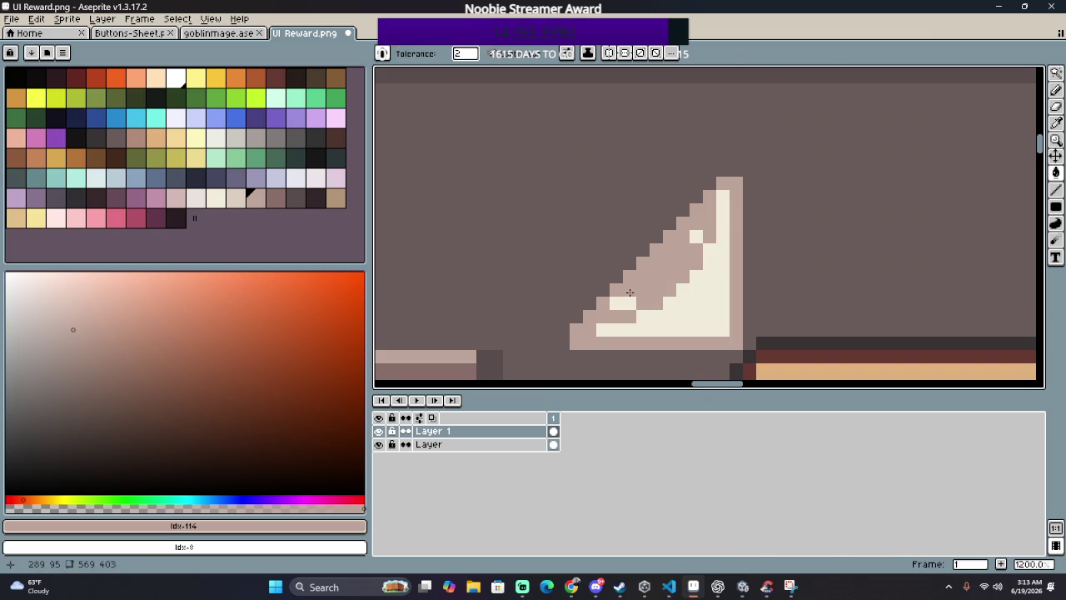
pyautogui.scroll(-4, 700, 229)
pyautogui.scroll(2, 599, 283)
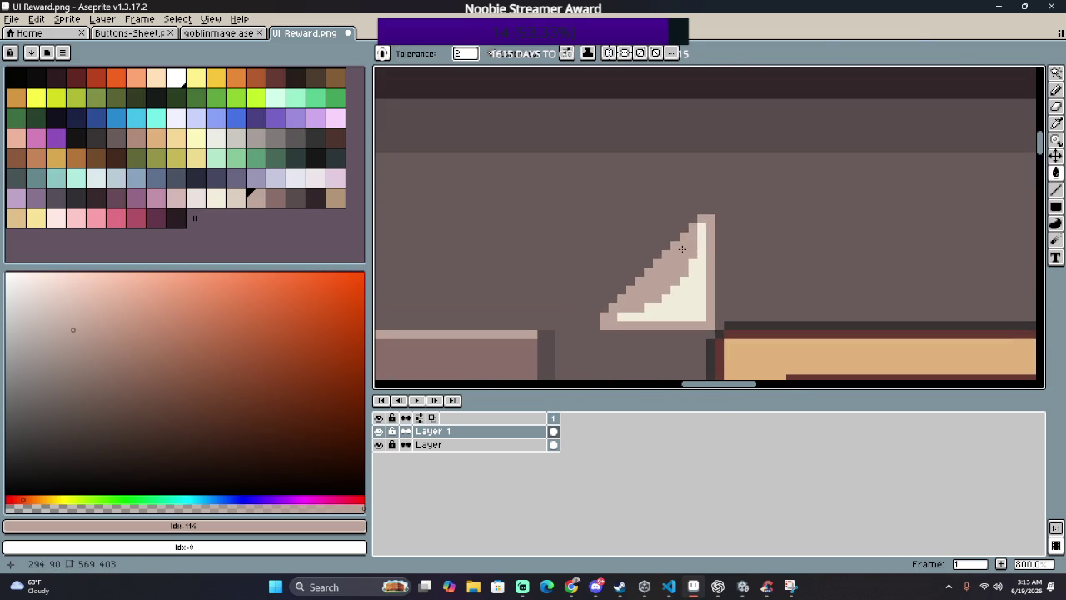
pyautogui.press('b')
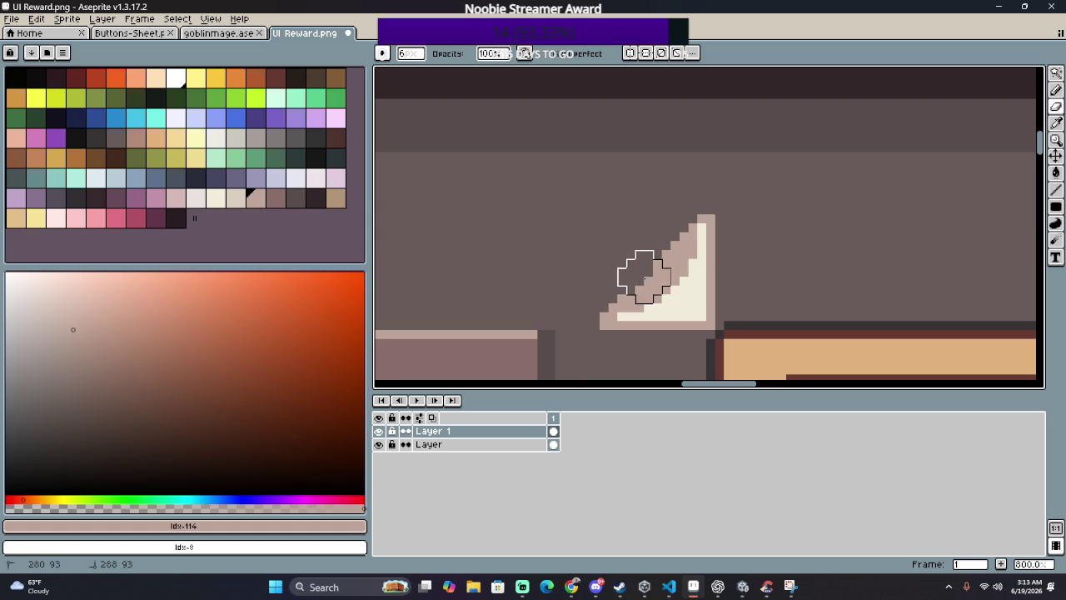
pyautogui.scroll(-4, 607, 243)
pyautogui.moveTo(607, 243); pyautogui.dragTo(469, 153)
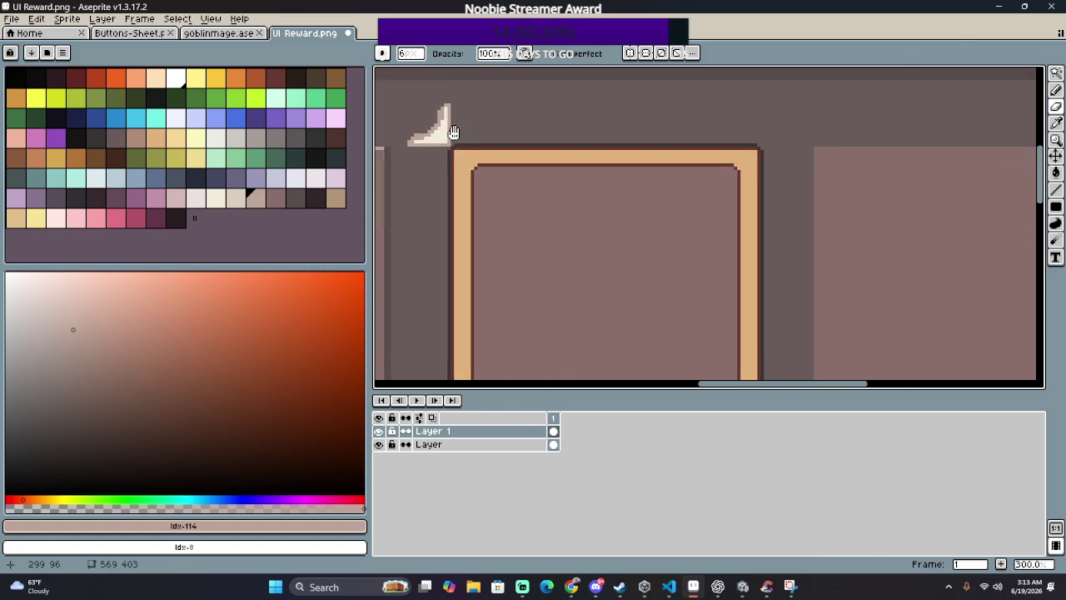
pyautogui.scroll(-1, 583, 183)
pyautogui.scroll(-1, 564, 148)
pyautogui.moveTo(564, 148); pyautogui.dragTo(600, 221)
pyautogui.scroll(1, 597, 219)
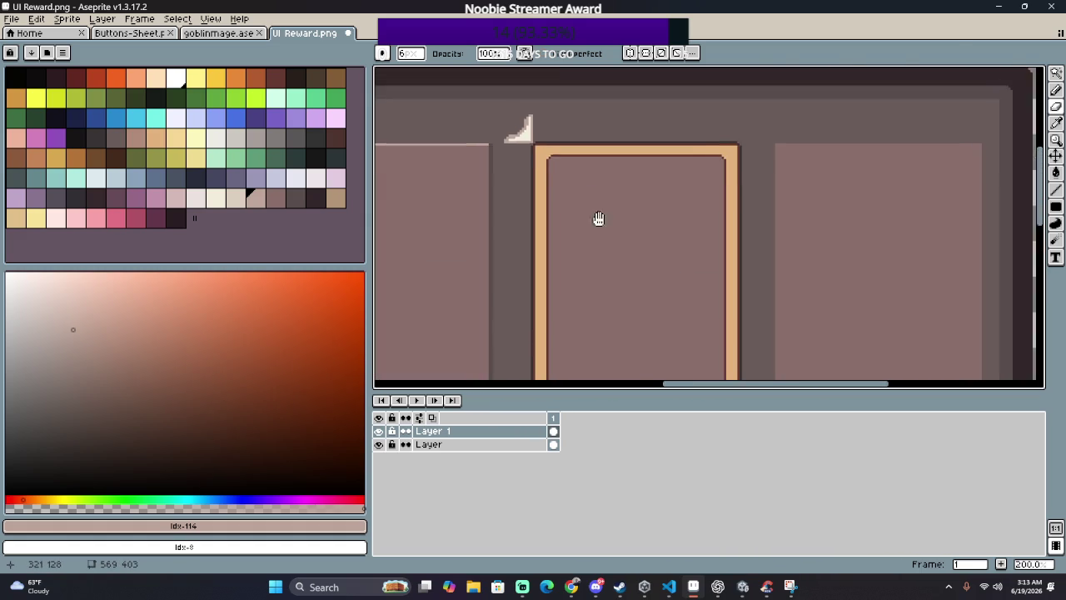
pyautogui.scroll(2, 533, 134)
pyautogui.scroll(1, 521, 138)
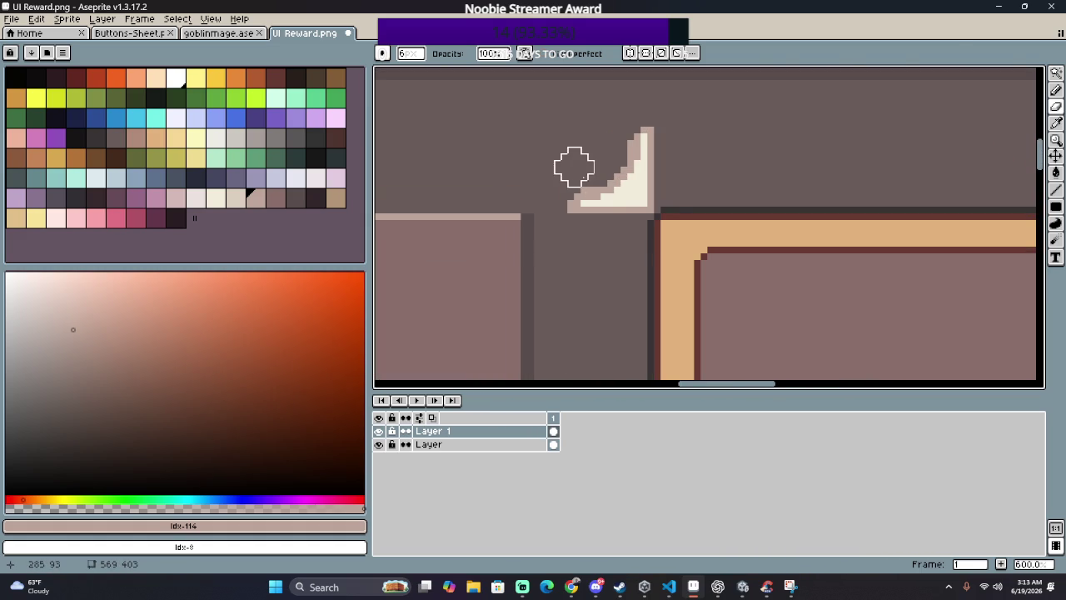
pyautogui.scroll(4, 633, 196)
# Step: Sample the panel border's dark grey and try a stroke beside the triangle, then undo it
pyautogui.press('i')
pyautogui.click(697, 202)
pyautogui.press('b')
pyautogui.moveTo(656, 200); pyautogui.dragTo(642, 110)
pyautogui.hotkey('ctrl', 'z')
# Step: Outline the triangle's right side and stepped diagonal in dark grey #373334
pyautogui.moveTo(655, 200); pyautogui.dragTo(655, 145)
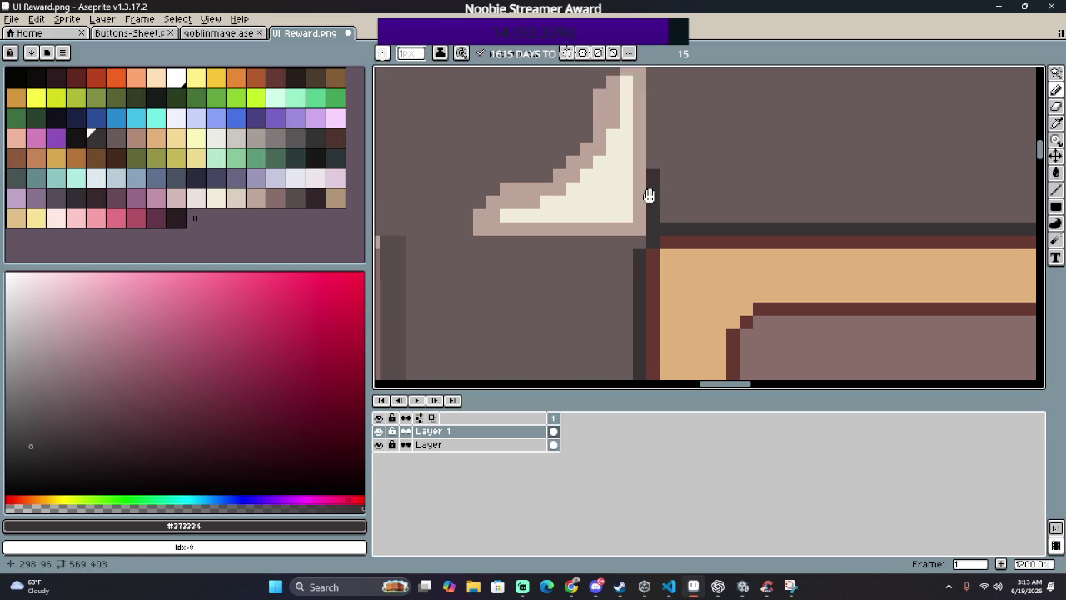
pyautogui.scroll(3, 650, 200)
pyautogui.moveTo(652, 253); pyautogui.dragTo(649, 156)
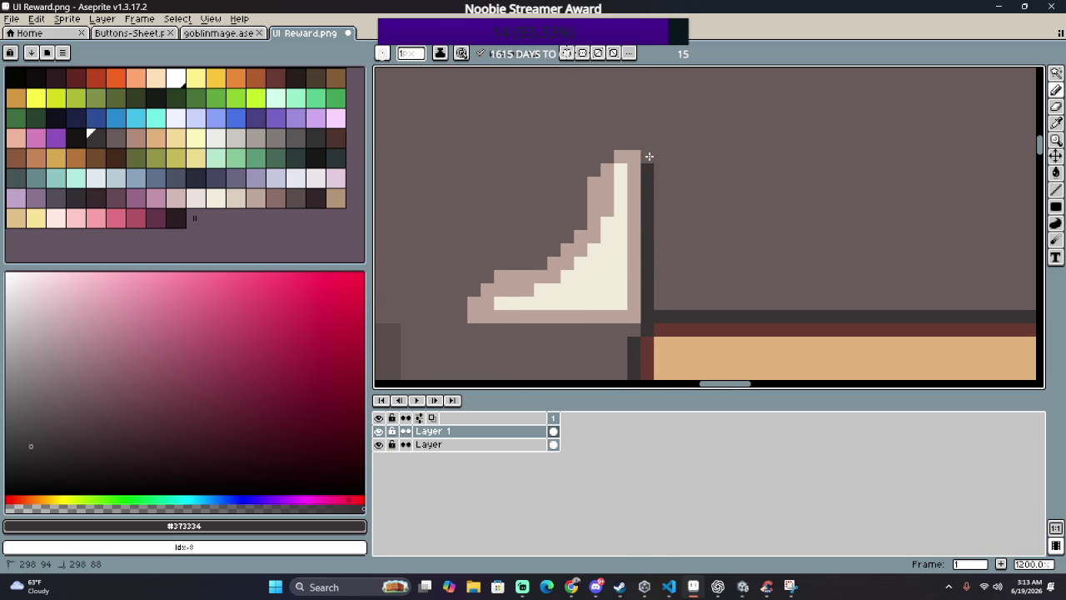
pyautogui.moveTo(619, 147); pyautogui.dragTo(589, 193)
pyautogui.moveTo(591, 233)
pyautogui.mouseDown()
pyautogui.moveTo(545, 273)
pyautogui.moveTo(487, 289)
pyautogui.moveTo(468, 315)
pyautogui.moveTo(651, 312)
pyautogui.mouseUp()
pyautogui.hotkey('ctrl', 'z')
# Step: Draw the dark grey outline along the triangle's bottom edge, lower-left tip and corner
pyautogui.click(461, 317)
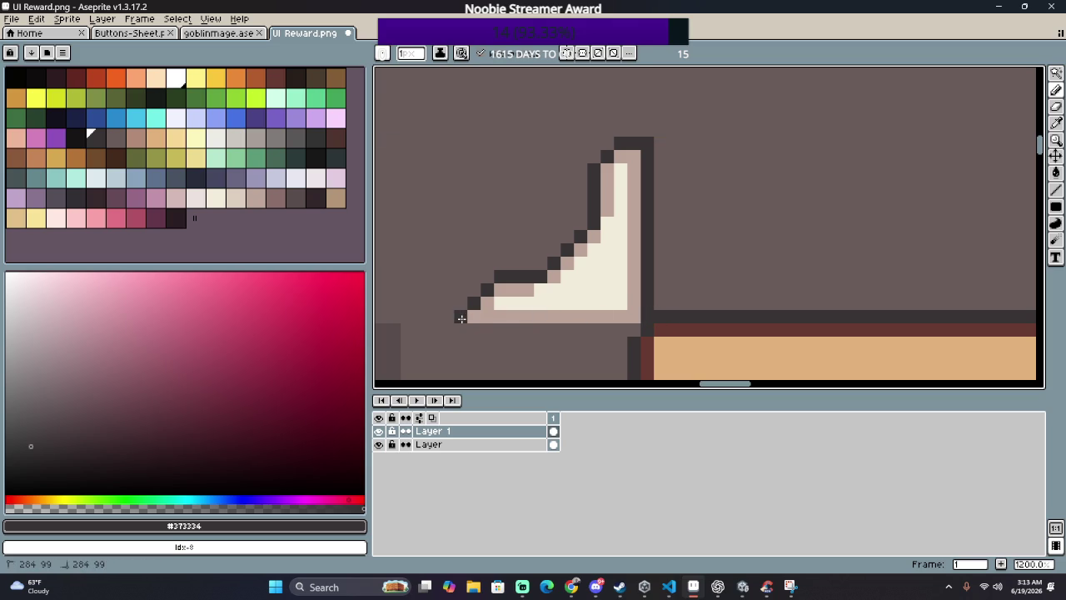
pyautogui.moveTo(471, 331); pyautogui.dragTo(611, 324)
pyautogui.click(634, 329)
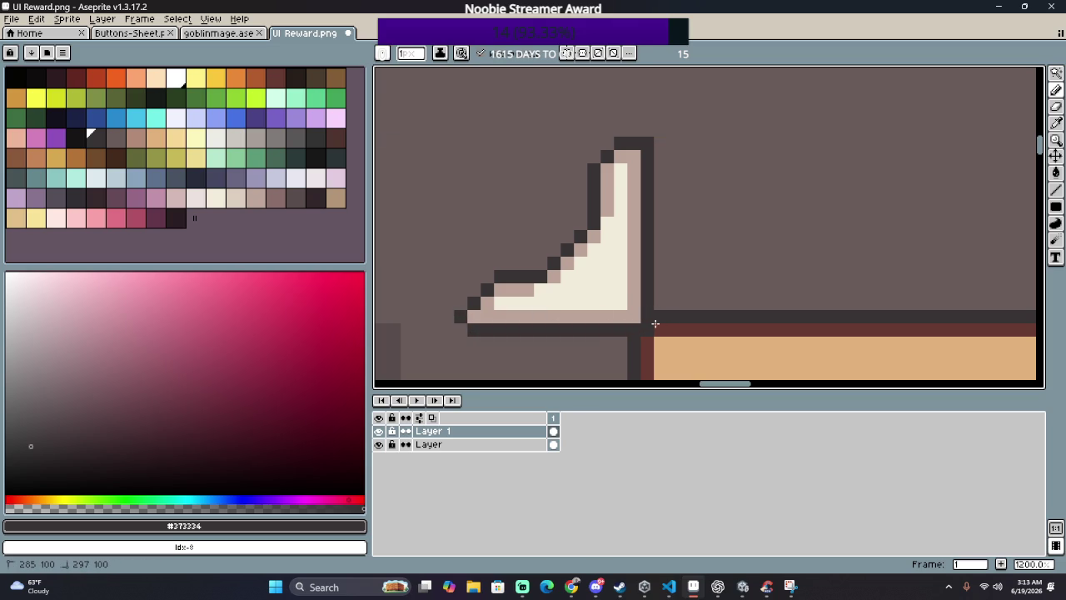
pyautogui.scroll(-3, 491, 313)
pyautogui.scroll(2, 503, 294)
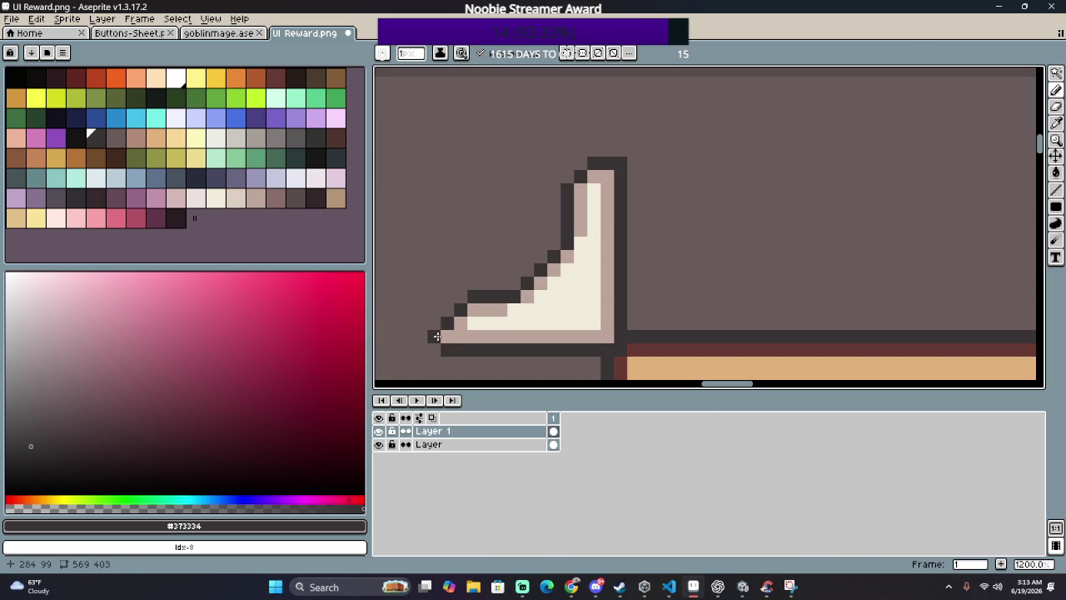
pyautogui.scroll(-3, 433, 341)
pyautogui.scroll(-2, 445, 282)
pyautogui.scroll(1, 500, 249)
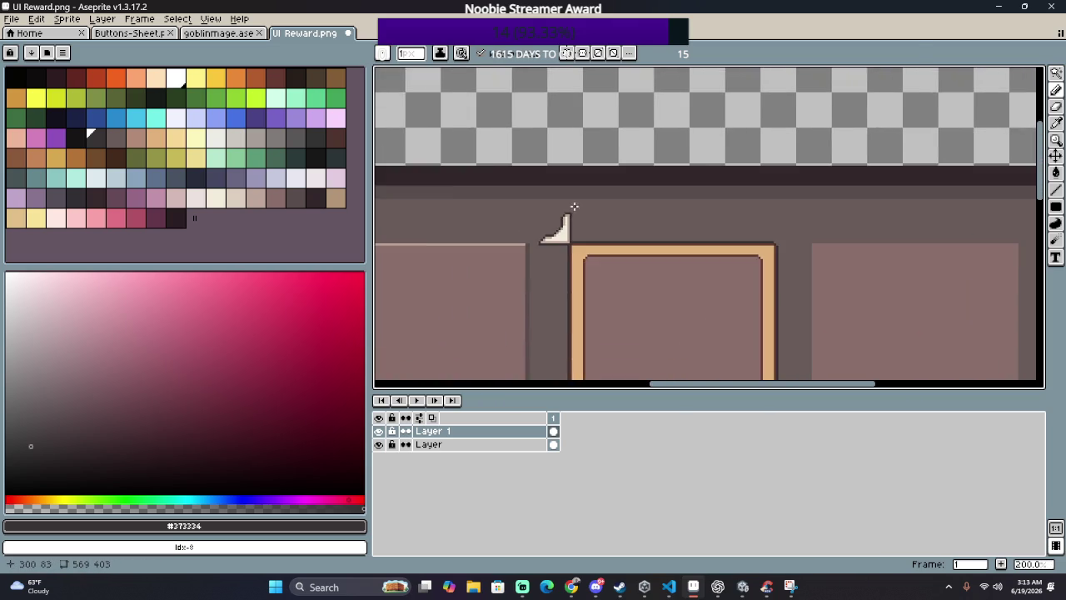
pyautogui.scroll(-2, 575, 216)
pyautogui.scroll(5, 473, 143)
pyautogui.scroll(-2, 500, 183)
pyautogui.scroll(2, 543, 222)
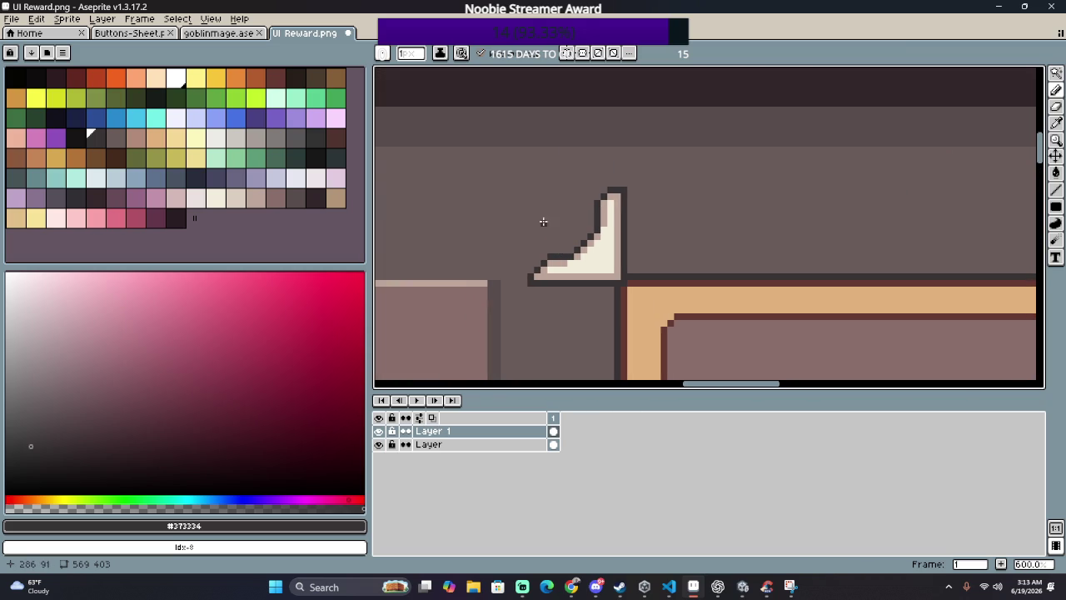
# Step: Select the 15x16 corner piece, copy it and flip the copy horizontally
pyautogui.press('m')
pyautogui.moveTo(494, 168); pyautogui.dragTo(621, 283)
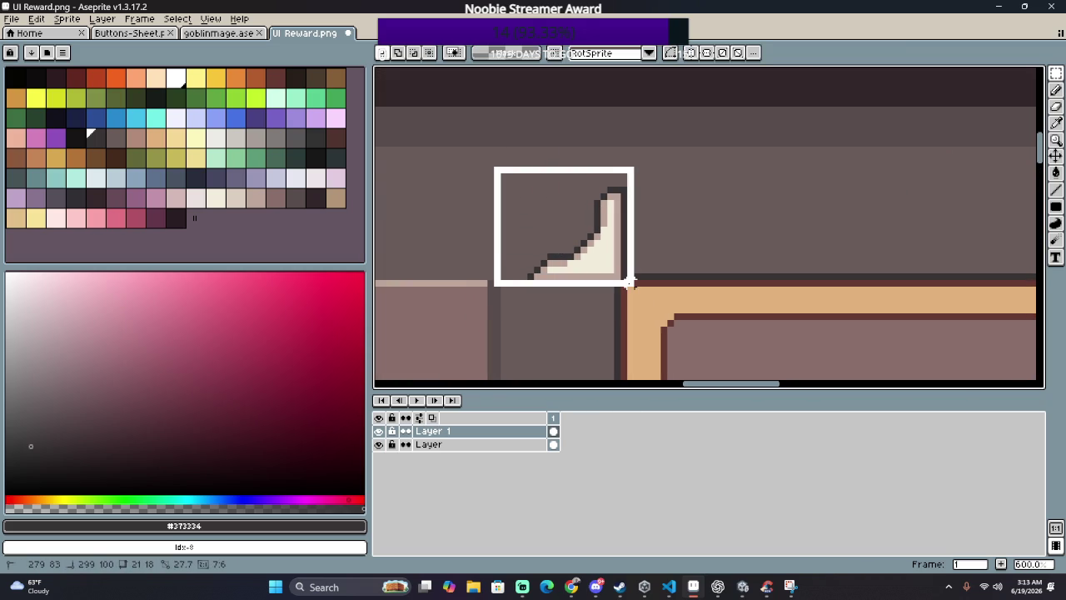
pyautogui.click(696, 230)
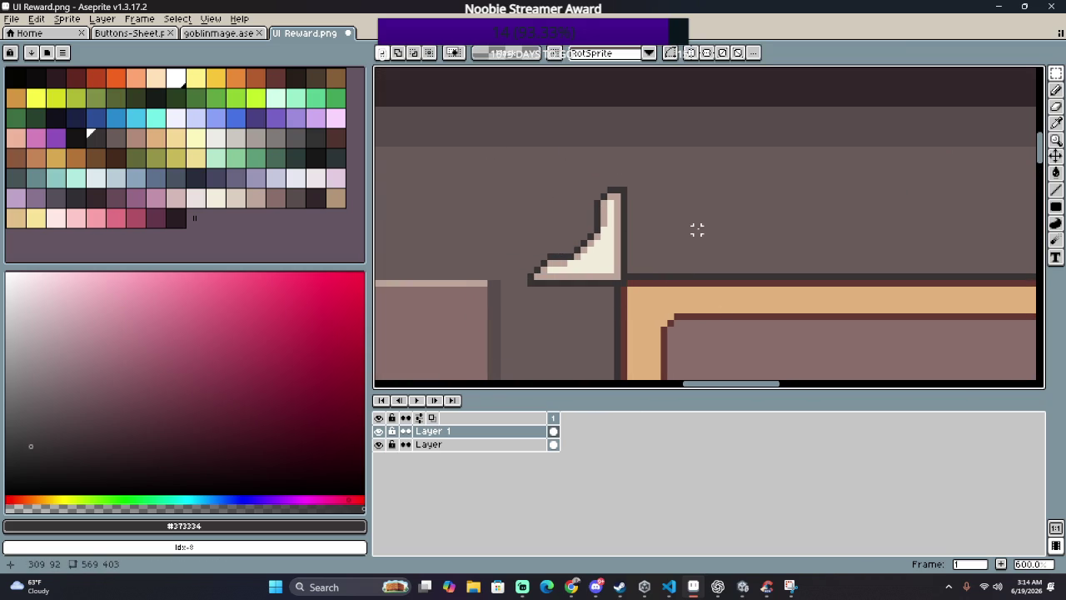
pyautogui.moveTo(623, 182); pyautogui.dragTo(530, 283)
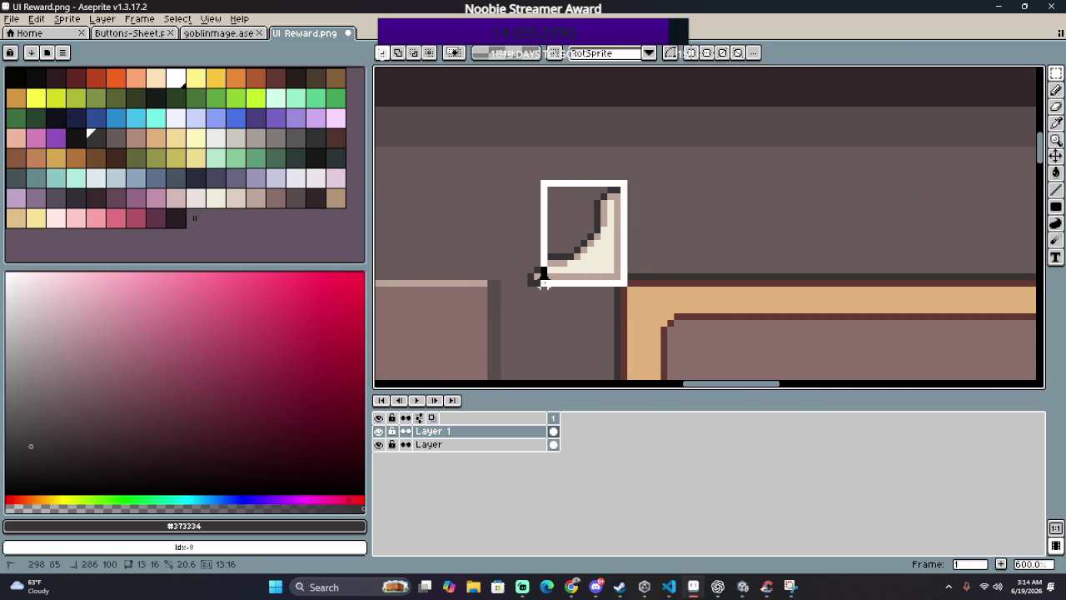
pyautogui.moveTo(571, 246)
pyautogui.mouseDown()
pyautogui.moveTo(883, 238)
pyautogui.moveTo(521, 192)
pyautogui.mouseUp()
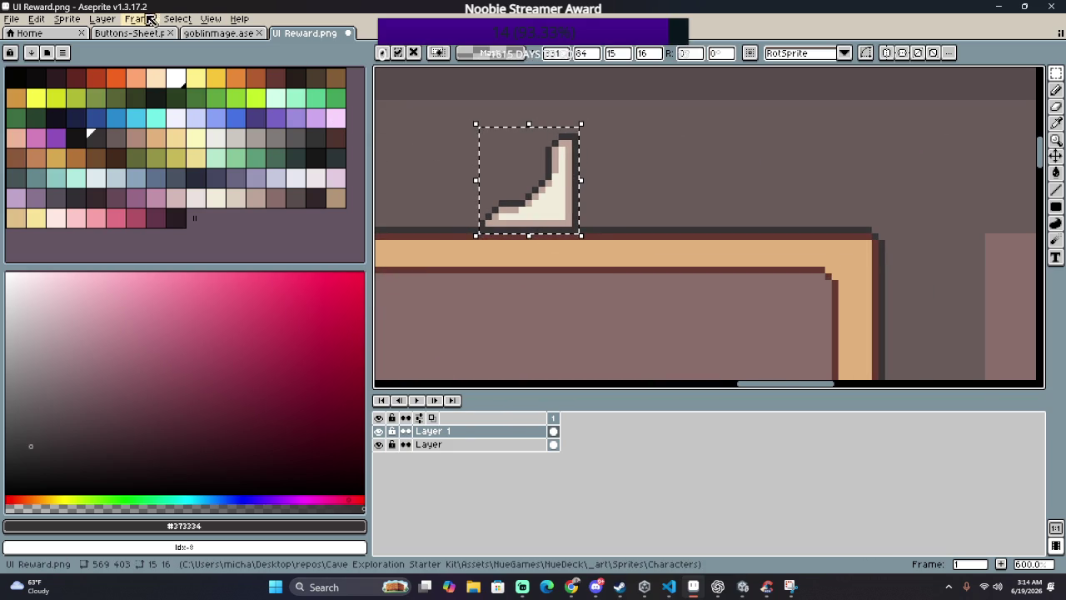
pyautogui.click(102, 18)
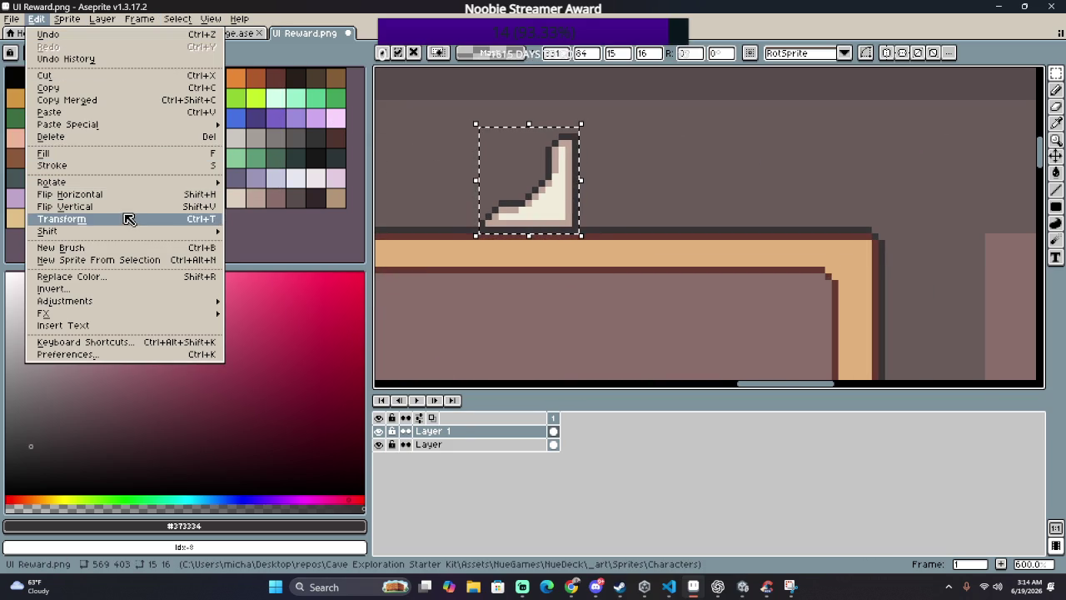
pyautogui.click(145, 204)
# Step: Position the mirrored ornament pixel-perfect on the middle card frame's top-right corner
pyautogui.moveTo(518, 191)
pyautogui.mouseDown()
pyautogui.moveTo(923, 190)
pyautogui.moveTo(913, 195)
pyautogui.mouseUp()
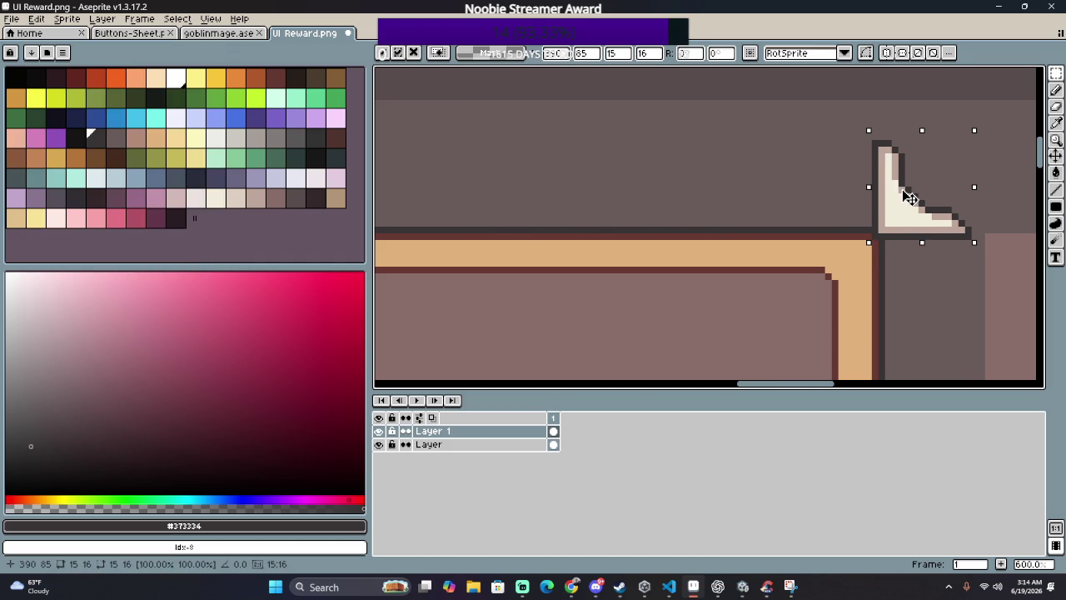
pyautogui.scroll(-4, 814, 248)
pyautogui.scroll(1, 817, 252)
pyautogui.scroll(1, 817, 253)
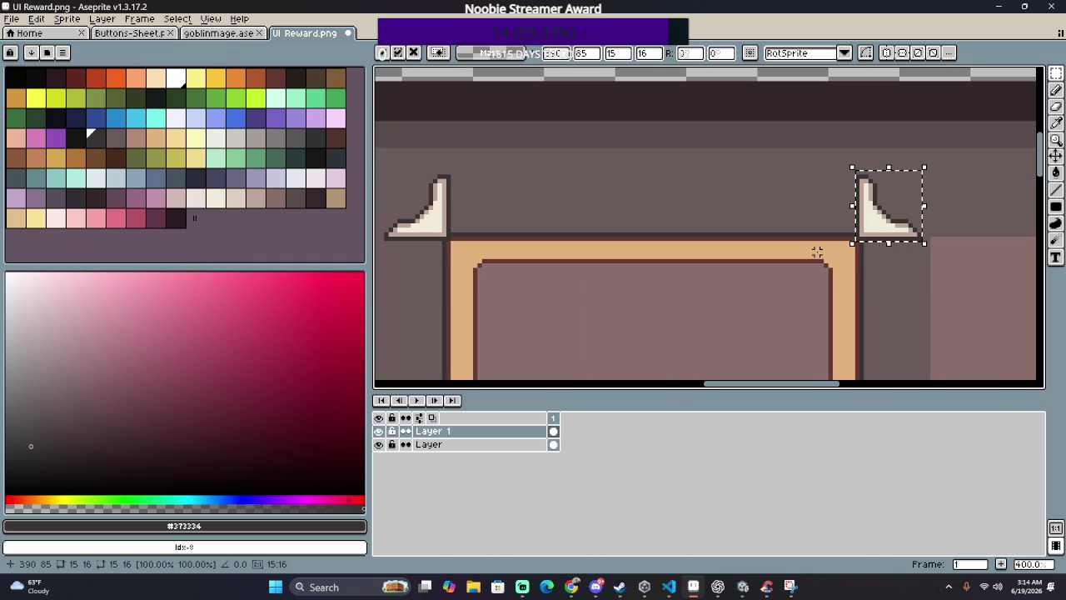
pyautogui.scroll(1, 861, 245)
pyautogui.scroll(5, 861, 245)
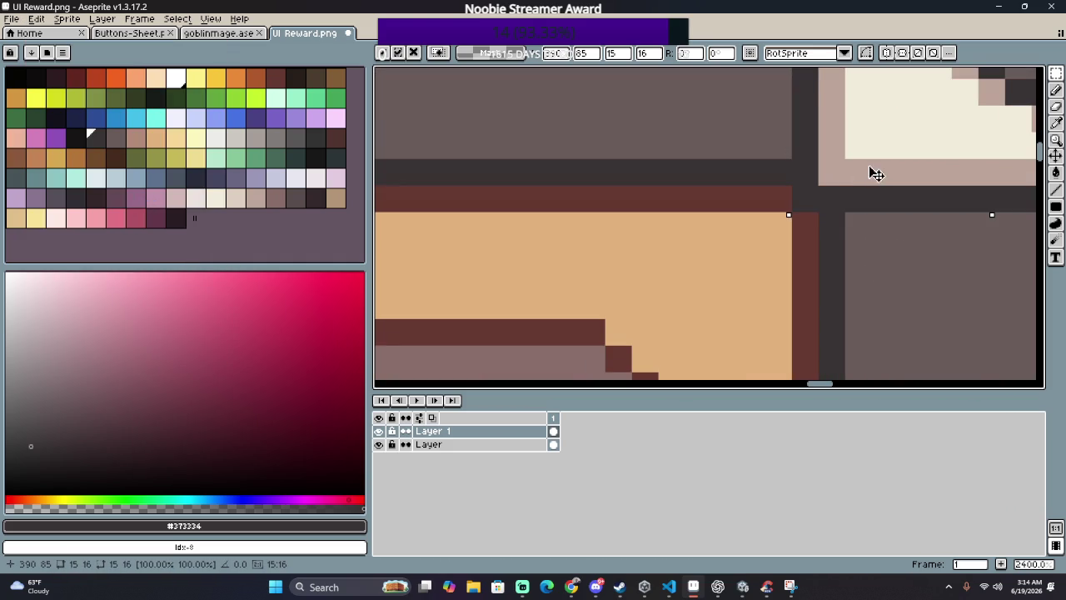
pyautogui.moveTo(873, 174); pyautogui.dragTo(891, 164)
pyautogui.scroll(-1, 642, 226)
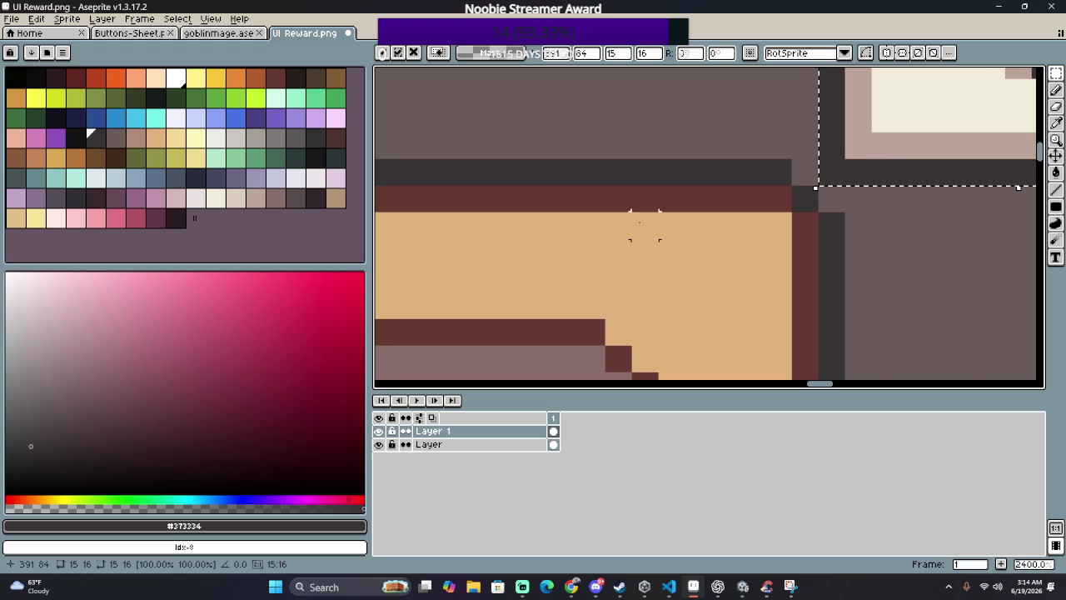
pyautogui.scroll(-2, 692, 230)
pyautogui.scroll(1, 498, 237)
pyautogui.scroll(1, 498, 237)
pyautogui.scroll(-3, 804, 238)
pyautogui.hscroll(-5, 523, 234)
pyautogui.scroll(2, 524, 233)
pyautogui.moveTo(881, 195); pyautogui.dragTo(871, 205)
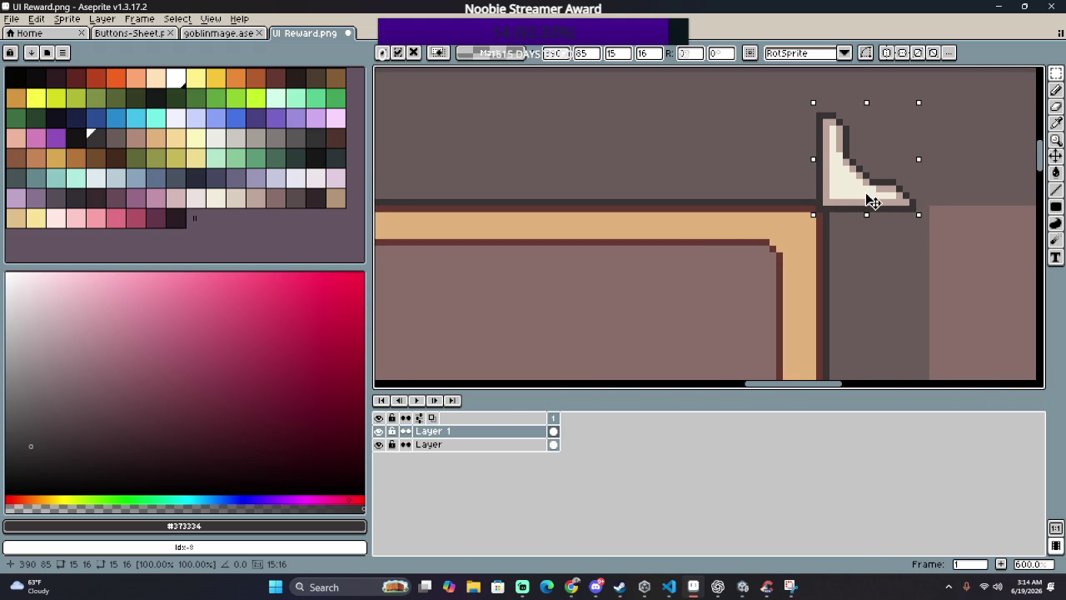
pyautogui.scroll(-3, 871, 204)
pyautogui.moveTo(858, 275); pyautogui.dragTo(817, 190)
pyautogui.scroll(-1, 817, 191)
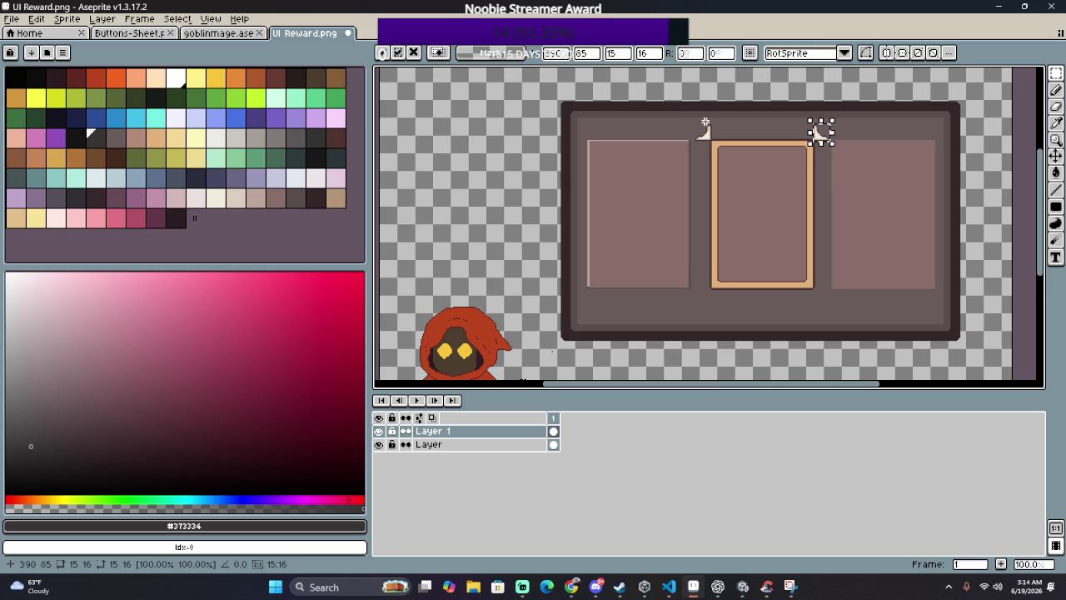
pyautogui.moveTo(696, 114); pyautogui.dragTo(849, 160)
pyautogui.scroll(3, 849, 160)
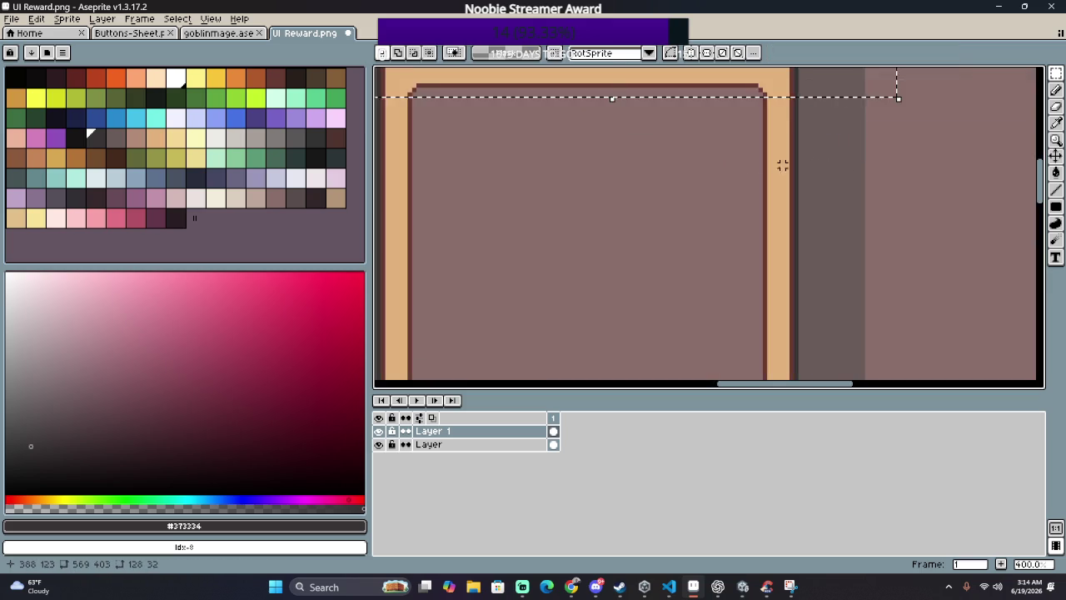
# Step: Select both top corner ornaments, make a floating copy and flip it vertically
pyautogui.moveTo(782, 165); pyautogui.dragTo(866, 278)
pyautogui.click(450, 108)
pyautogui.moveTo(434, 90); pyautogui.dragTo(1009, 178)
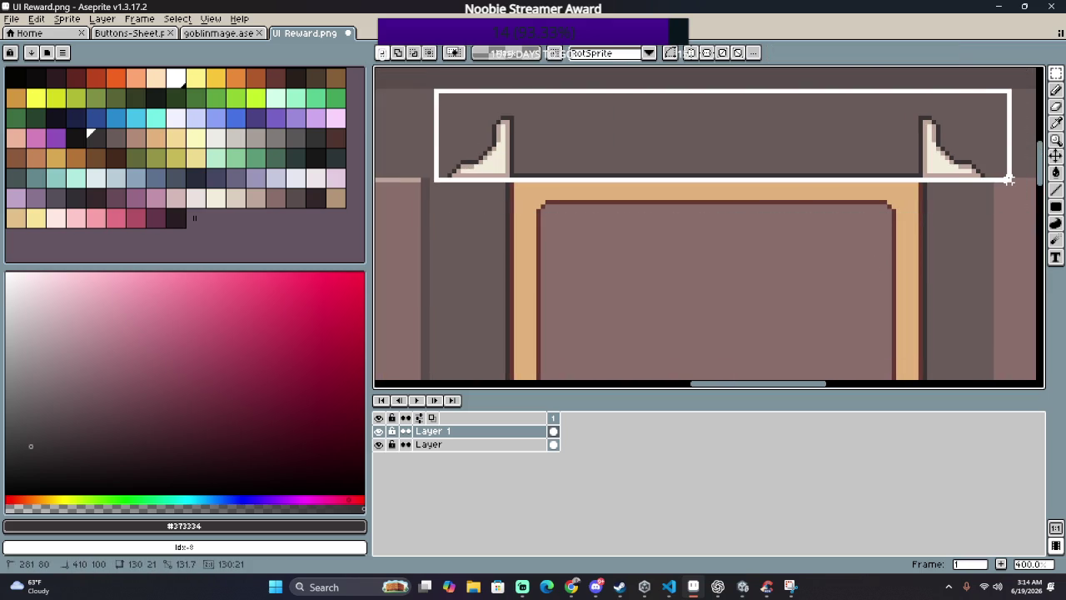
pyautogui.moveTo(1009, 179); pyautogui.dragTo(991, 182)
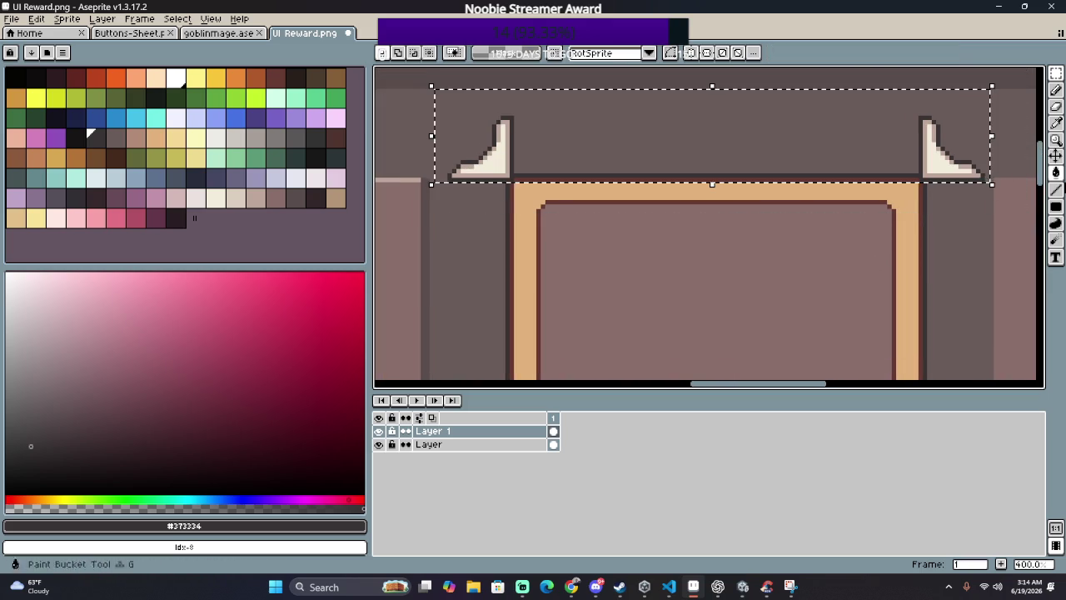
pyautogui.hotkey('ctrl', 't')
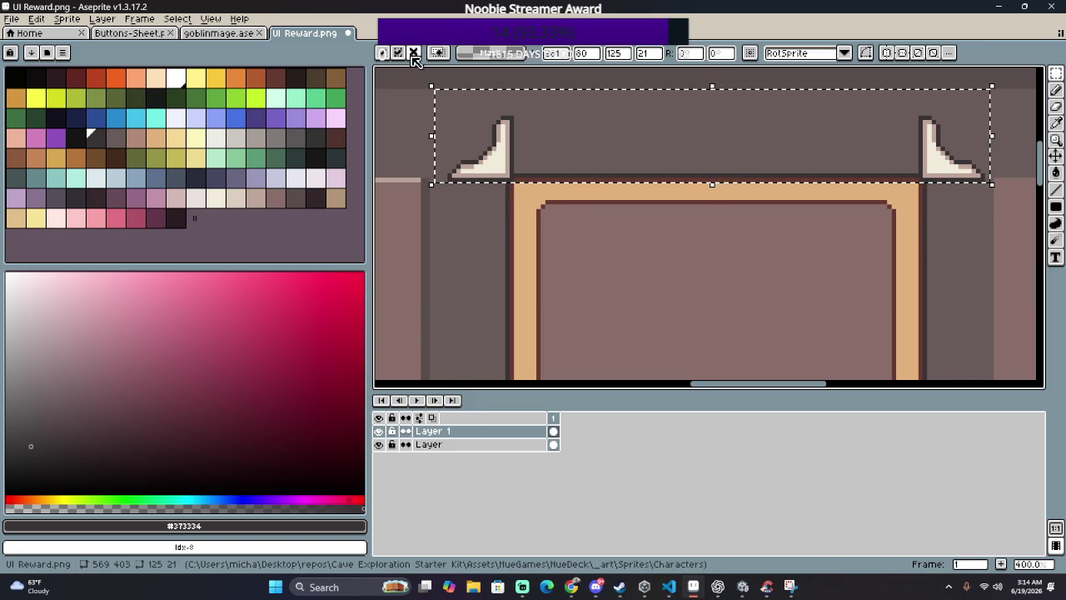
pyautogui.click(177, 18)
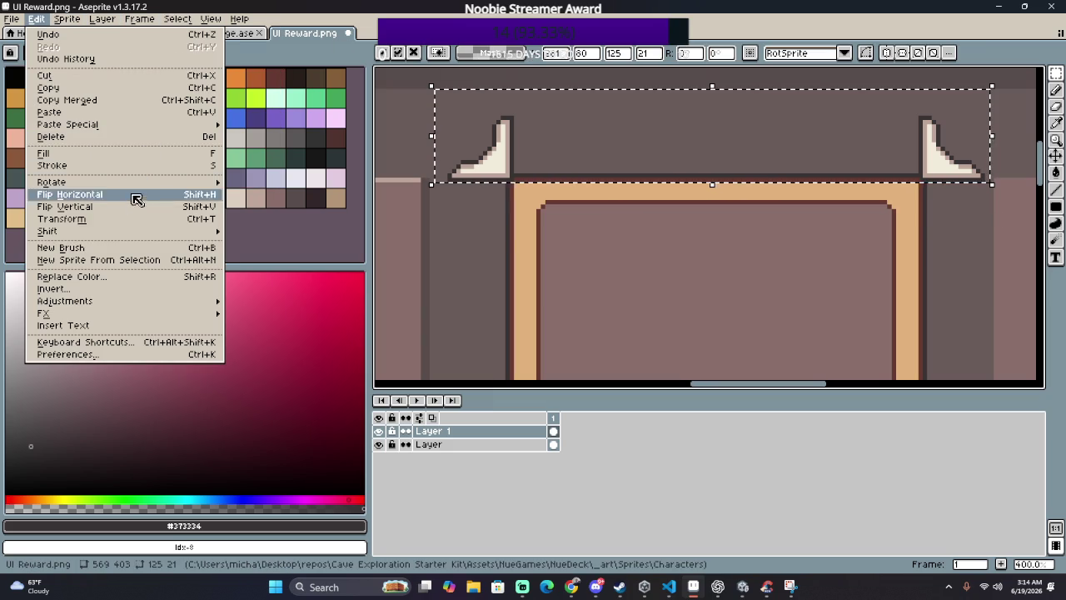
pyautogui.click(133, 197)
# Step: Drag the flipped ornaments down to the middle card's bottom corners and drop them
pyautogui.moveTo(576, 138); pyautogui.dragTo(492, 136)
pyautogui.scroll(-3, 580, 281)
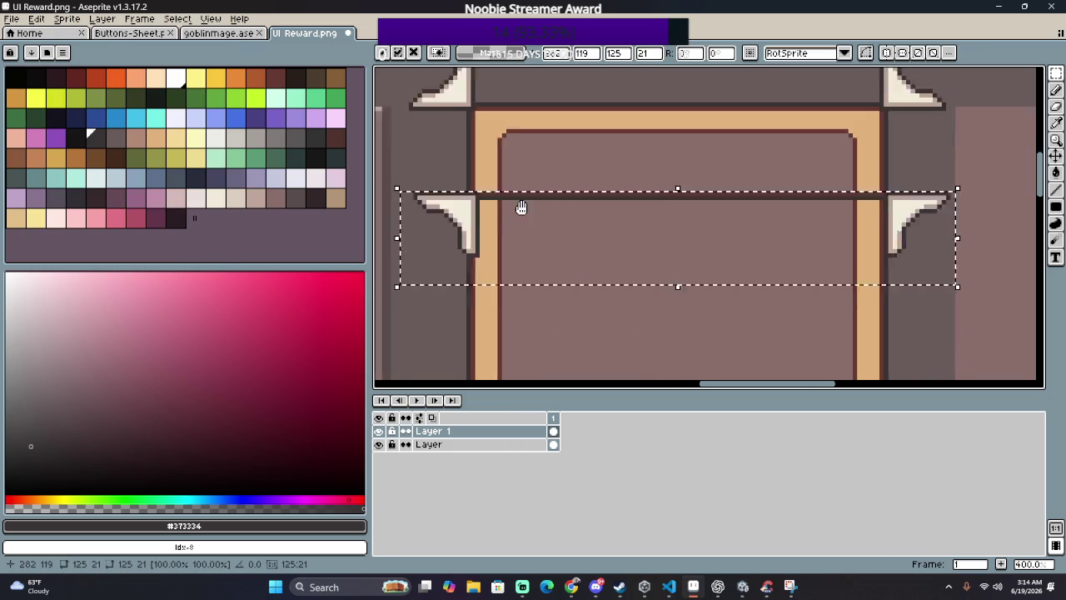
pyautogui.scroll(-3, 487, 235)
pyautogui.moveTo(491, 136)
pyautogui.mouseDown()
pyautogui.moveTo(481, 377)
pyautogui.moveTo(494, 336)
pyautogui.mouseUp()
pyautogui.scroll(-1, 494, 335)
pyautogui.scroll(-2, 494, 336)
pyautogui.hotkey('ctrl', 'd')
pyautogui.scroll(-1, 629, 265)
pyautogui.scroll(1, 595, 279)
pyautogui.moveTo(595, 280)
pyautogui.mouseDown()
pyautogui.moveTo(741, 262)
pyautogui.moveTo(771, 242)
pyautogui.mouseUp()
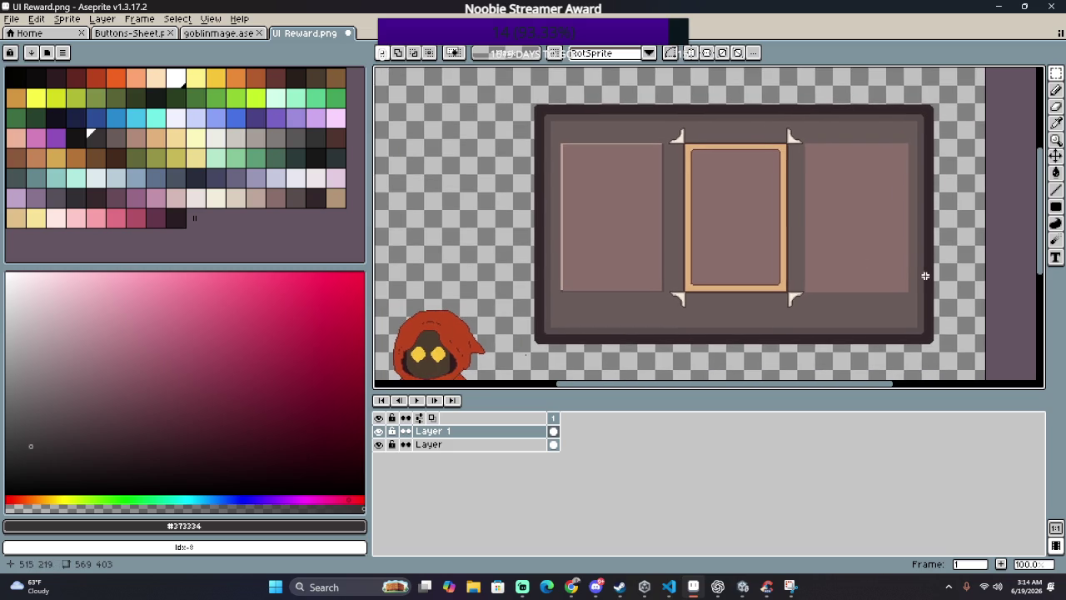
pyautogui.moveTo(871, 268); pyautogui.dragTo(749, 246)
pyautogui.scroll(-2, 708, 234)
pyautogui.scroll(2, 786, 238)
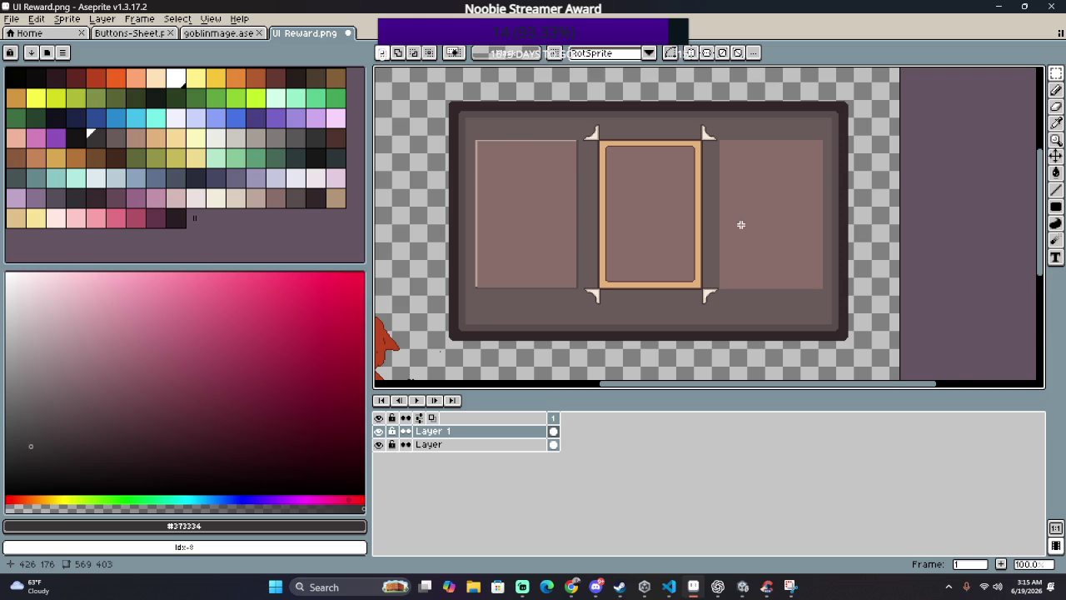
pyautogui.scroll(-2, 740, 224)
pyautogui.scroll(2, 749, 203)
pyautogui.scroll(-1, 678, 233)
pyautogui.scroll(1, 741, 339)
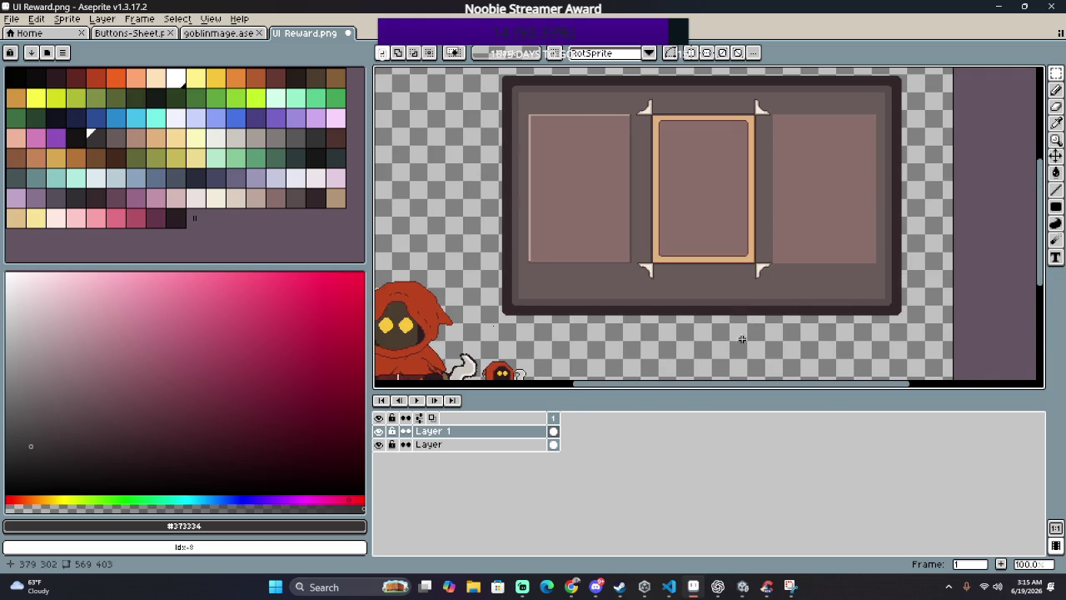
pyautogui.moveTo(668, 270); pyautogui.dragTo(626, 259)
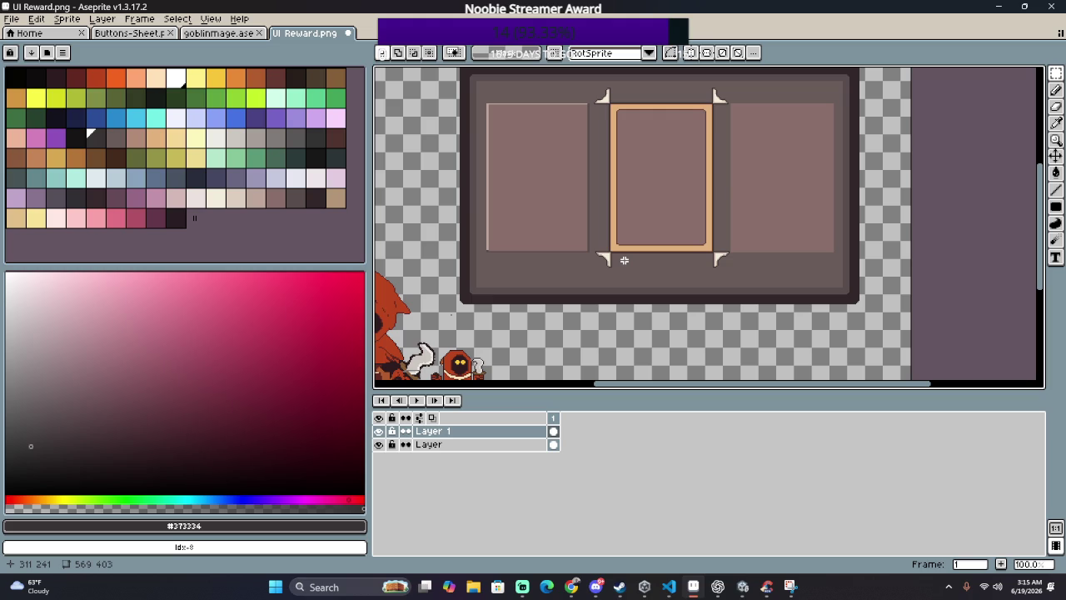
pyautogui.scroll(-1, 653, 215)
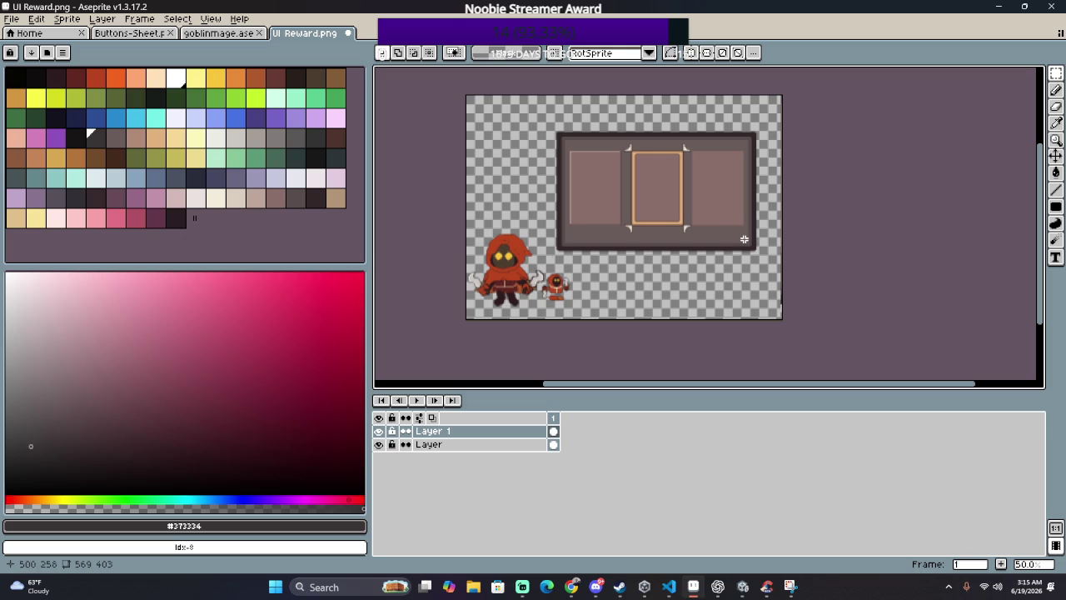
pyautogui.hotkey('ctrl', 's')
# Step: Keep UI Reward.png as PNG despite the layers warning, inspect it, then start Save As
pyautogui.click(497, 356)
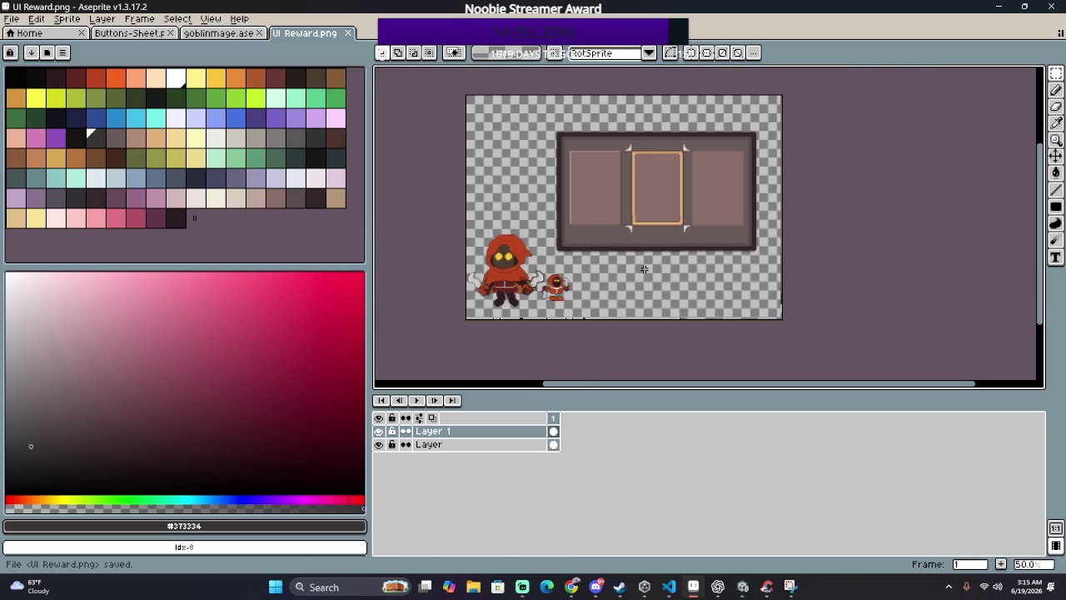
pyautogui.scroll(1, 642, 283)
pyautogui.scroll(-1, 642, 283)
pyautogui.scroll(1, 647, 307)
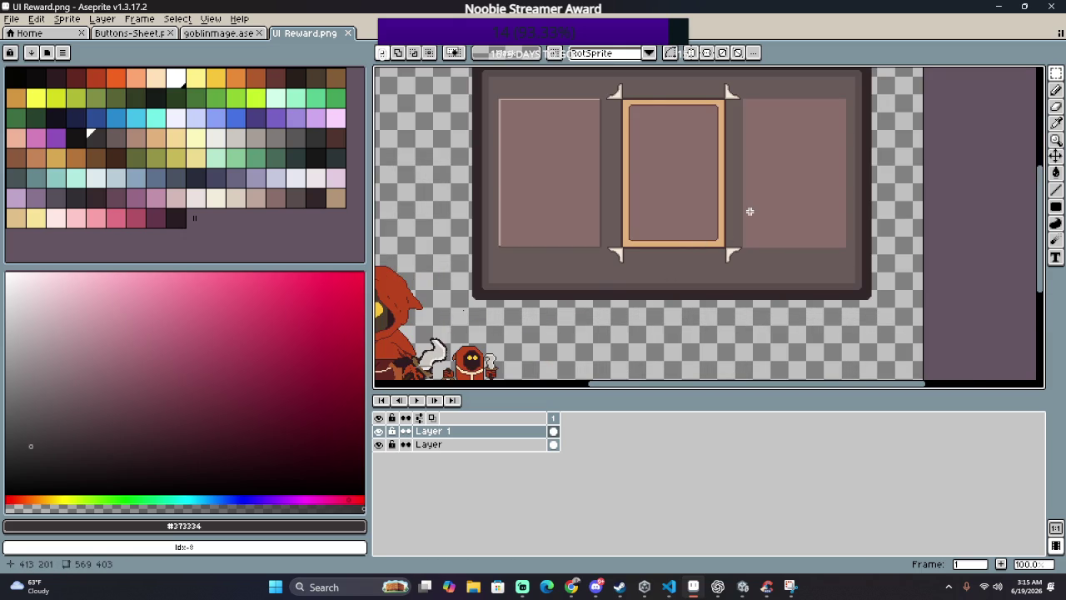
pyautogui.scroll(-1, 750, 212)
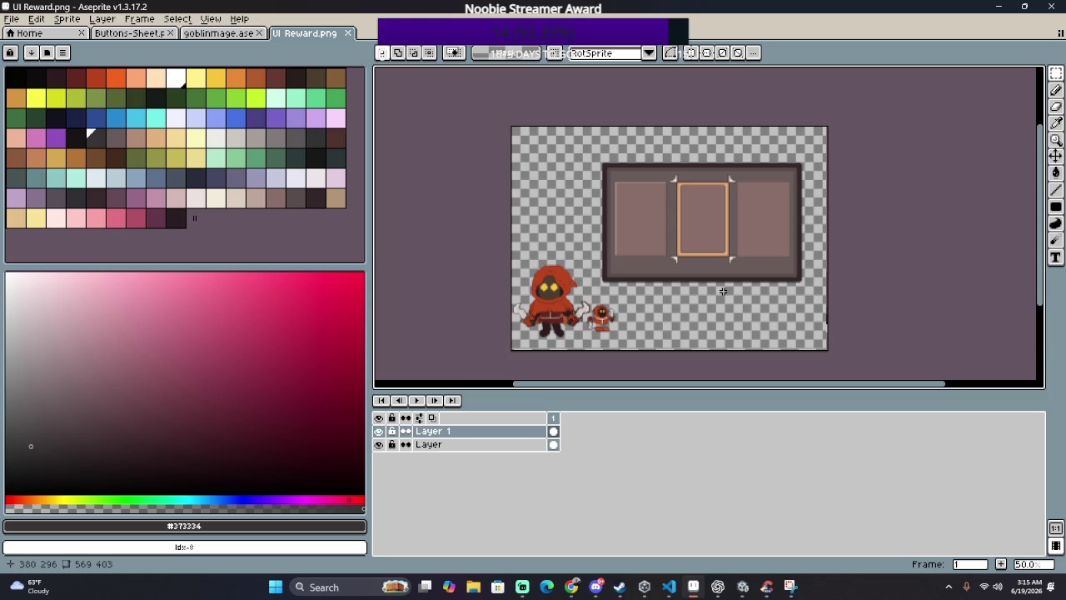
pyautogui.scroll(2, 718, 292)
pyautogui.scroll(-1, 708, 291)
pyautogui.scroll(-1, 710, 296)
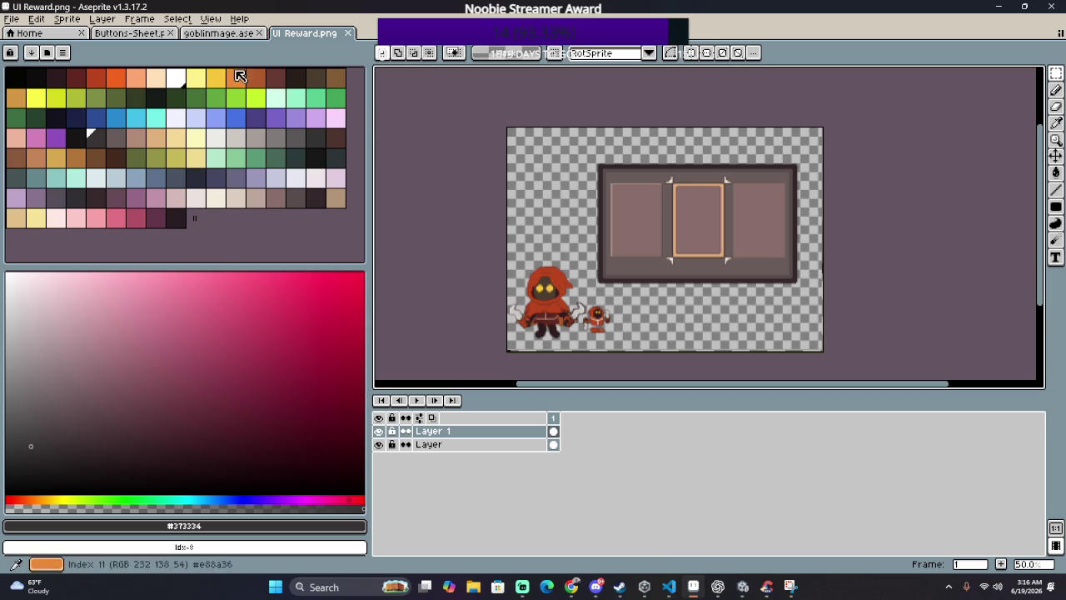
pyautogui.click(100, 19)
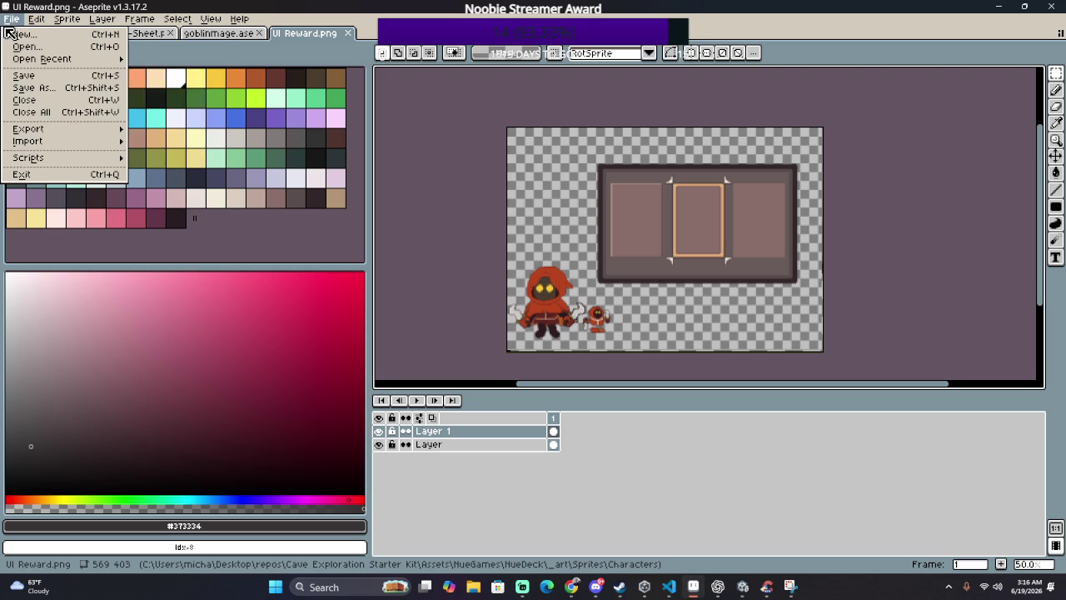
pyautogui.click(34, 88)
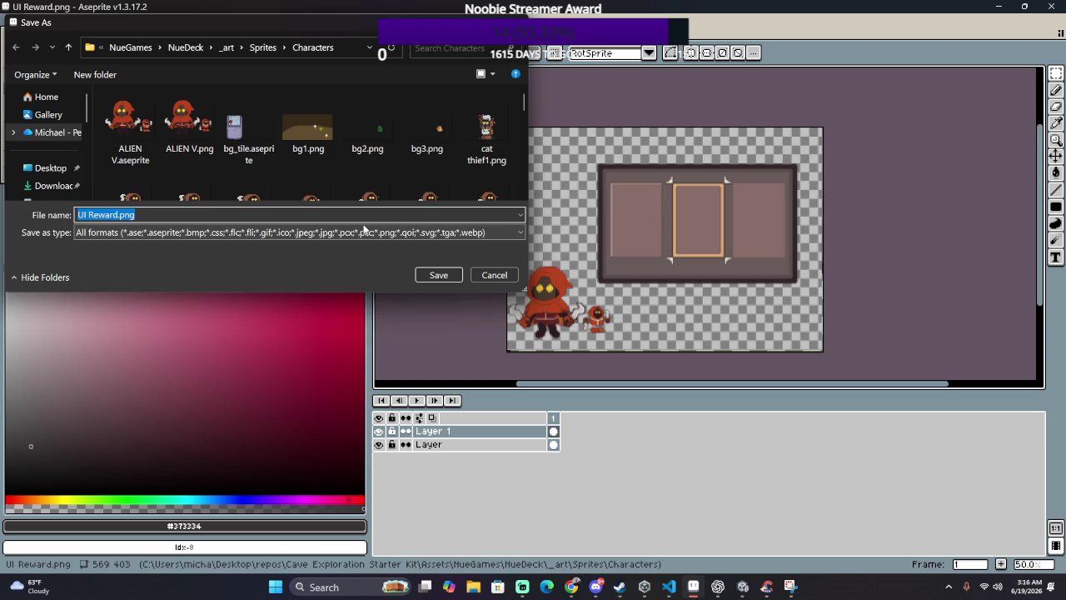
# Step: Enter bg_reward as the file name and dismiss the PNG format warning
pyautogui.write('bg_reward')
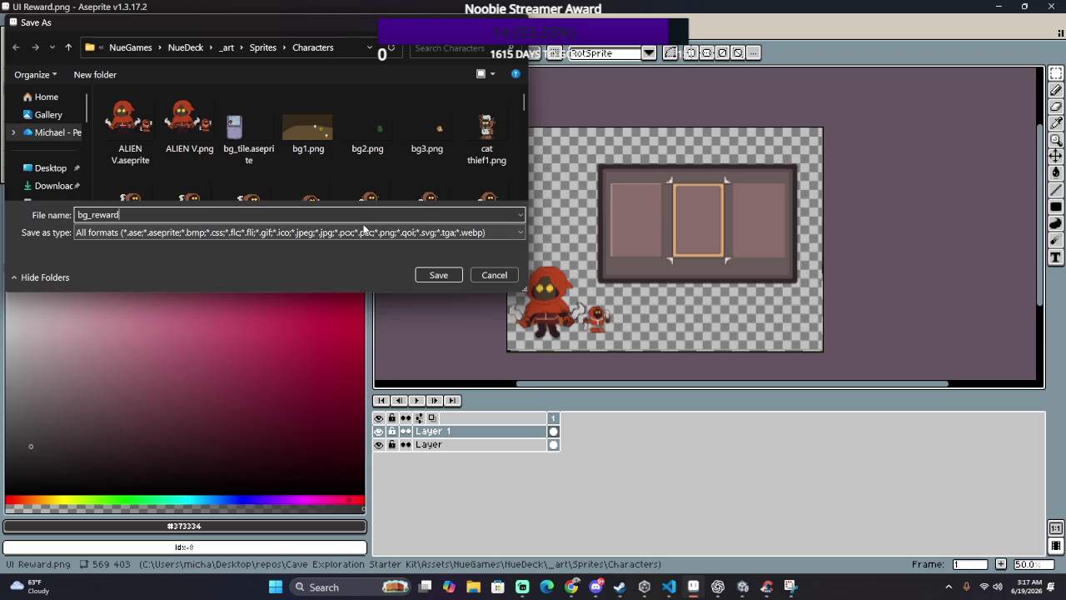
pyautogui.press('Return')
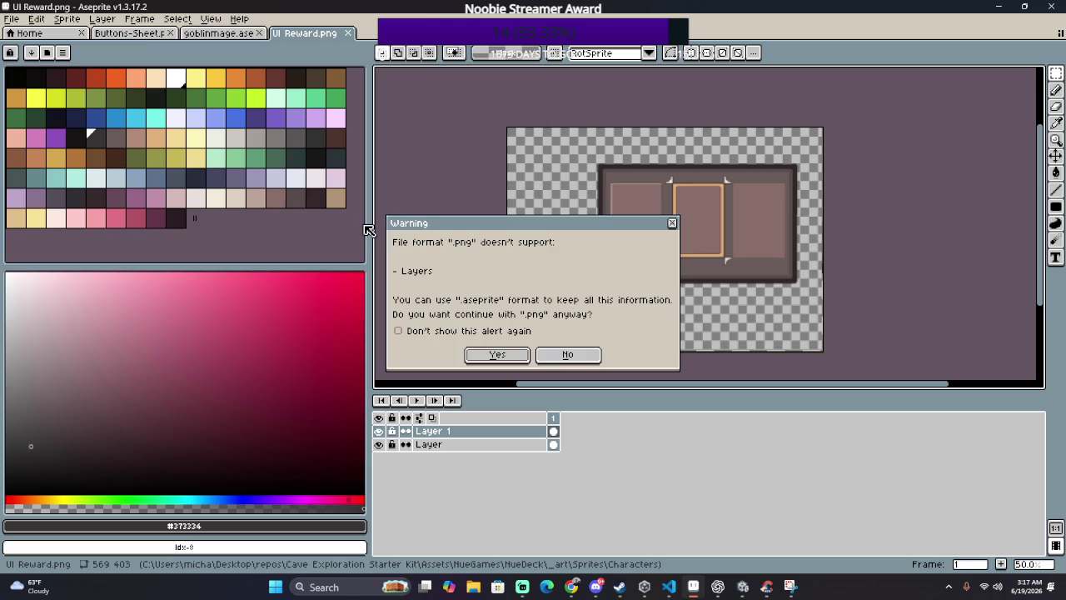
pyautogui.click(516, 355)
# Step: Save the artwork as bg_reward.ase using the ase files (*.ase) type
pyautogui.click(12, 19)
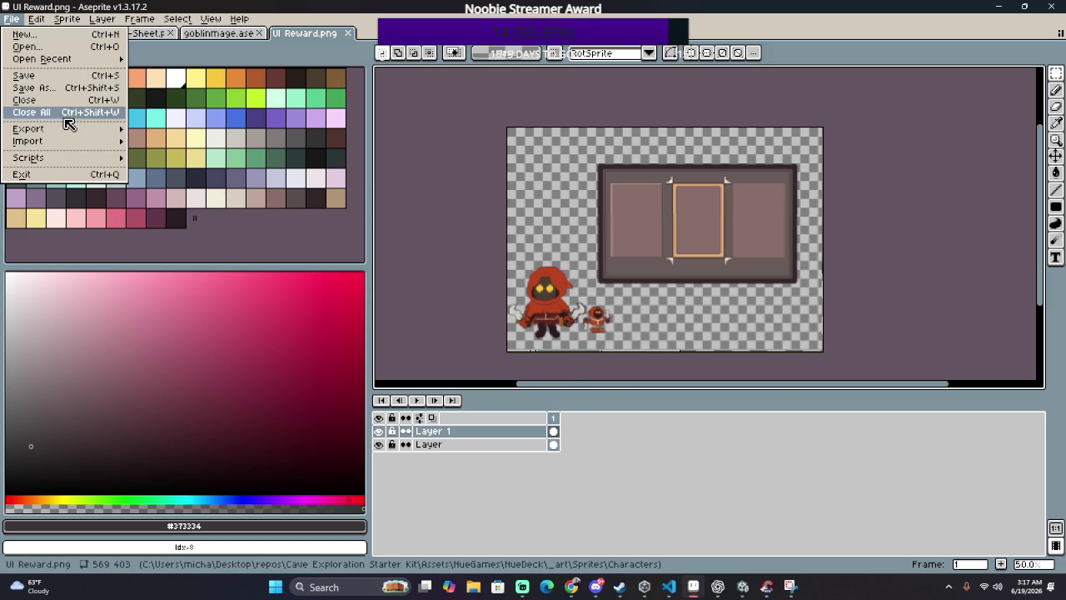
pyautogui.click(104, 94)
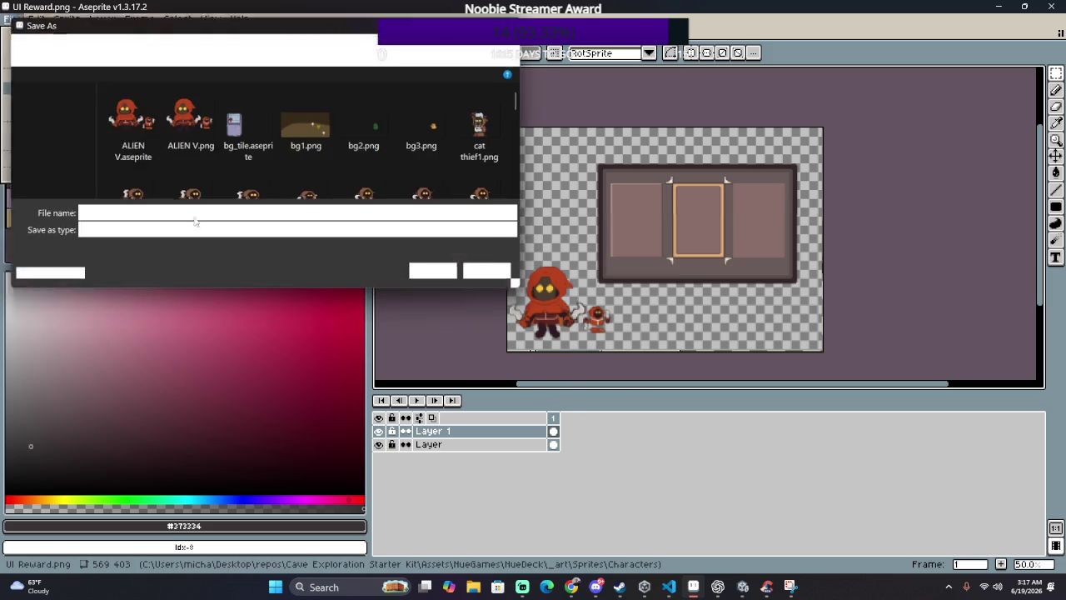
pyautogui.write('bg')
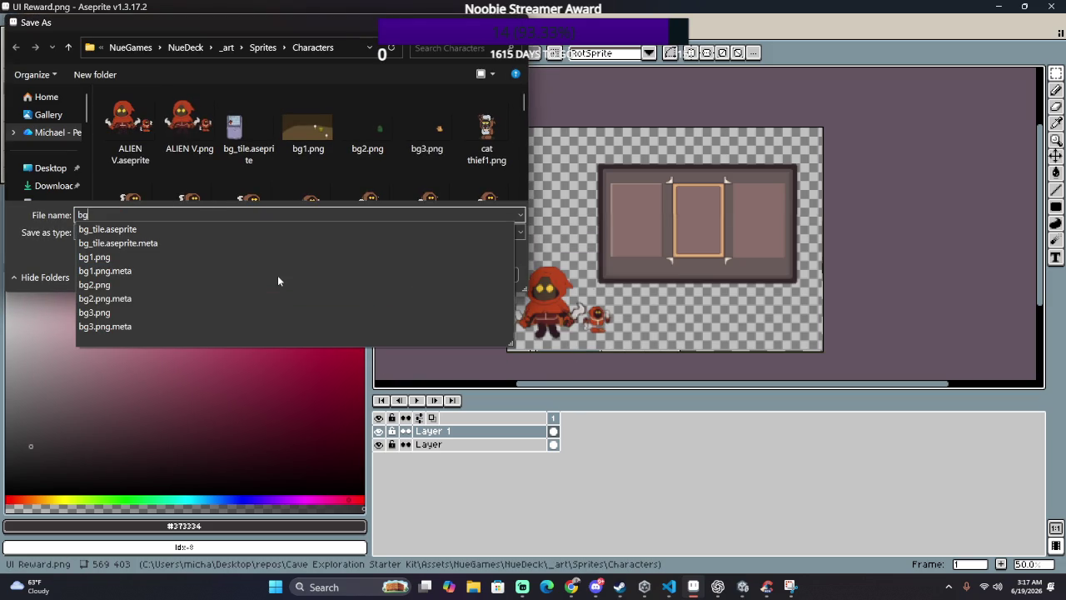
pyautogui.write('_reward')
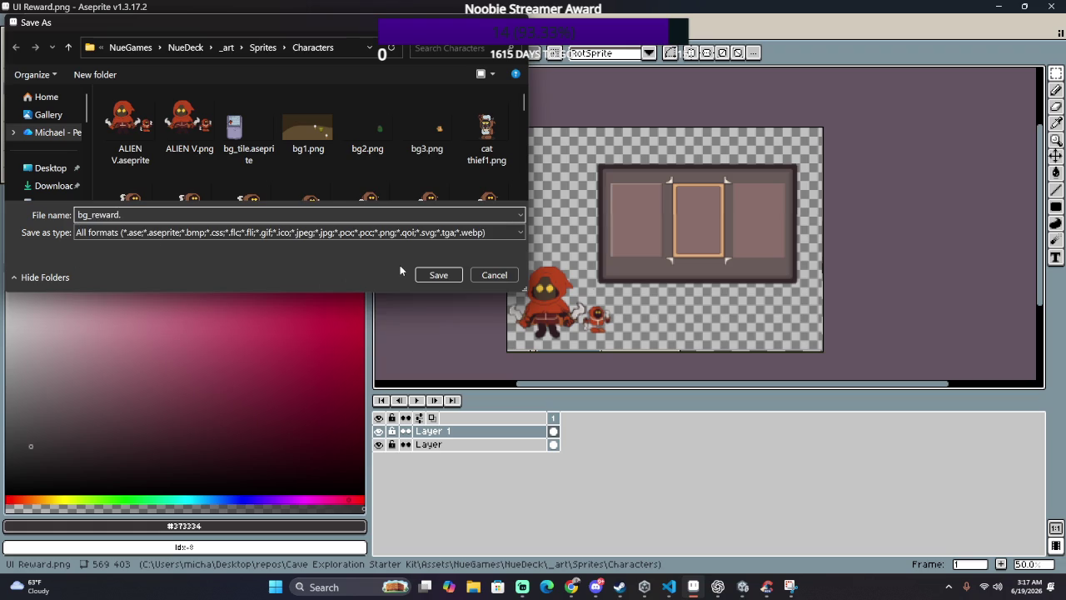
pyautogui.click(271, 232)
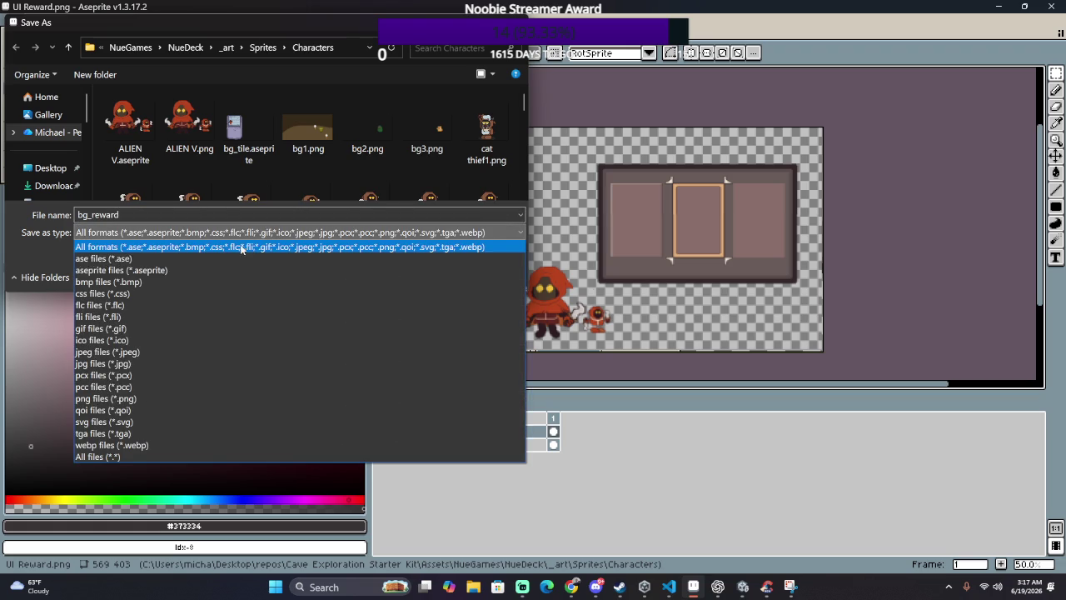
pyautogui.click(239, 259)
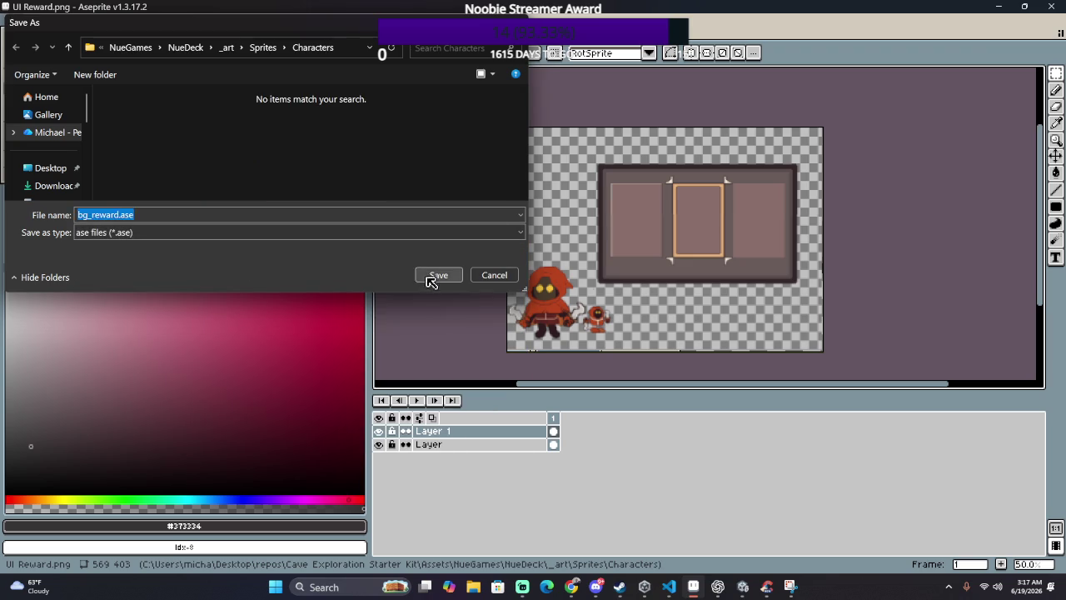
pyautogui.click(426, 277)
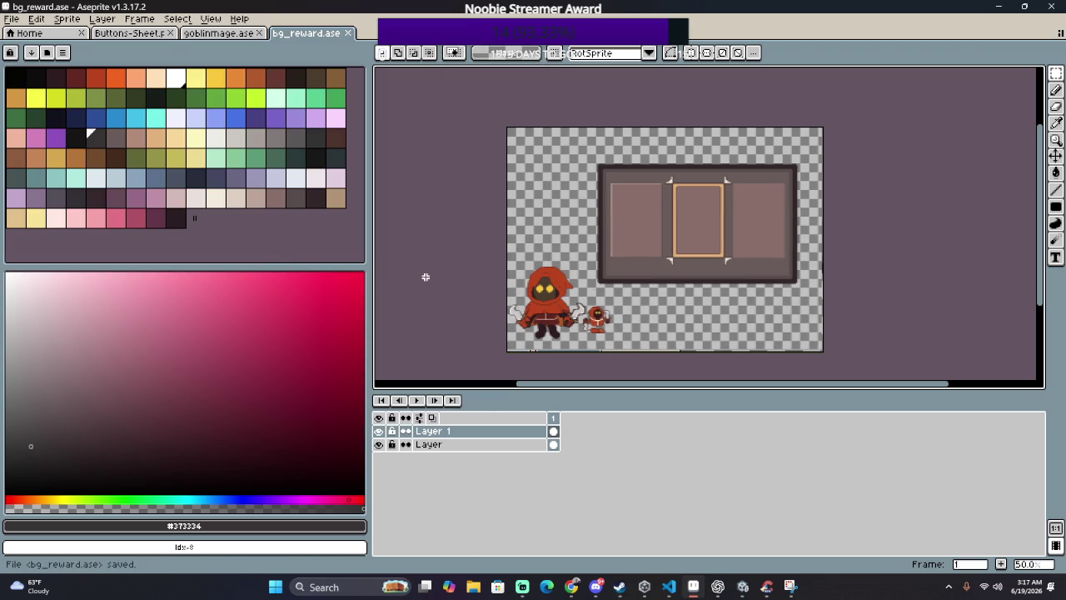
# Step: Hide Layer 1's inner card panels, briefly toggling the bottom layer to check it
pyautogui.click(379, 431)
pyautogui.click(380, 444)
pyautogui.click(379, 443)
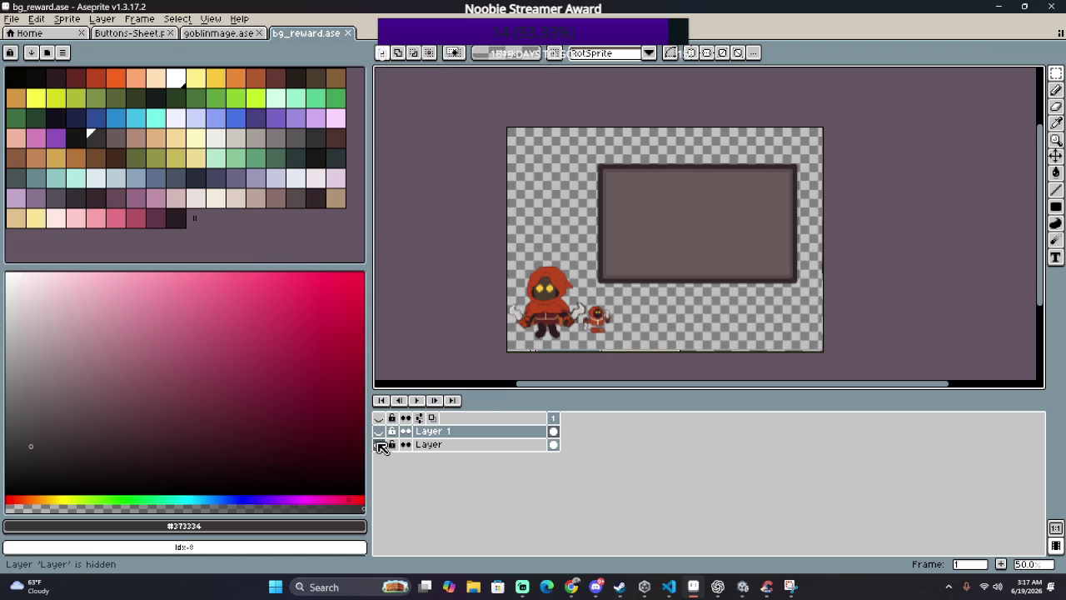
pyautogui.scroll(1, 502, 213)
pyautogui.scroll(1, 502, 213)
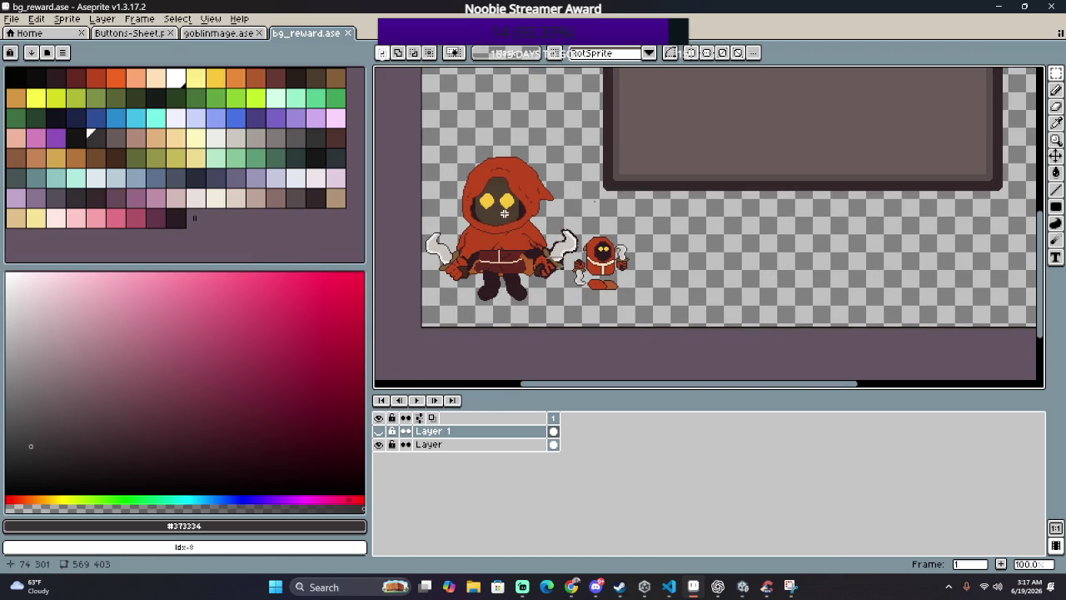
# Step: Marquee-select the large and small hooded characters and make their layer active
pyautogui.moveTo(417, 162); pyautogui.dragTo(573, 350)
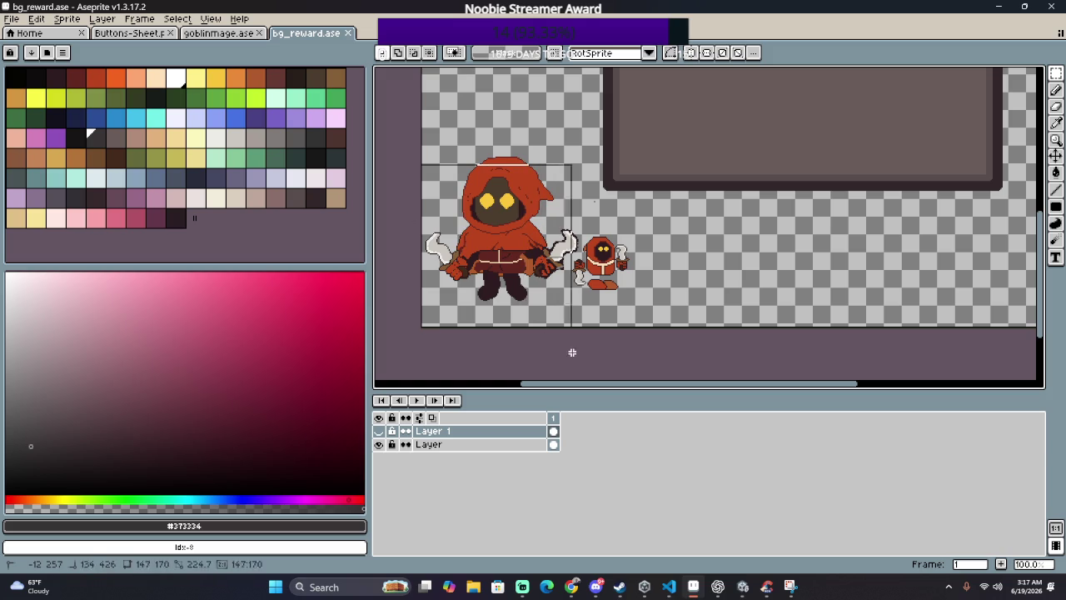
pyautogui.moveTo(435, 127); pyautogui.dragTo(569, 326)
pyautogui.moveTo(688, 242); pyautogui.dragTo(572, 298)
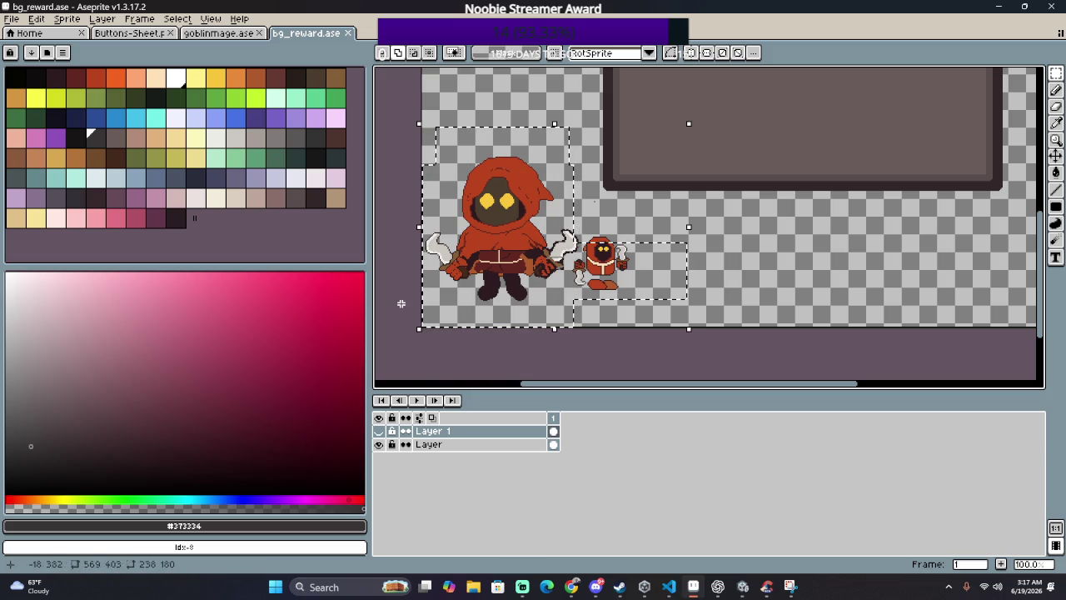
pyautogui.moveTo(673, 220); pyautogui.dragTo(573, 326)
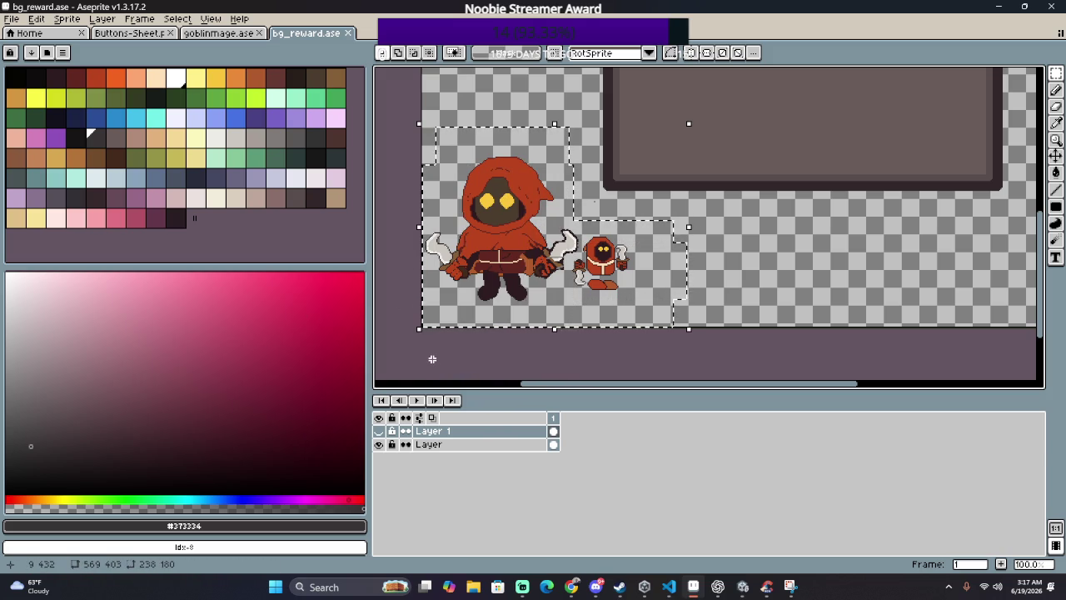
pyautogui.doubleClick(441, 445)
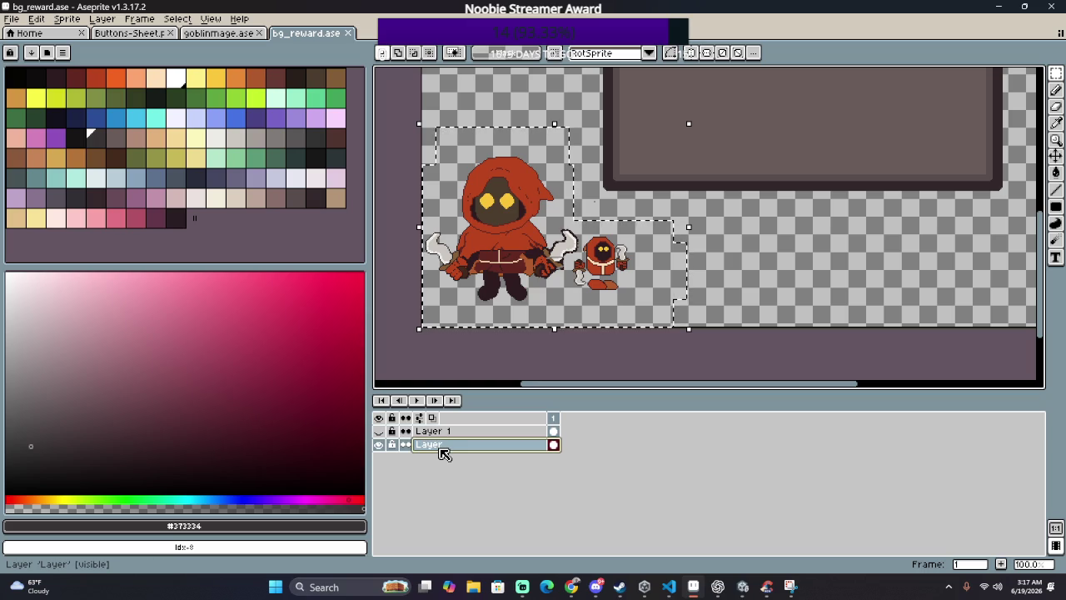
pyautogui.scroll(-2, 594, 226)
pyautogui.scroll(1, 595, 226)
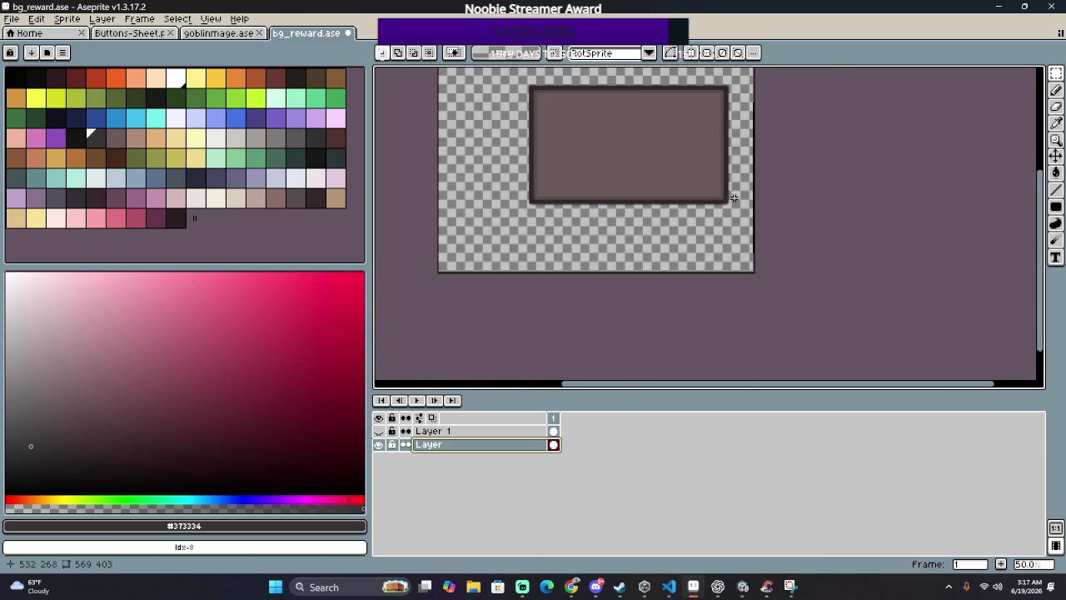
pyautogui.hscroll(2, 599, 269)
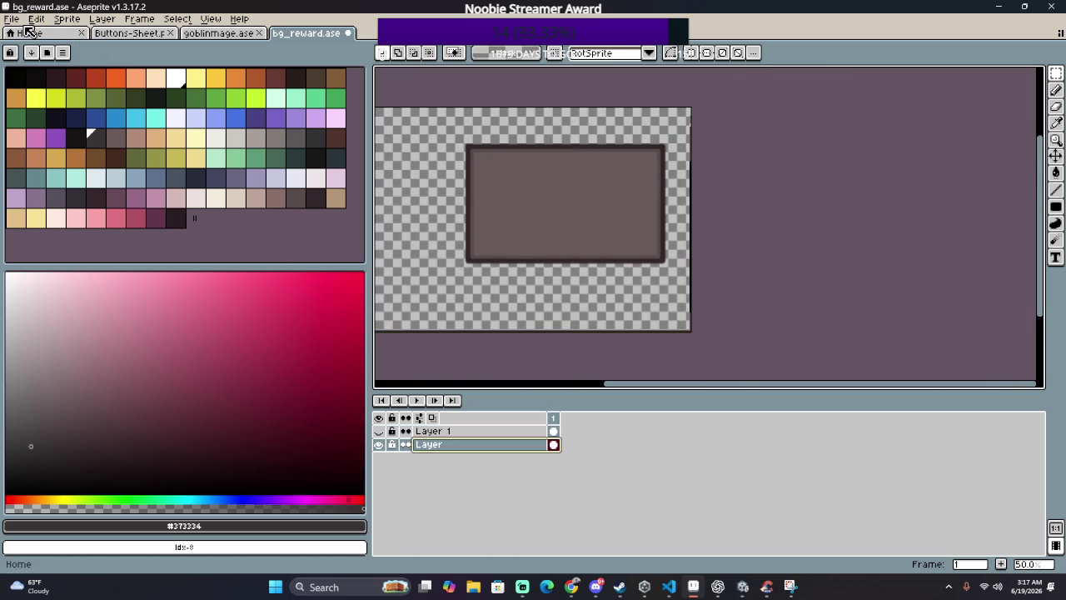
pyautogui.click(176, 18)
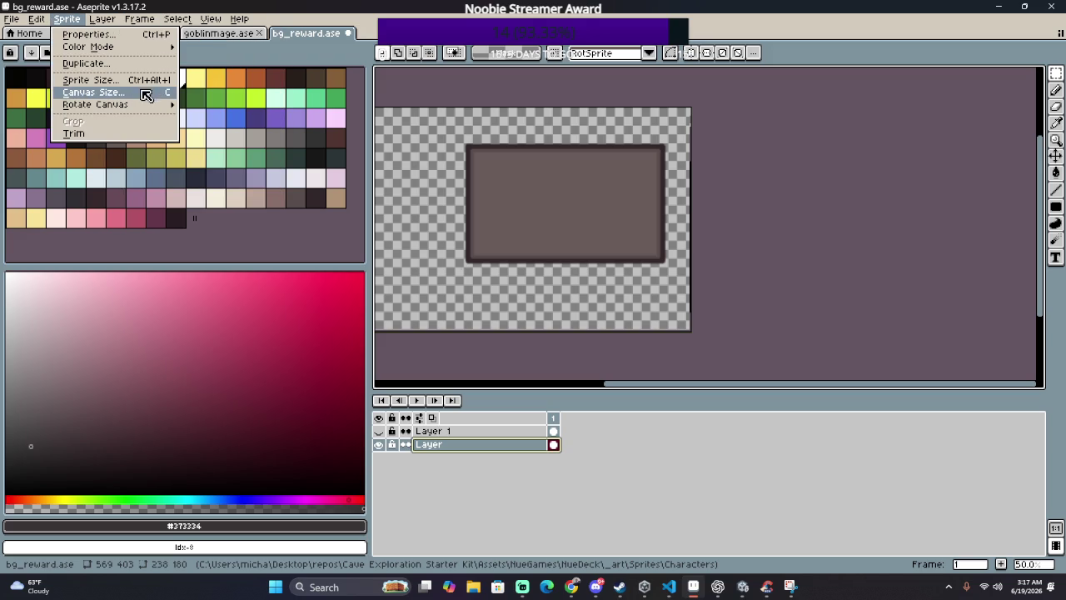
# Step: Drag the canvas edges in around the panel to a 368 × 224 canvas size
pyautogui.click(141, 93)
pyautogui.moveTo(688, 329)
pyautogui.mouseDown()
pyautogui.moveTo(658, 288)
pyautogui.moveTo(665, 266)
pyautogui.mouseUp()
pyautogui.moveTo(459, 142)
pyautogui.mouseDown()
pyautogui.moveTo(497, 136)
pyautogui.moveTo(572, 169)
pyautogui.mouseUp()
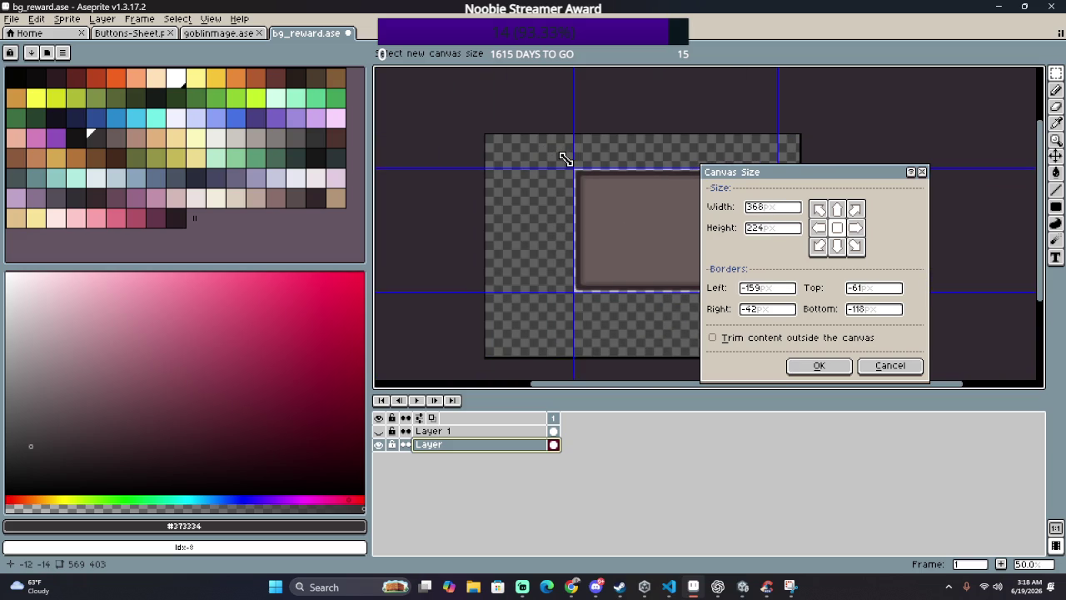
pyautogui.click(814, 369)
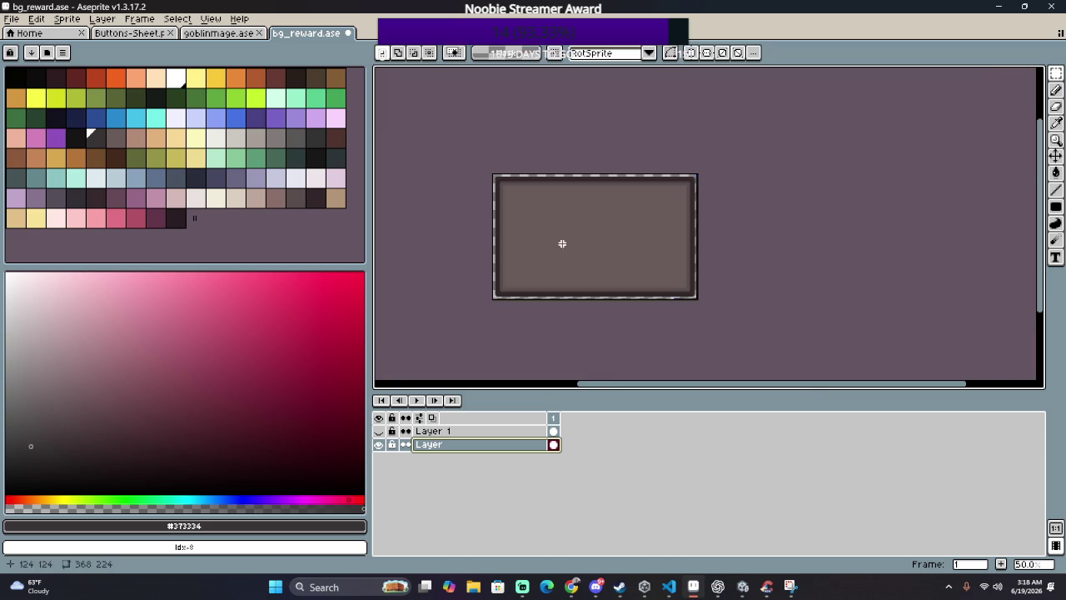
# Step: Export the cropped panel as bg_reward.png, dismissing the PNG export warning
pyautogui.scroll(2, 600, 249)
pyautogui.scroll(-1, 600, 248)
pyautogui.scroll(-1, 597, 241)
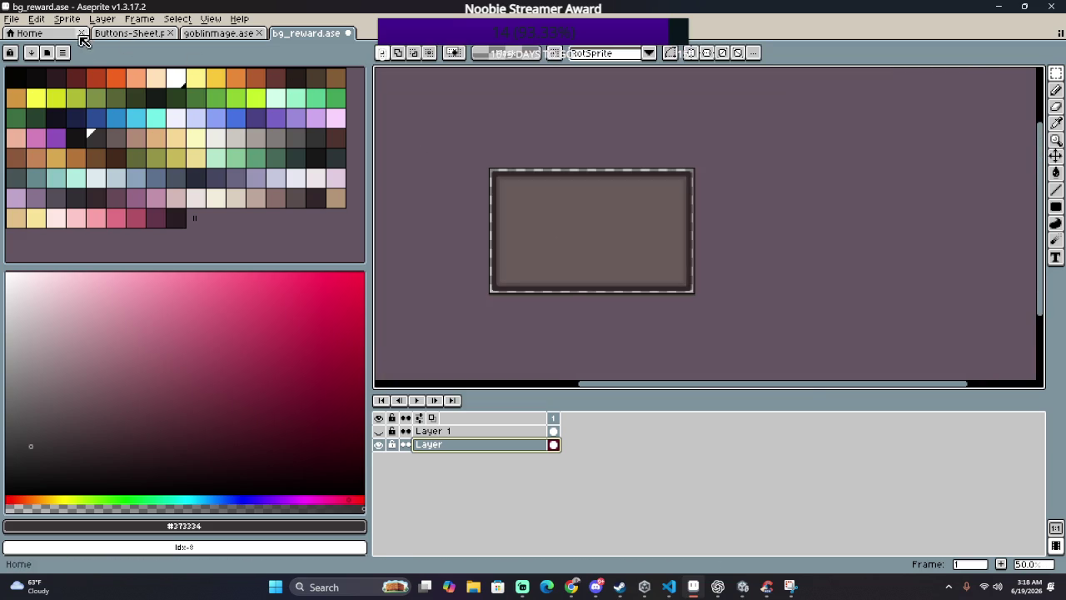
pyautogui.click(12, 18)
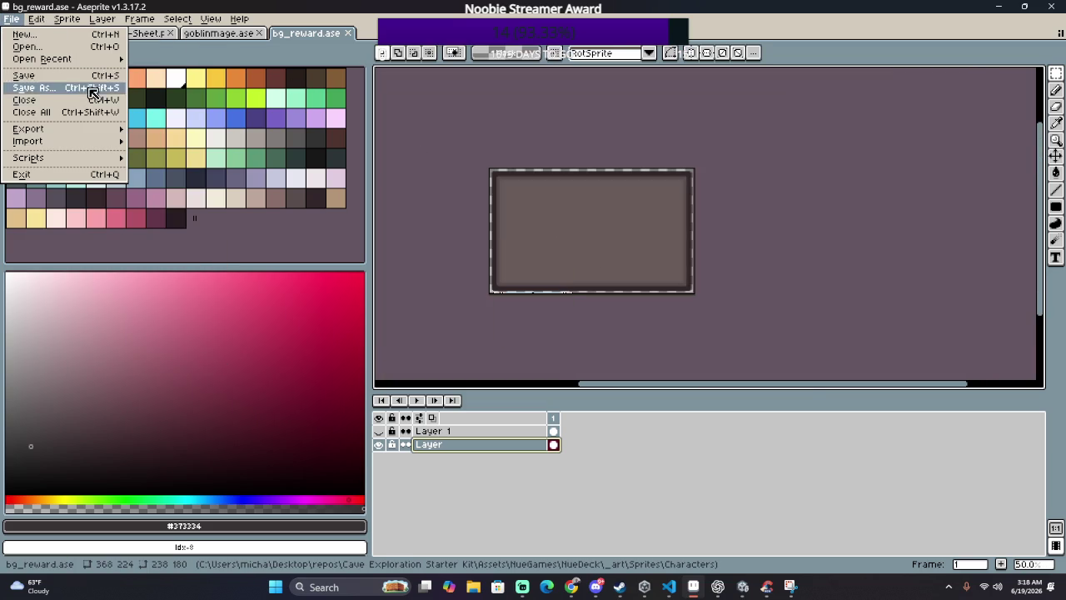
pyautogui.moveTo(28, 129)
pyautogui.click(208, 131)
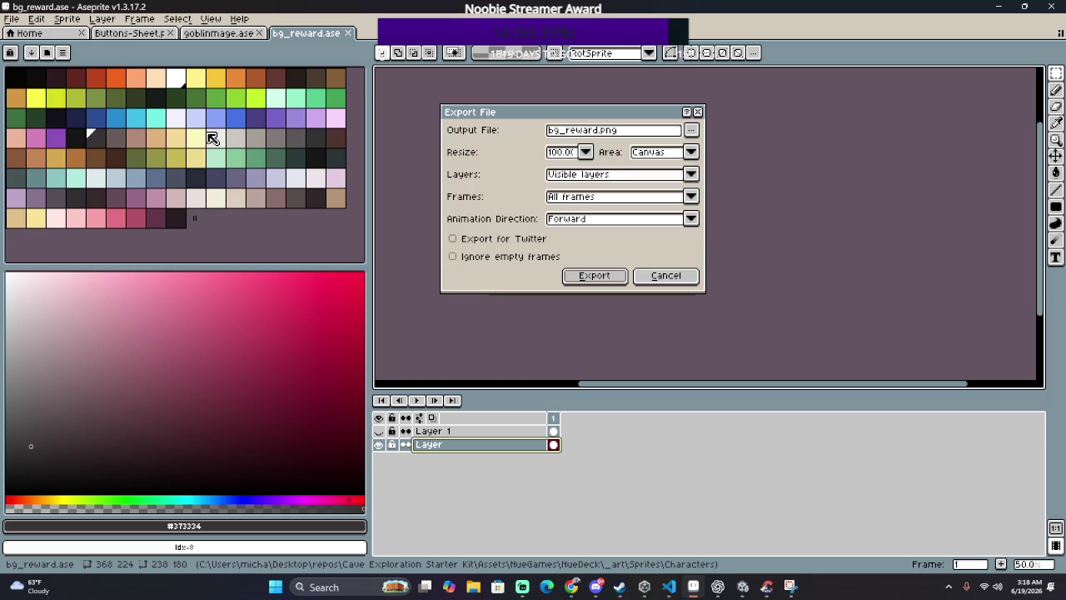
pyautogui.click(594, 275)
pyautogui.click(510, 357)
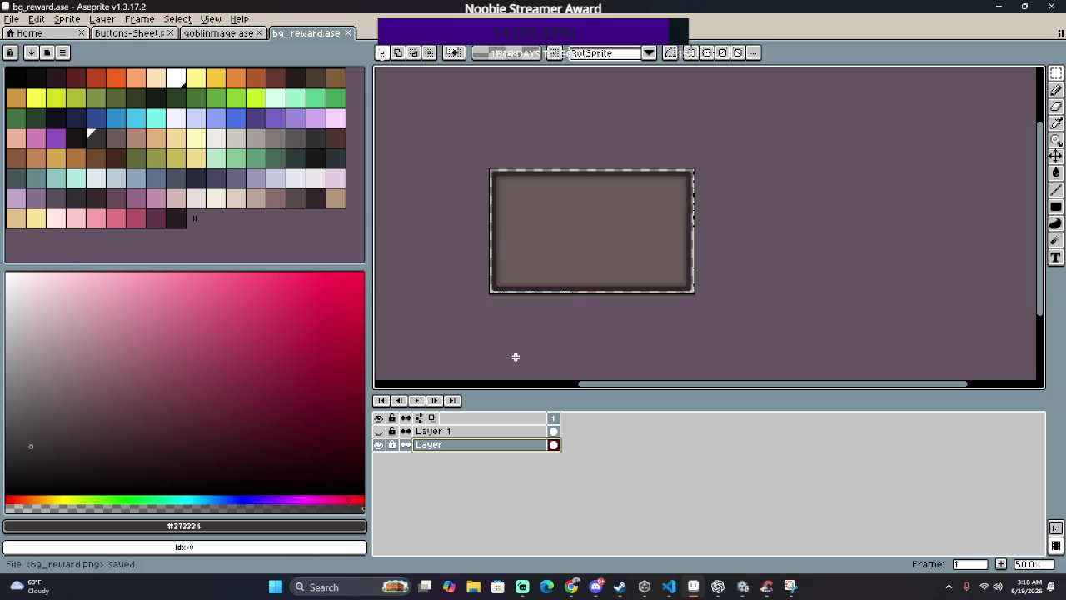
# Step: Cancel a sprite sheet export, then restart Export As and browse for the output file
pyautogui.click(12, 18)
pyautogui.click(202, 140)
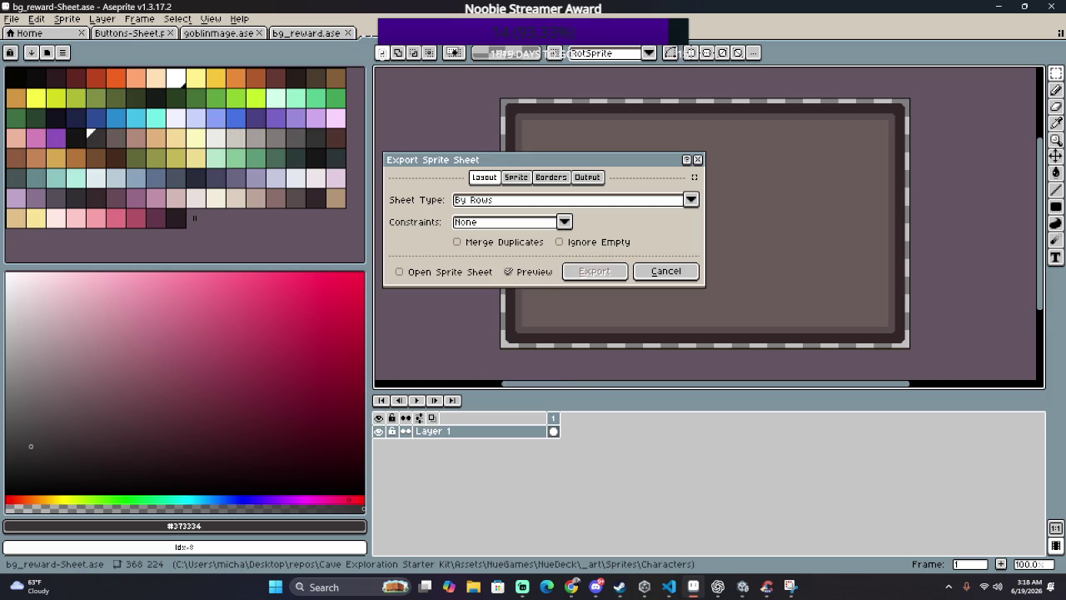
pyautogui.click(666, 271)
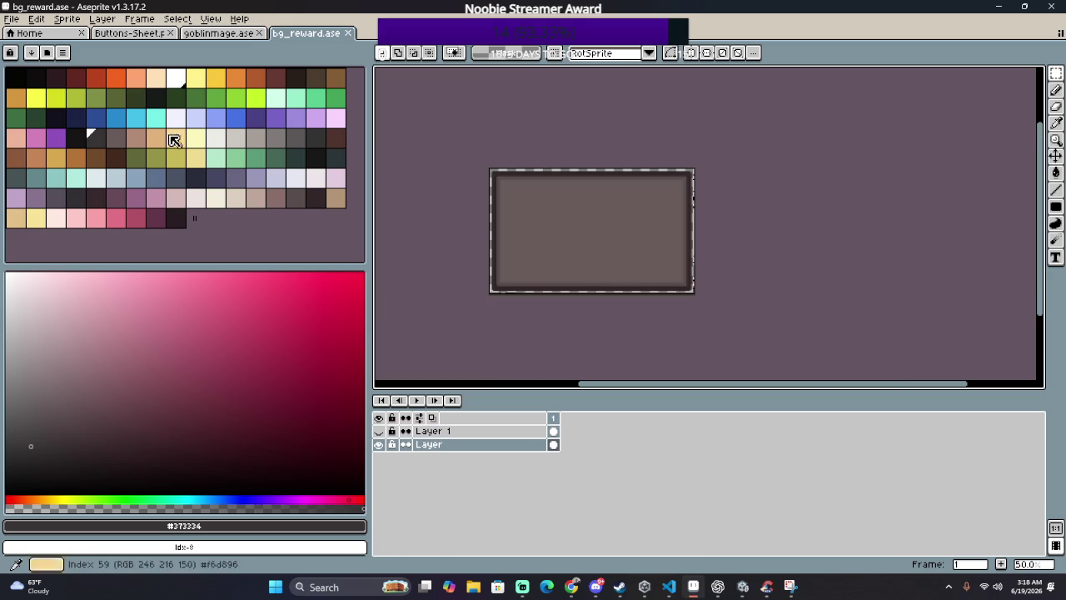
pyautogui.click(12, 19)
pyautogui.moveTo(29, 129)
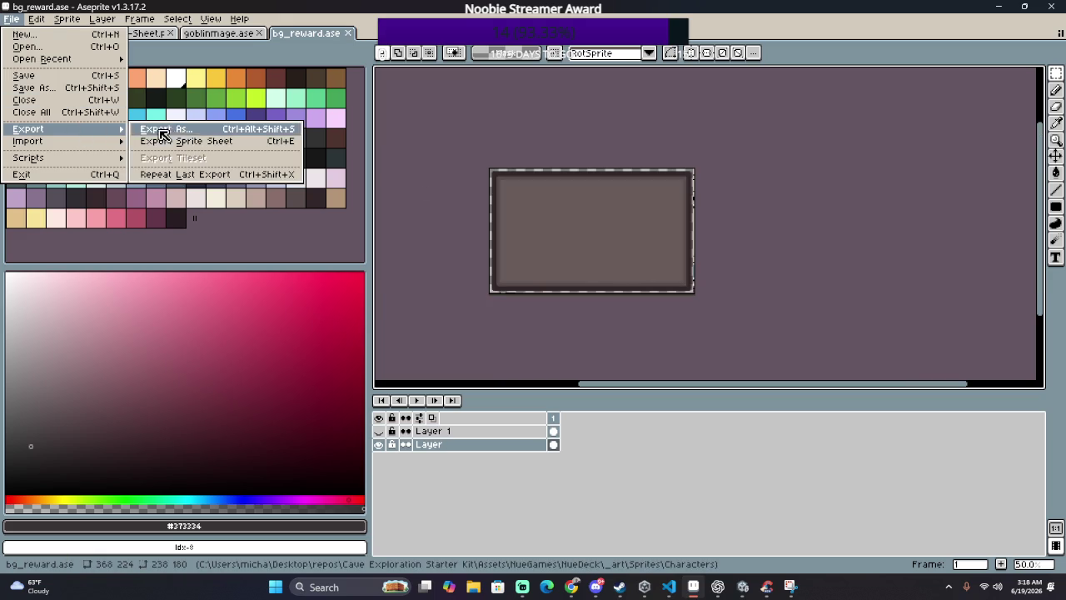
pyautogui.click(179, 134)
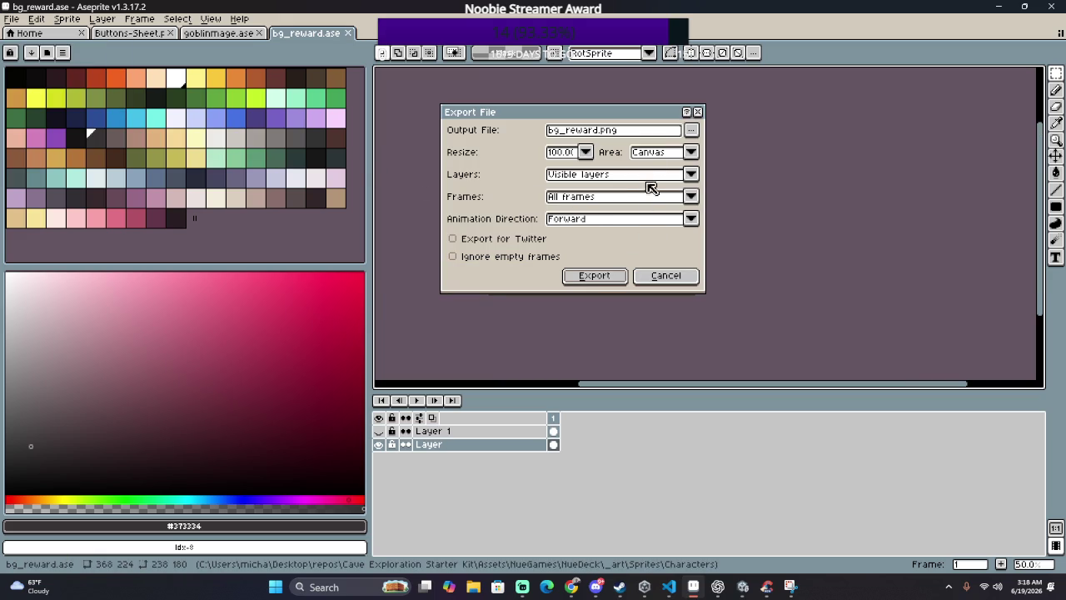
pyautogui.click(692, 133)
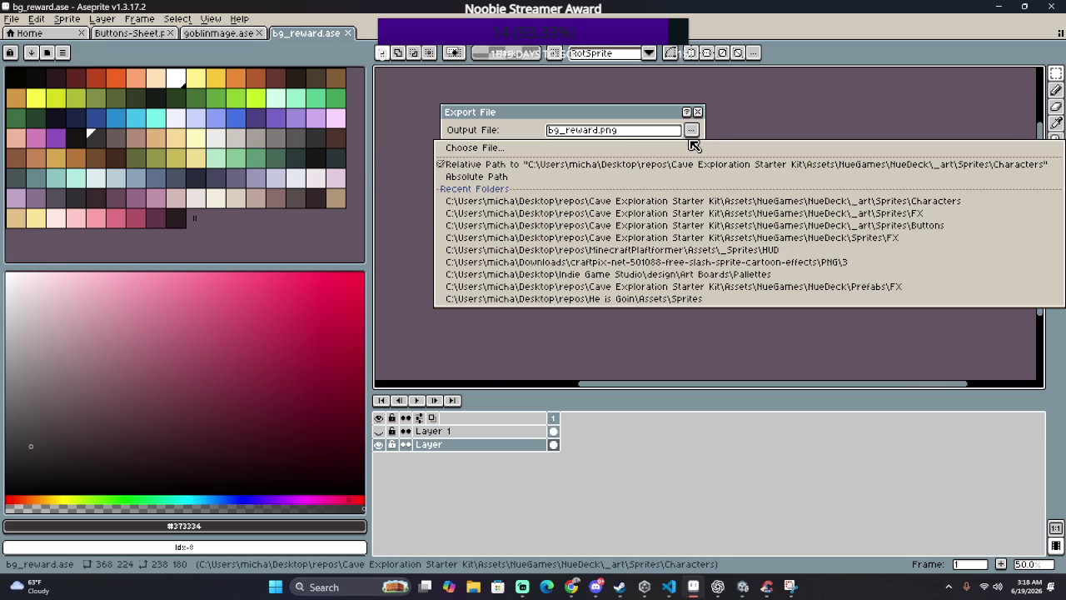
# Step: Browse the export folder's files, inspecting bg_reward.ase, cat thief3.png and bg_tile.aseprite
pyautogui.click(470, 148)
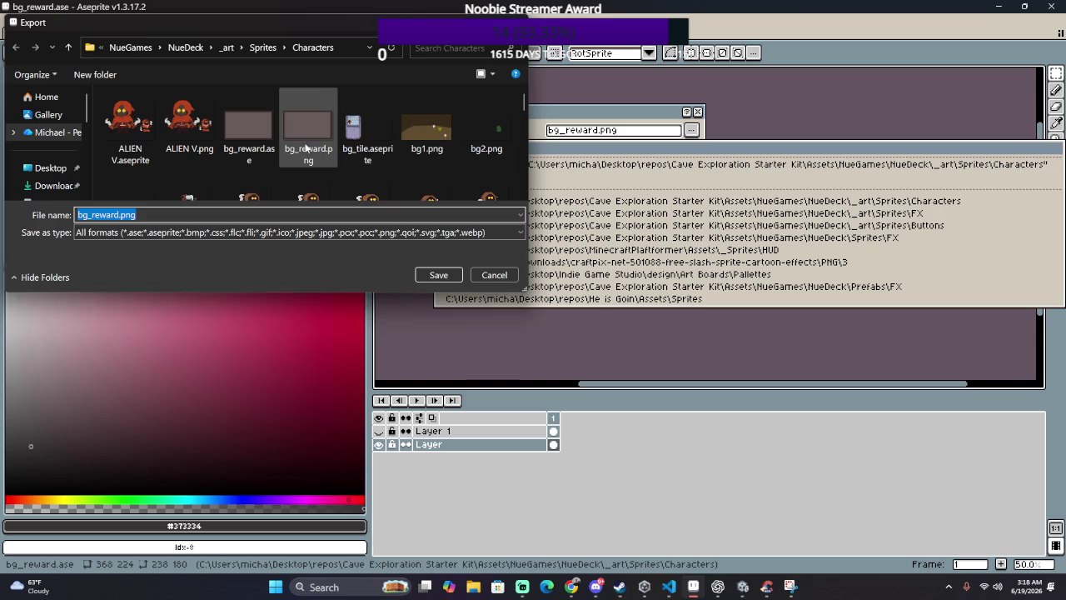
pyautogui.rightClick(263, 166)
pyautogui.scroll(-1, 263, 178)
pyautogui.rightClick(259, 182)
pyautogui.click(296, 134)
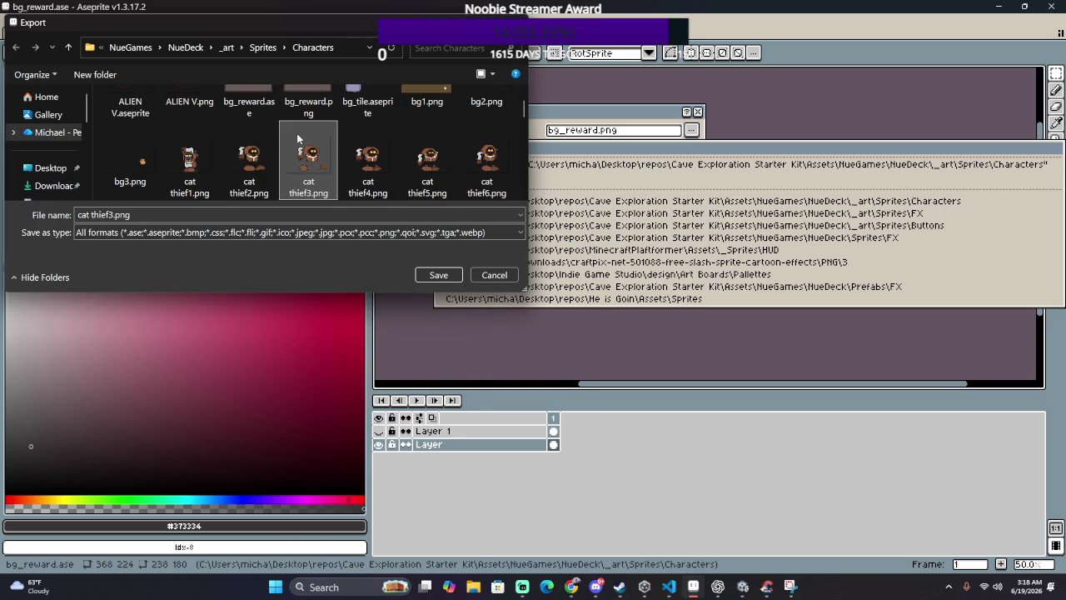
pyautogui.rightClick(296, 134)
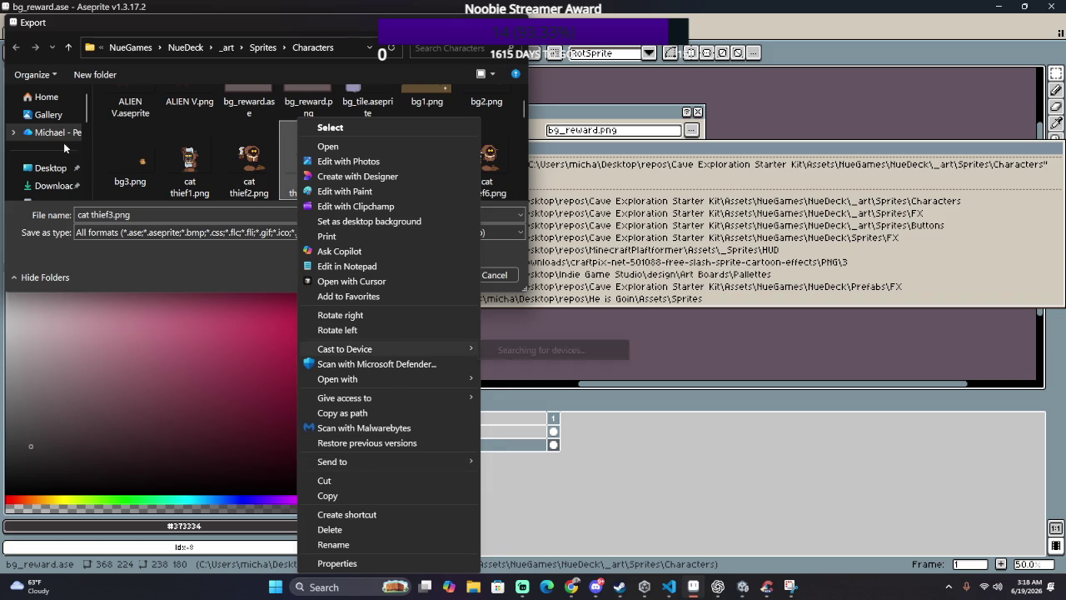
pyautogui.click(130, 144)
pyautogui.rightClick(130, 144)
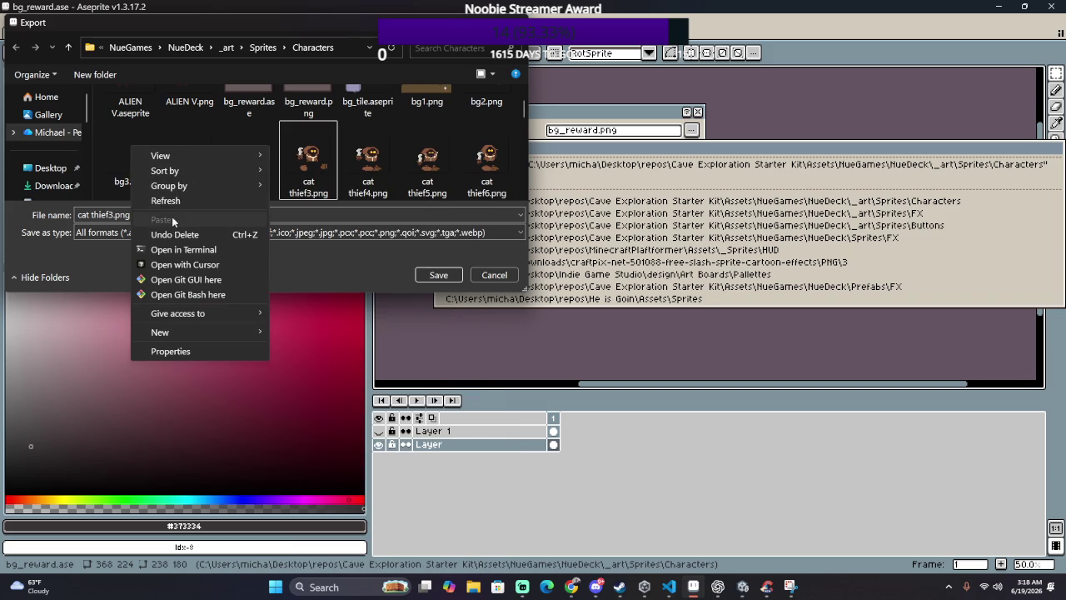
pyautogui.click(152, 126)
pyautogui.click(170, 127)
pyautogui.click(164, 116)
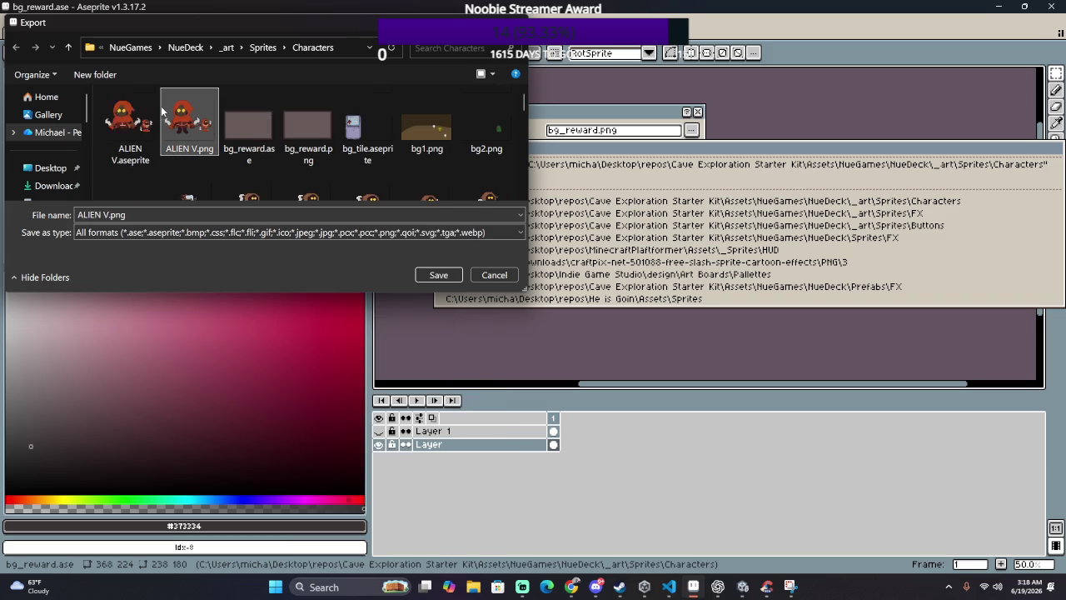
pyautogui.click(413, 97)
pyautogui.click(367, 125)
# Step: Create a new UI_CardReward folder inside Characters and set it as the export destination
pyautogui.rightClick(435, 84)
pyautogui.moveTo(436, 84); pyautogui.dragTo(624, 283)
pyautogui.click(625, 283)
pyautogui.write('UI =')
pyautogui.press('BackSpace')
pyautogui.write('_Rewa')
pyautogui.press('BackSpace')
pyautogui.press('BackSpace')
pyautogui.press('BackSpace')
pyautogui.write('Ca')
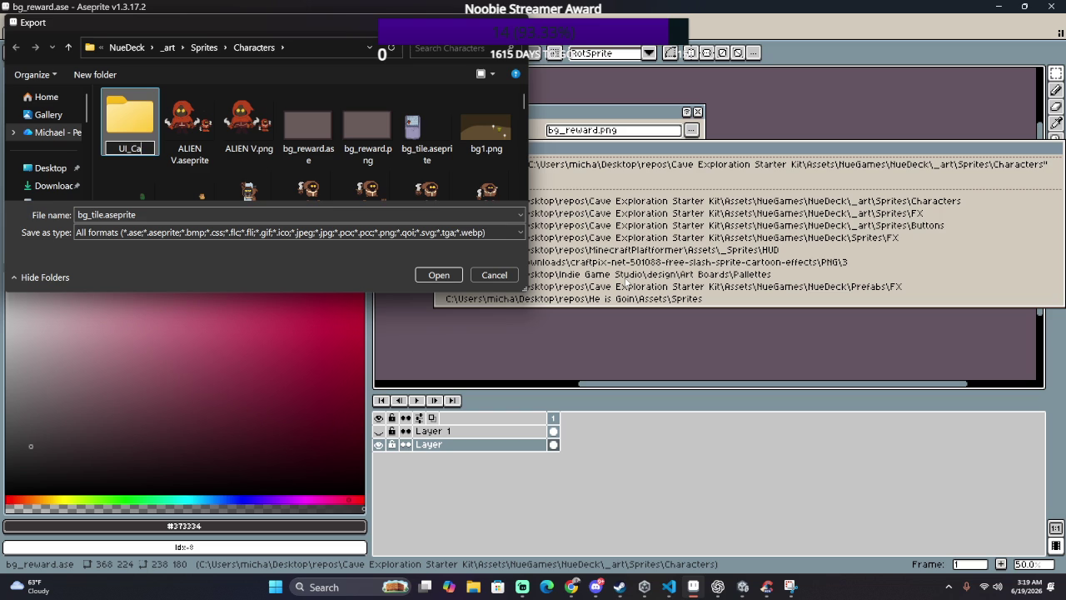
pyautogui.write('rdReward')
pyautogui.press('Return')
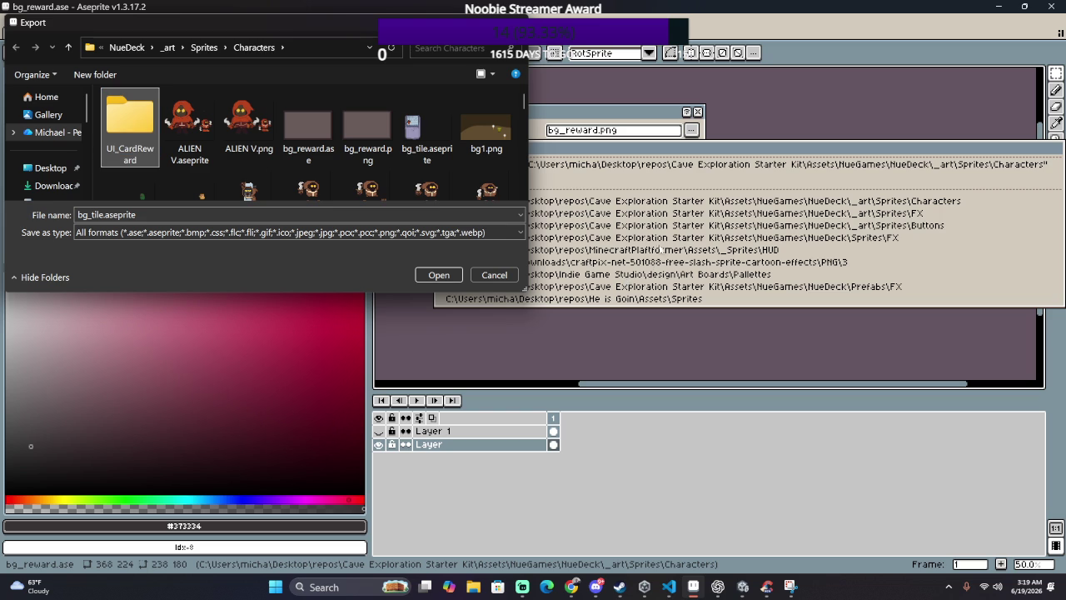
pyautogui.doubleClick(129, 132)
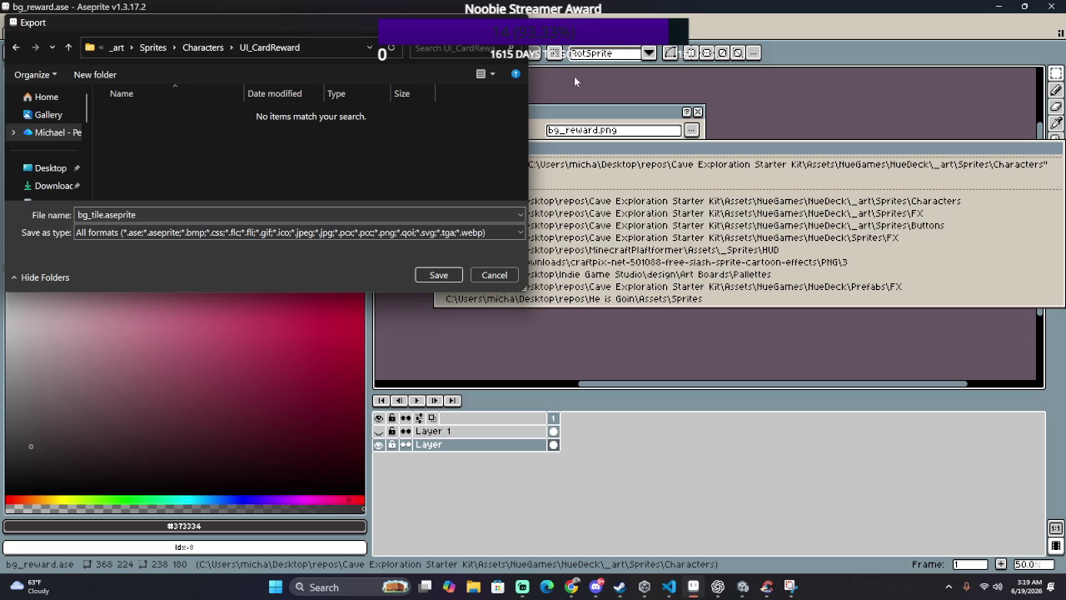
pyautogui.click(436, 274)
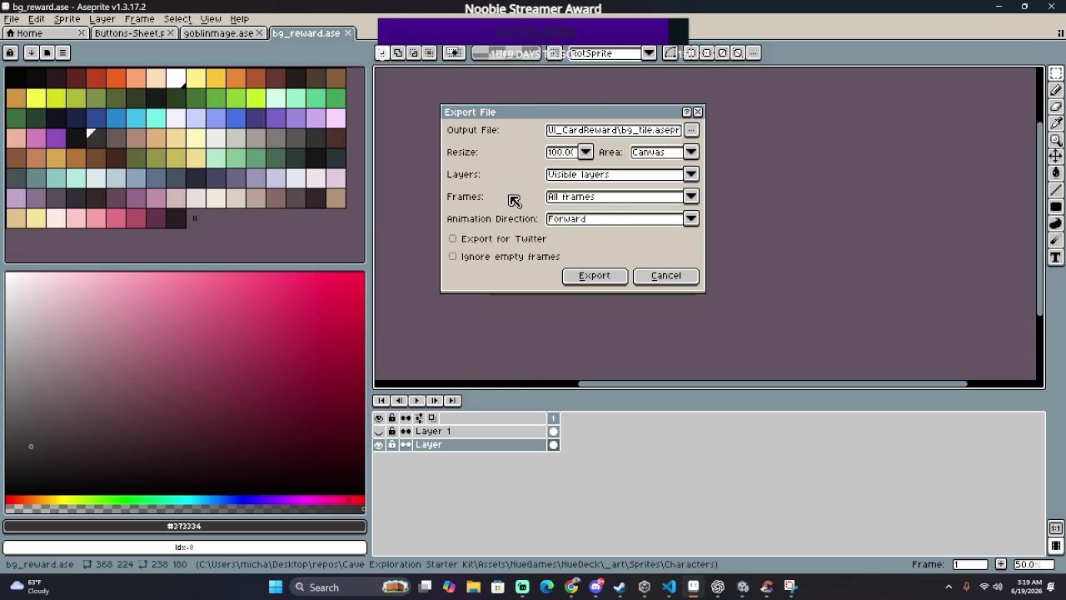
# Step: Export the panel image, then show Layer 1 and hide the bottom background layer
pyautogui.click(597, 278)
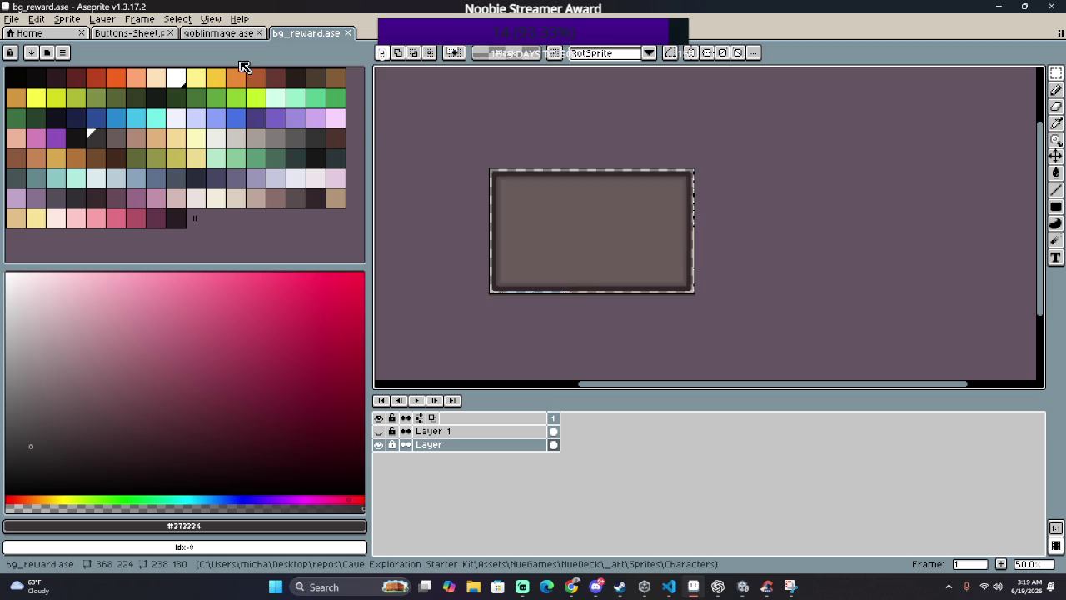
pyautogui.scroll(4, 491, 233)
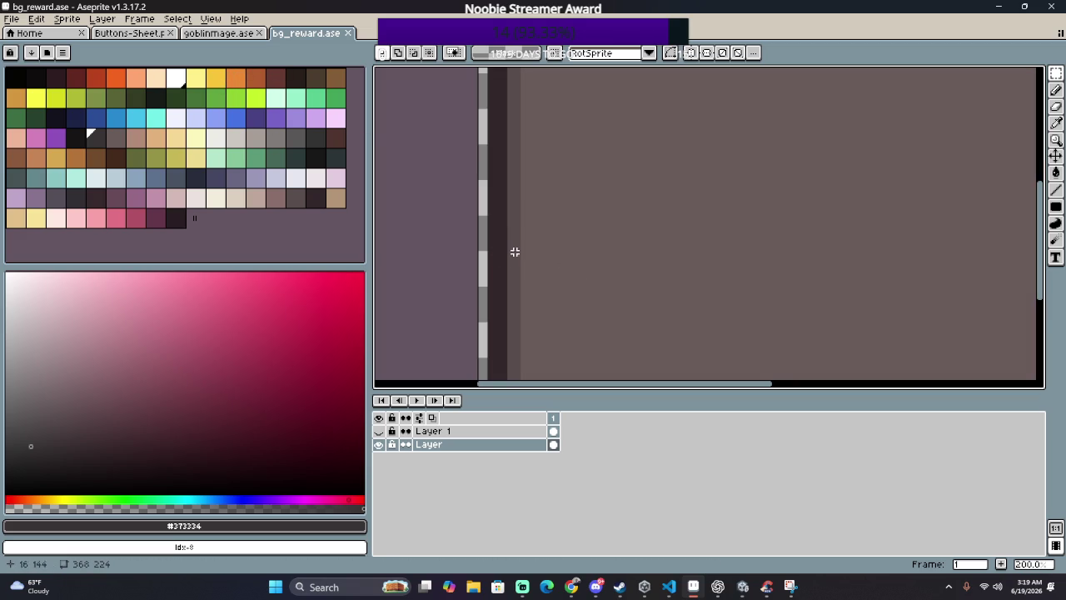
pyautogui.click(380, 432)
pyautogui.click(379, 444)
pyautogui.scroll(-2, 566, 314)
pyautogui.scroll(1, 566, 315)
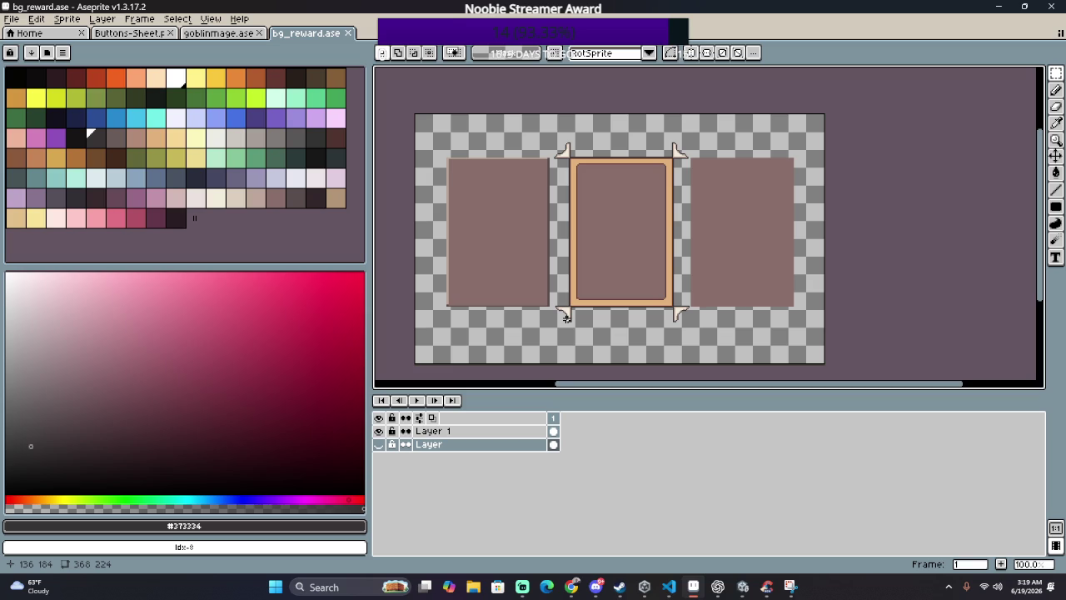
# Step: Save As card_choice_inactive.ase in UI_CardReward, editing the existing file name
pyautogui.click(12, 19)
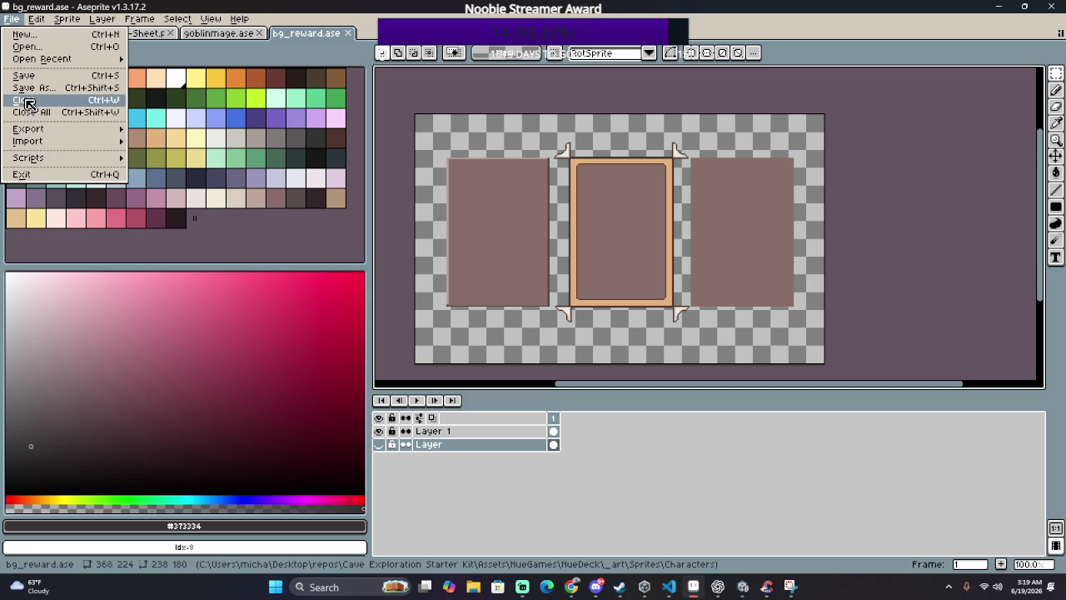
pyautogui.click(79, 93)
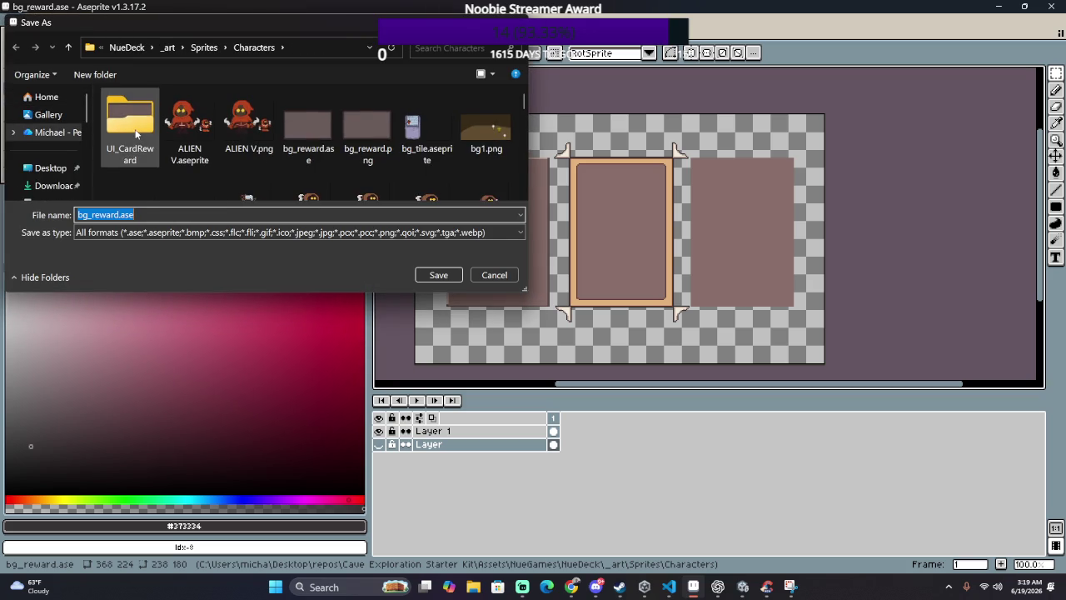
pyautogui.doubleClick(136, 133)
pyautogui.doubleClick(154, 214)
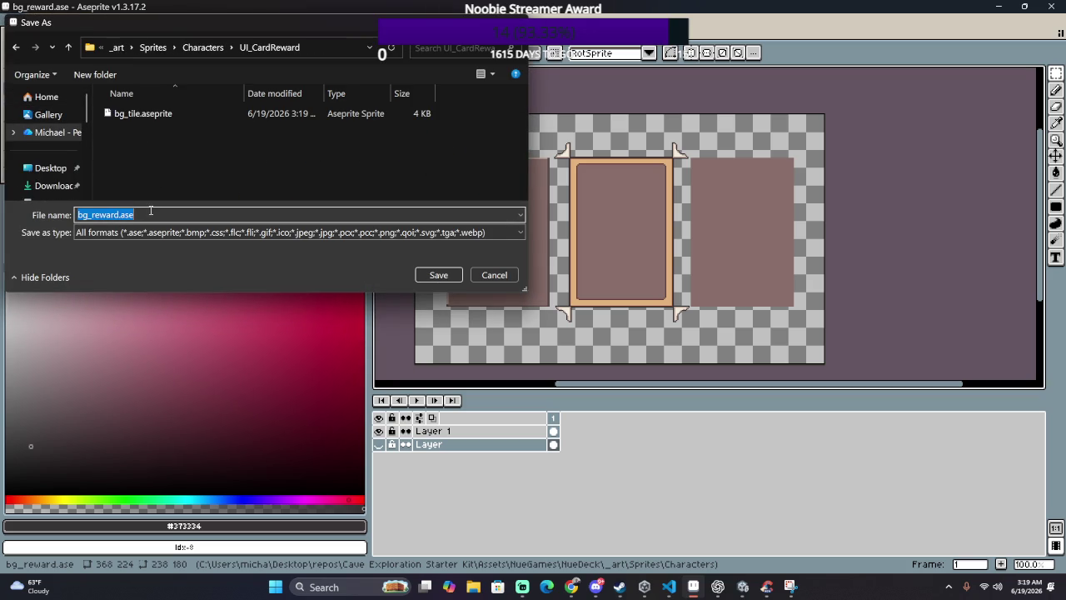
pyautogui.press('Home')
pyautogui.hotkey('shift', 'Right')
pyautogui.hotkey('shift', 'Right')
pyautogui.hotkey('shift', 'Right')
pyautogui.write('gri')
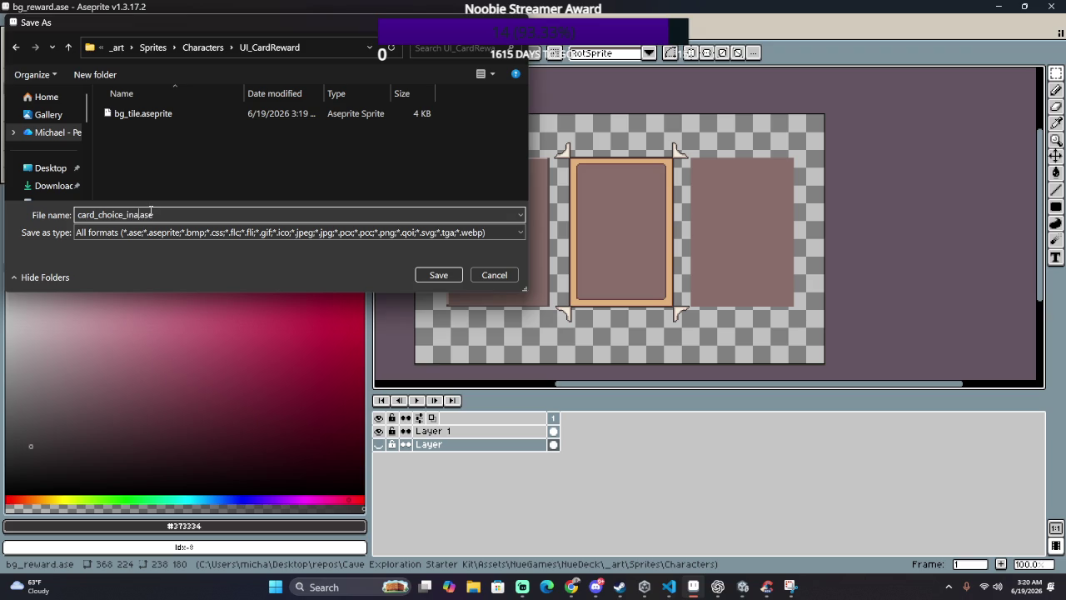
pyautogui.write('ctive')
pyautogui.press('Return')
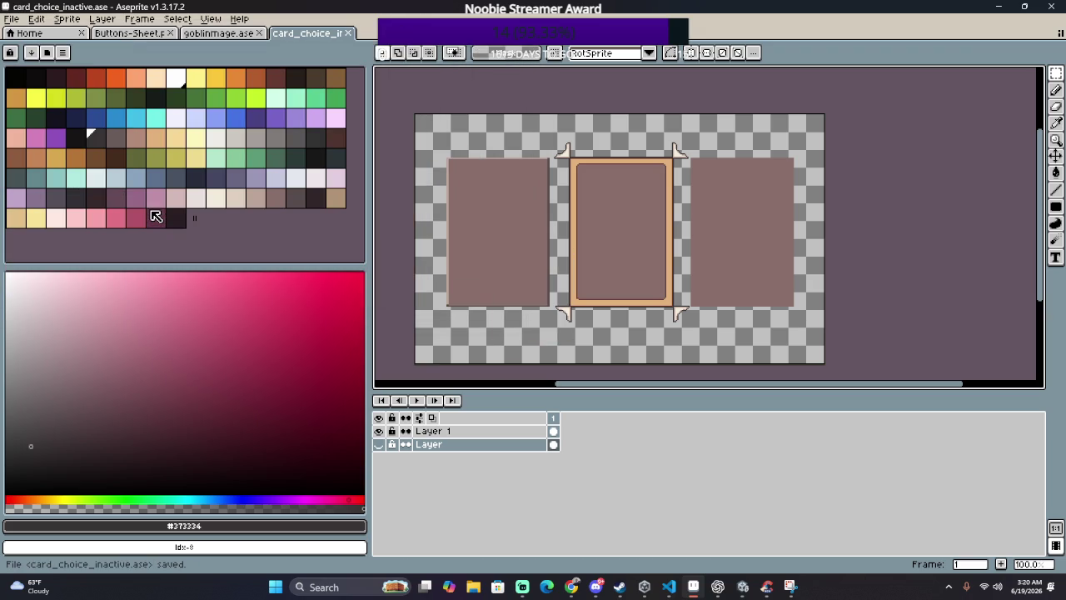
pyautogui.click(137, 19)
# Step: Drag all four canvas edges in around the left card for a 100×143 canvas
pyautogui.moveTo(145, 140)
pyautogui.click(96, 94)
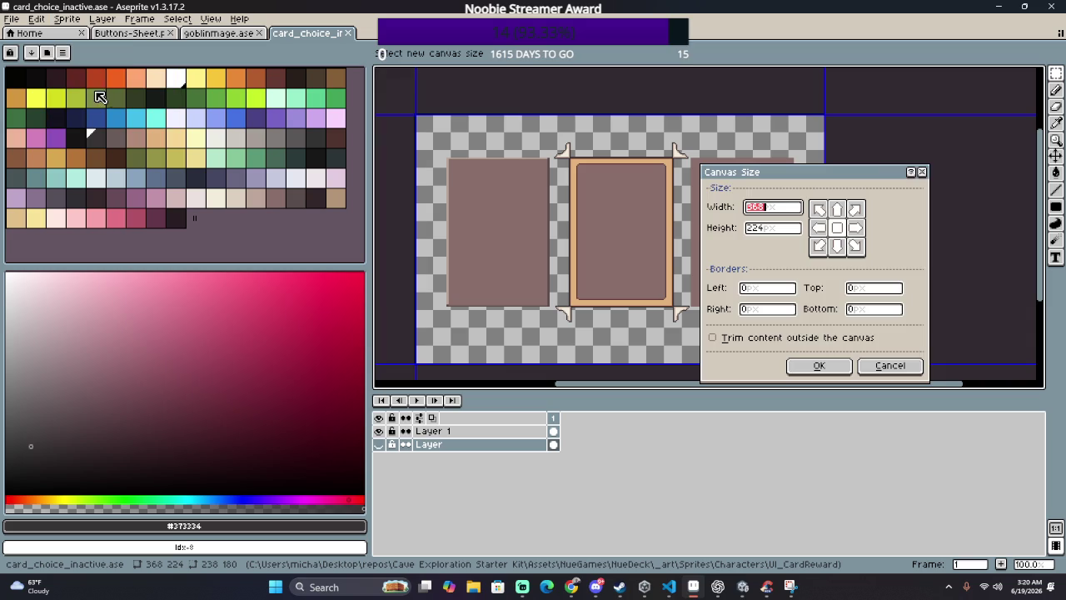
pyautogui.moveTo(824, 138); pyautogui.dragTo(558, 152)
pyautogui.moveTo(491, 363); pyautogui.dragTo(479, 307)
pyautogui.moveTo(416, 266); pyautogui.dragTo(431, 267)
pyautogui.moveTo(508, 107); pyautogui.dragTo(508, 144)
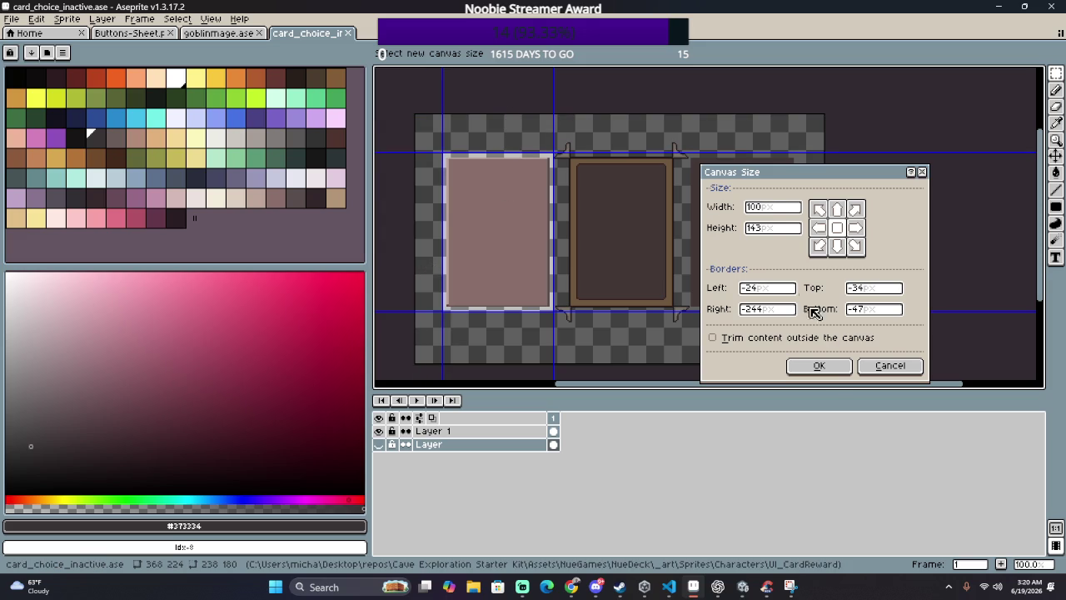
pyautogui.click(819, 364)
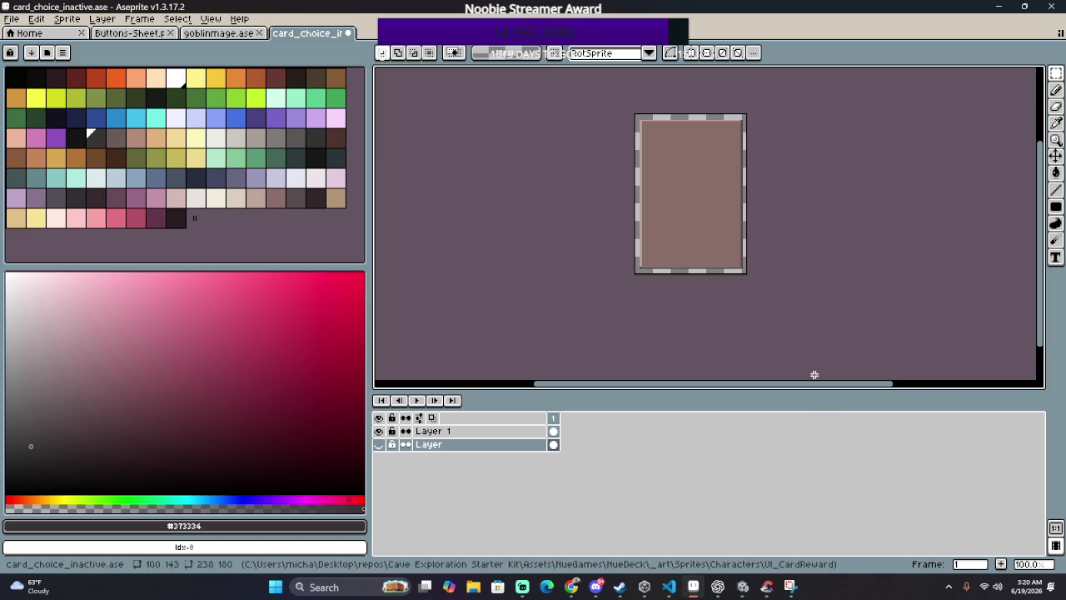
pyautogui.click(11, 19)
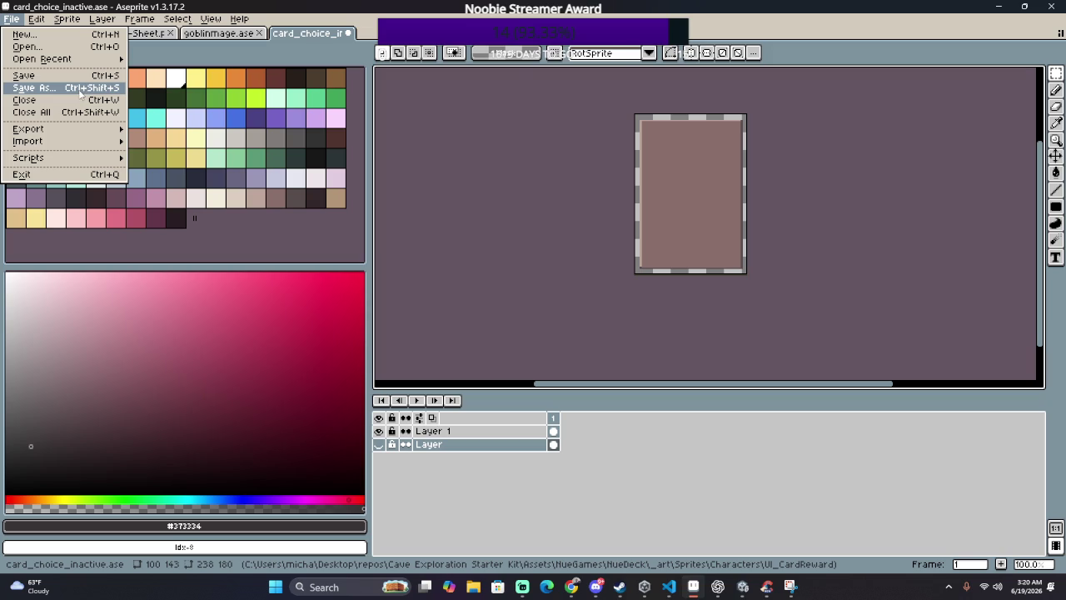
# Step: Save the cropped card and export it as card_choice_inactive.png, accepting the layers warning
pyautogui.click(37, 88)
pyautogui.click(491, 273)
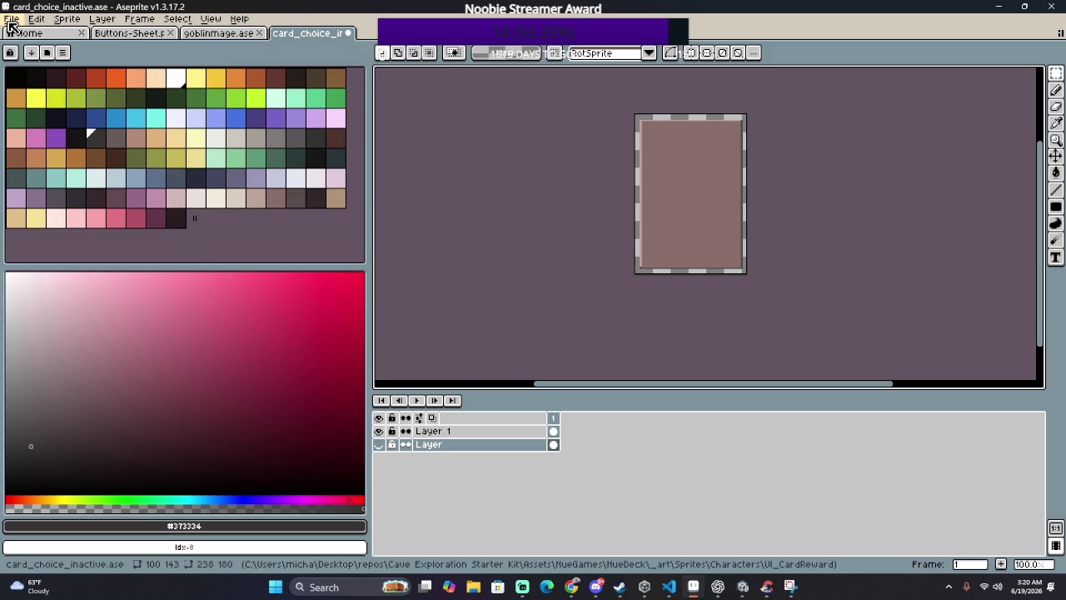
pyautogui.click(12, 18)
pyautogui.moveTo(28, 129)
pyautogui.click(190, 130)
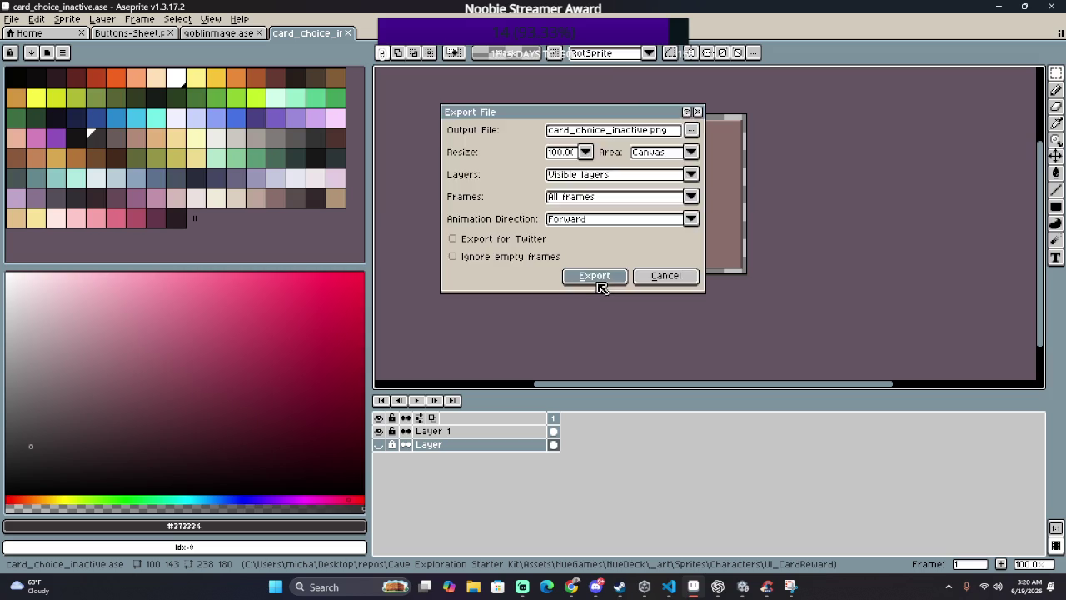
pyautogui.click(595, 277)
pyautogui.click(495, 355)
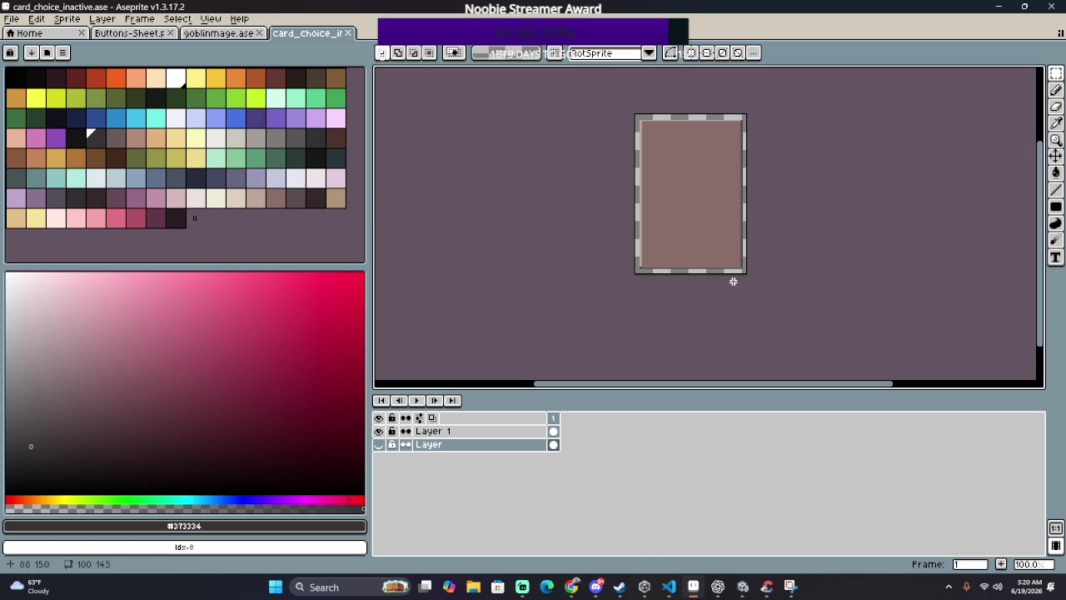
pyautogui.click(10, 19)
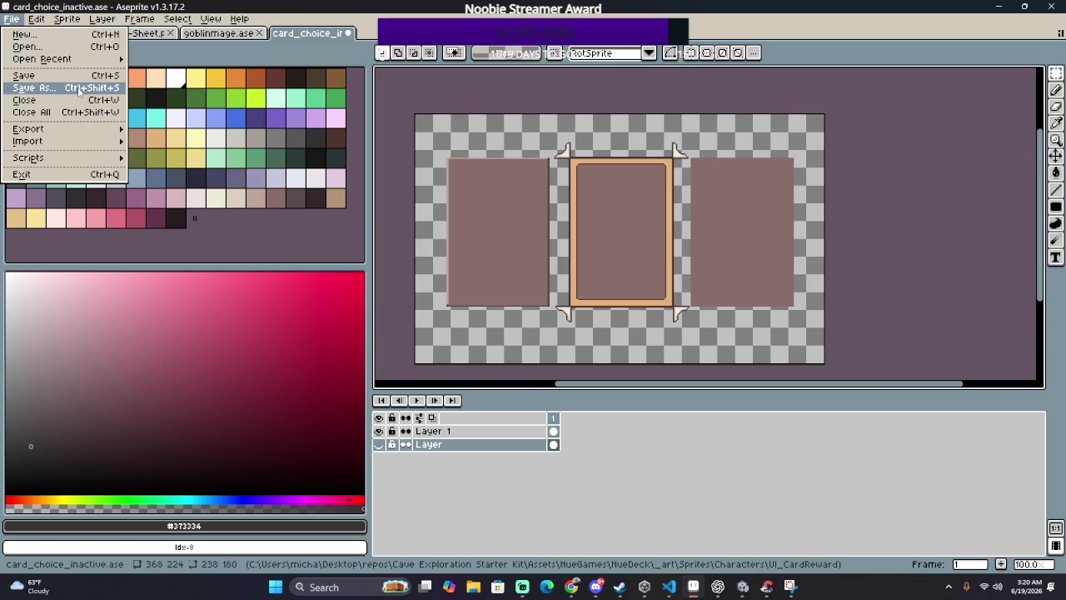
# Step: Save As card_choice_active.ase by deleting 'in' from the inactive file name
pyautogui.click(79, 88)
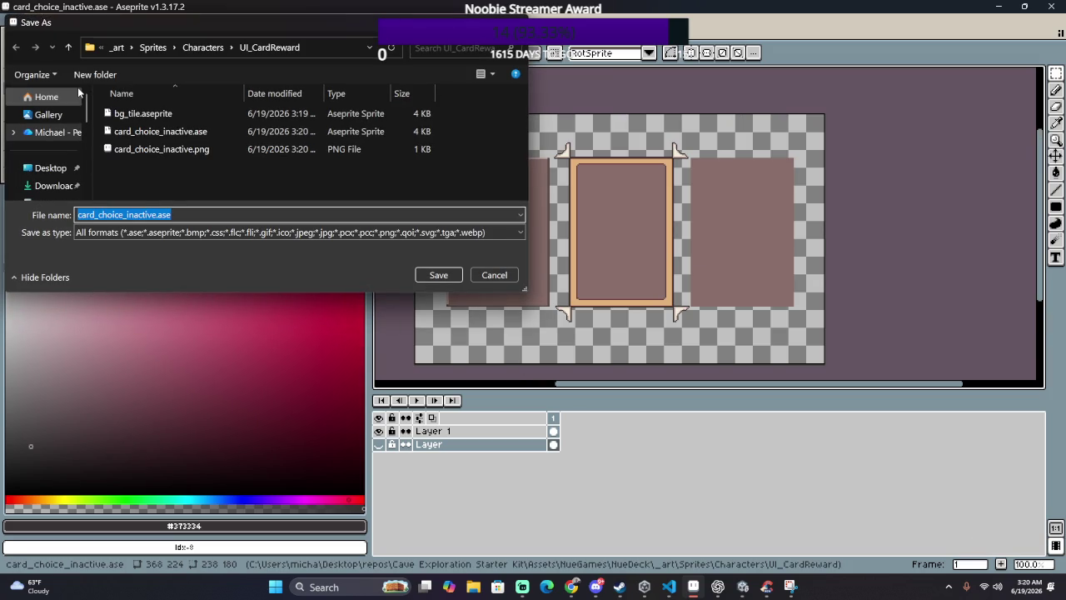
pyautogui.press('End')
pyautogui.press('Left')
pyautogui.press('Left')
pyautogui.press('Left')
pyautogui.press('Left')
pyautogui.press('Left')
pyautogui.press('Left')
pyautogui.press('BackSpace')
pyautogui.press('BackSpace')
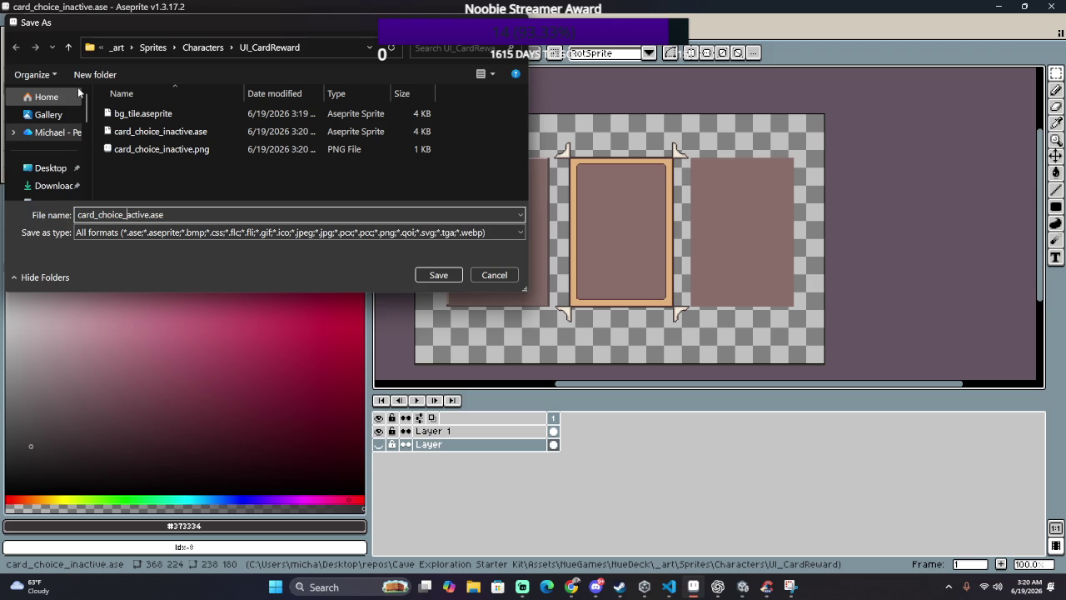
pyautogui.press('Return')
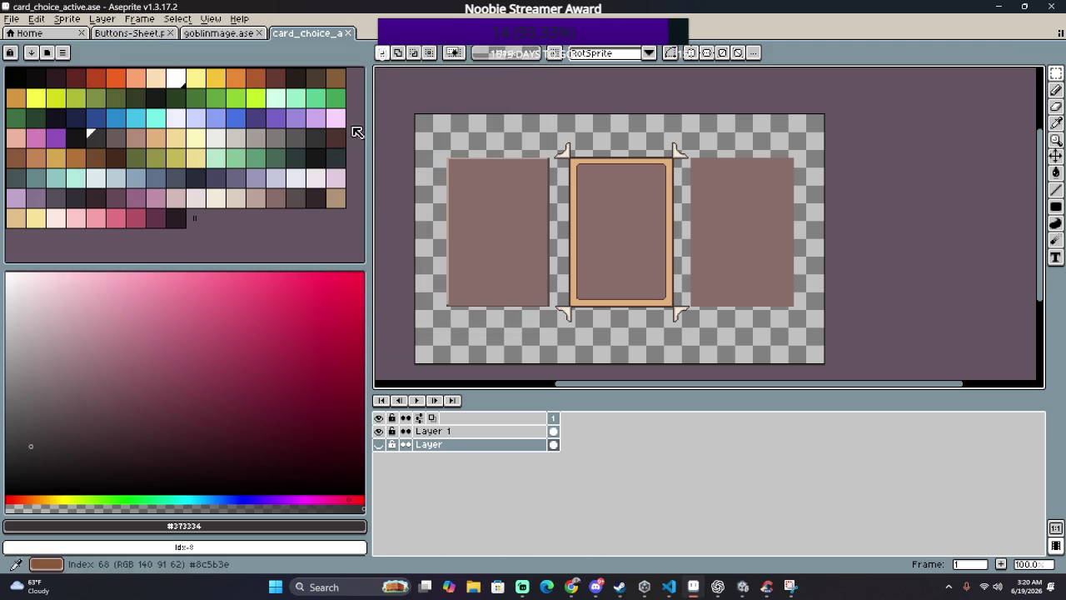
# Step: Look through the Layer, Frame and Select menus toward Sprite > Color Mode
pyautogui.click(106, 19)
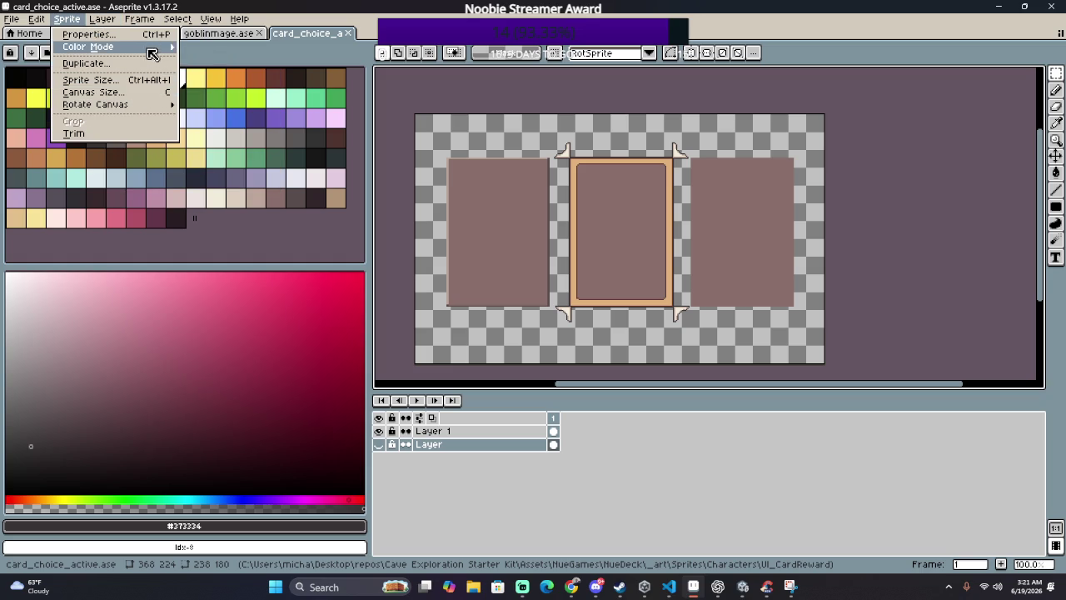
pyautogui.moveTo(88, 46)
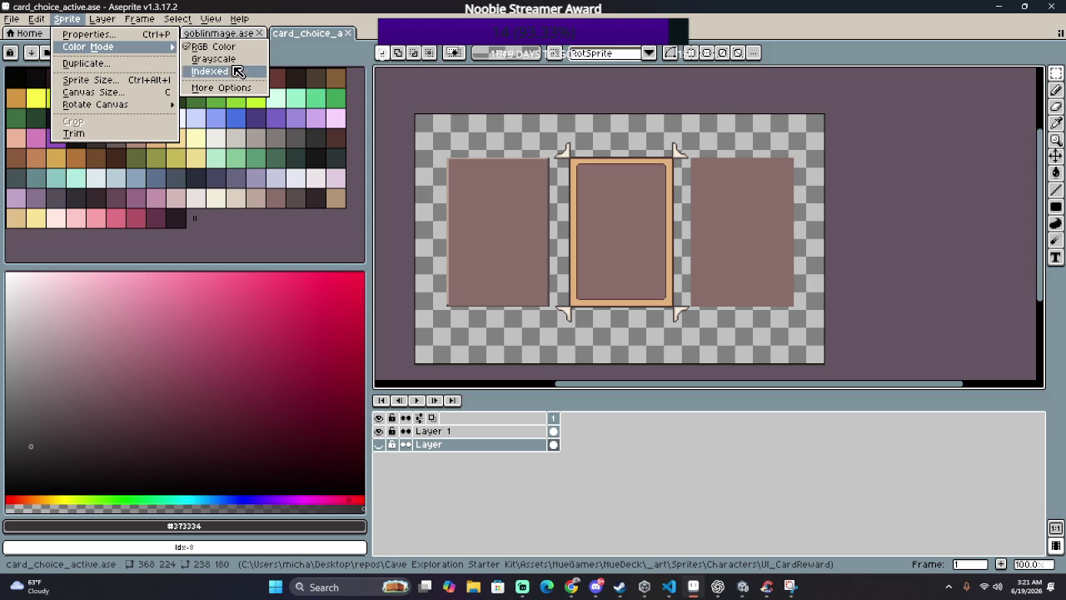
# Step: In Canvas Size, bring the left and top canvas edges in to the middle card
pyautogui.click(119, 92)
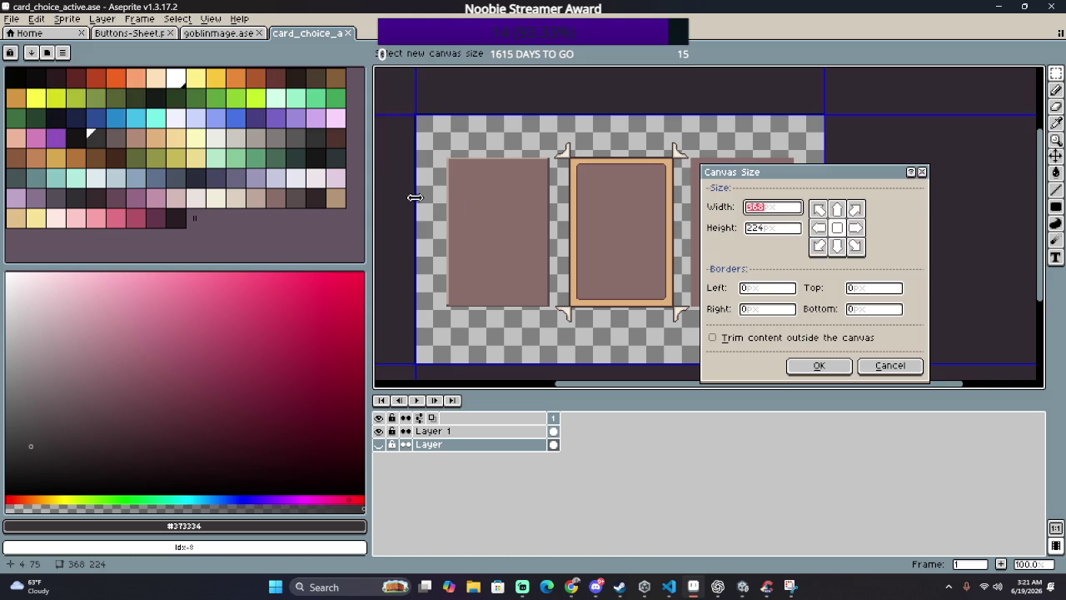
pyautogui.moveTo(412, 200); pyautogui.dragTo(549, 237)
pyautogui.scroll(2, 558, 208)
pyautogui.scroll(1, 541, 234)
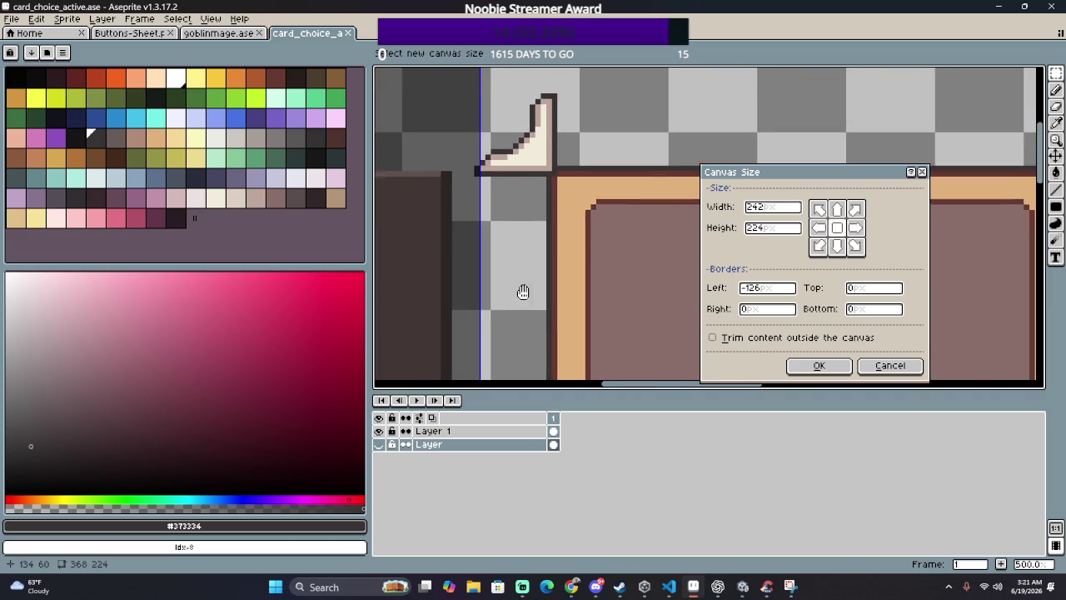
pyautogui.scroll(1, 500, 258)
pyautogui.moveTo(468, 237); pyautogui.dragTo(463, 237)
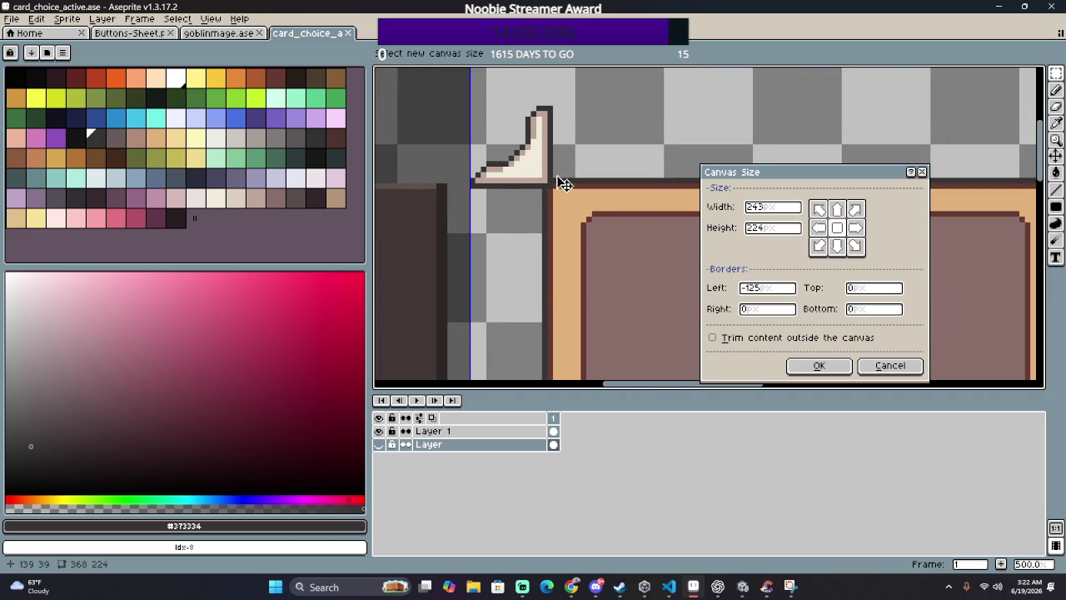
pyautogui.scroll(2, 561, 184)
pyautogui.scroll(1, 520, 197)
pyautogui.moveTo(520, 196); pyautogui.dragTo(541, 326)
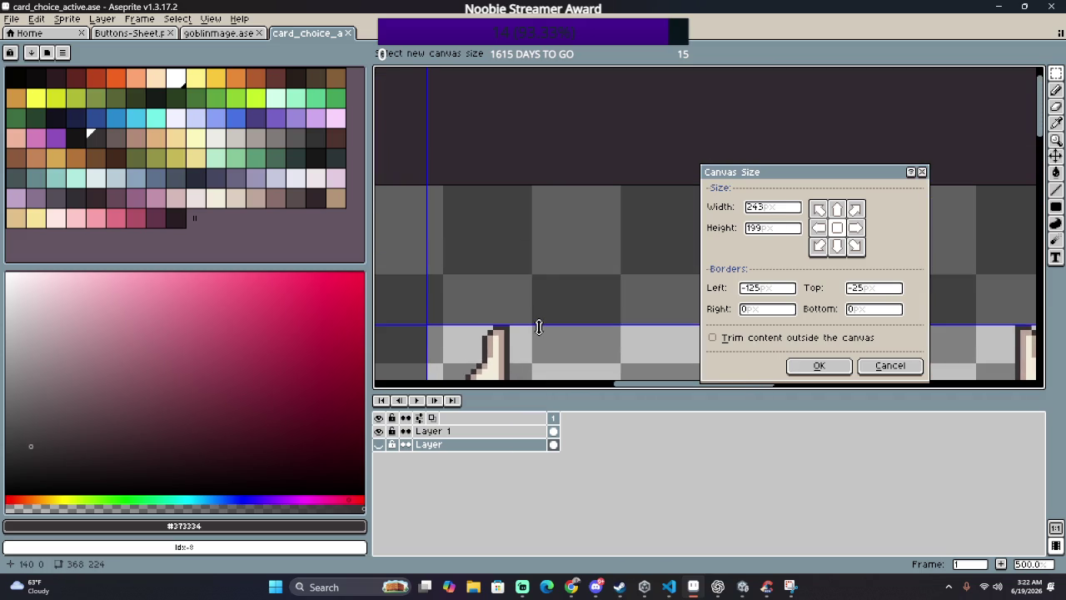
pyautogui.scroll(-3, 571, 336)
pyautogui.scroll(-2, 511, 168)
pyautogui.scroll(-2, 502, 119)
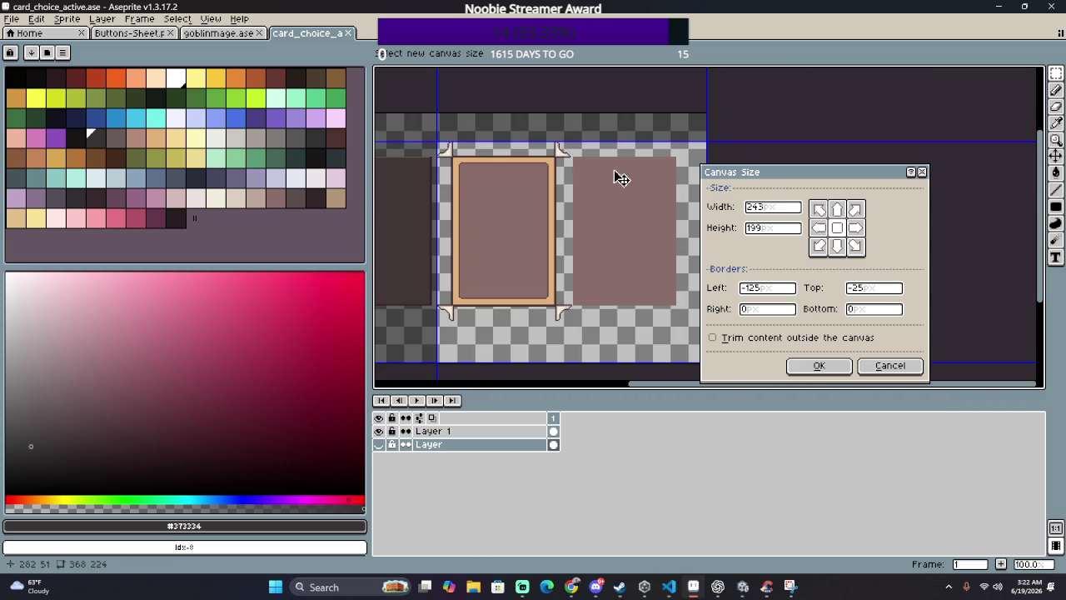
# Step: Pull the right and bottom edges in to the card and confirm the 121 × 162 canvas
pyautogui.moveTo(707, 189); pyautogui.dragTo(572, 189)
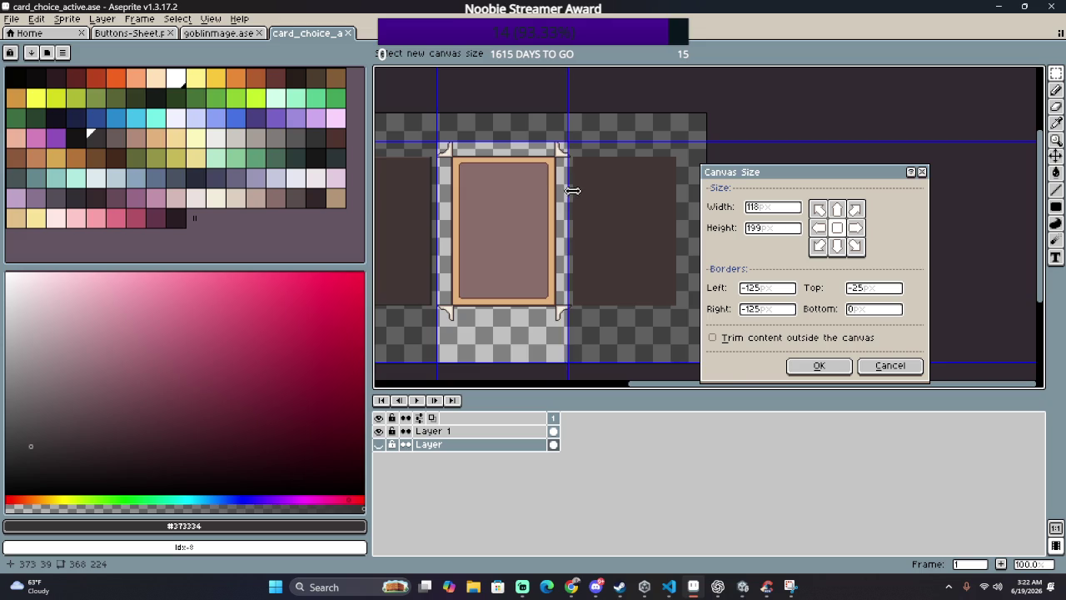
pyautogui.scroll(3, 573, 190)
pyautogui.scroll(1, 547, 133)
pyautogui.moveTo(547, 132); pyautogui.dragTo(555, 131)
pyautogui.scroll(-2, 542, 171)
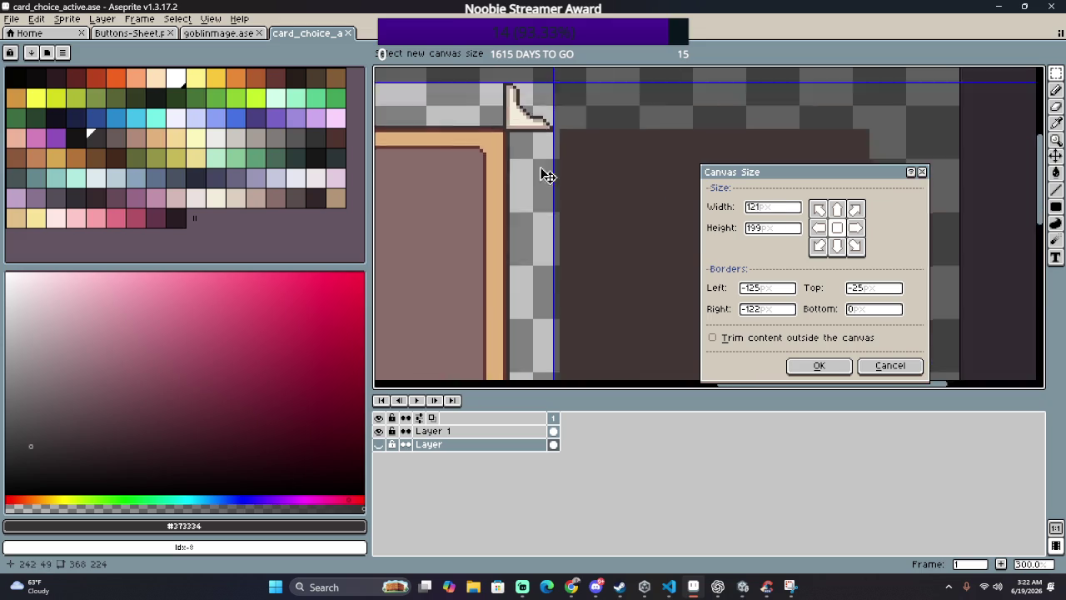
pyautogui.scroll(-2, 506, 155)
pyautogui.moveTo(489, 244); pyautogui.dragTo(497, 204)
pyautogui.scroll(3, 491, 213)
pyautogui.moveTo(652, 209); pyautogui.dragTo(563, 216)
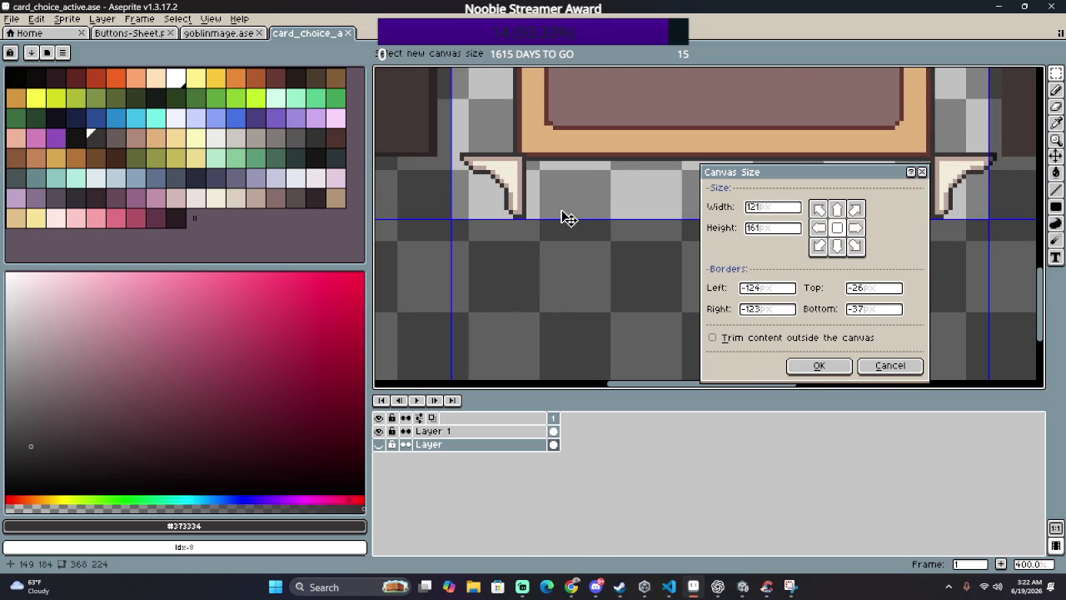
pyautogui.scroll(-2, 566, 221)
pyautogui.scroll(2, 587, 207)
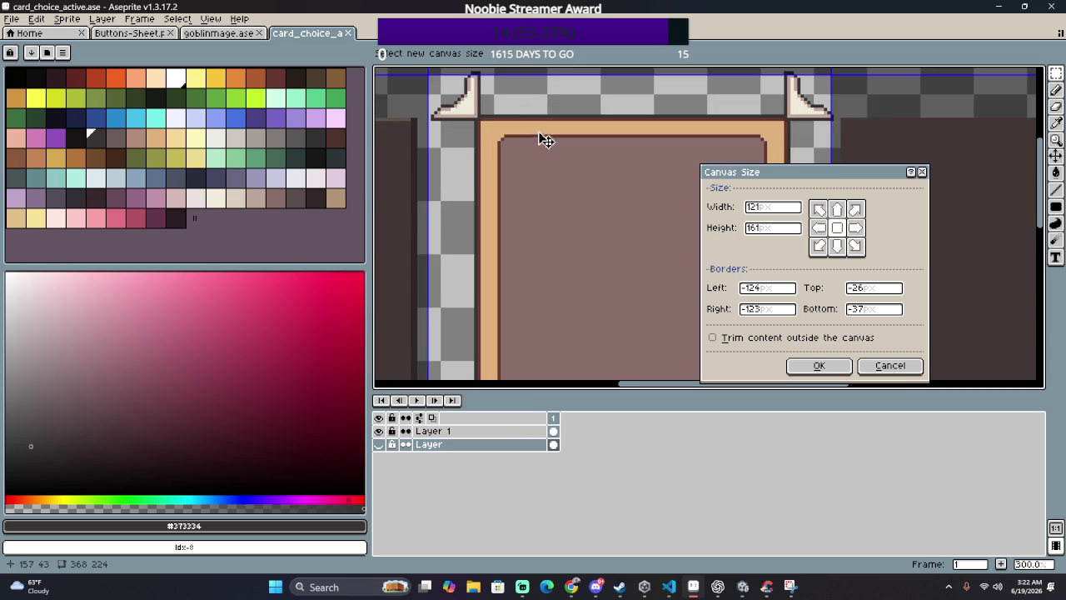
pyautogui.scroll(-1, 542, 138)
pyautogui.moveTo(492, 265); pyautogui.dragTo(497, 227)
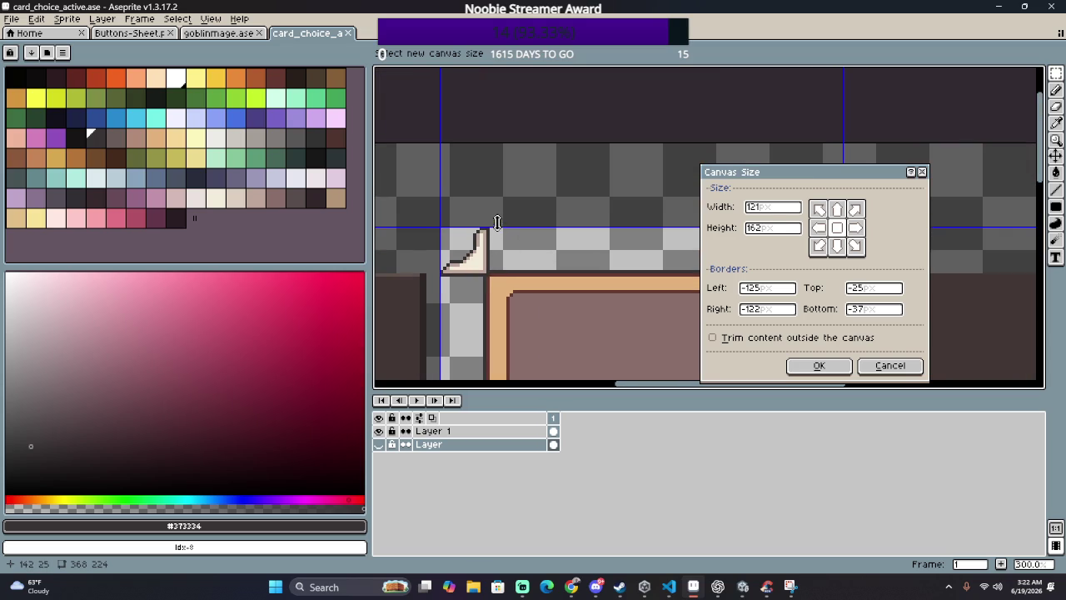
pyautogui.hscroll(-3, 541, 258)
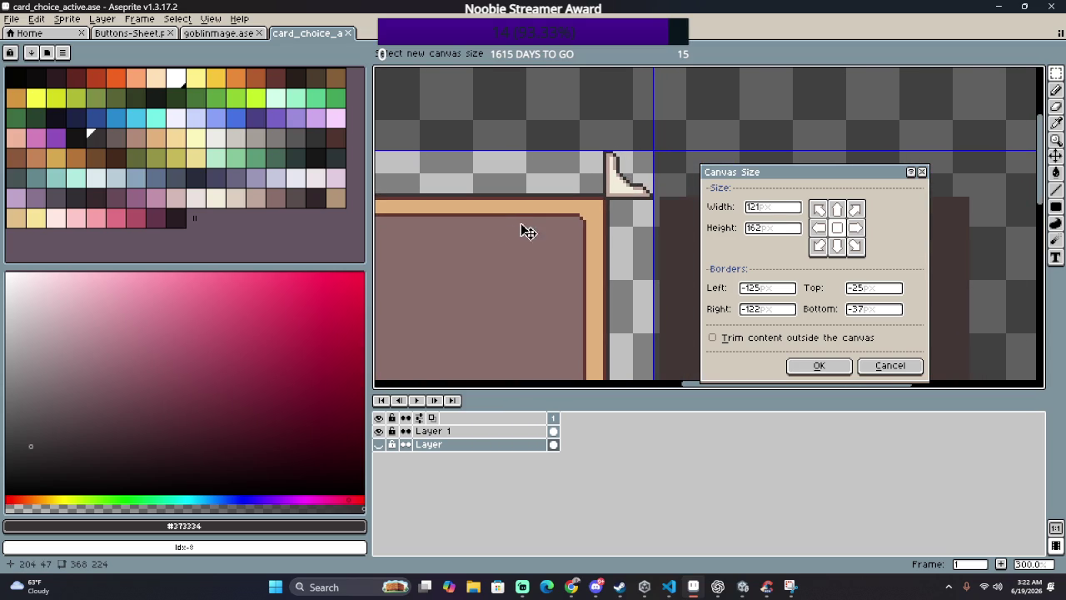
pyautogui.click(818, 370)
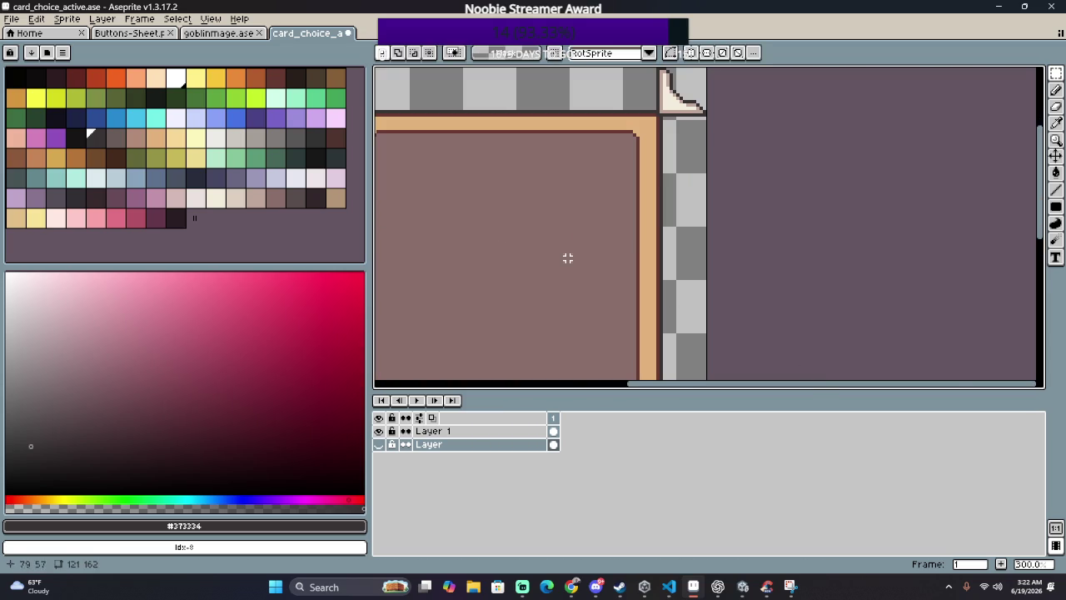
# Step: Export the cropped card as Card_choice_active.png, accept the warning, and return to Unity
pyautogui.scroll(-3, 504, 222)
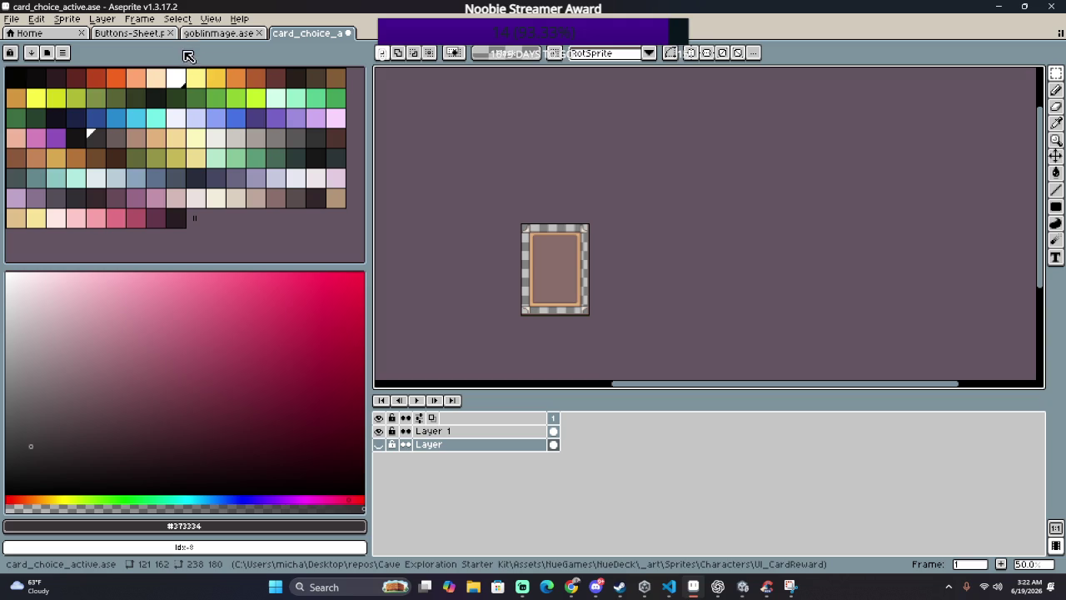
pyautogui.click(12, 18)
pyautogui.moveTo(34, 129)
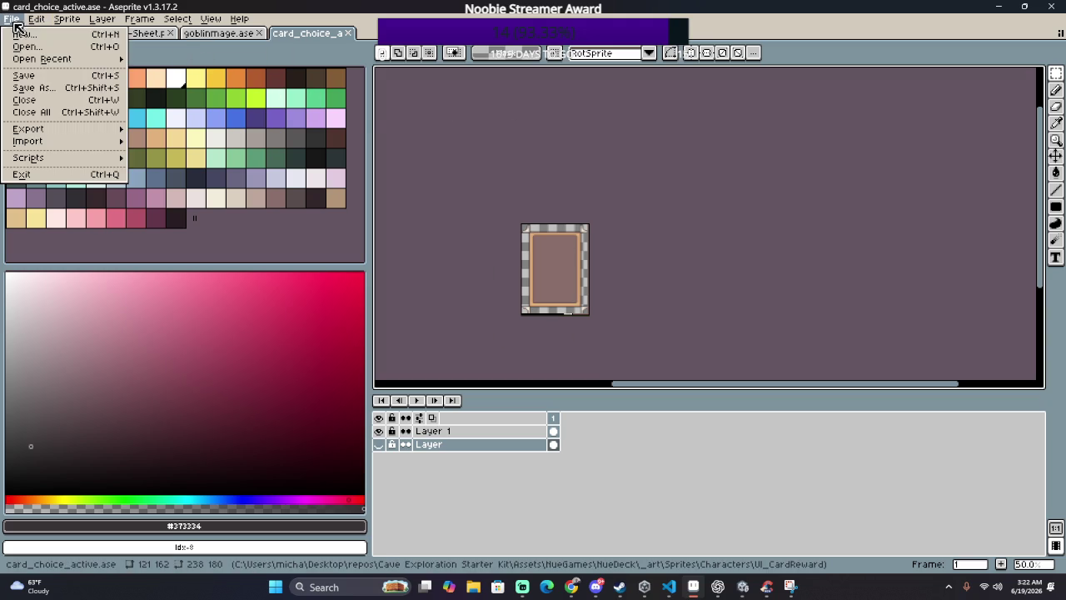
pyautogui.click(167, 128)
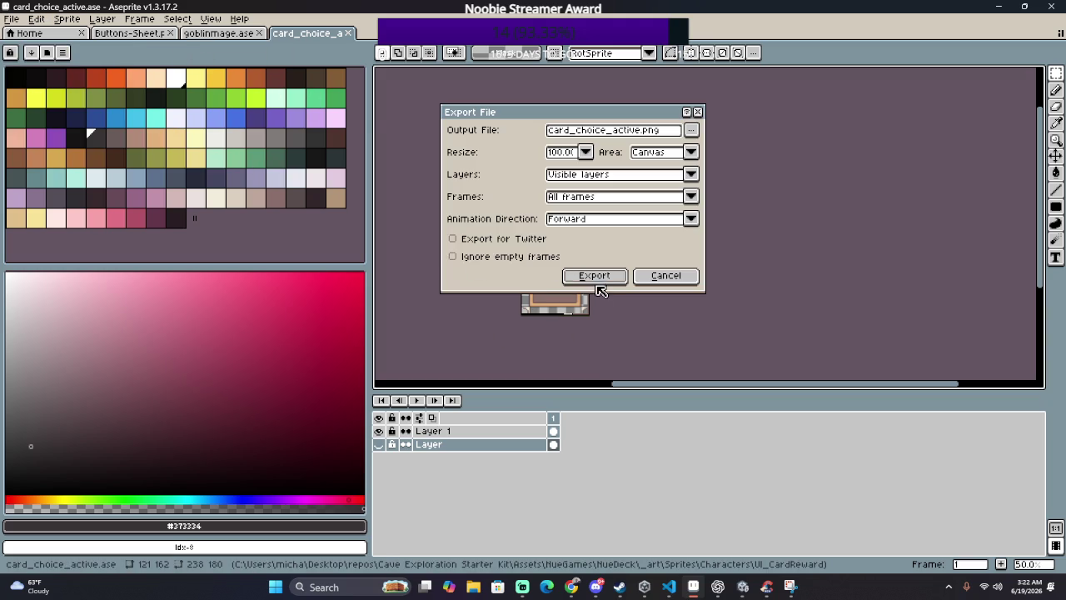
pyautogui.click(596, 276)
pyautogui.click(496, 357)
pyautogui.scroll(-1, 510, 226)
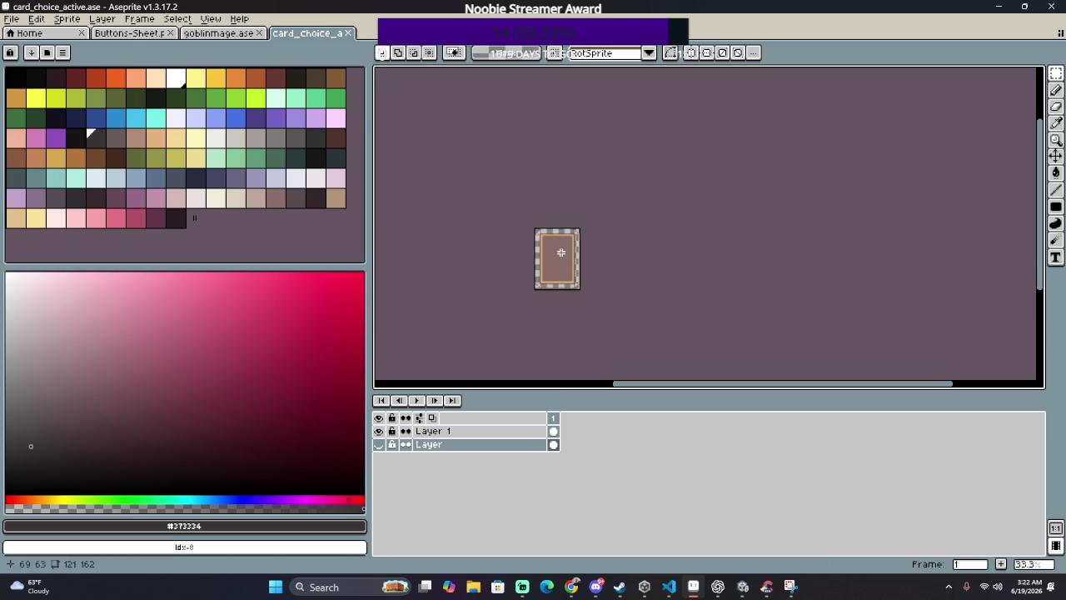
pyautogui.scroll(1, 510, 227)
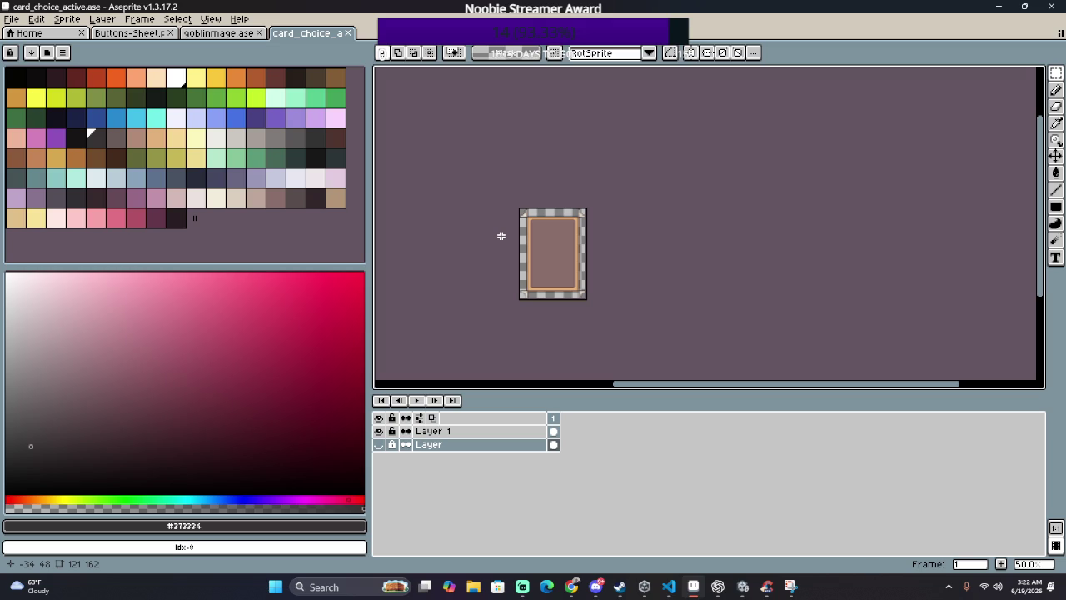
pyautogui.hotkey('alt', 'Tab')
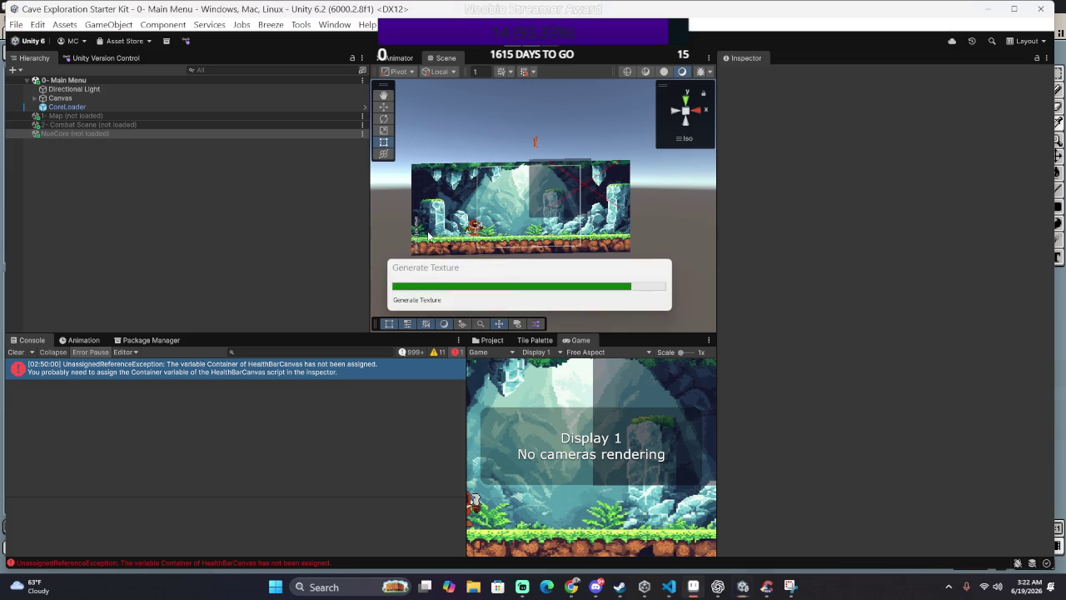
# Step: Load the NueCore scene from the Package Manager view
pyautogui.click(83, 340)
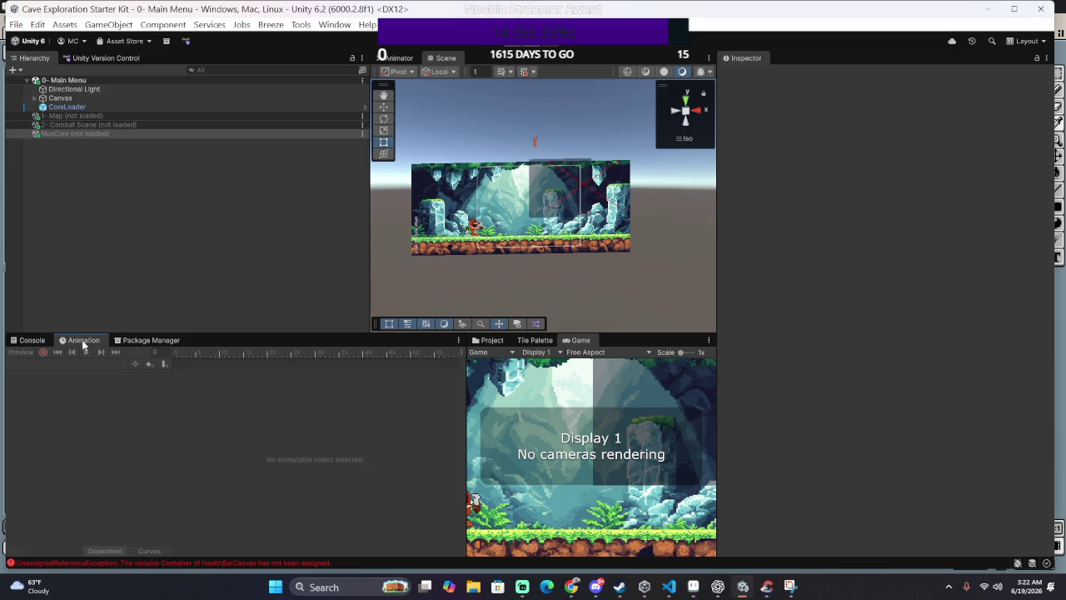
pyautogui.click(155, 341)
pyautogui.rightClick(86, 134)
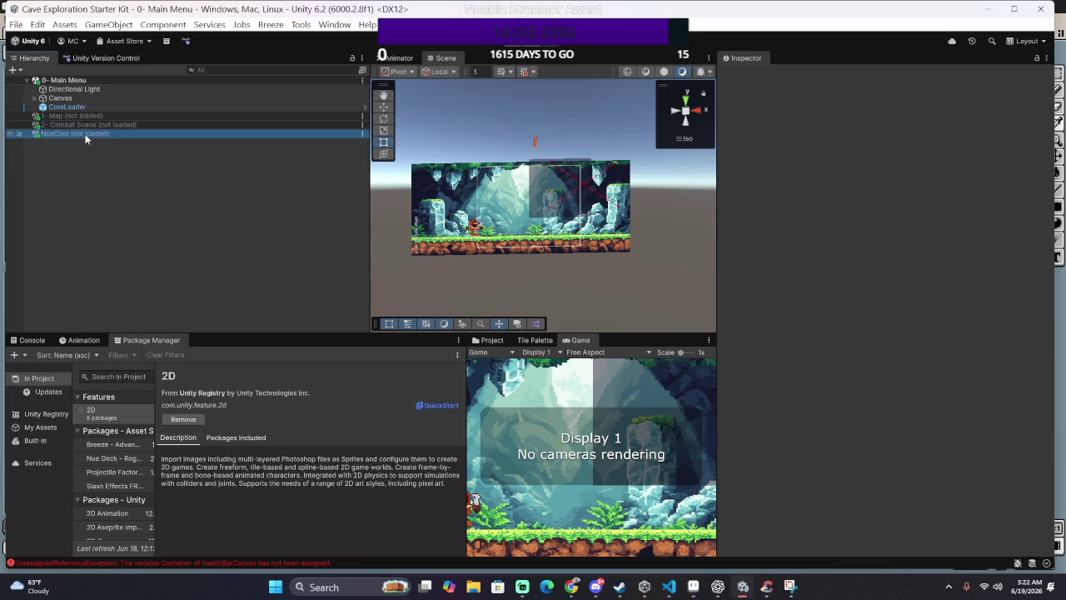
pyautogui.click(117, 143)
# Step: Expand UIManager in the hierarchy and set CardRewardCanvas active
pyautogui.click(34, 178)
pyautogui.click(43, 188)
pyautogui.click(42, 186)
pyautogui.click(38, 169)
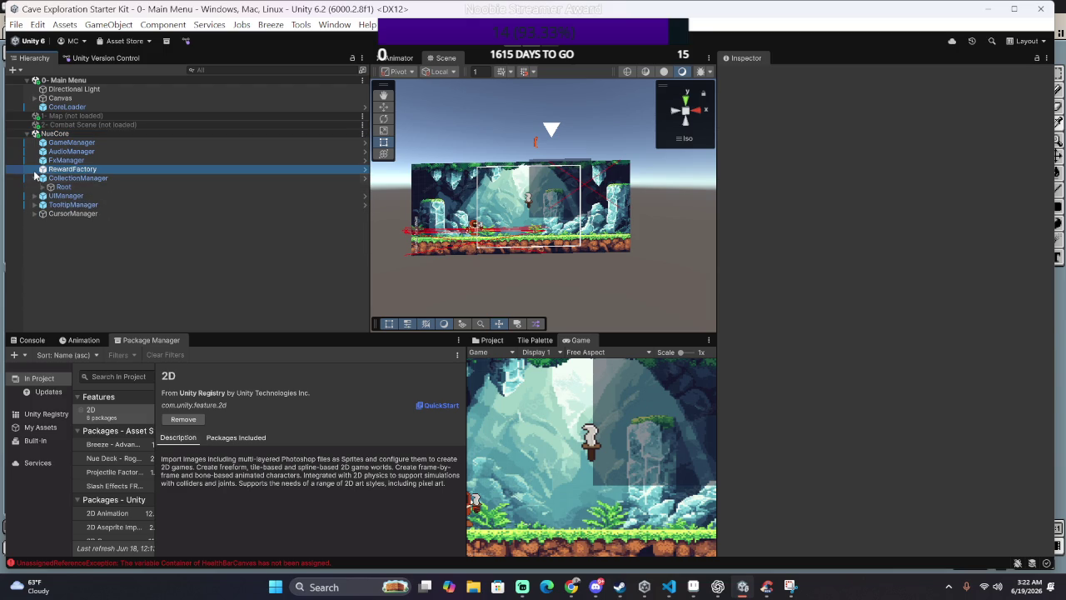
pyautogui.click(35, 178)
pyautogui.click(34, 187)
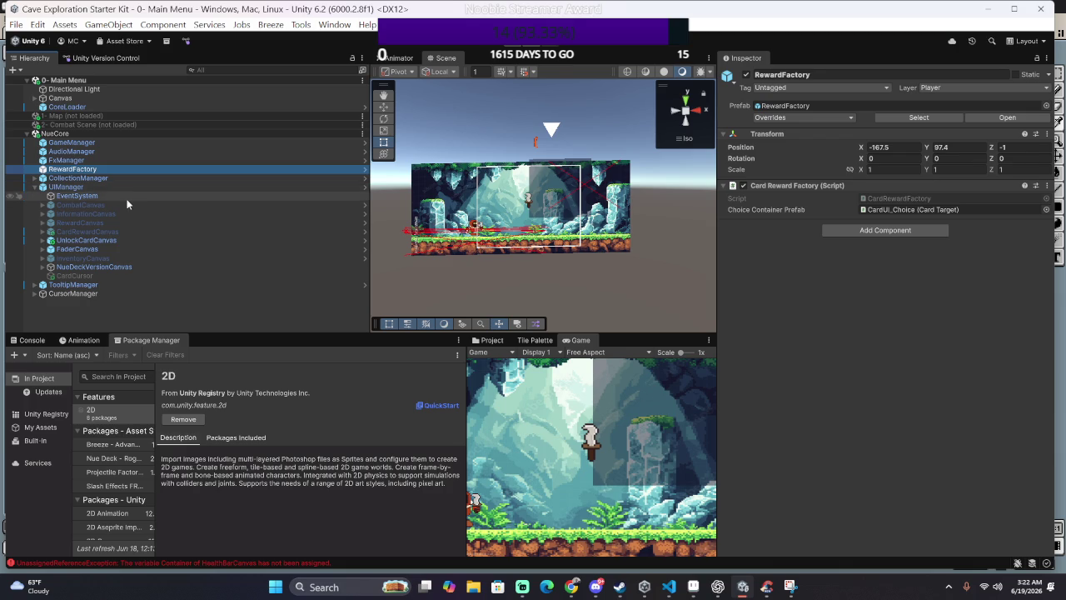
pyautogui.click(130, 197)
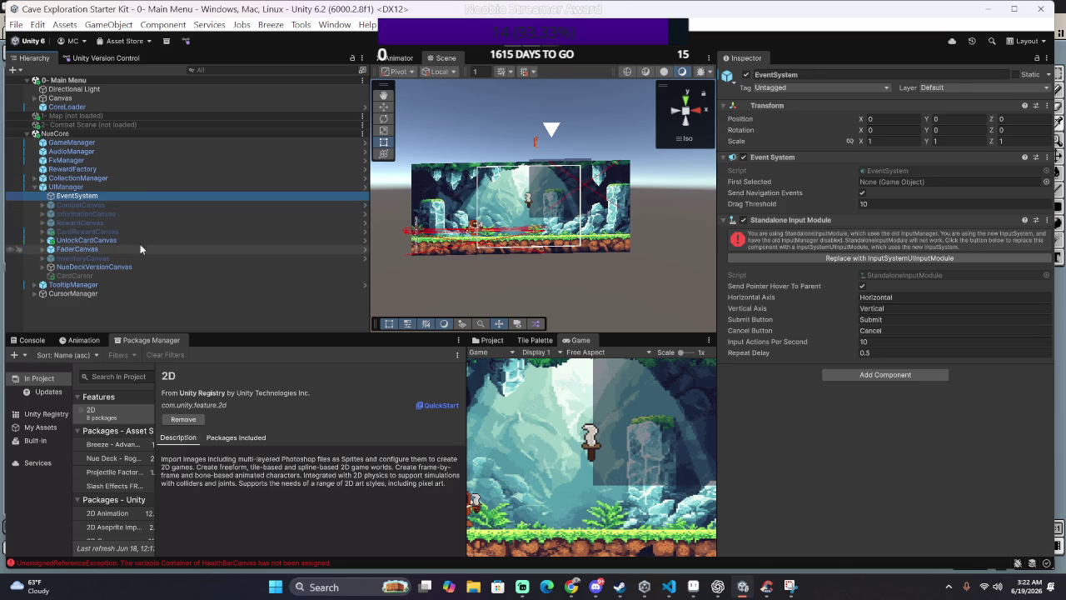
pyautogui.click(149, 230)
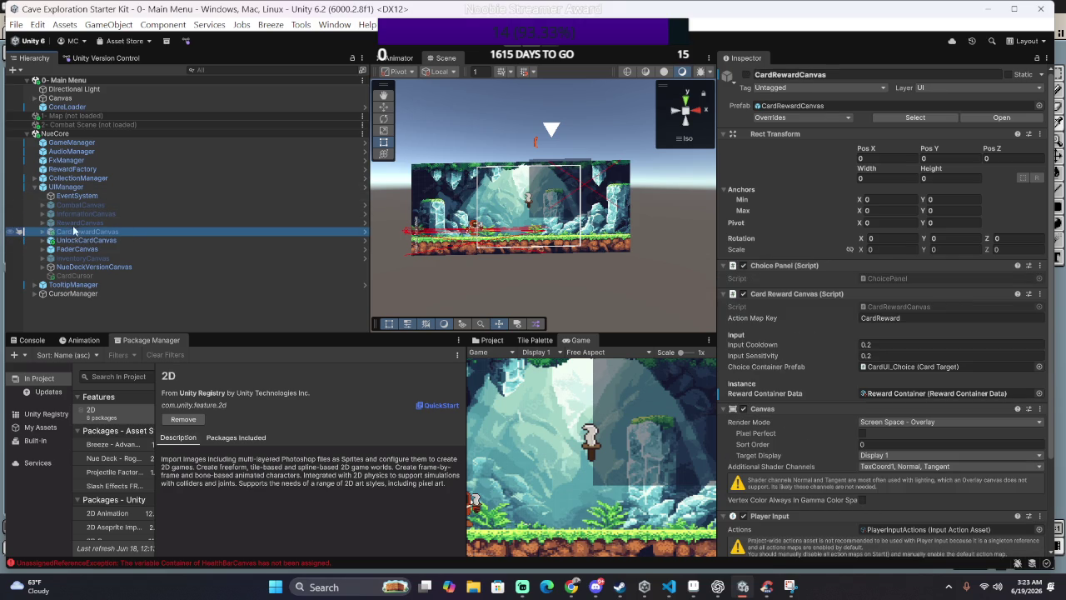
pyautogui.click(745, 74)
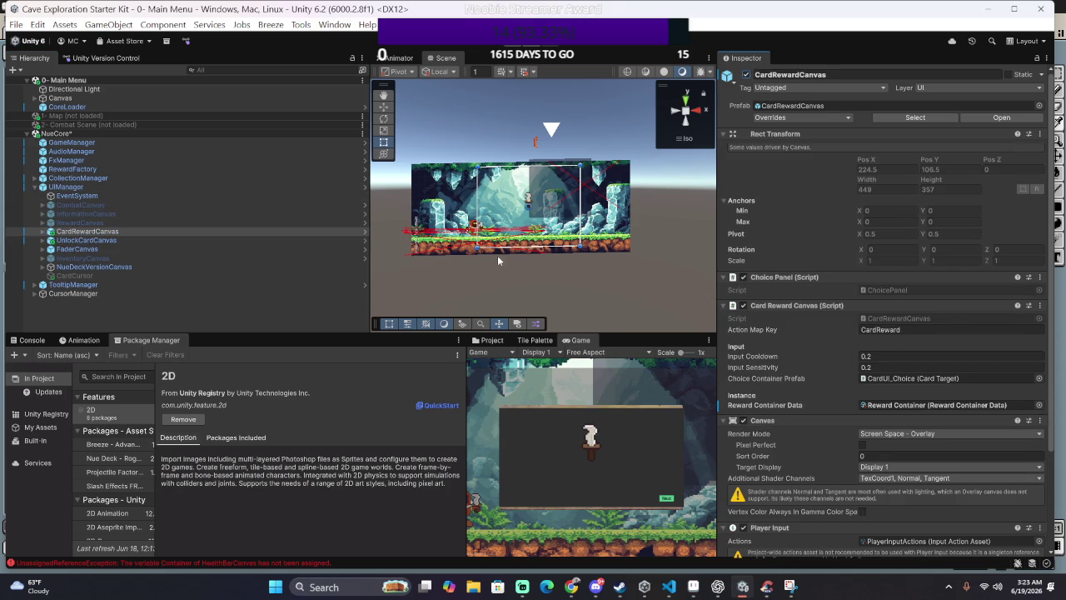
# Step: Select Background under CardRewardCanvas > Midground and open its Source Image sprite picker
pyautogui.scroll(3, 579, 265)
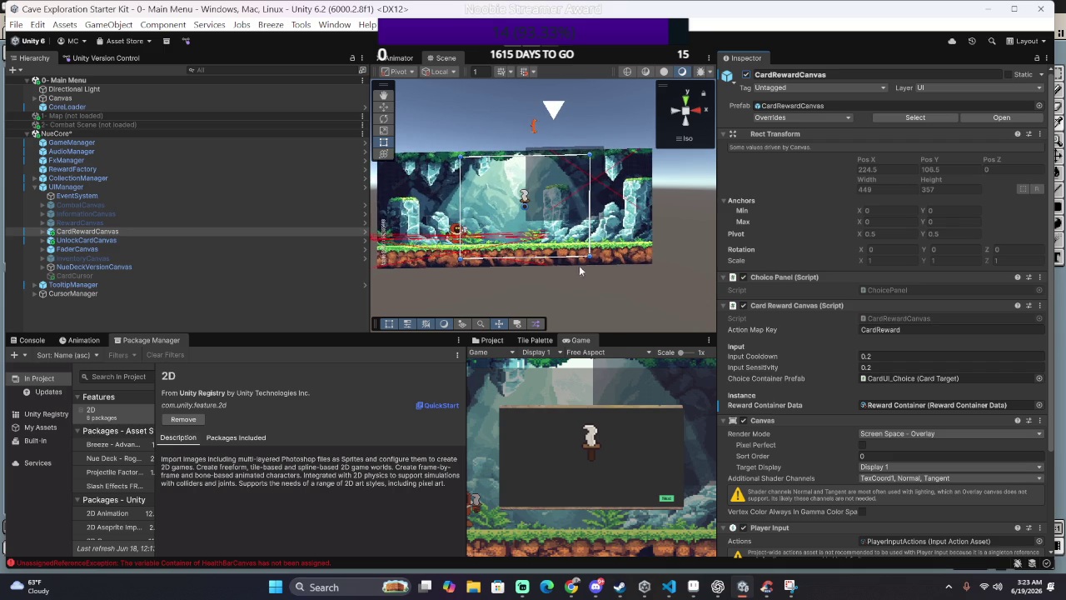
pyautogui.click(44, 232)
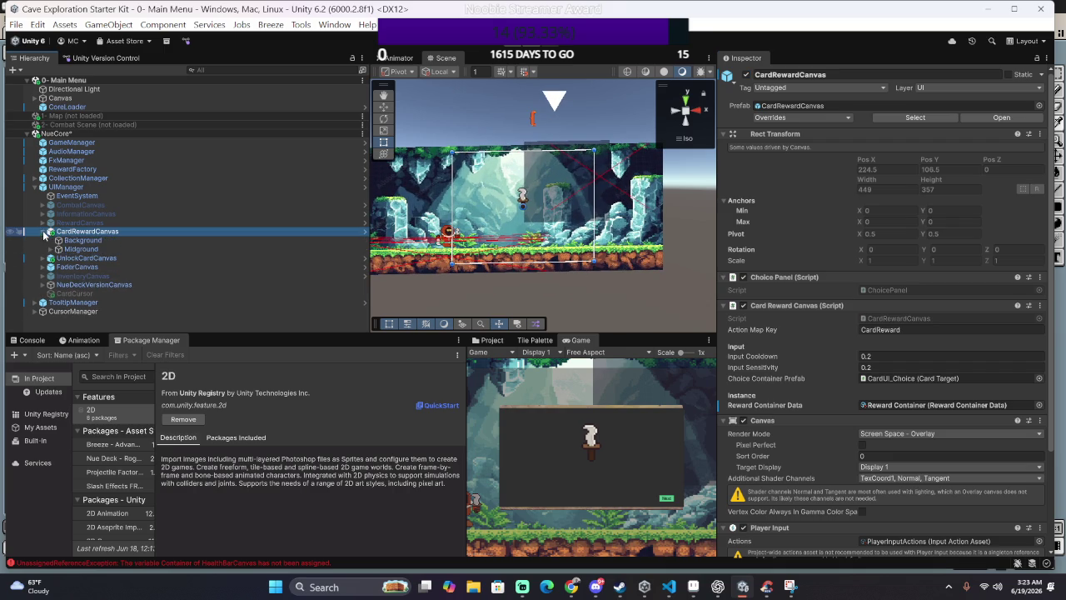
pyautogui.click(56, 249)
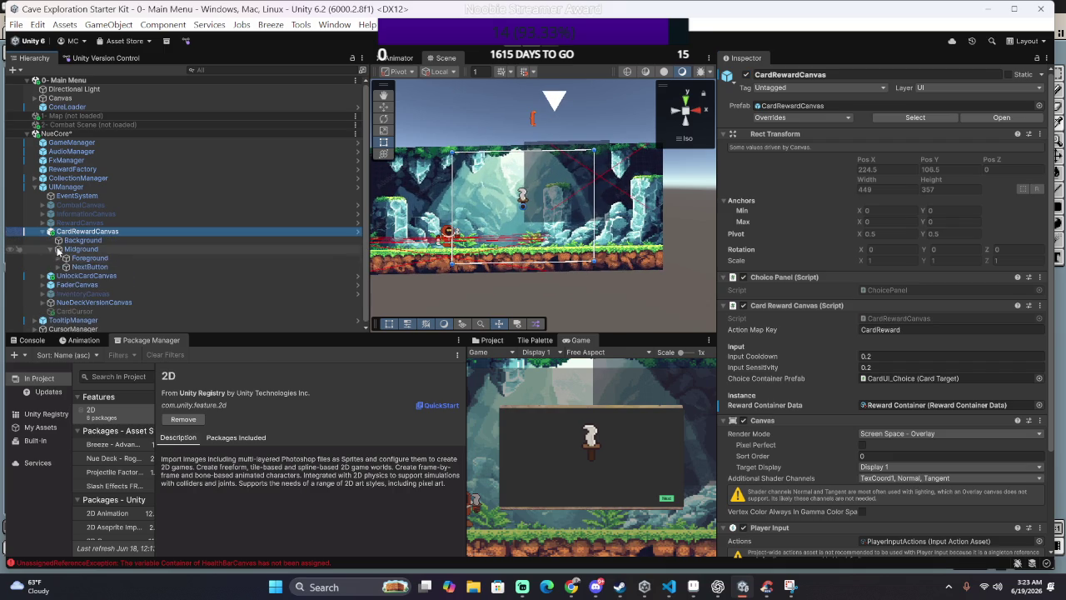
pyautogui.click(82, 239)
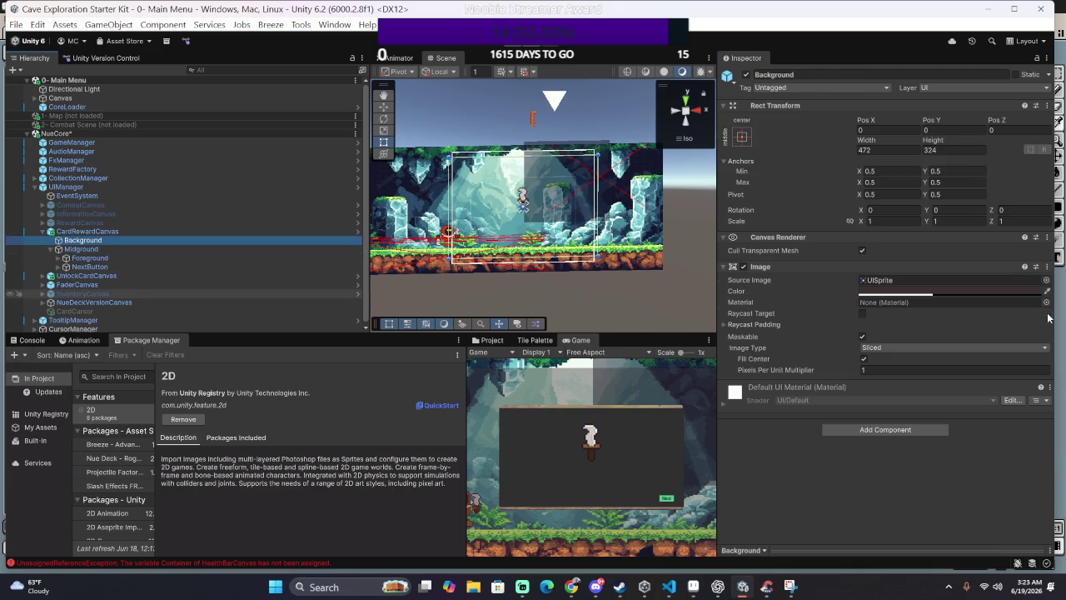
pyautogui.click(1046, 279)
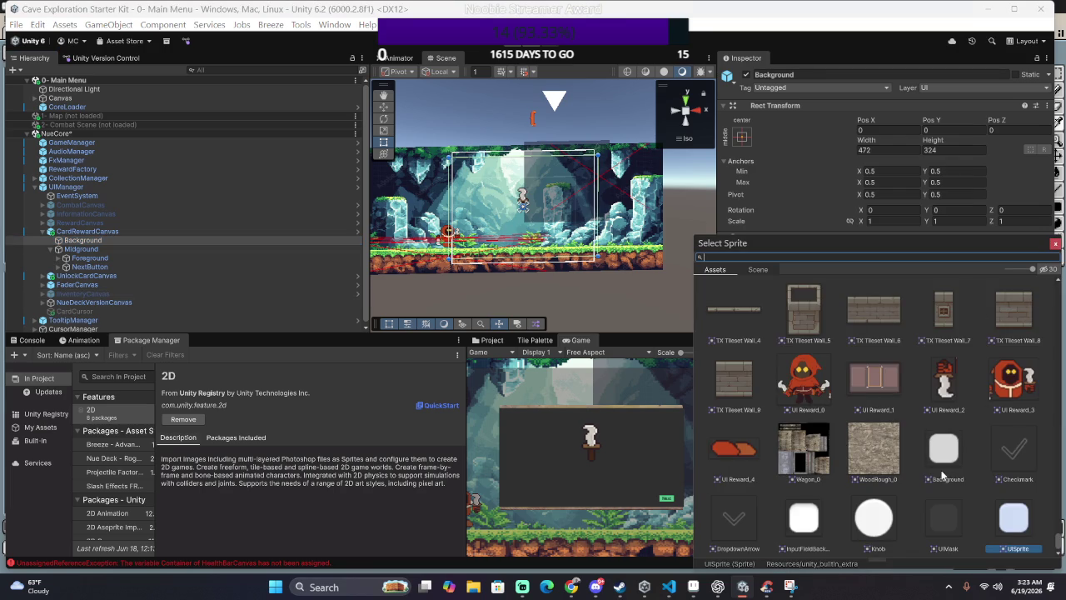
# Step: Filter the sprite picker by 'ui' and choose UI Reward_1 as Background's source image
pyautogui.scroll(1, 940, 475)
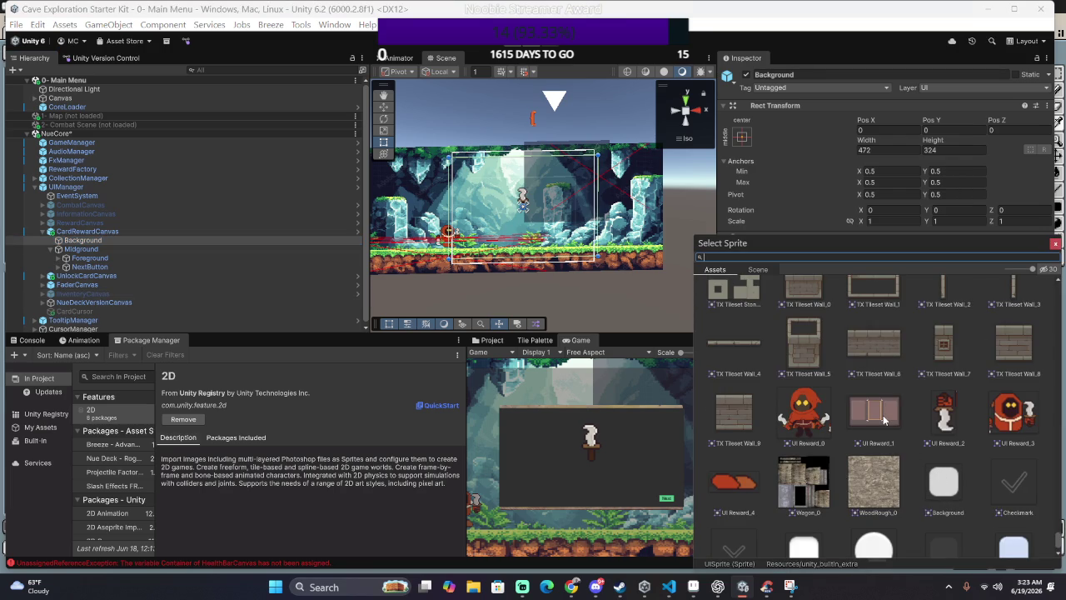
pyautogui.scroll(-1, 885, 421)
pyautogui.scroll(3, 882, 429)
pyautogui.scroll(3, 883, 433)
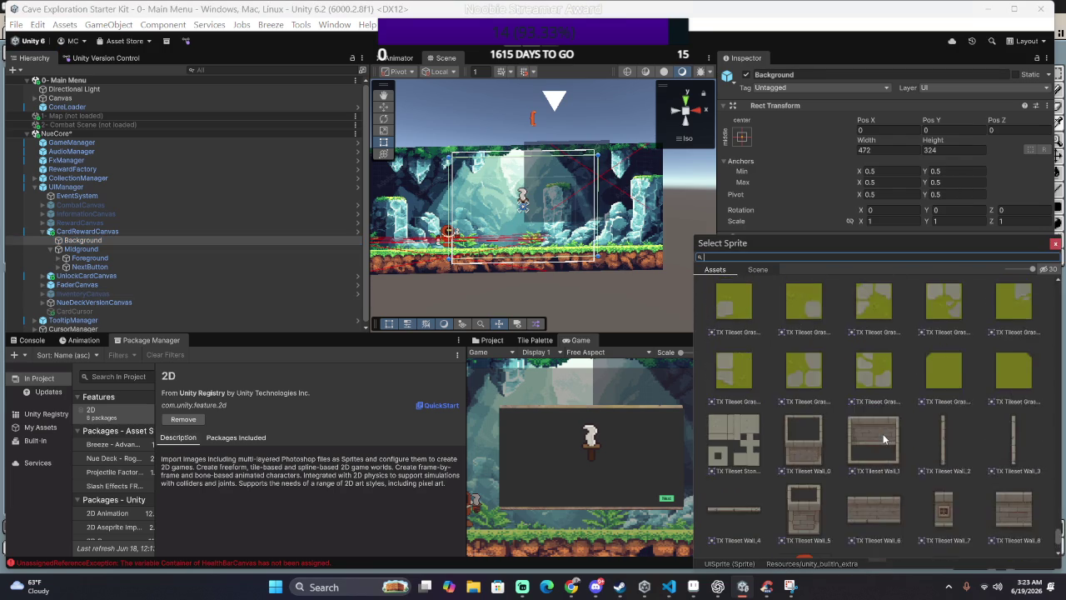
pyautogui.scroll(2, 884, 436)
pyautogui.scroll(2, 884, 439)
pyautogui.scroll(3, 883, 424)
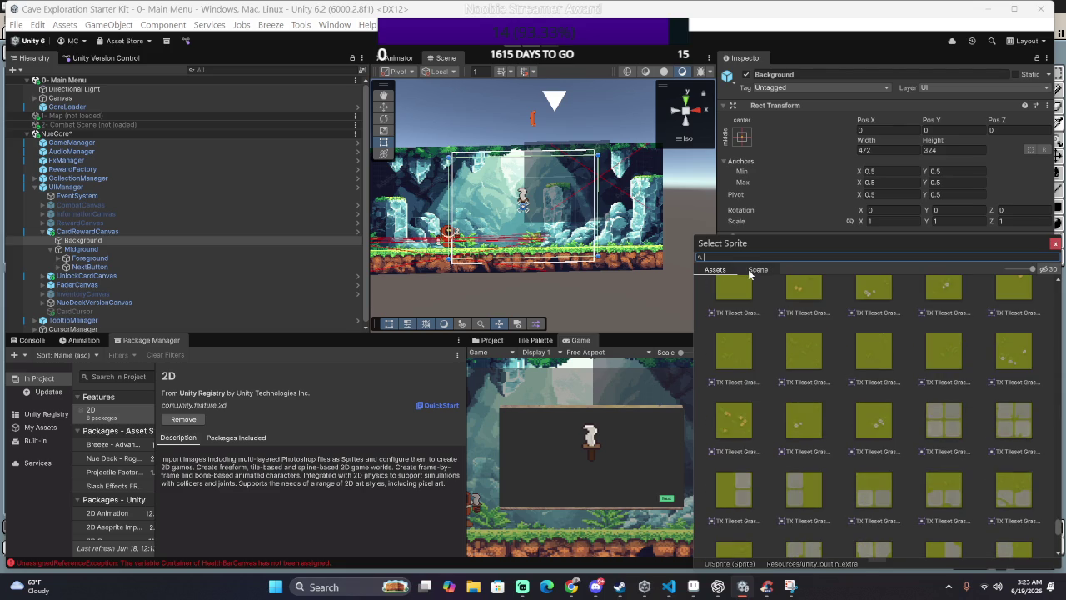
pyautogui.write('ui')
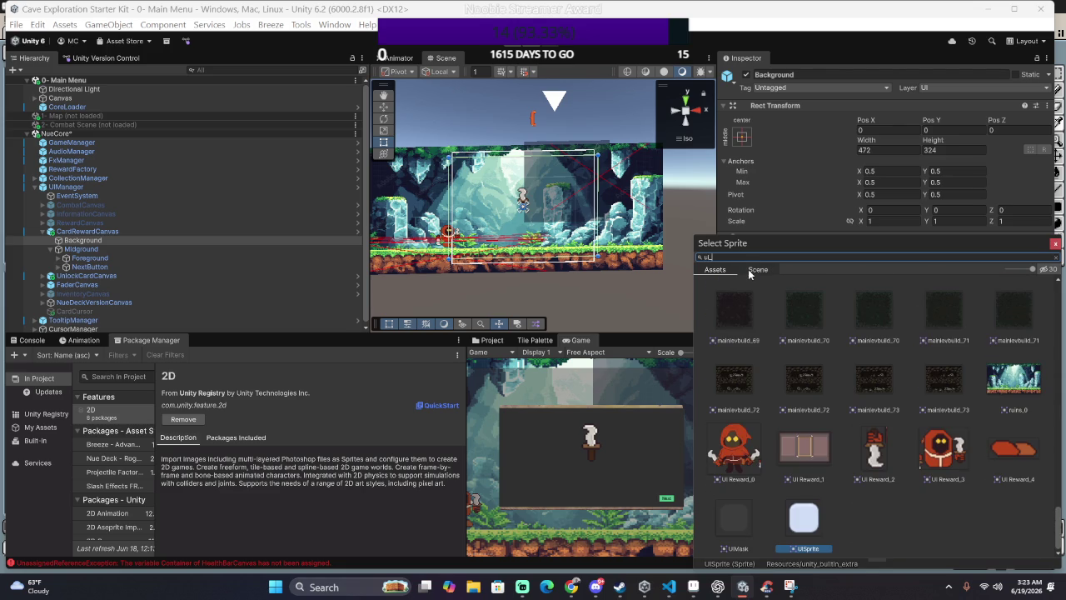
pyautogui.press('BackSpace')
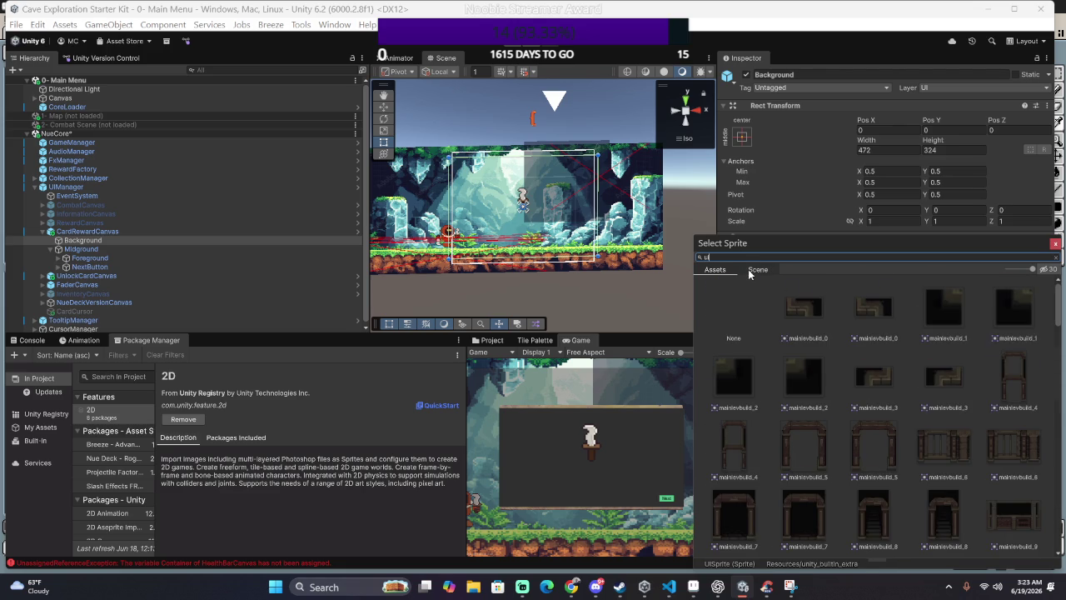
pyautogui.scroll(-3, 820, 423)
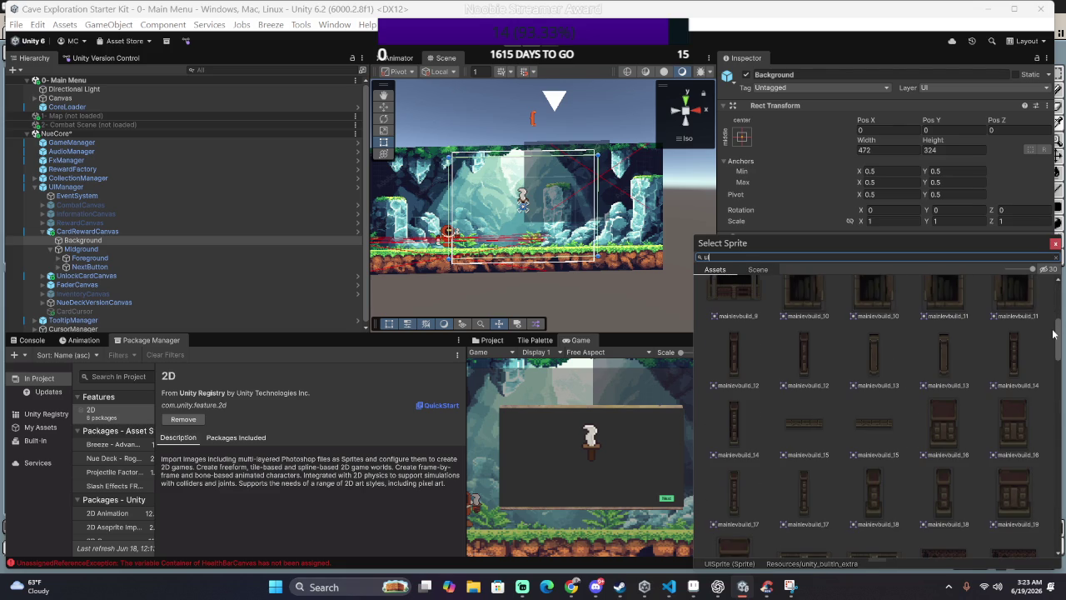
pyautogui.moveTo(1055, 337); pyautogui.dragTo(1035, 563)
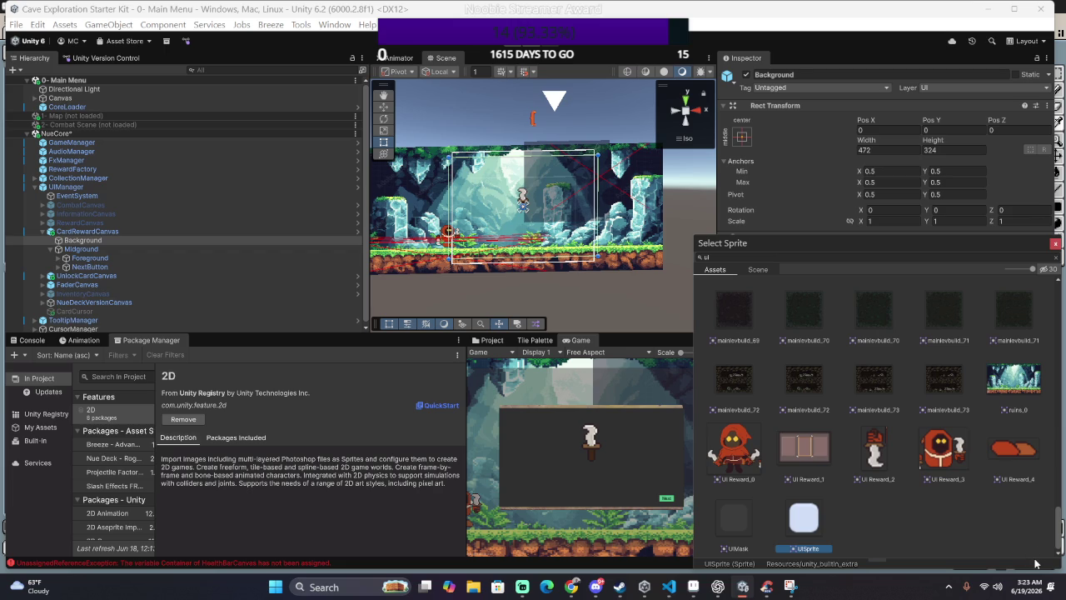
pyautogui.click(812, 458)
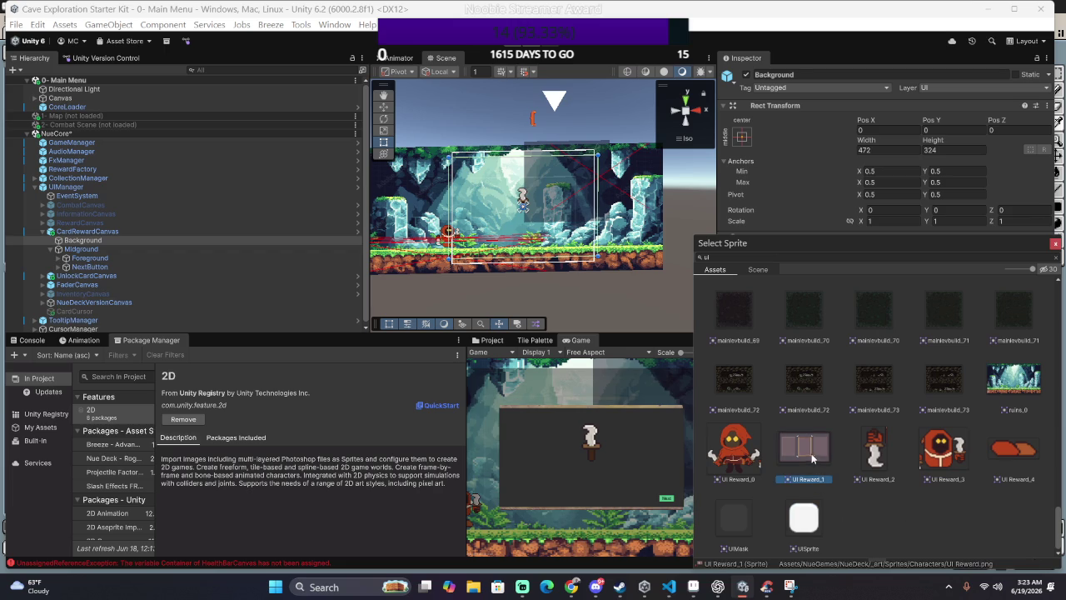
pyautogui.scroll(5, 843, 479)
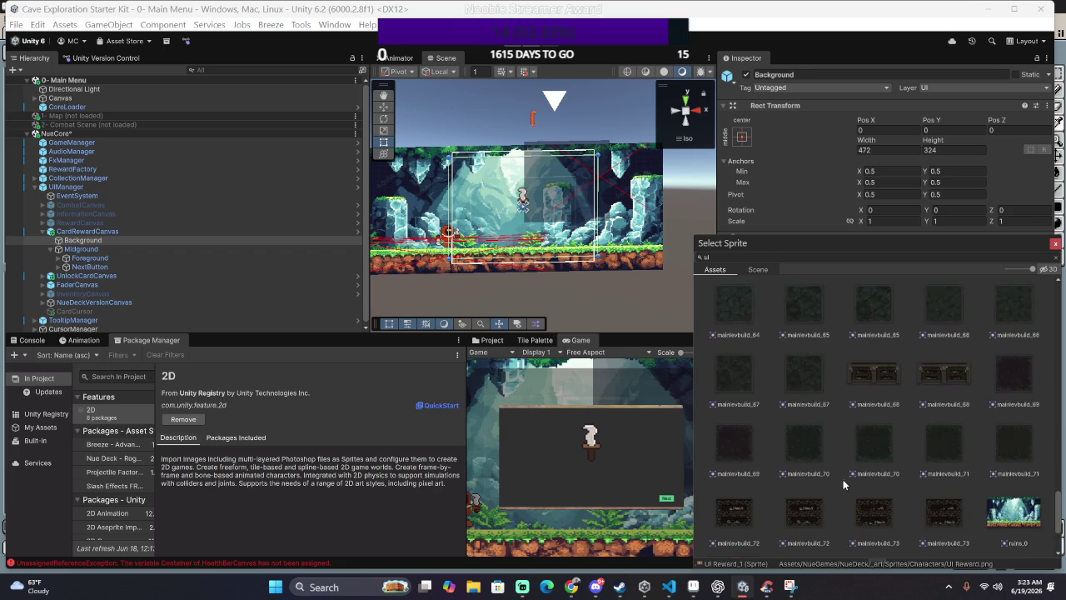
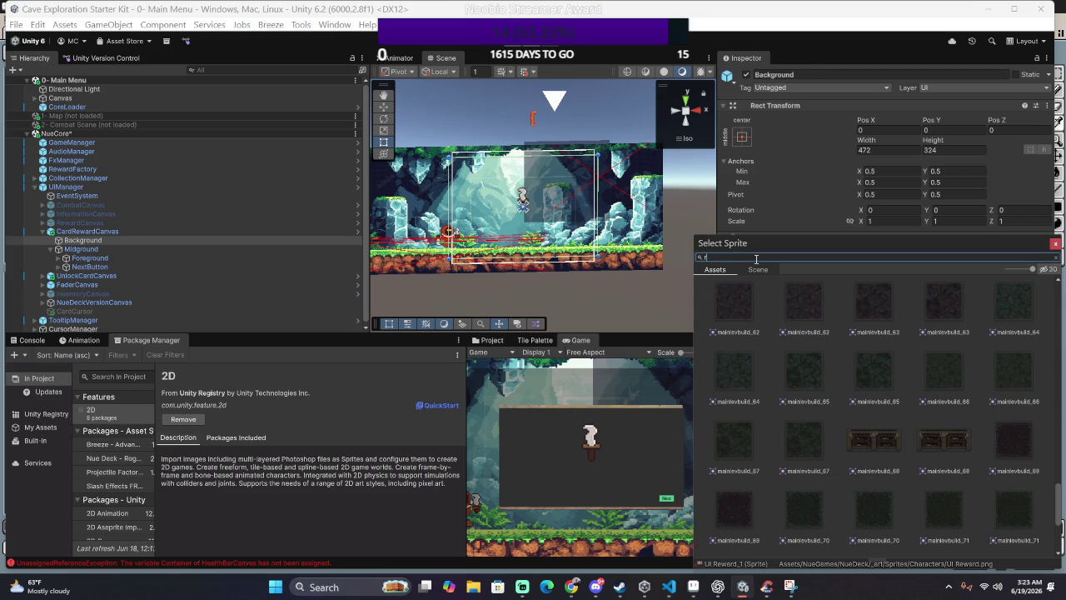
# Step: Clear the sprite search, close the sprite chooser with UI Reward_1 kept, and check the Console
pyautogui.write('eward')
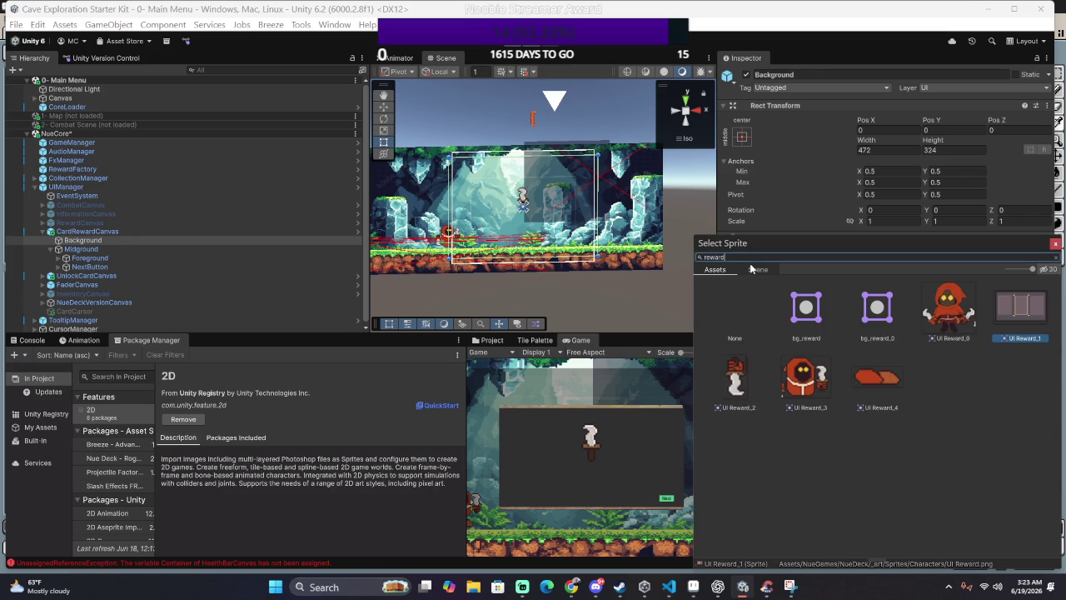
pyautogui.write('d')
pyautogui.doubleClick(739, 258)
pyautogui.press('BackSpace')
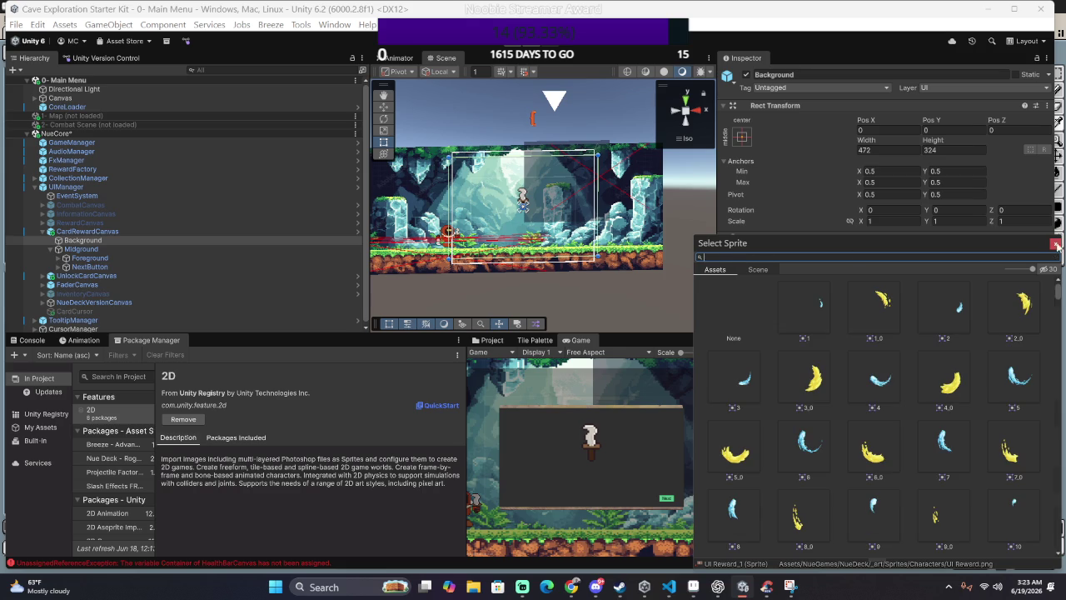
pyautogui.click(1055, 243)
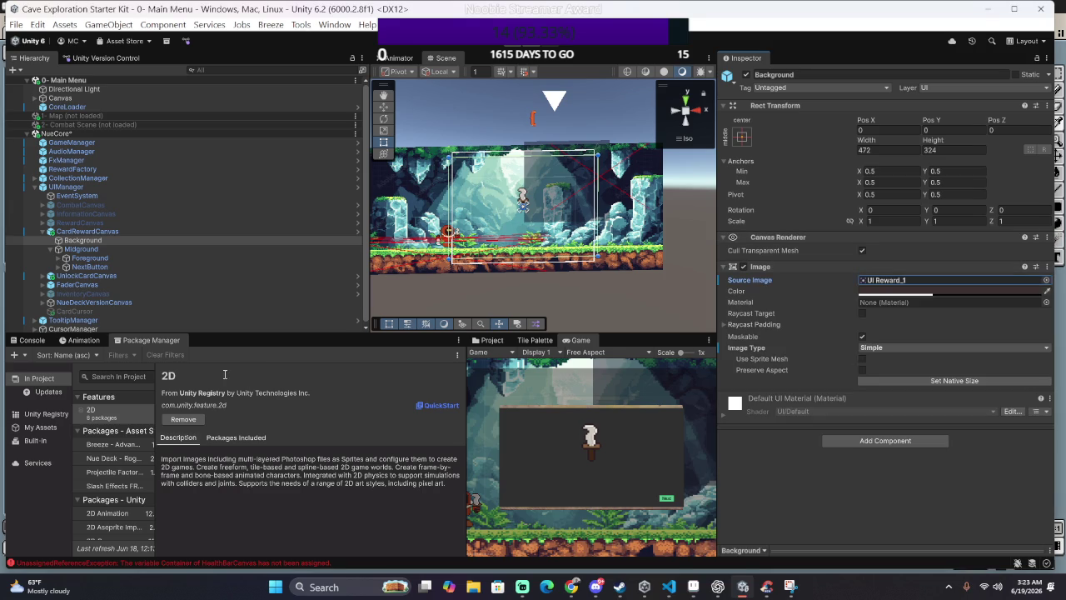
pyautogui.click(25, 339)
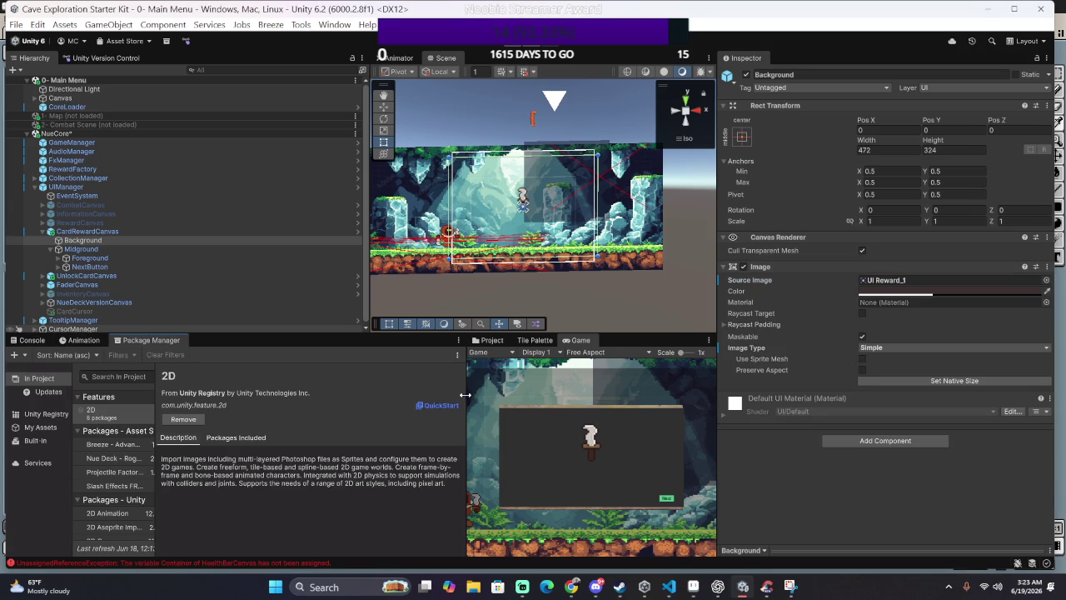
pyautogui.moveTo(466, 399); pyautogui.dragTo(108, 383)
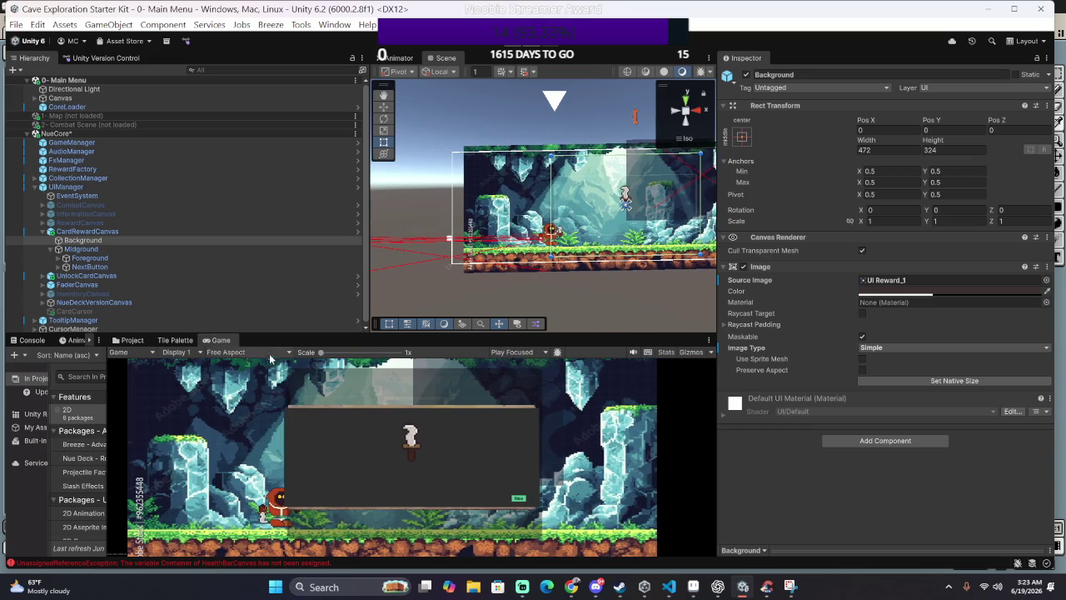
# Step: Show the project files and browse _art/Sprites into the FX folder and back out
pyautogui.click(135, 343)
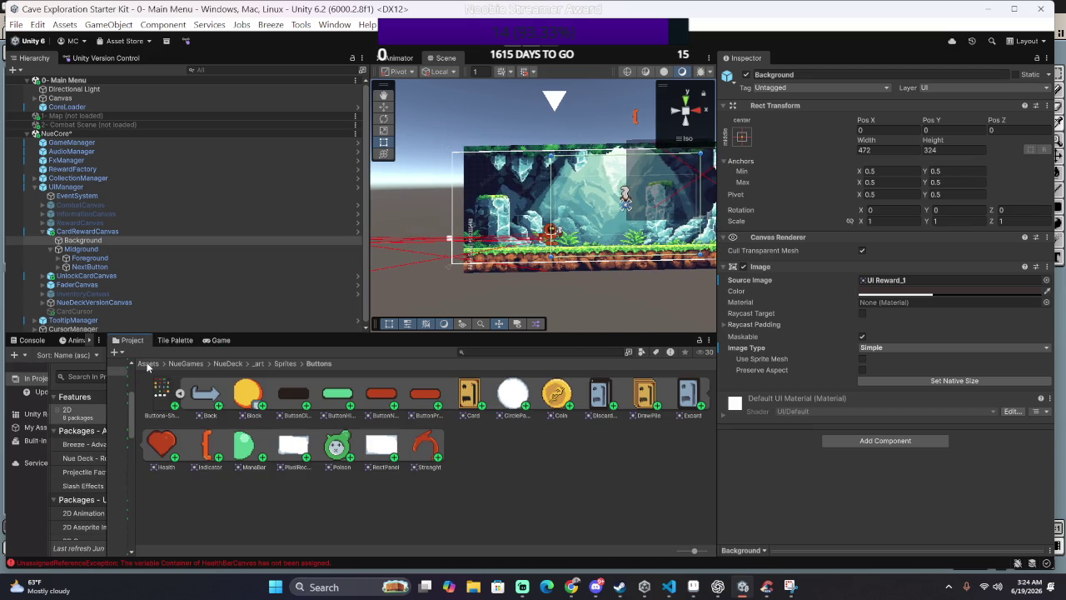
pyautogui.click(256, 364)
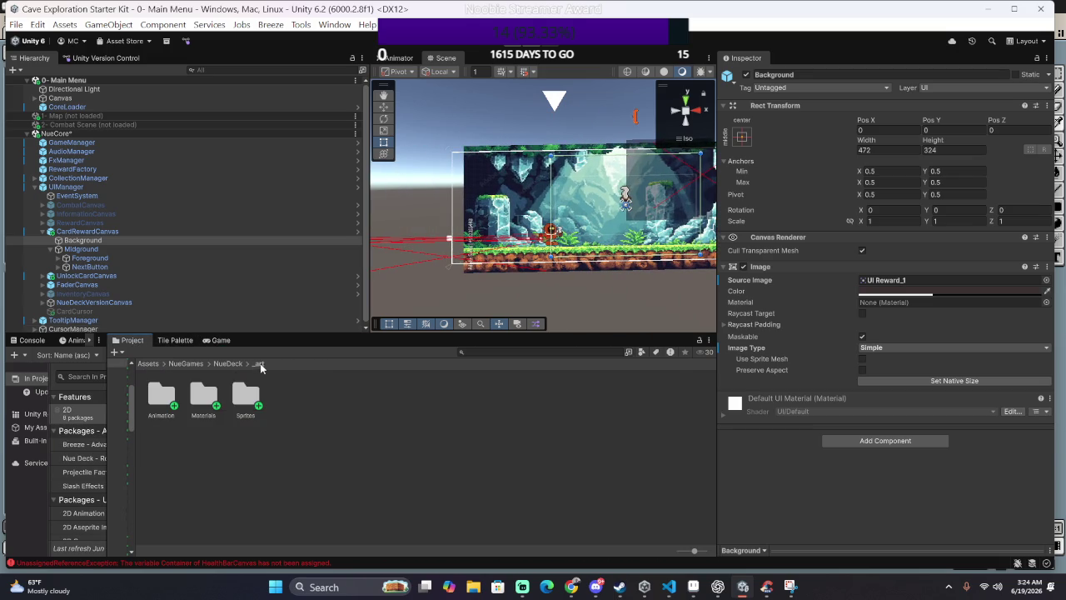
pyautogui.click(244, 393)
pyautogui.doubleClick(245, 395)
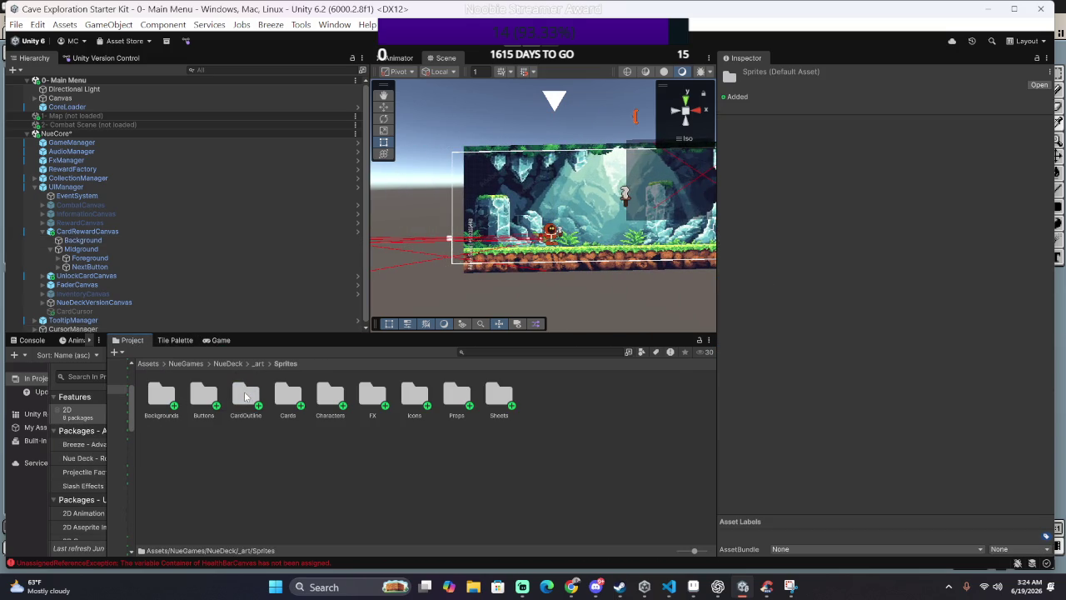
pyautogui.click(373, 397)
pyautogui.doubleClick(372, 396)
pyautogui.scroll(-2, 378, 403)
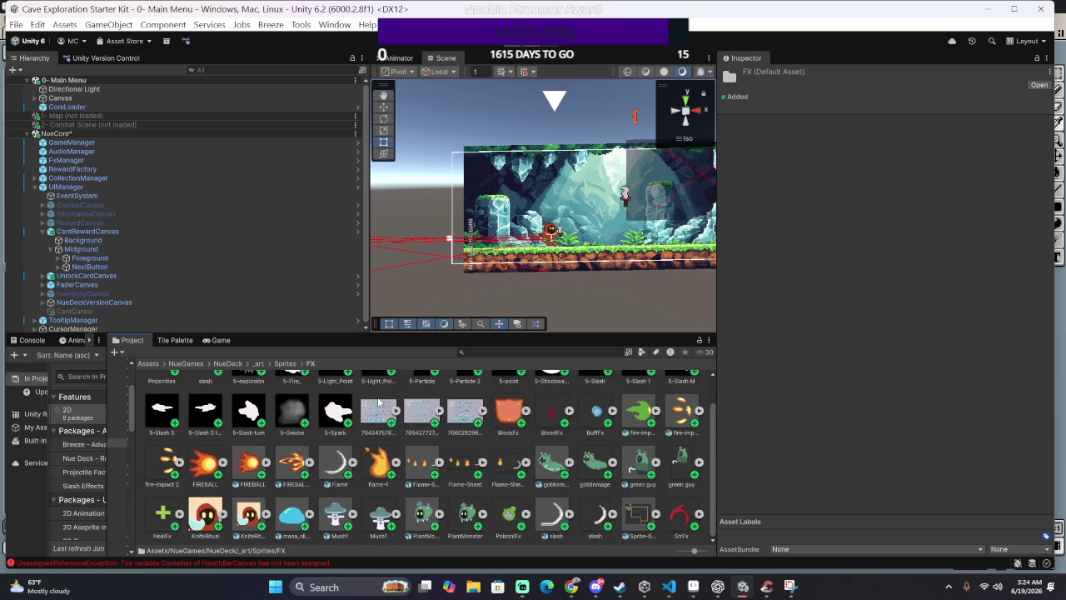
pyautogui.scroll(1, 379, 402)
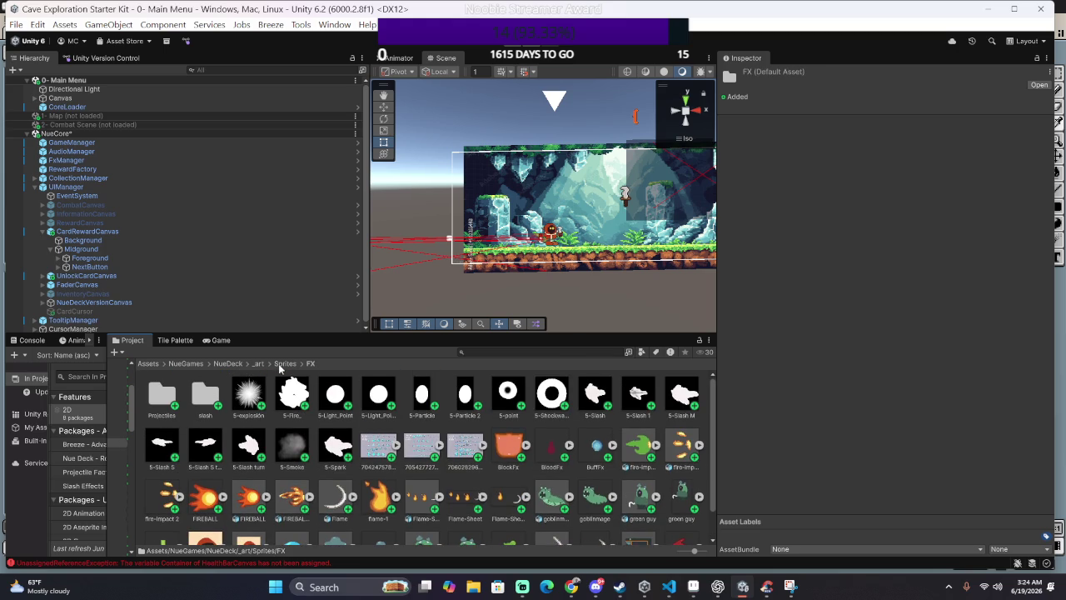
pyautogui.click(281, 364)
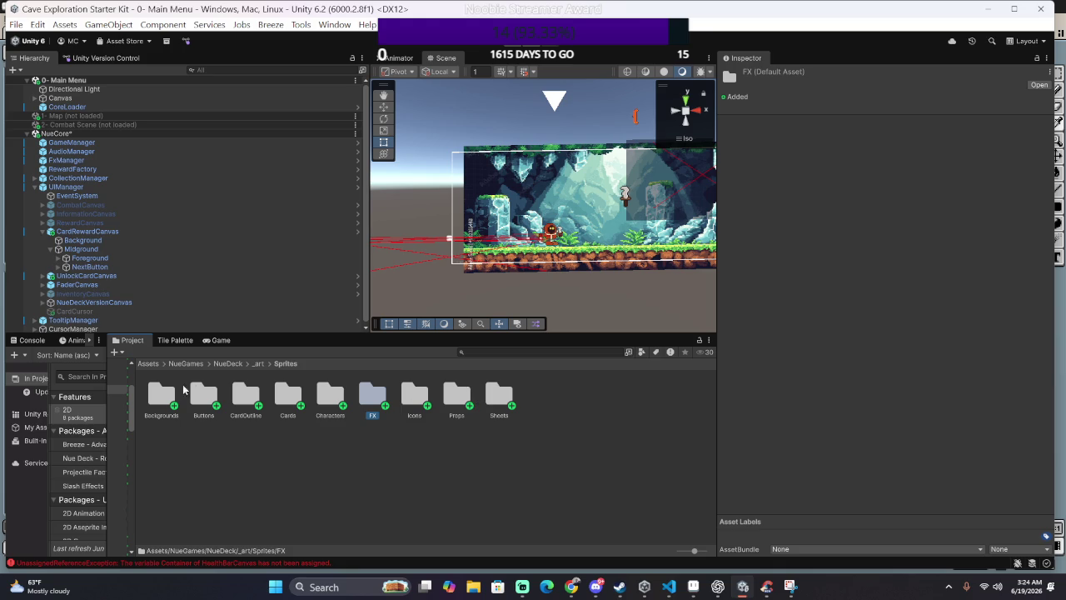
pyautogui.click(177, 457)
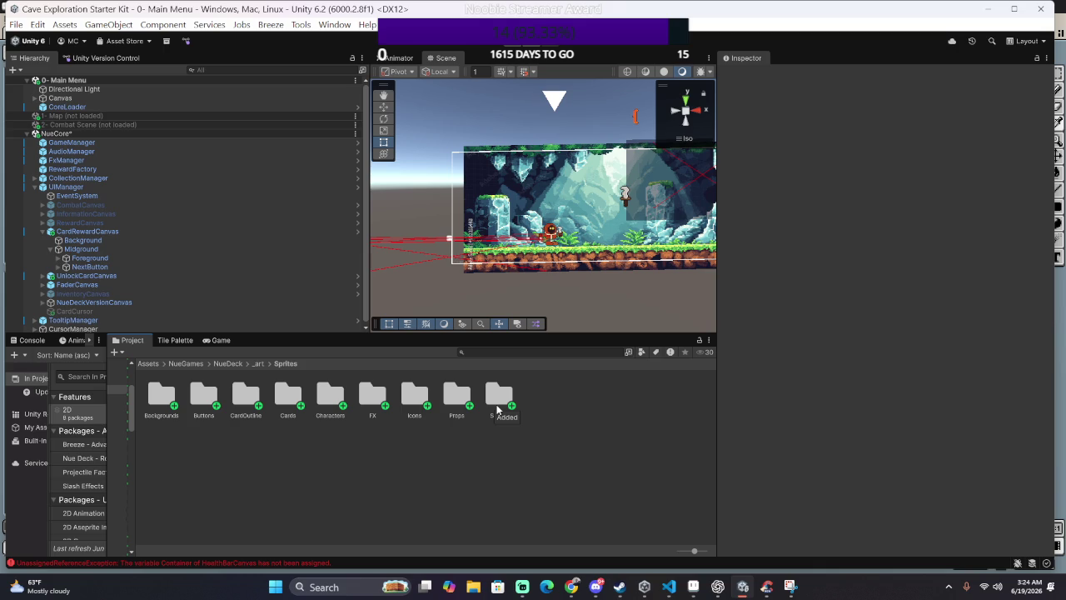
# Step: Look through the Buttons, FX and Backgrounds sprite folders, ending at the Assets root
pyautogui.click(215, 406)
pyautogui.doubleClick(214, 405)
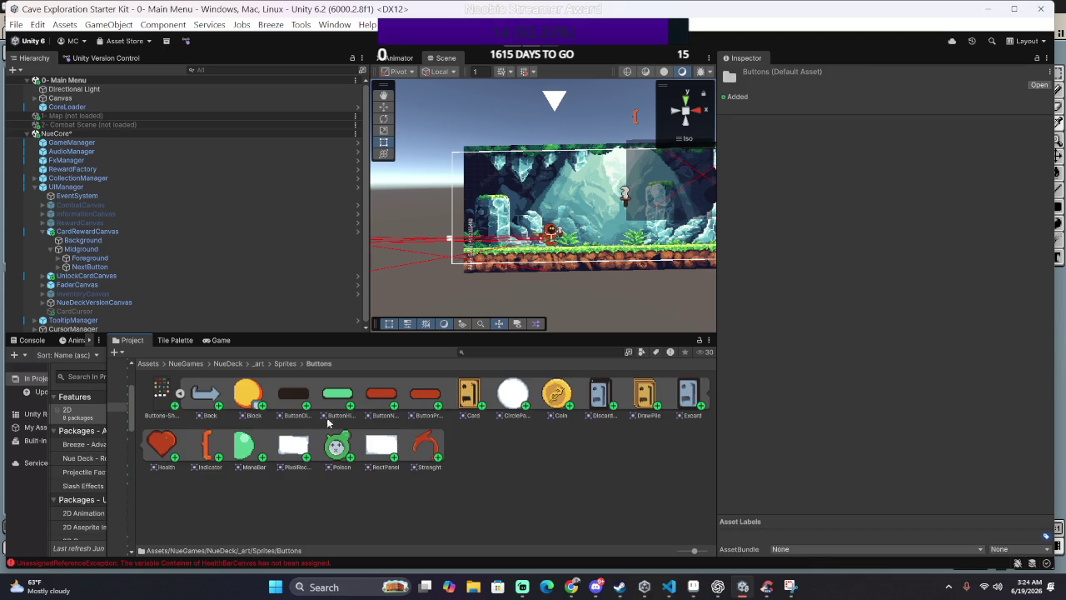
pyautogui.click(259, 367)
pyautogui.doubleClick(245, 396)
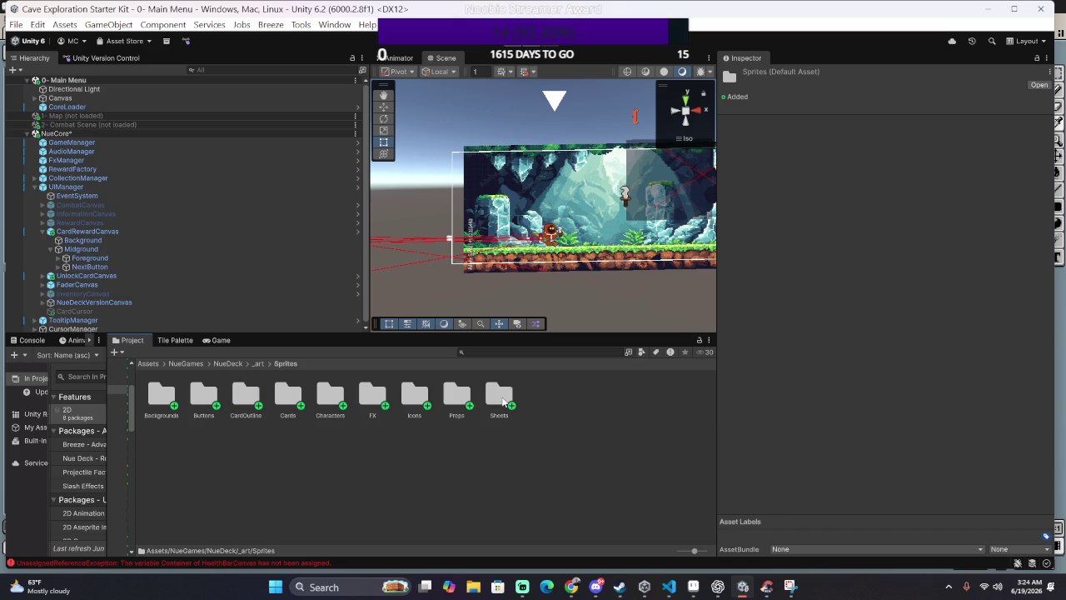
pyautogui.doubleClick(372, 397)
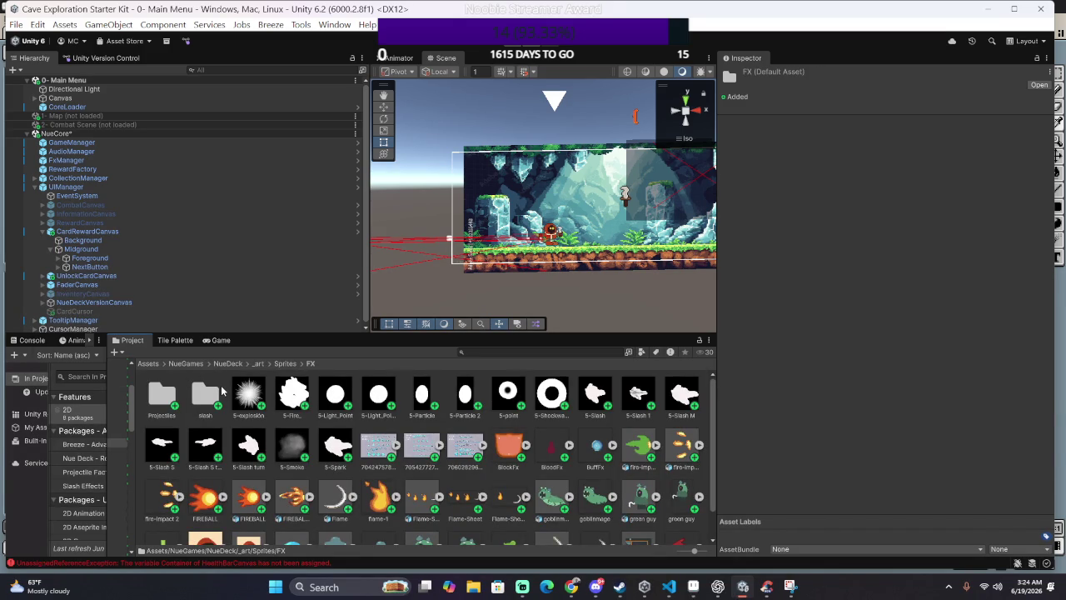
pyautogui.click(258, 363)
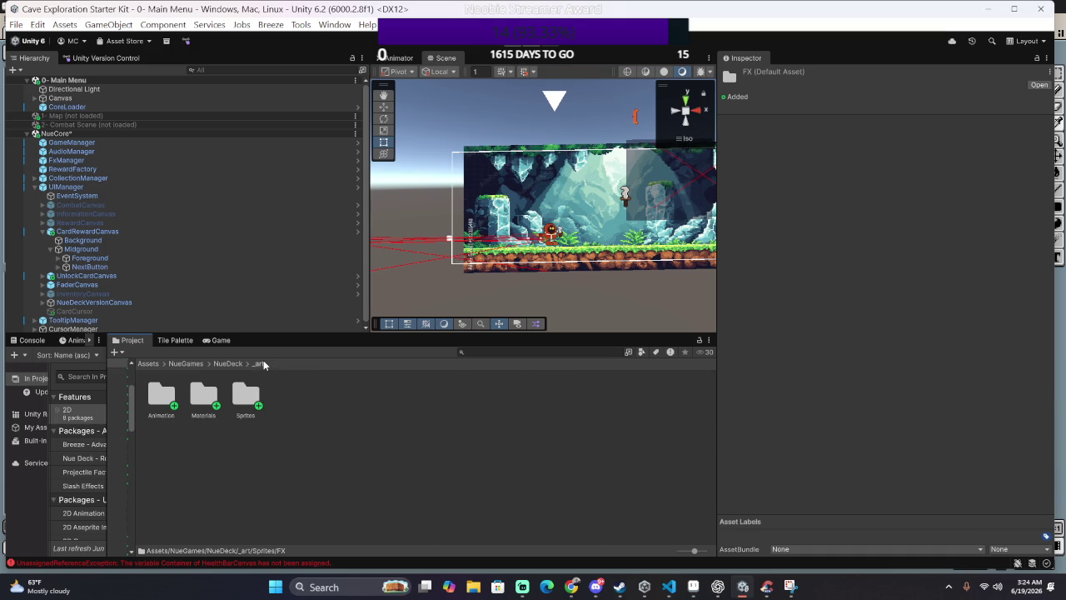
pyautogui.click(239, 403)
pyautogui.doubleClick(238, 405)
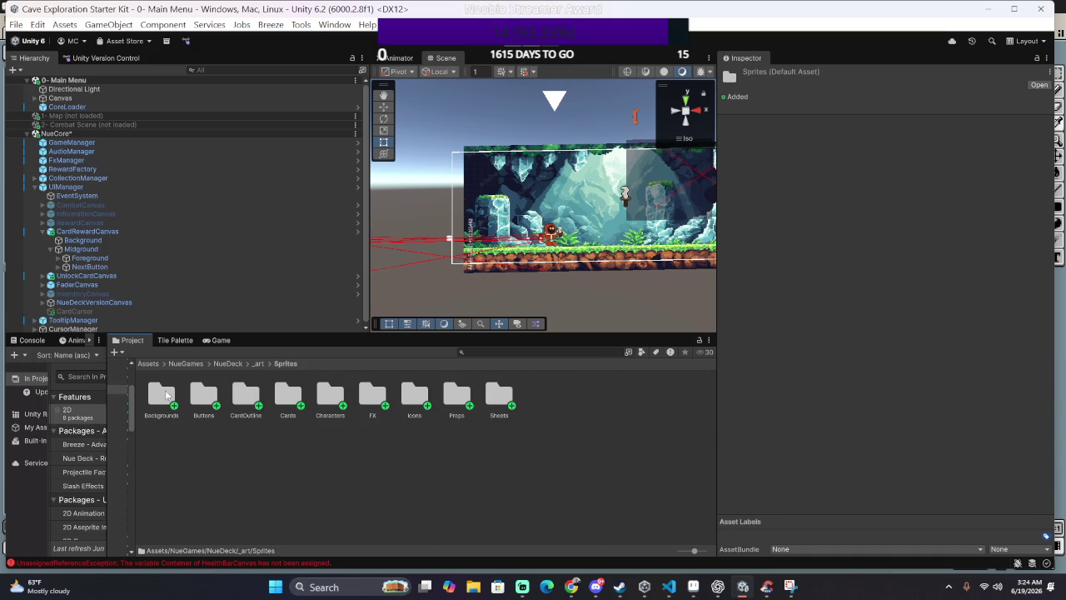
pyautogui.doubleClick(166, 396)
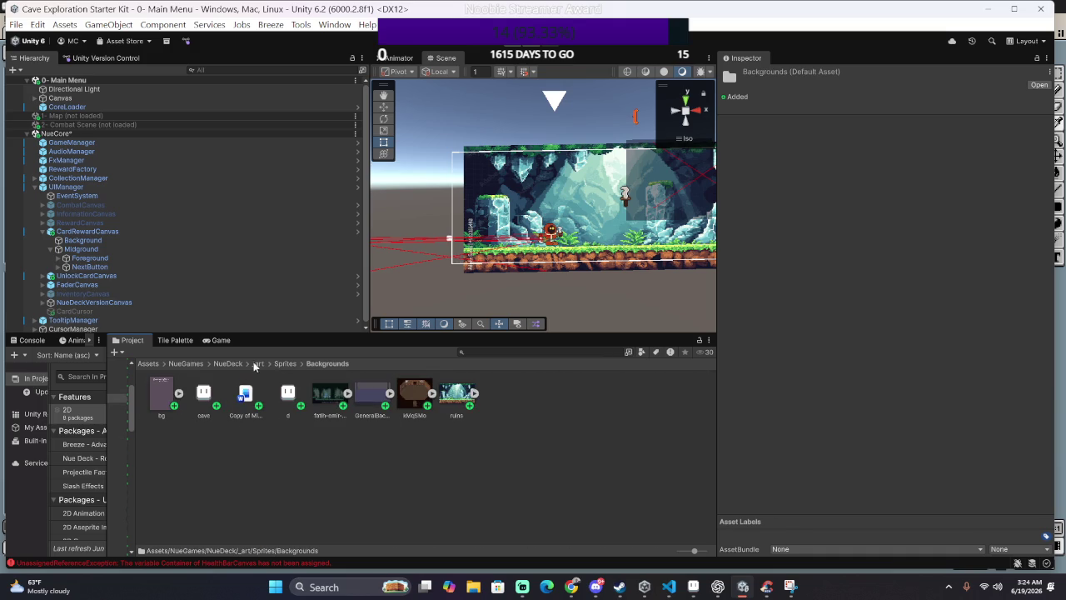
pyautogui.click(146, 364)
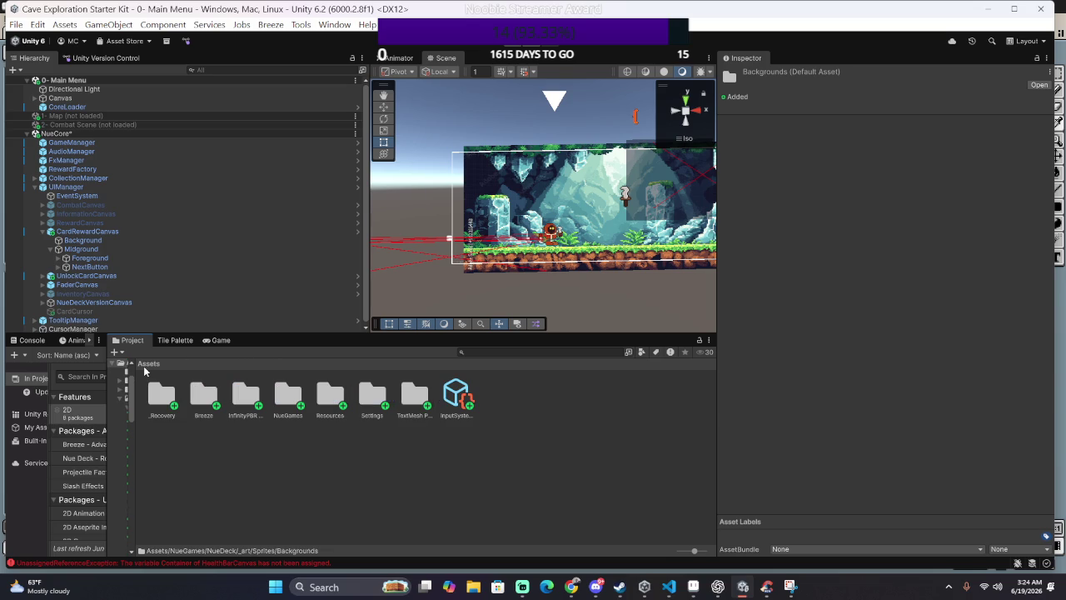
# Step: Peek into the Breeze, InfinityPBR and Projectile Factory folders, then return to Assets
pyautogui.doubleClick(221, 388)
pyautogui.press('BackSpace')
pyautogui.doubleClick(230, 391)
pyautogui.doubleClick(162, 387)
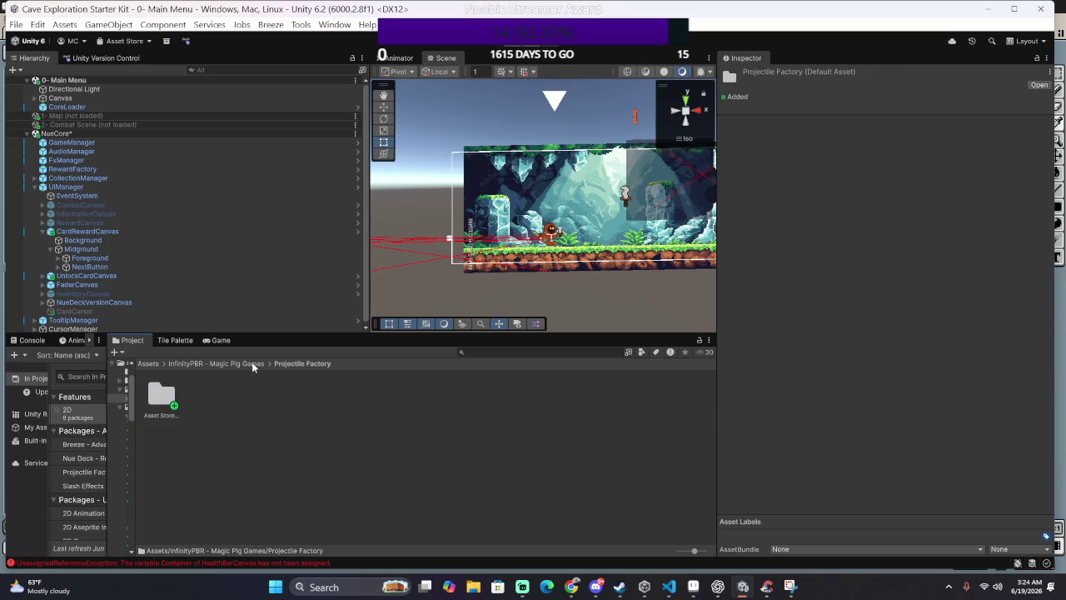
pyautogui.click(183, 366)
pyautogui.click(148, 363)
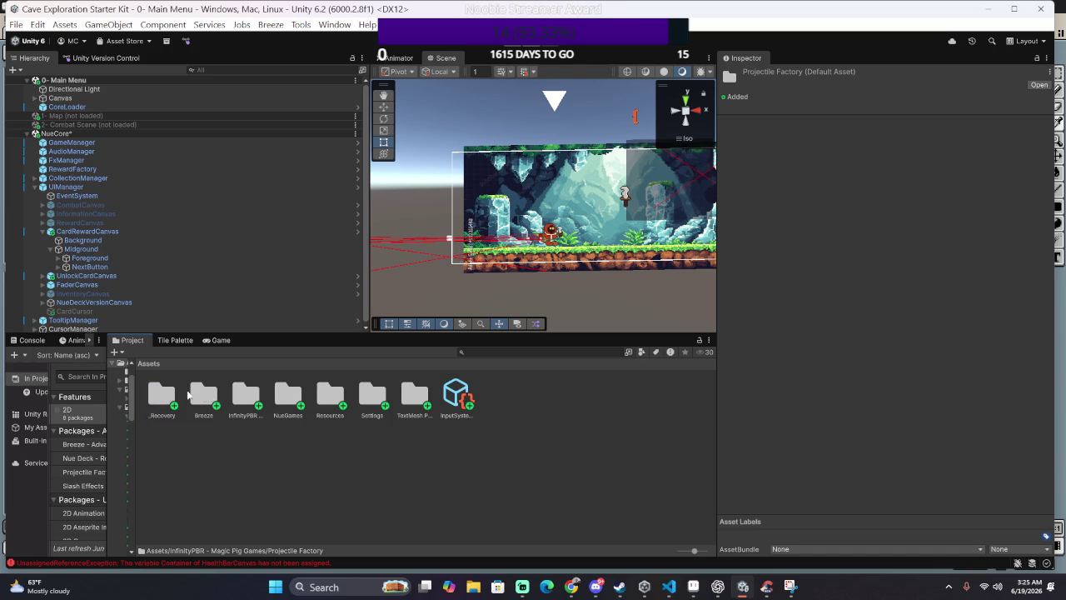
# Step: Navigate NueGames/NueDeck/_art/Sprites/Characters/UI_CardReward and select the bg_tile sprite
pyautogui.doubleClick(288, 396)
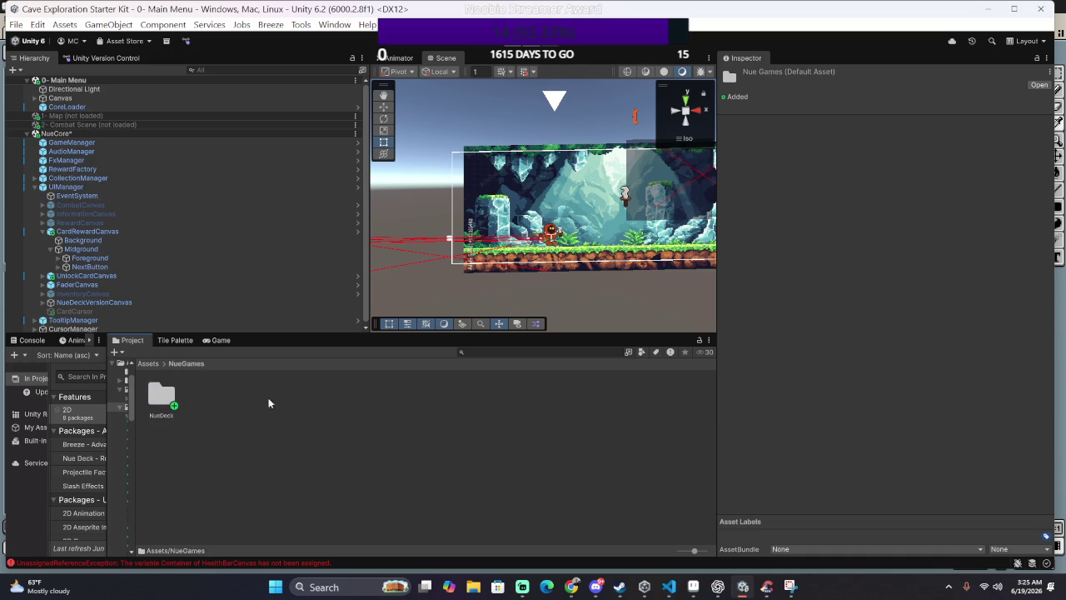
pyautogui.doubleClick(175, 406)
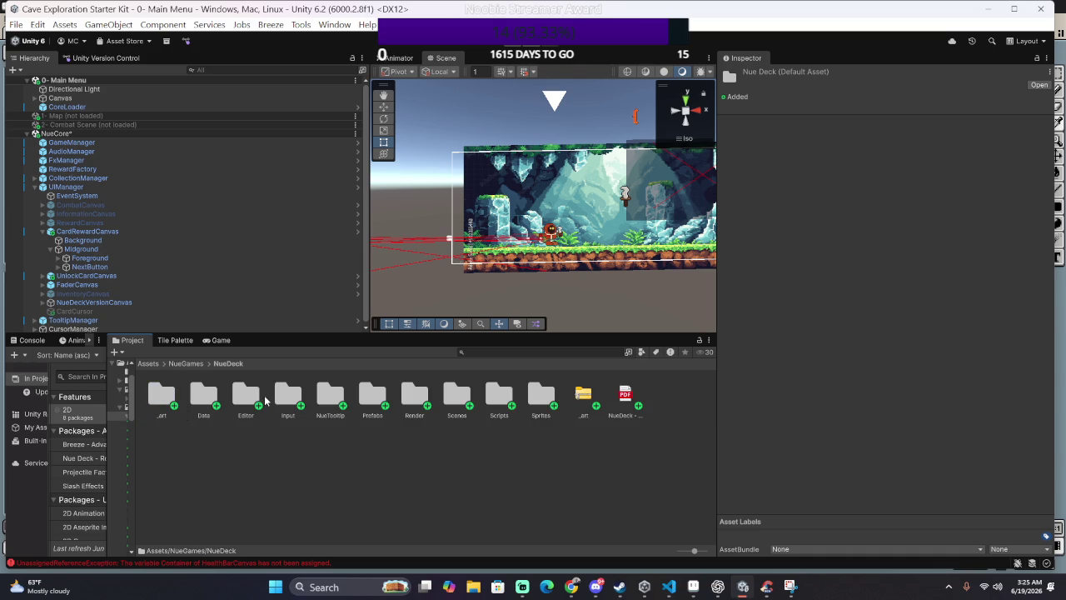
pyautogui.doubleClick(152, 398)
pyautogui.doubleClick(246, 396)
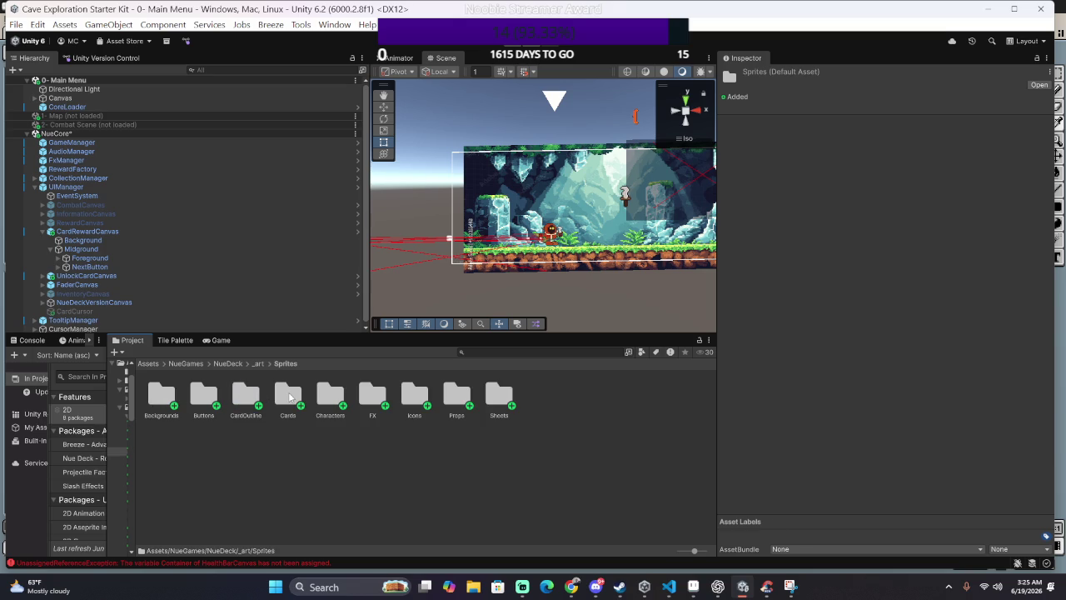
pyautogui.doubleClick(289, 396)
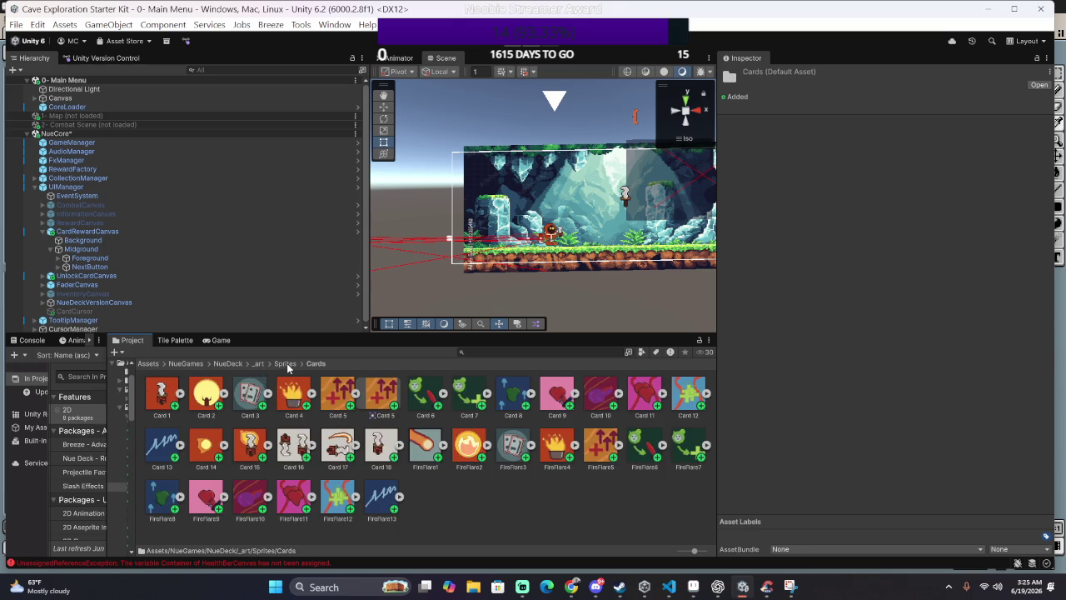
pyautogui.click(286, 364)
pyautogui.click(344, 395)
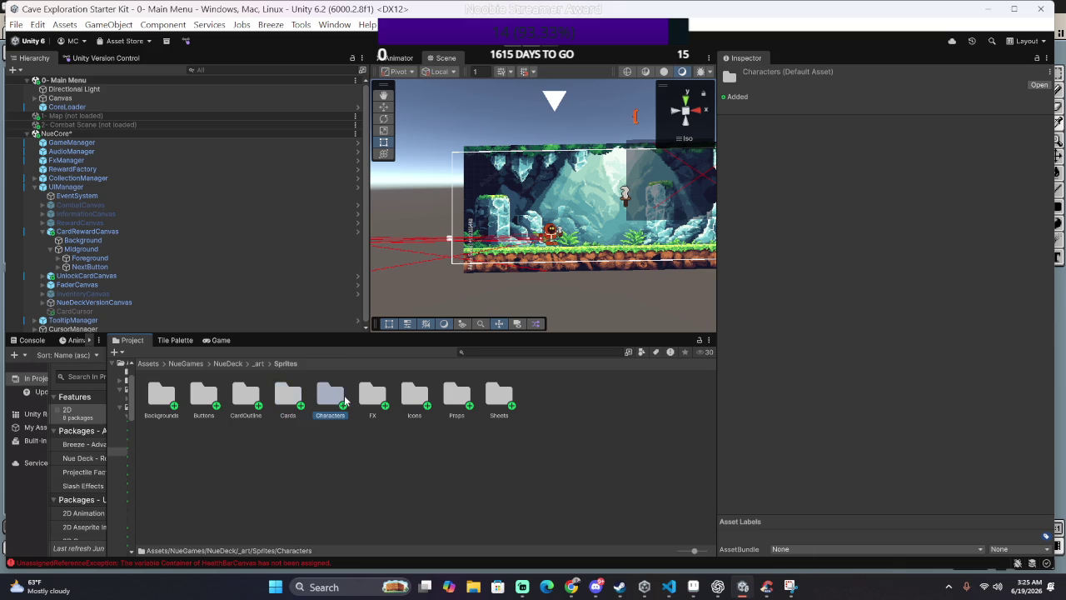
pyautogui.doubleClick(344, 395)
pyautogui.doubleClick(159, 397)
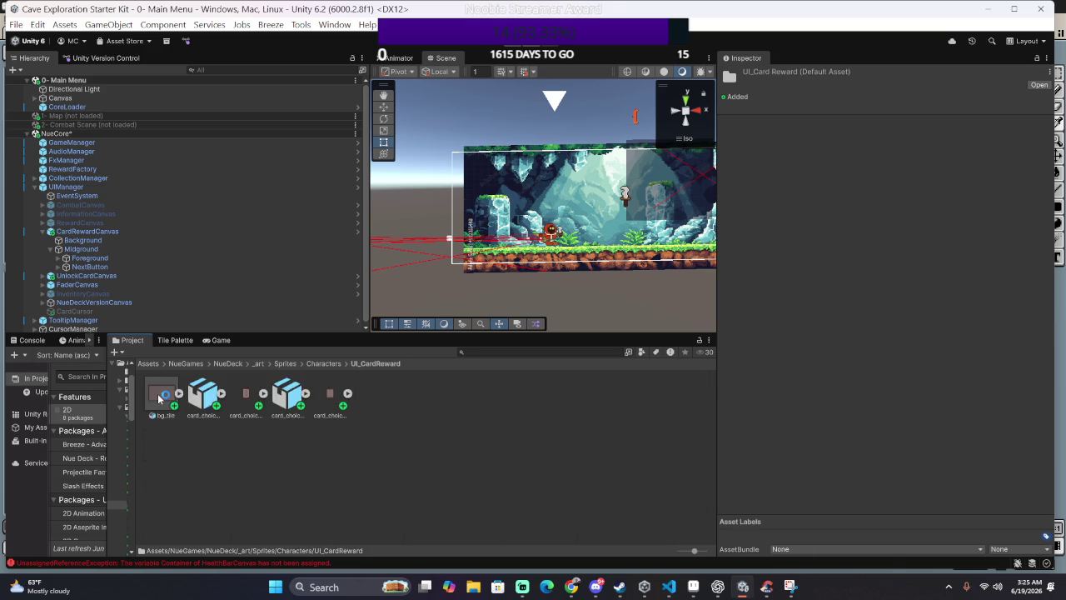
pyautogui.click(159, 404)
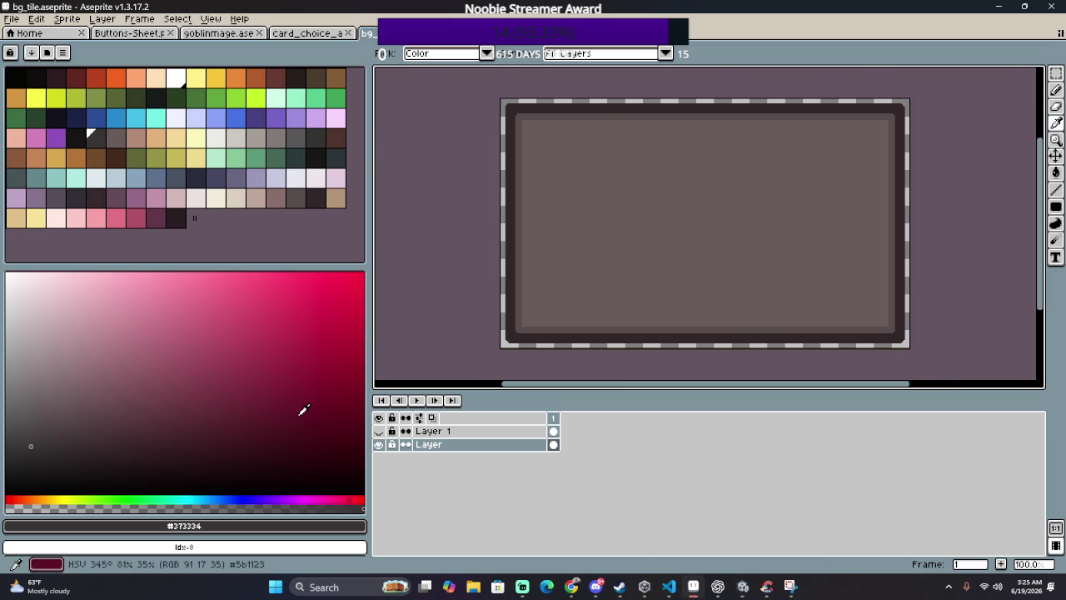
# Step: Switch from Aseprite back to Unity, where bg_tile is selected in the Inspector
pyautogui.hotkey('alt', 'Tab')
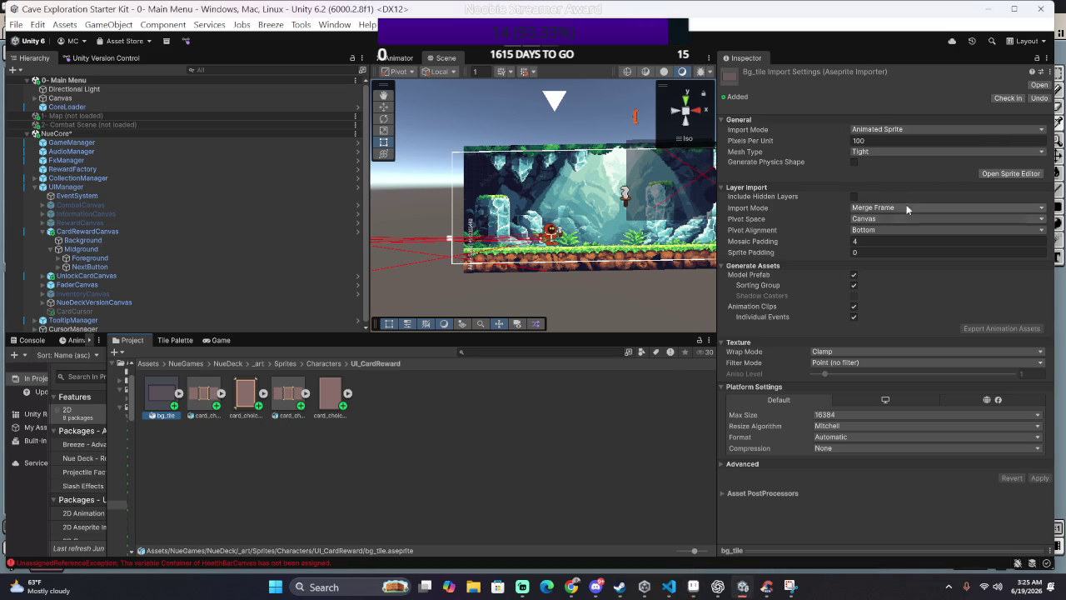
# Step: Set bg_tile to Pixels Per Unit 1, Point (no filter) and Compression None, and apply
pyautogui.click(882, 141)
pyautogui.write('1')
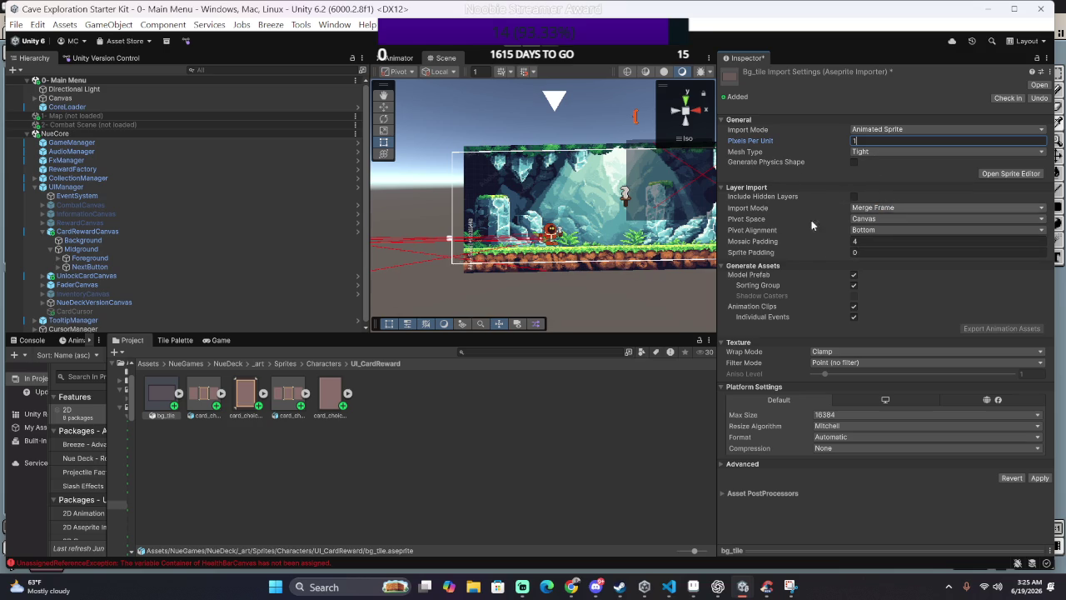
pyautogui.click(855, 353)
pyautogui.click(782, 356)
pyautogui.click(830, 364)
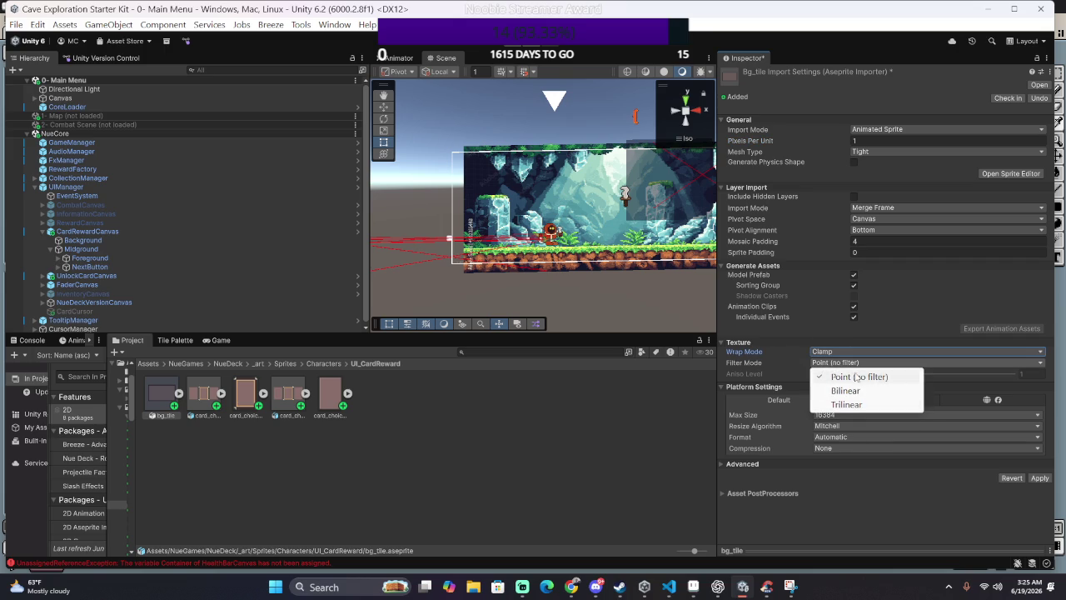
pyautogui.click(829, 376)
pyautogui.click(847, 448)
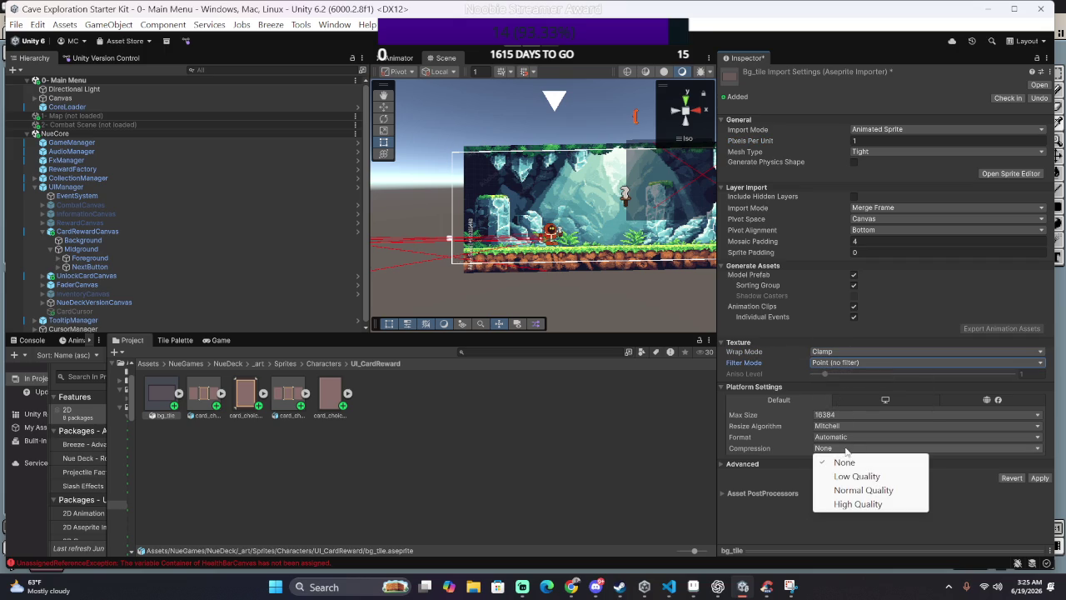
pyautogui.click(744, 447)
pyautogui.click(1038, 478)
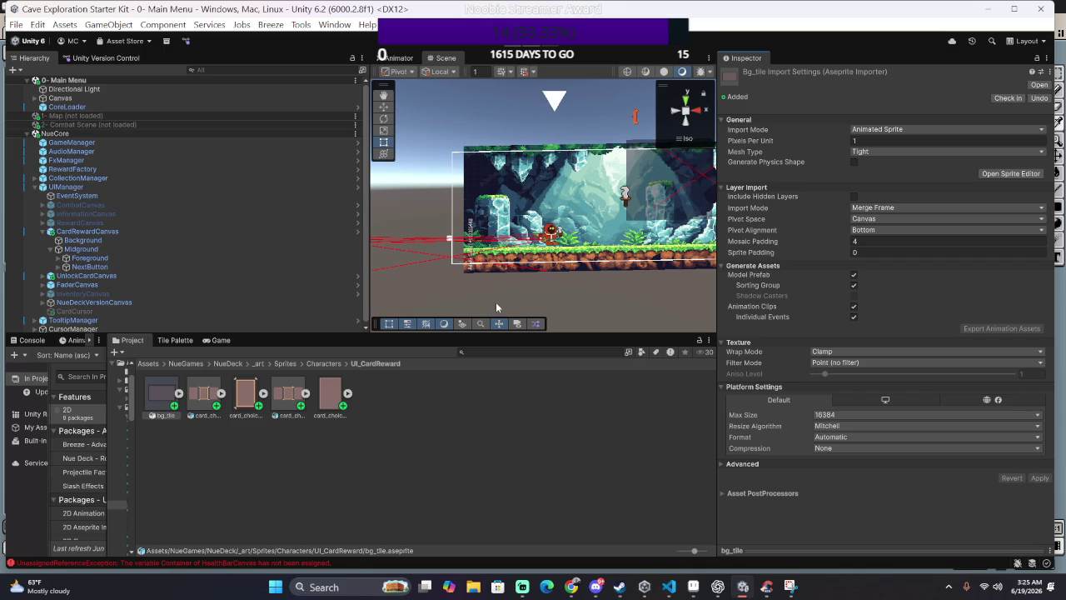
pyautogui.click(702, 213)
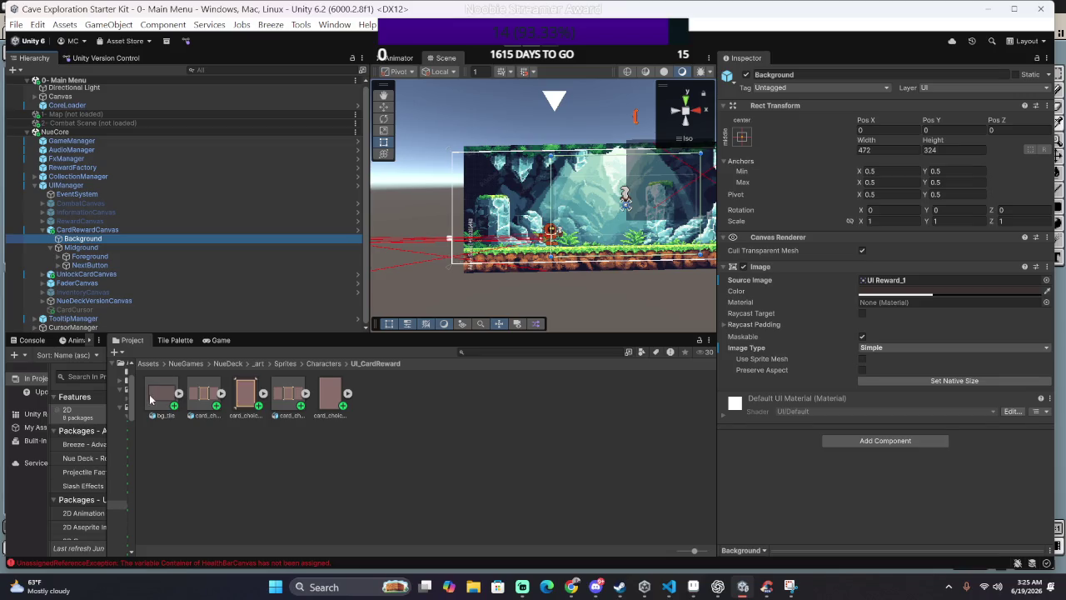
# Step: Expand bg_tile and drag its sprite into the Background image's Source Image
pyautogui.moveTo(163, 398)
pyautogui.mouseDown()
pyautogui.moveTo(829, 275)
pyautogui.moveTo(894, 281)
pyautogui.mouseUp()
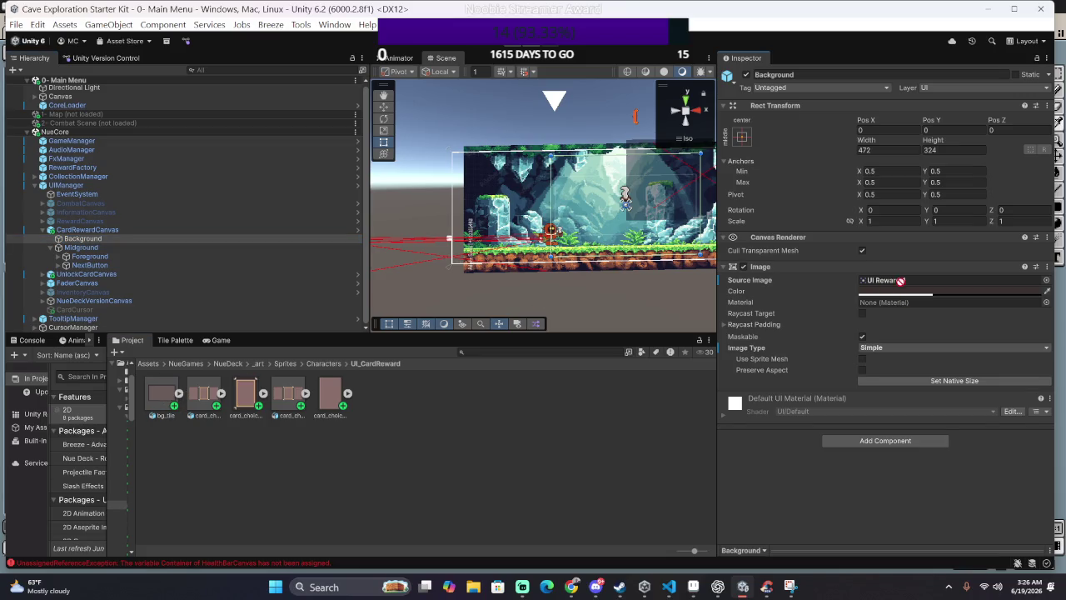
pyautogui.click(178, 392)
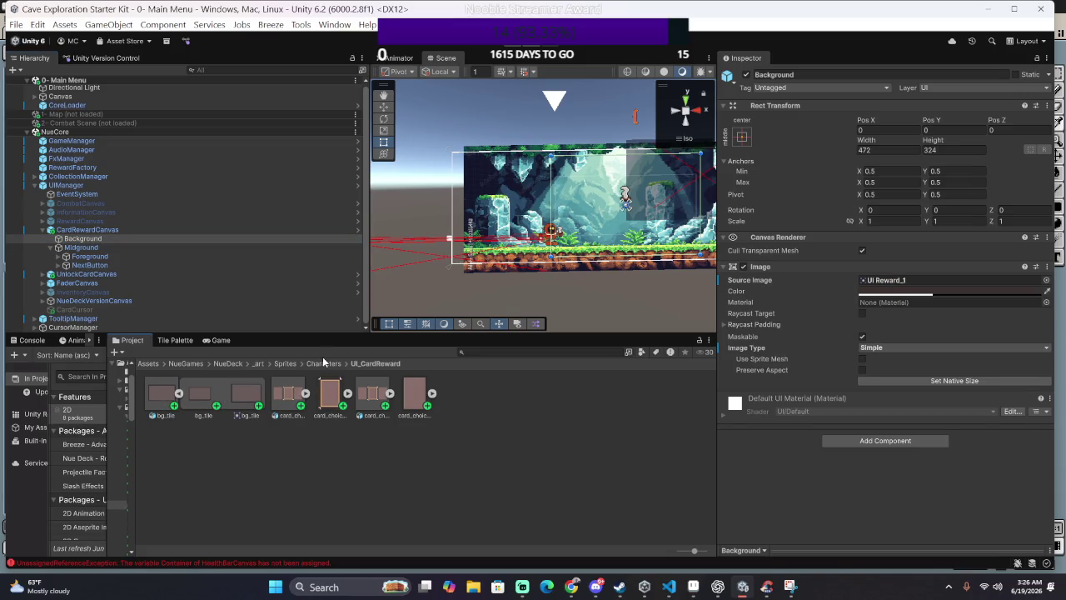
pyautogui.moveTo(248, 396); pyautogui.dragTo(896, 281)
# Step: Tint the Background image light grey (AEABAB) at alpha 103
pyautogui.click(930, 293)
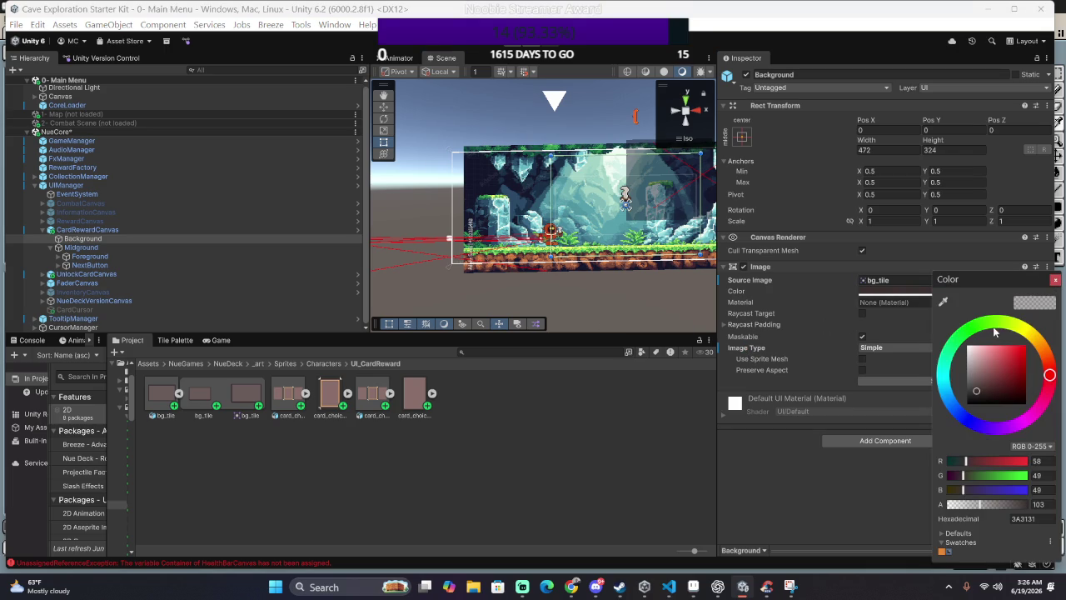
pyautogui.moveTo(986, 360); pyautogui.dragTo(967, 344)
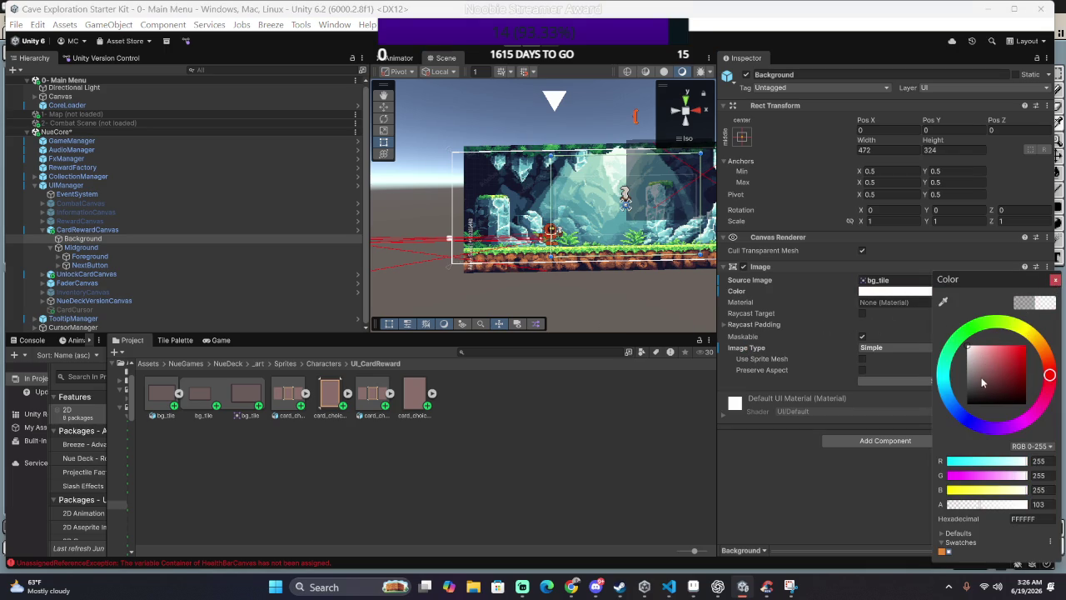
pyautogui.moveTo(983, 382); pyautogui.dragTo(970, 375)
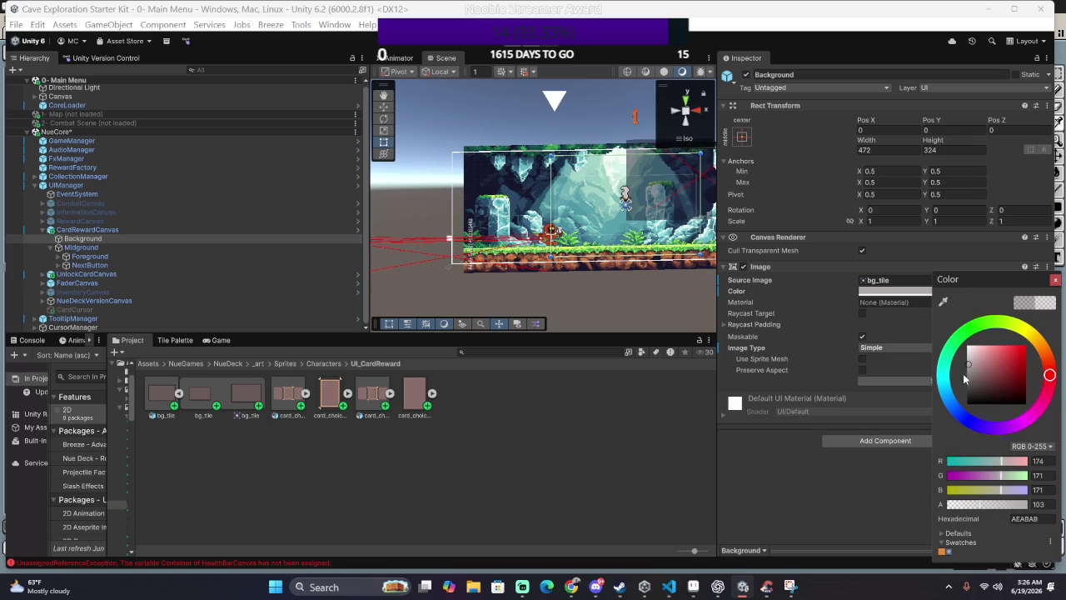
pyautogui.click(1054, 282)
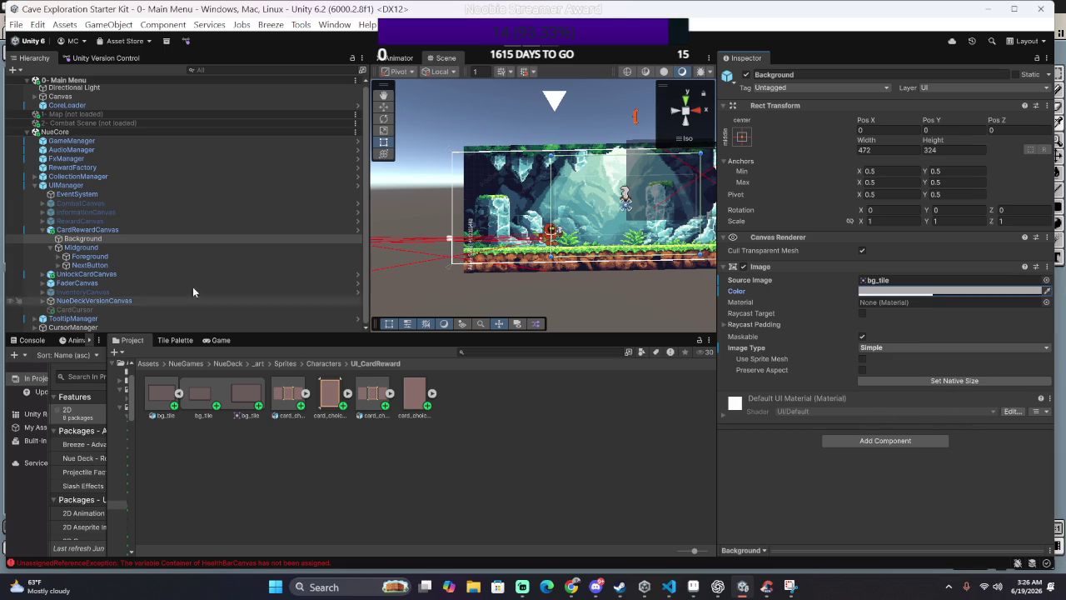
pyautogui.click(75, 229)
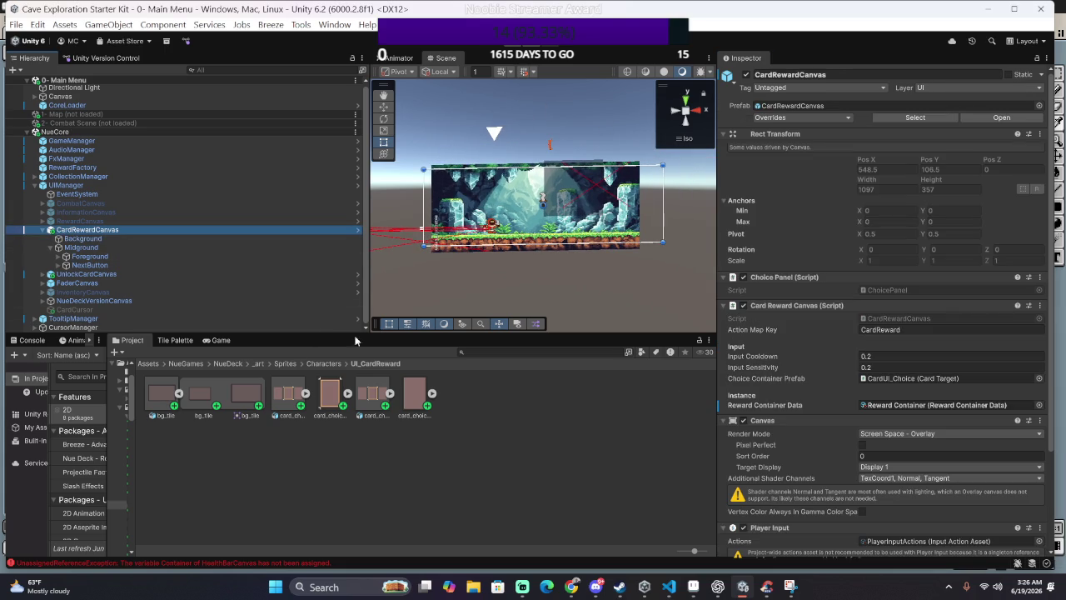
# Step: Switch to the Game view and zoom in on the card reward panel
pyautogui.click(220, 340)
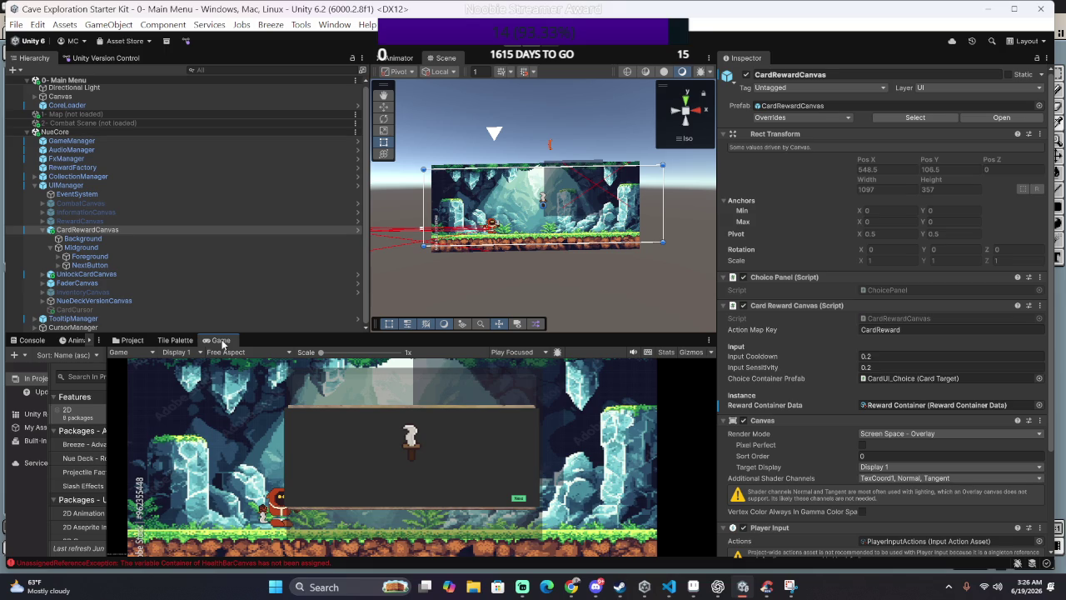
pyautogui.click(132, 341)
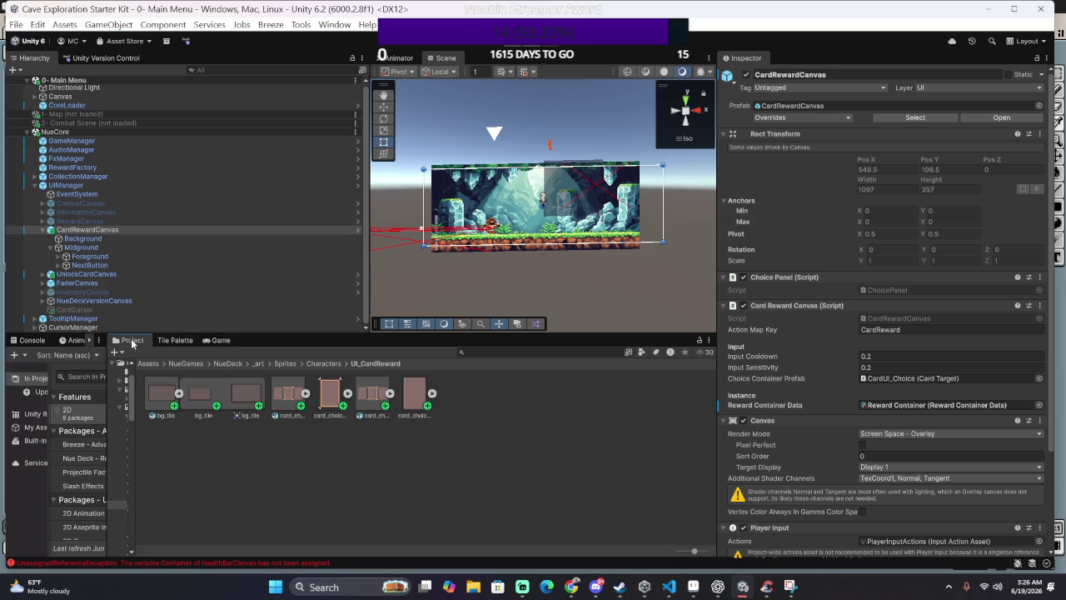
pyautogui.click(224, 342)
pyautogui.scroll(2, 382, 432)
pyautogui.scroll(2, 380, 424)
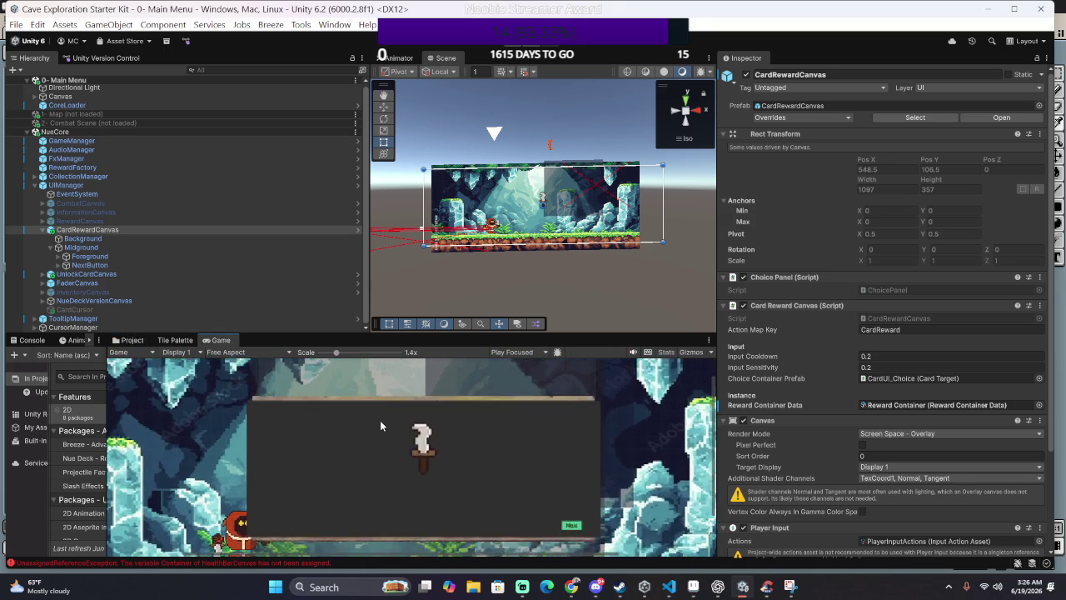
pyautogui.scroll(3, 380, 418)
pyautogui.scroll(2, 379, 416)
pyautogui.scroll(2, 285, 411)
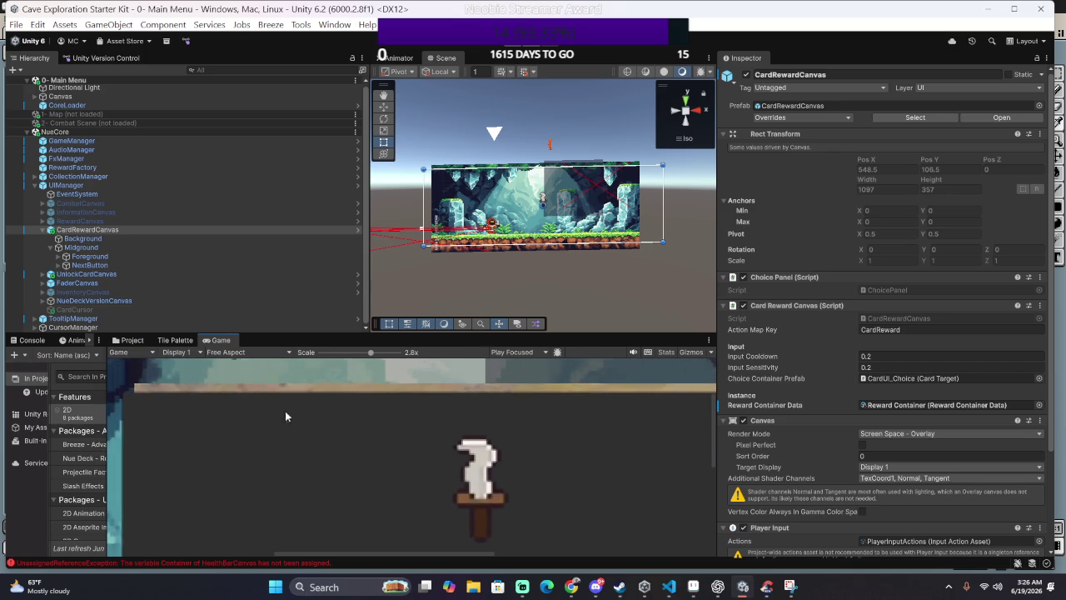
pyautogui.scroll(1, 343, 413)
pyautogui.scroll(2, 302, 418)
pyautogui.scroll(1, 296, 415)
pyautogui.scroll(2, 292, 413)
pyautogui.scroll(2, 317, 420)
pyautogui.scroll(2, 350, 431)
pyautogui.scroll(-2, 354, 431)
# Step: Zoom the Game view back out and inspect the Background image's tint colour
pyautogui.scroll(-2, 353, 425)
pyautogui.scroll(-2, 343, 416)
pyautogui.scroll(-2, 340, 414)
pyautogui.scroll(-1, 341, 414)
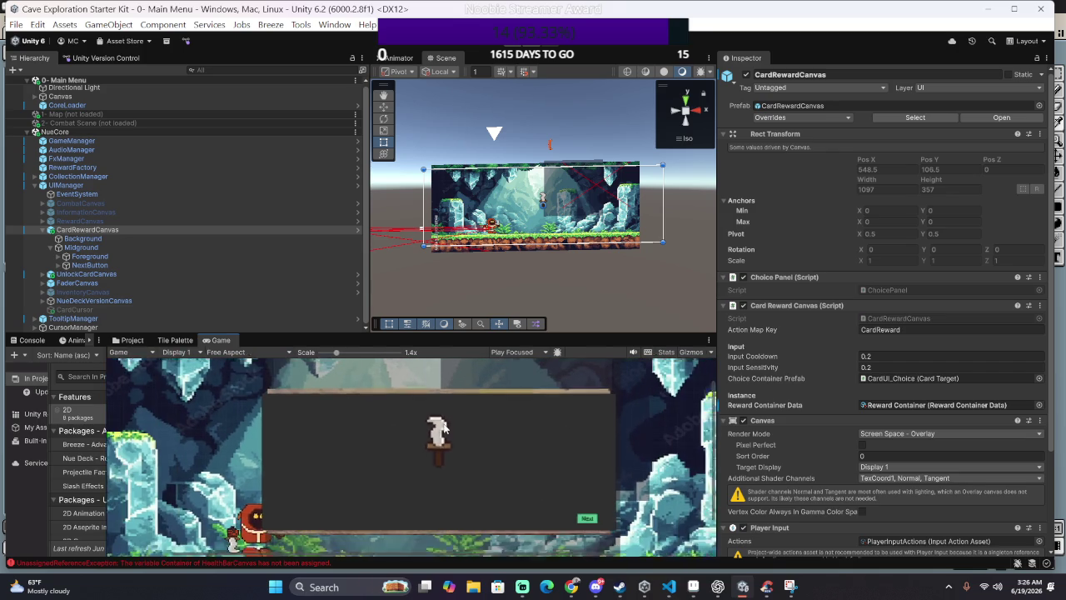
pyautogui.scroll(-1, 341, 413)
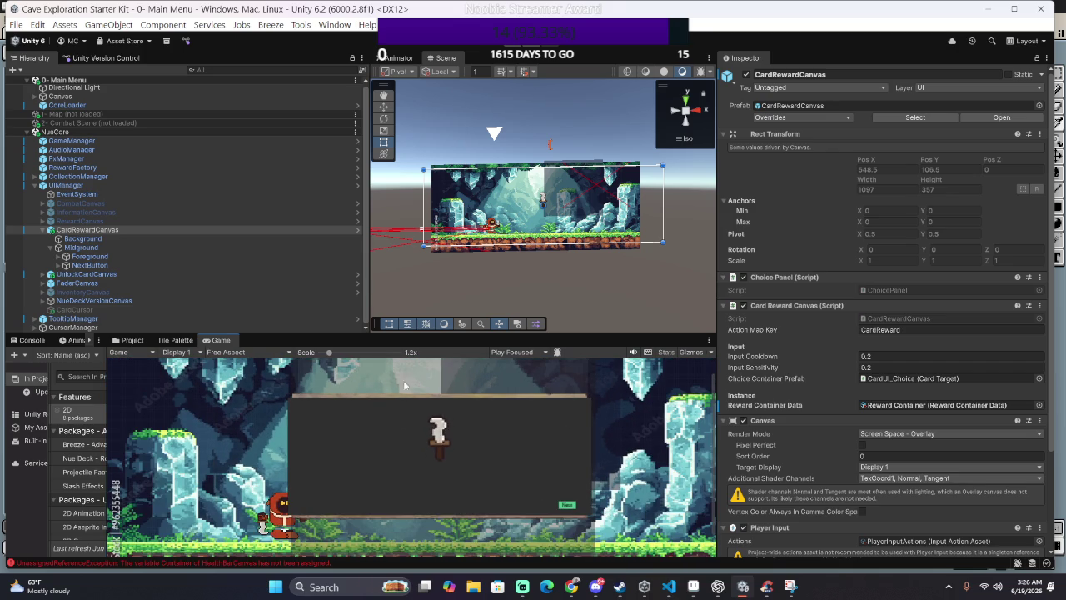
pyautogui.click(223, 239)
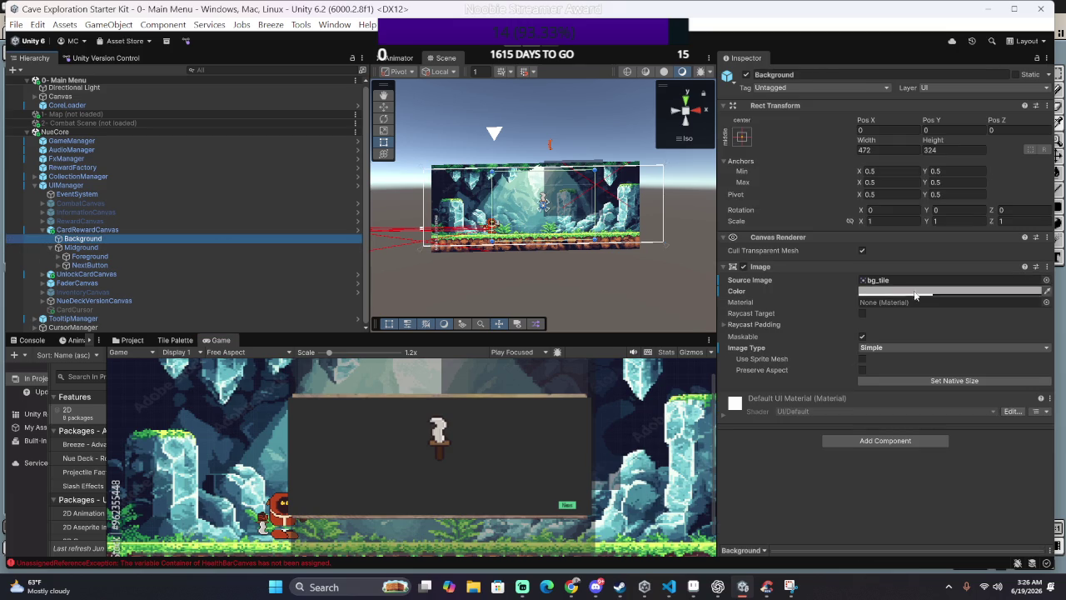
pyautogui.click(948, 291)
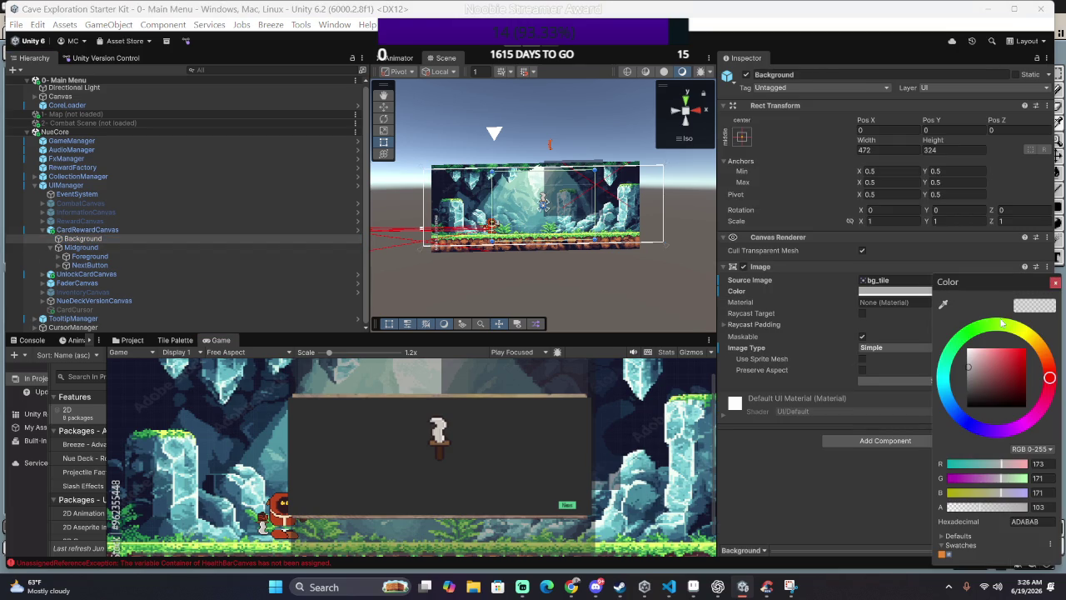
pyautogui.click(911, 407)
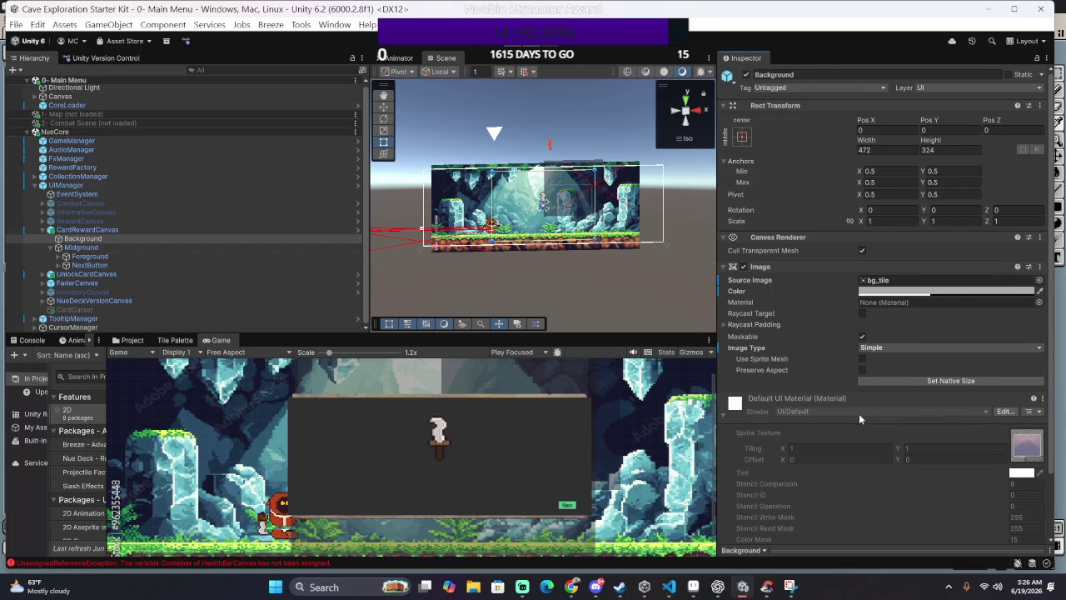
# Step: Expand Foreground, step through ChoiceCardUIRoot, NextButton, Midground and Background, and frame Background
pyautogui.click(193, 256)
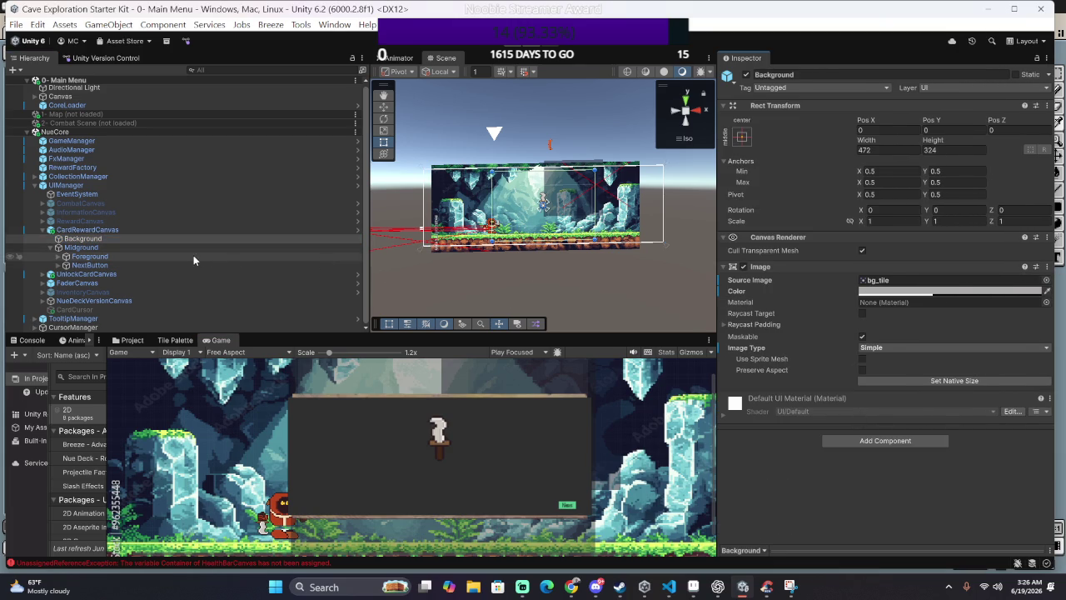
pyautogui.click(57, 257)
pyautogui.click(81, 264)
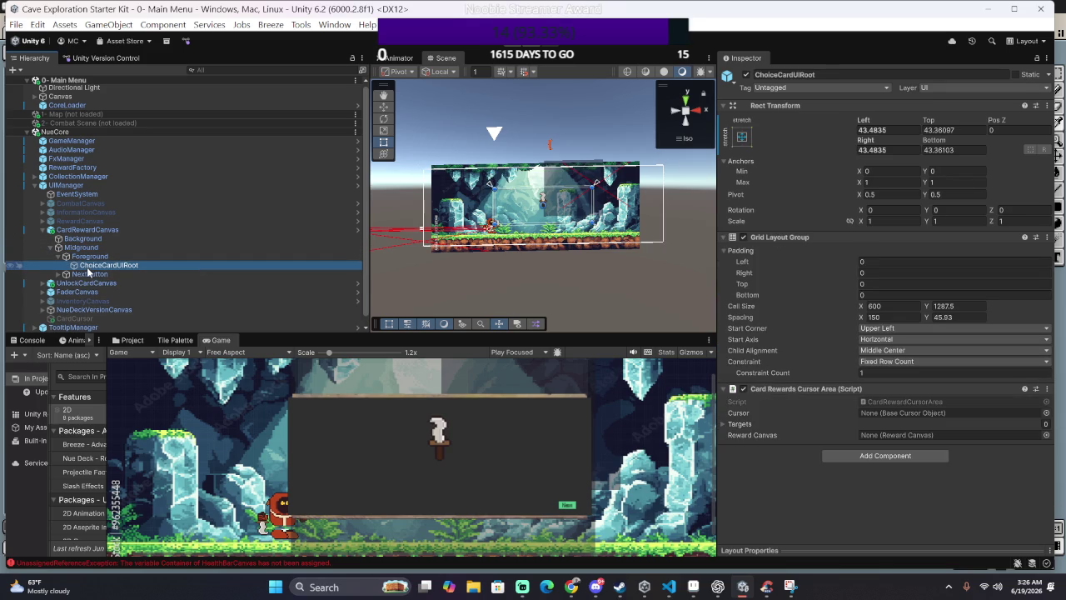
pyautogui.click(88, 272)
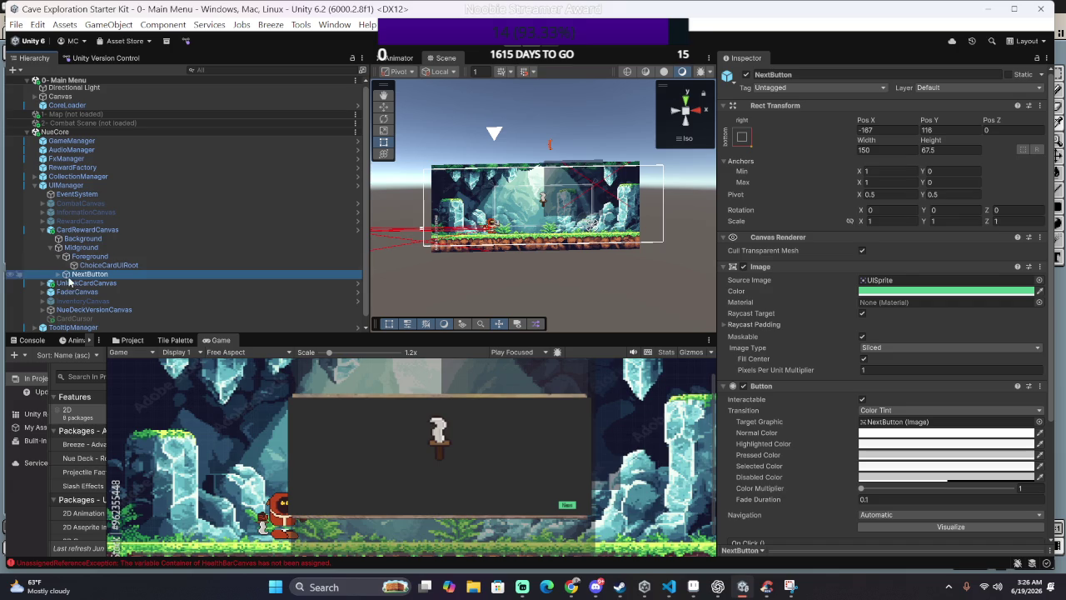
pyautogui.click(81, 247)
pyautogui.click(82, 239)
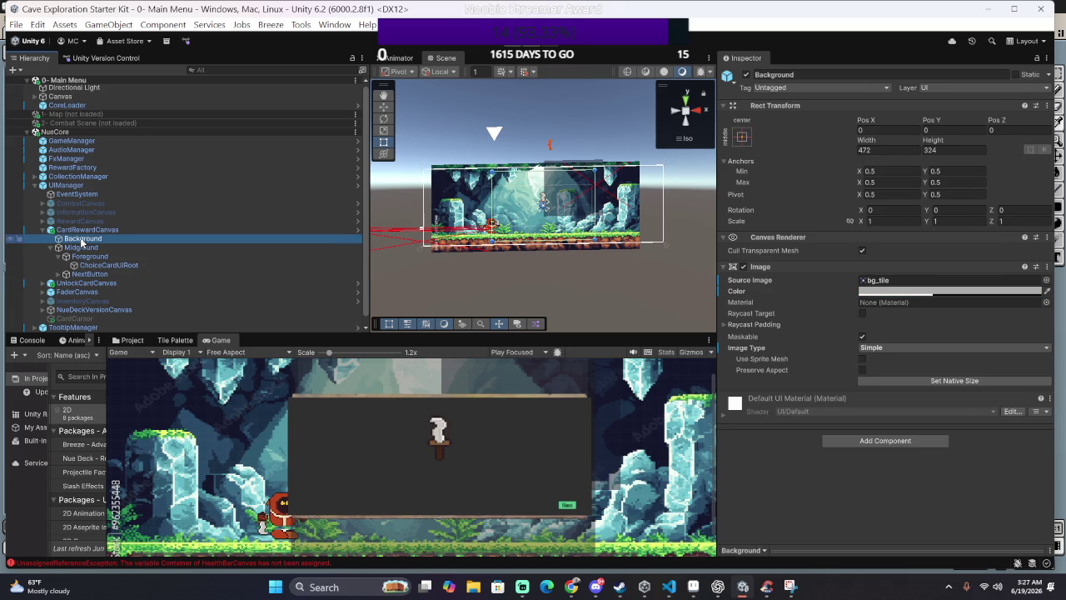
pyautogui.doubleClick(81, 239)
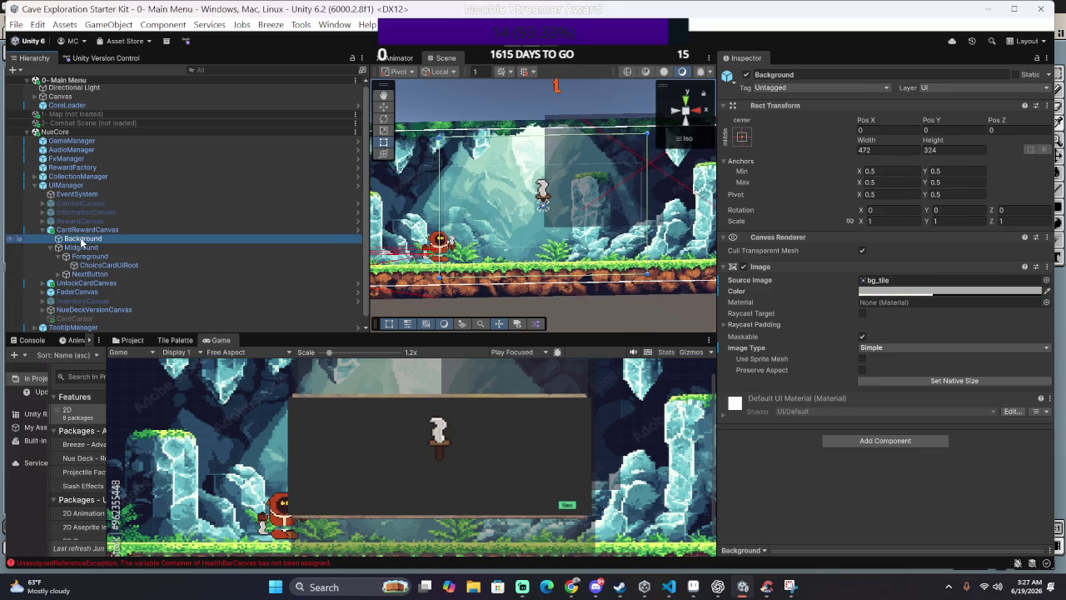
pyautogui.click(83, 230)
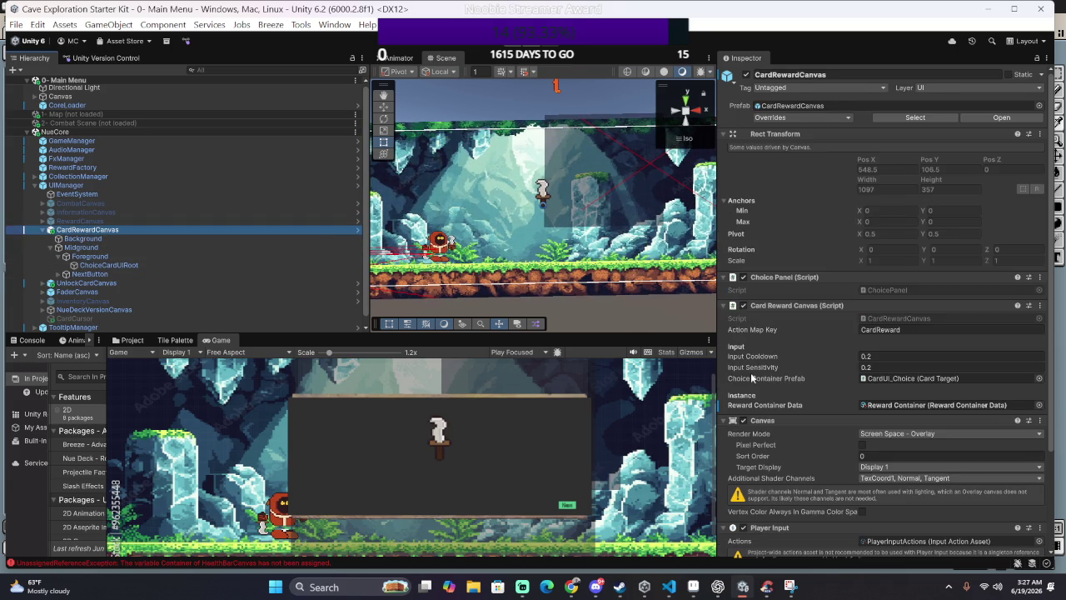
pyautogui.scroll(-2, 829, 376)
pyautogui.scroll(-1, 829, 377)
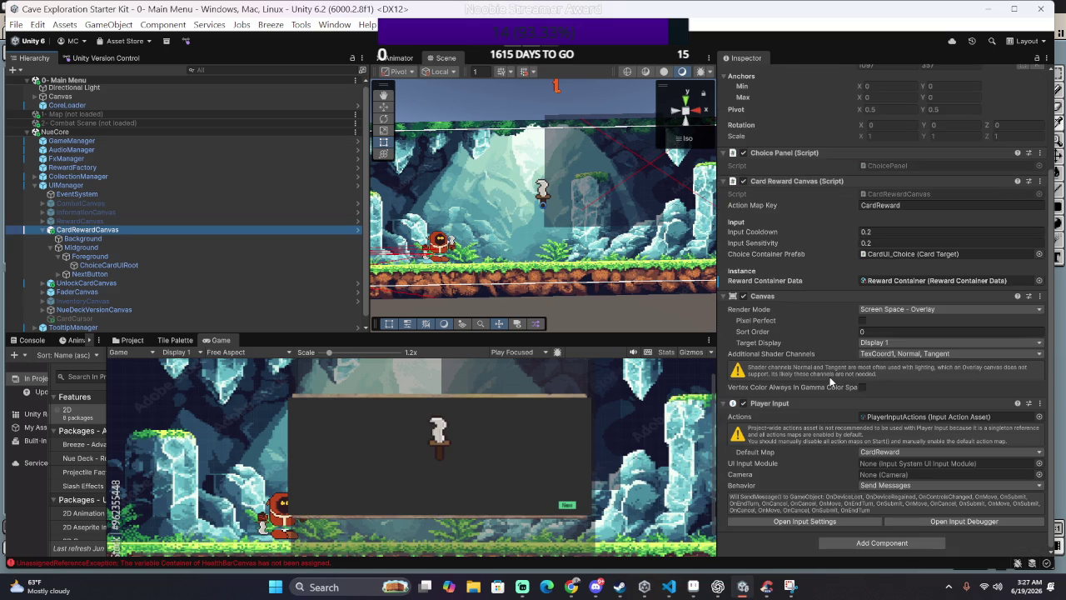
pyautogui.click(743, 403)
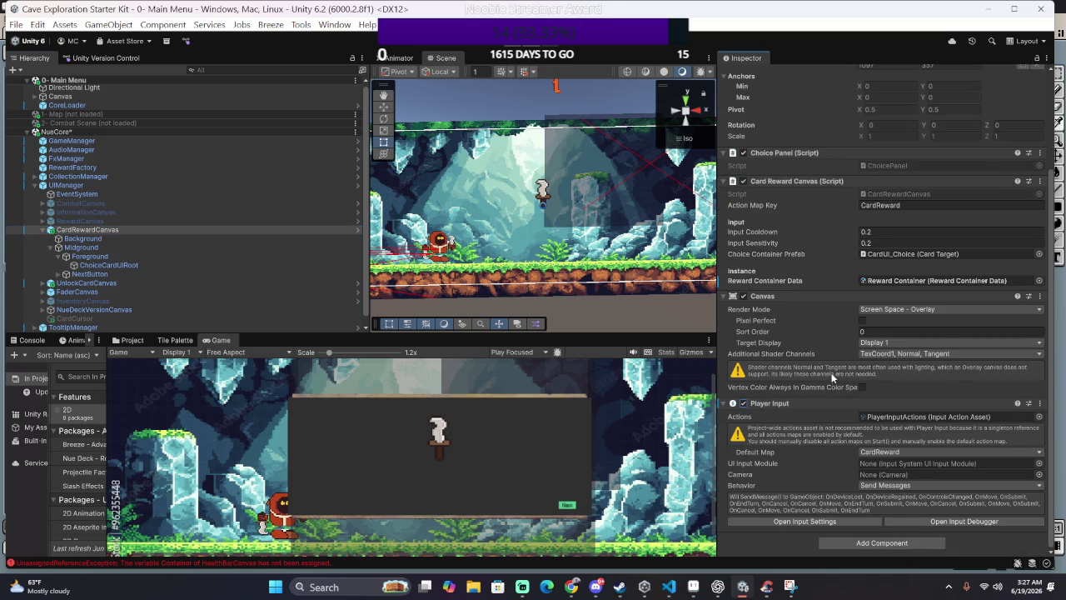
pyautogui.scroll(1, 831, 377)
pyautogui.scroll(1, 824, 364)
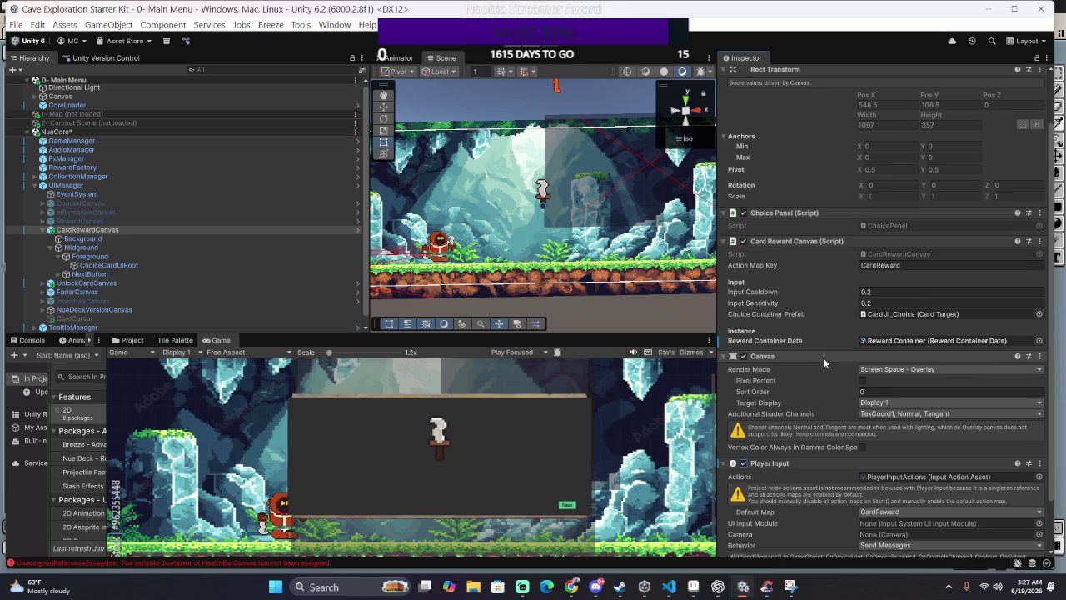
pyautogui.scroll(2, 849, 388)
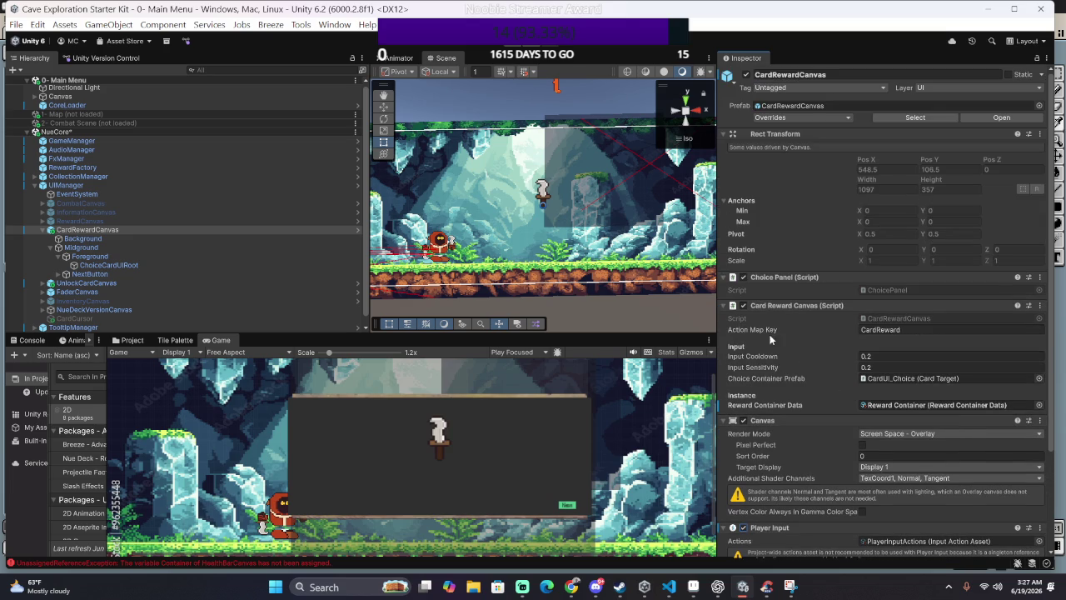
pyautogui.click(213, 239)
pyautogui.click(209, 247)
pyautogui.click(199, 256)
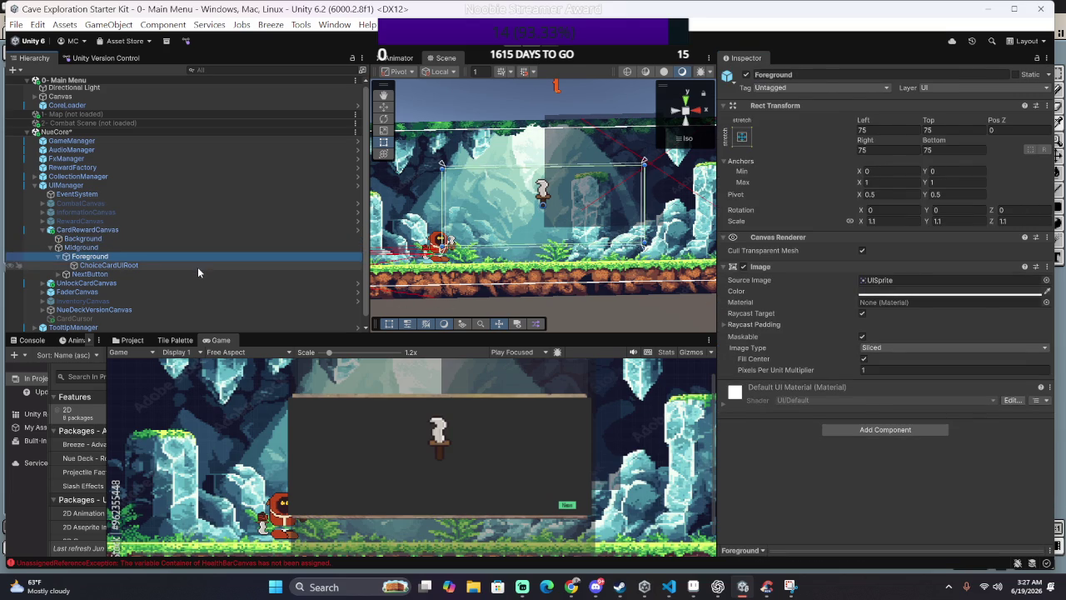
pyautogui.click(198, 266)
pyautogui.click(192, 275)
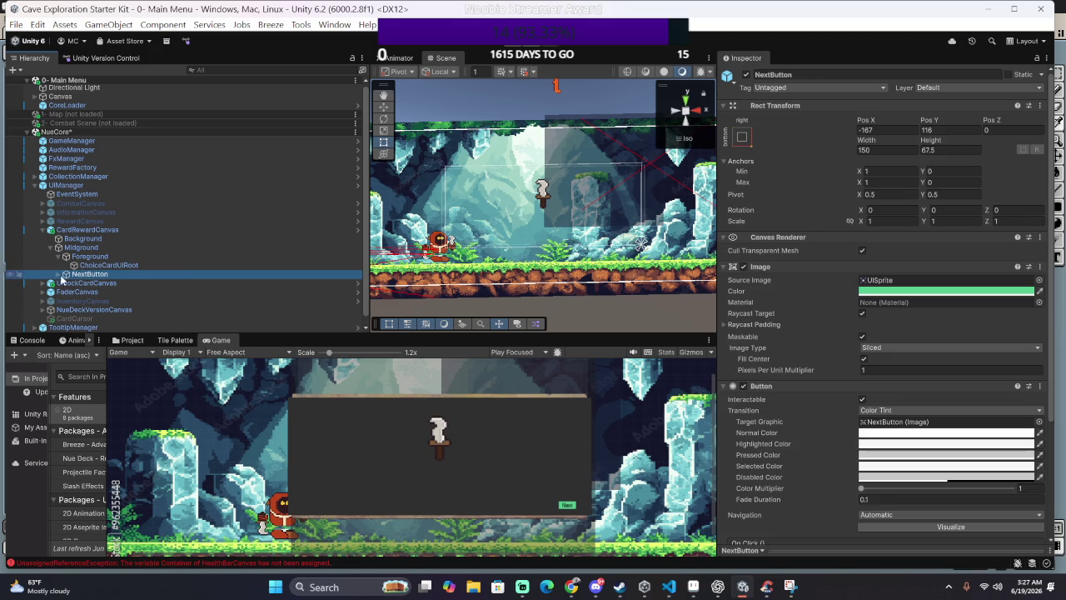
pyautogui.click(75, 265)
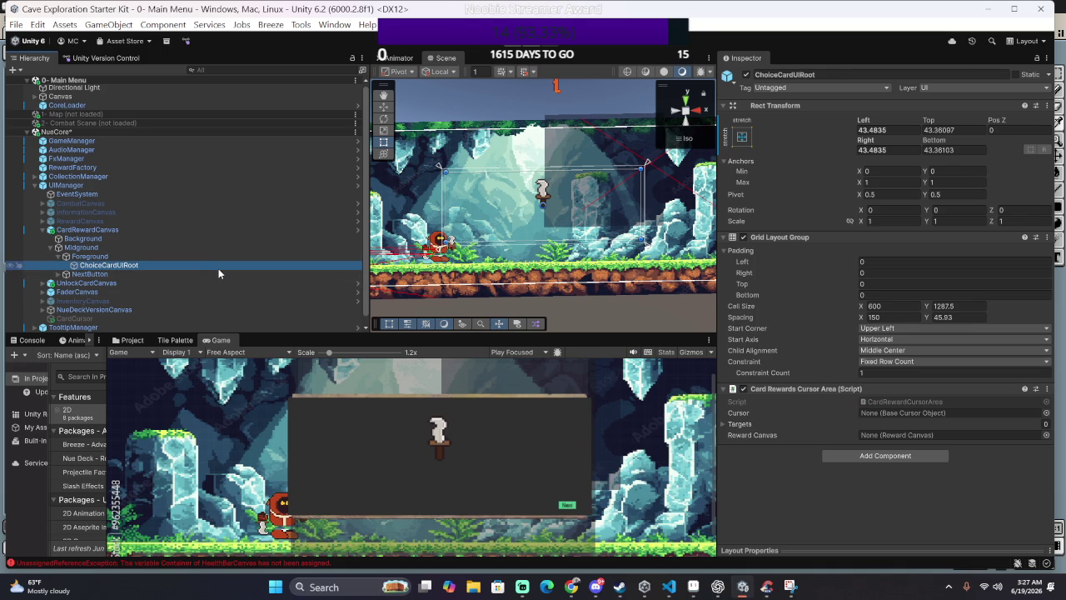
pyautogui.click(67, 249)
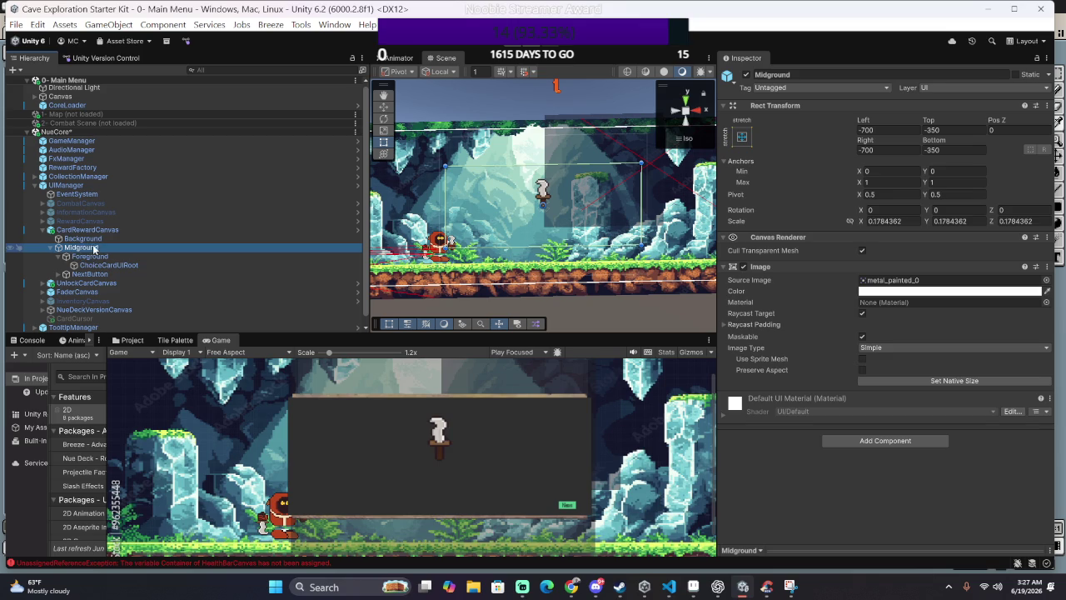
pyautogui.click(88, 239)
pyautogui.click(132, 285)
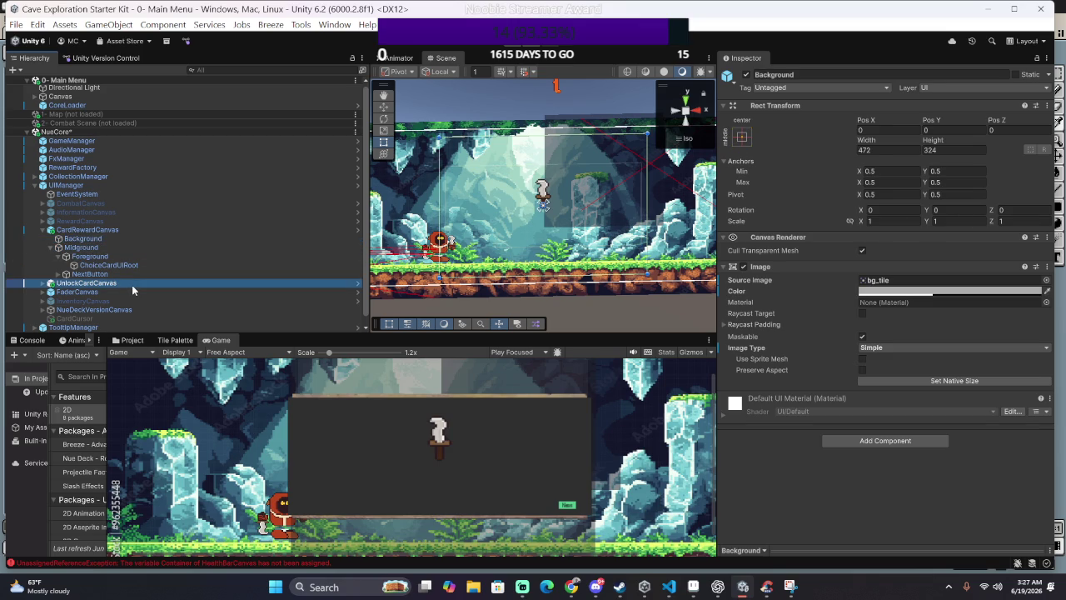
pyautogui.click(100, 220)
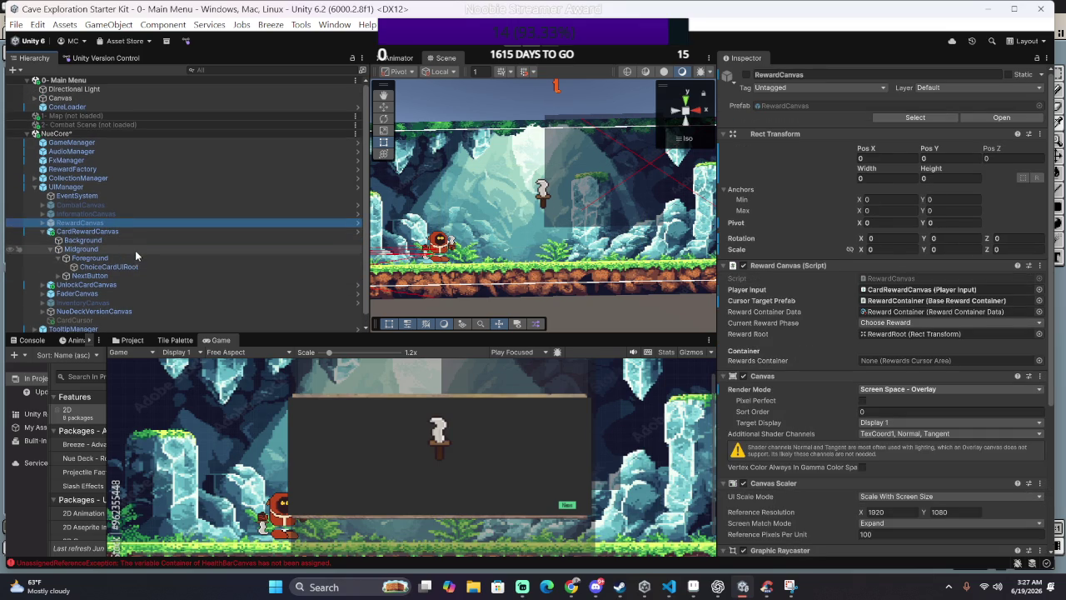
pyautogui.click(178, 233)
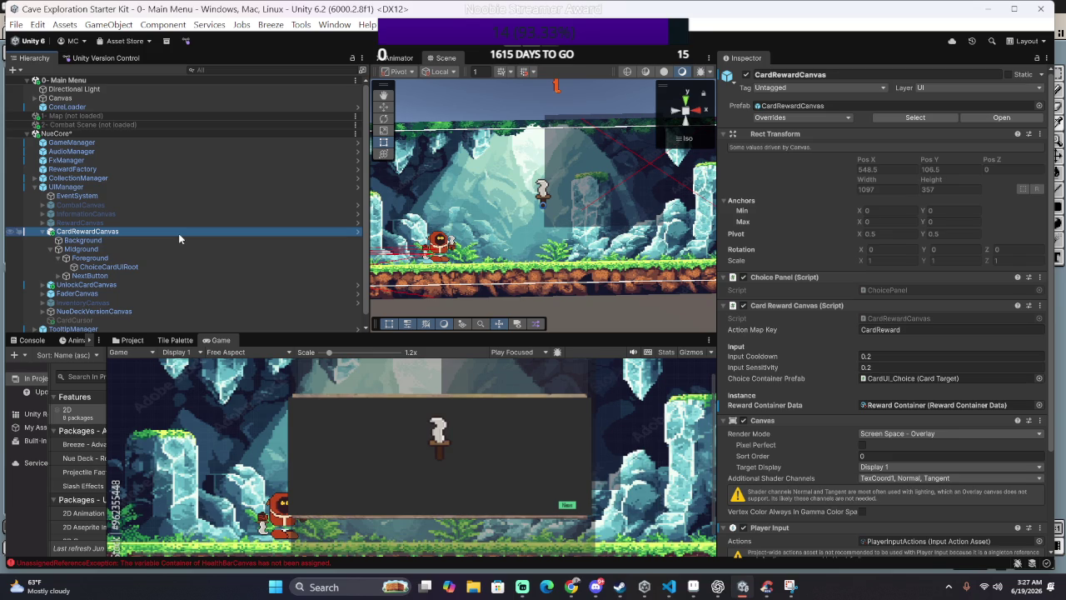
pyautogui.scroll(-3, 841, 403)
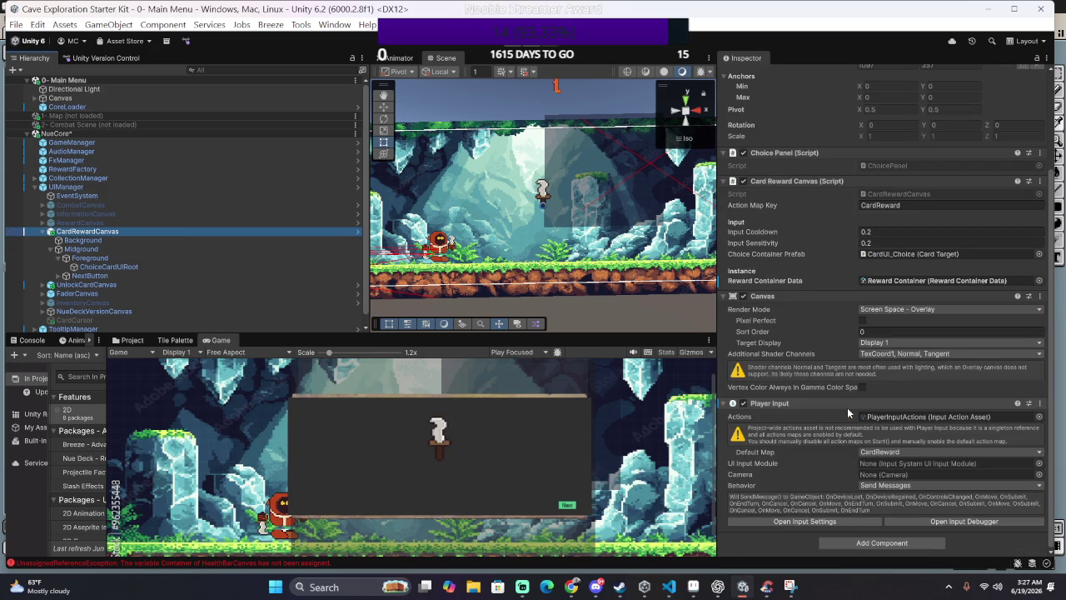
pyautogui.click(287, 240)
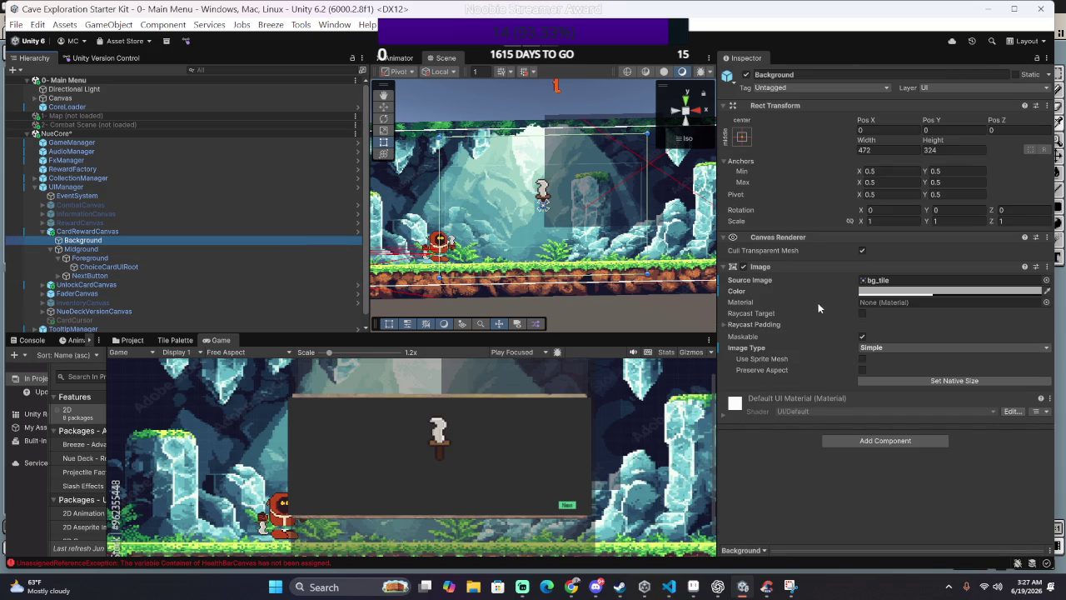
pyautogui.click(187, 250)
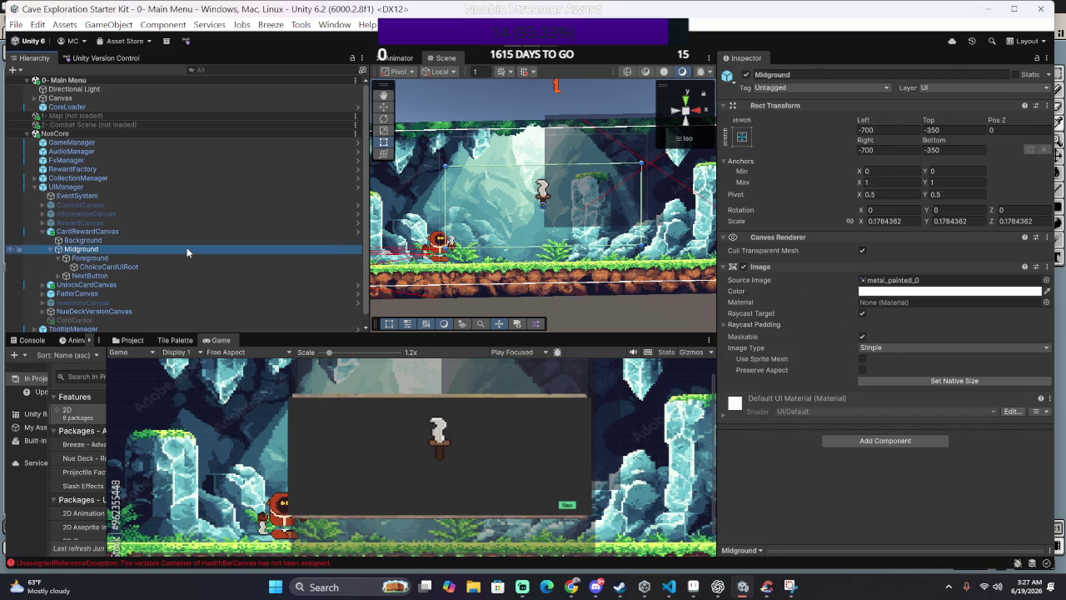
pyautogui.click(744, 266)
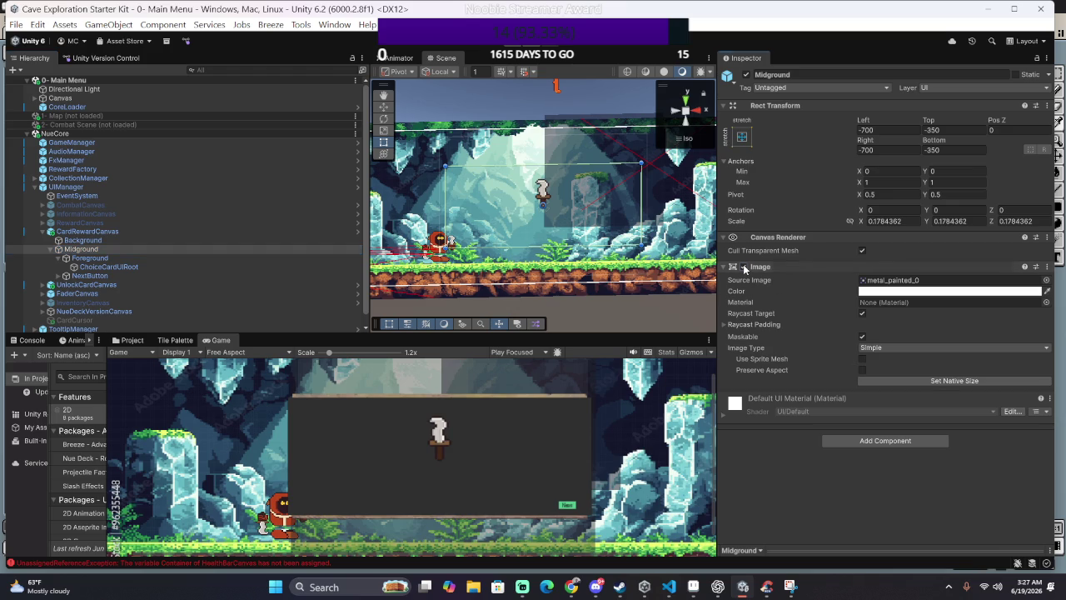
# Step: Untick the Image components on Midground and then Foreground to hide the dark panel
pyautogui.click(744, 266)
pyautogui.click(743, 267)
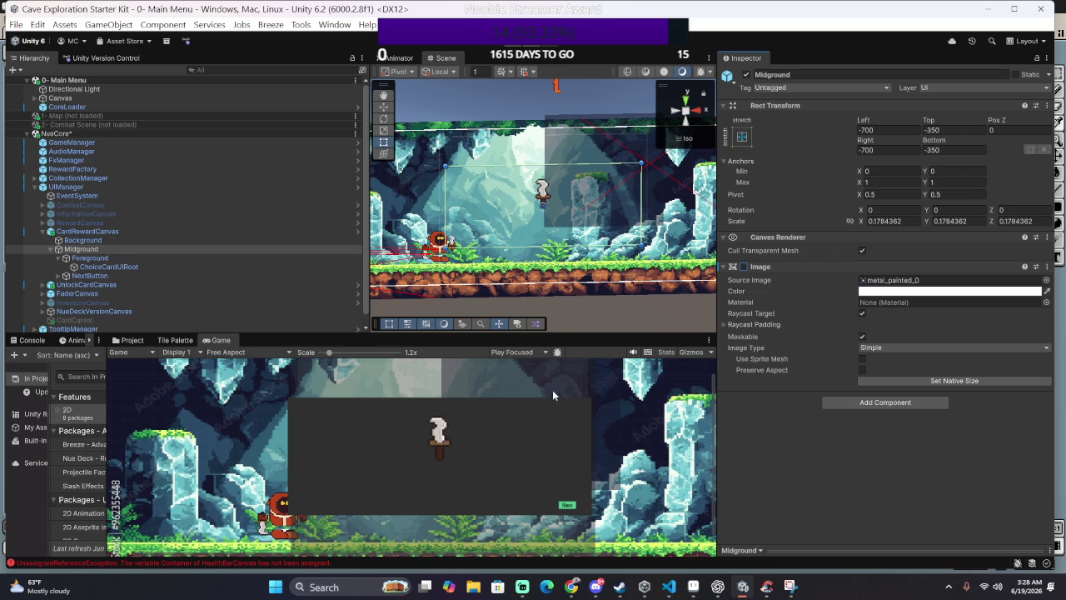
pyautogui.scroll(2, 541, 400)
pyautogui.scroll(2, 530, 411)
pyautogui.scroll(1, 530, 408)
pyautogui.scroll(1, 523, 404)
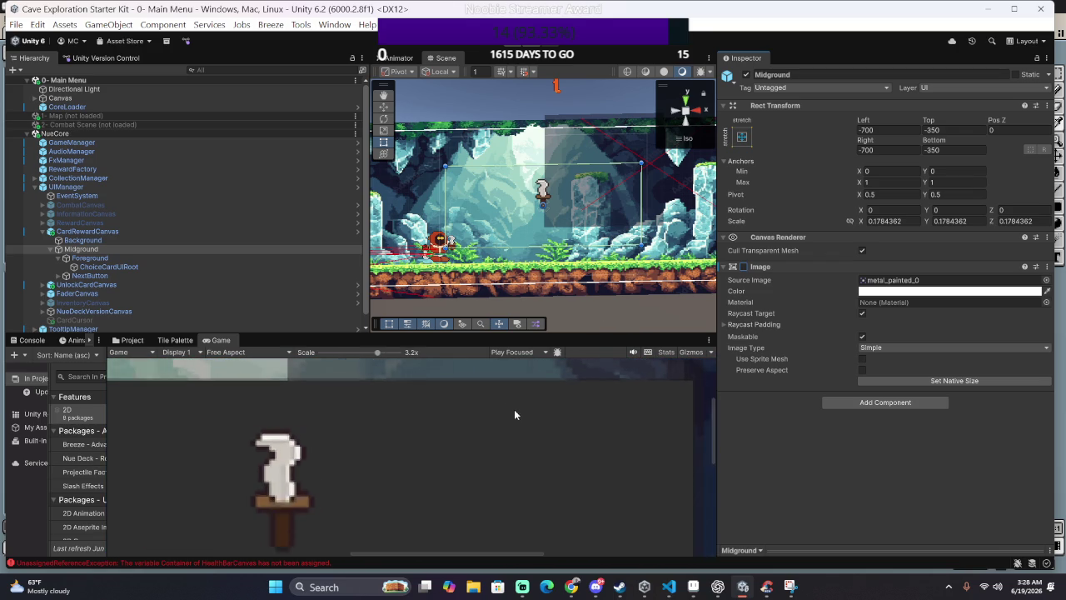
pyautogui.scroll(-2, 499, 416)
pyautogui.scroll(-2, 448, 435)
pyautogui.scroll(-1, 416, 441)
pyautogui.scroll(-1, 392, 450)
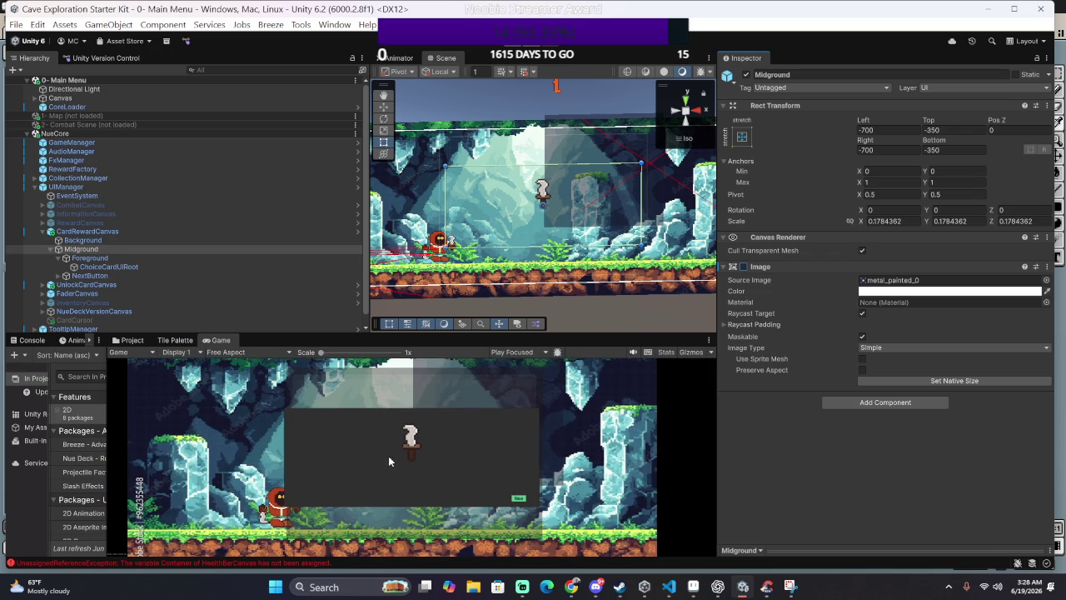
pyautogui.click(115, 257)
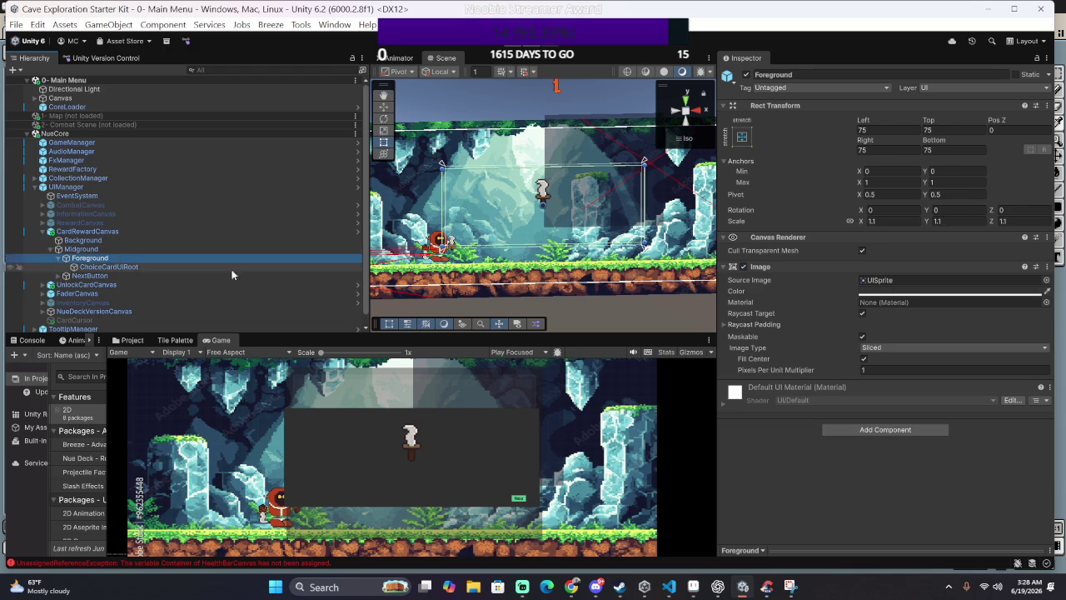
pyautogui.click(744, 267)
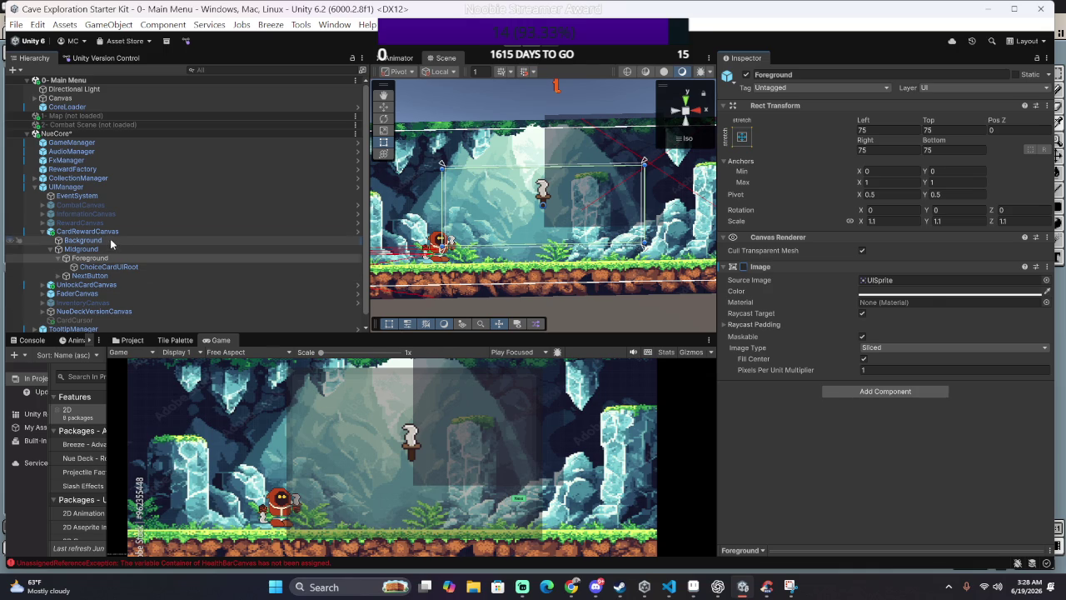
# Step: Change the Background image tint to pure white (FFFFFF), keeping its transparency
pyautogui.click(84, 240)
pyautogui.click(950, 291)
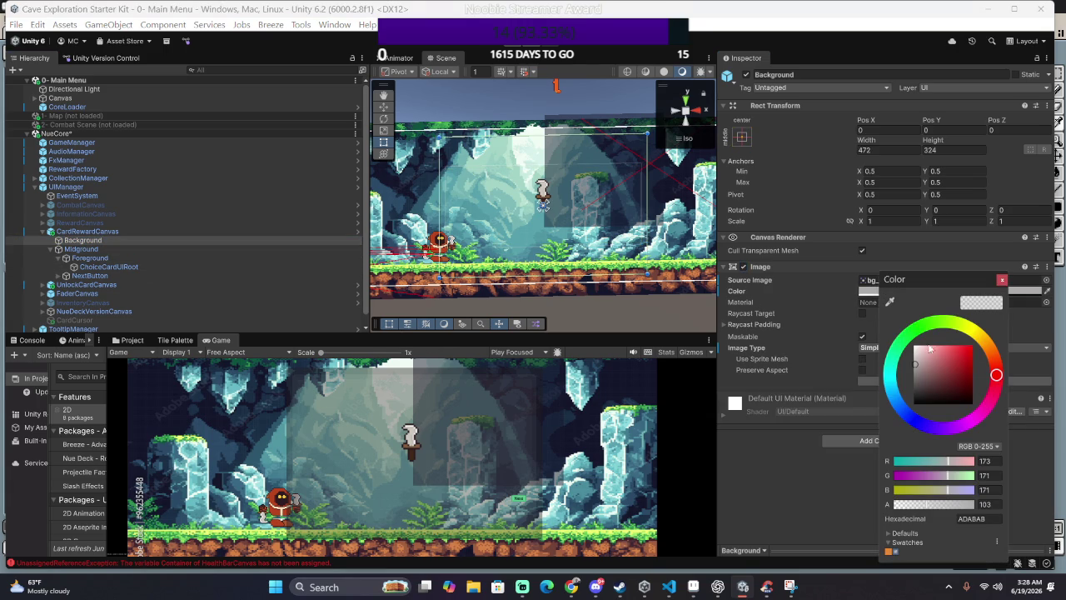
pyautogui.moveTo(929, 350); pyautogui.dragTo(913, 345)
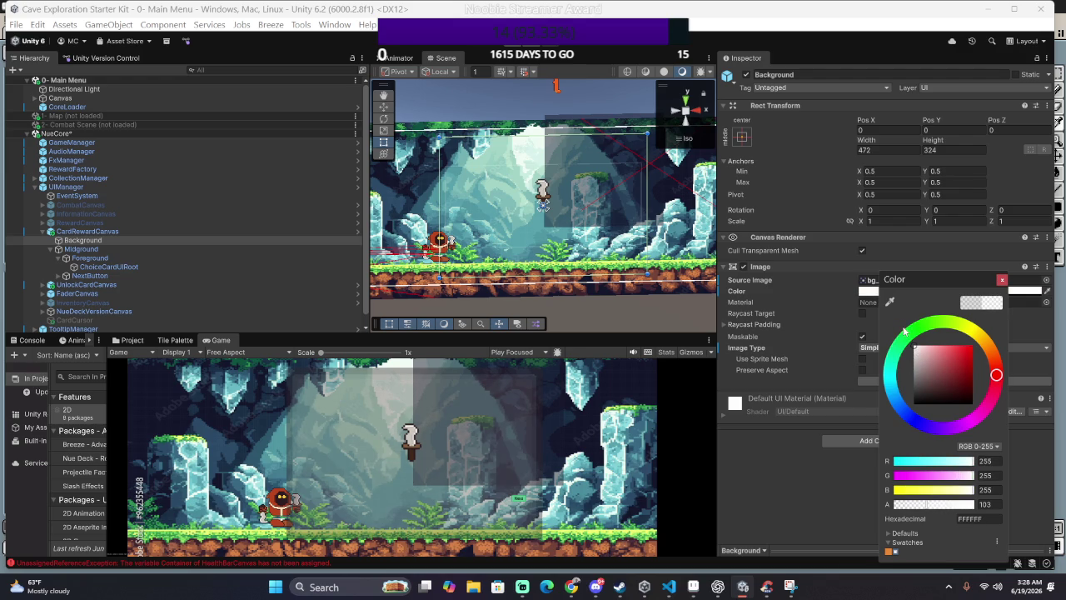
pyautogui.click(836, 333)
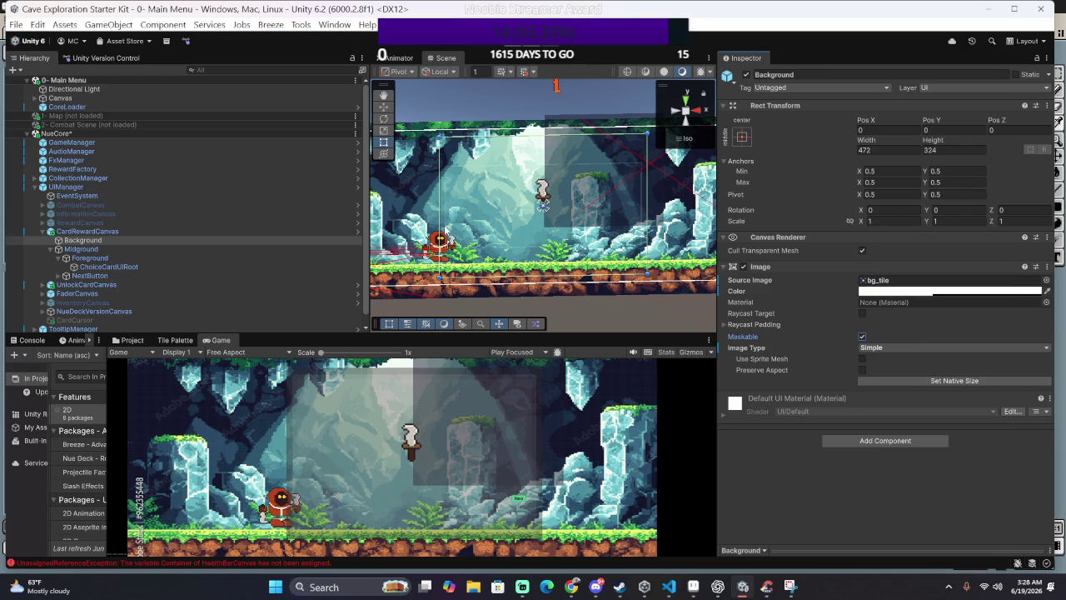
# Step: Check Midground, then toggle Background's Maskable off and on and disable Cull Transparent Mesh
pyautogui.click(179, 249)
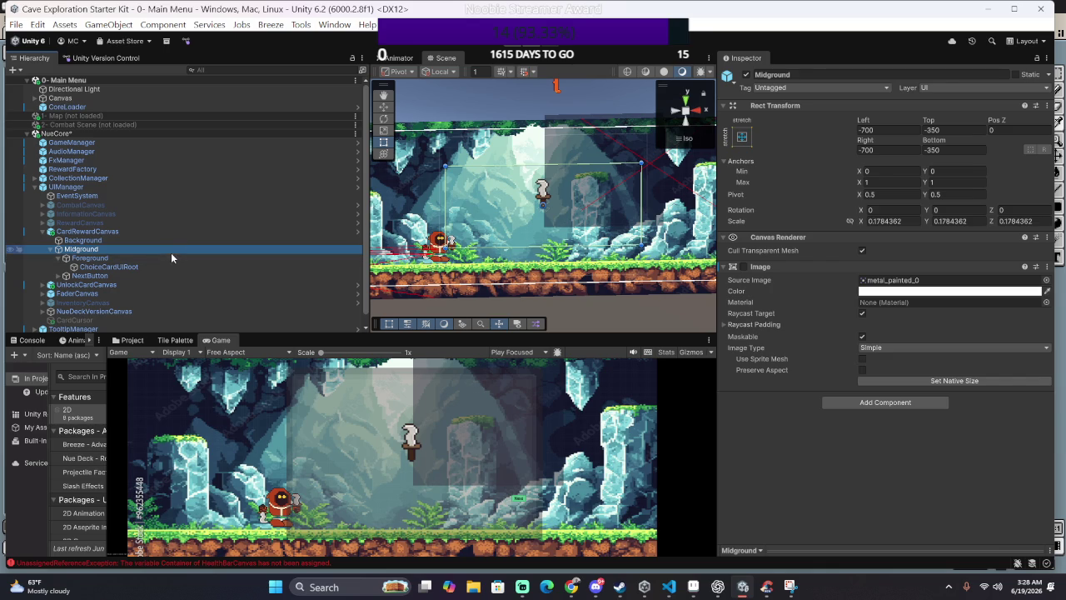
pyautogui.click(174, 241)
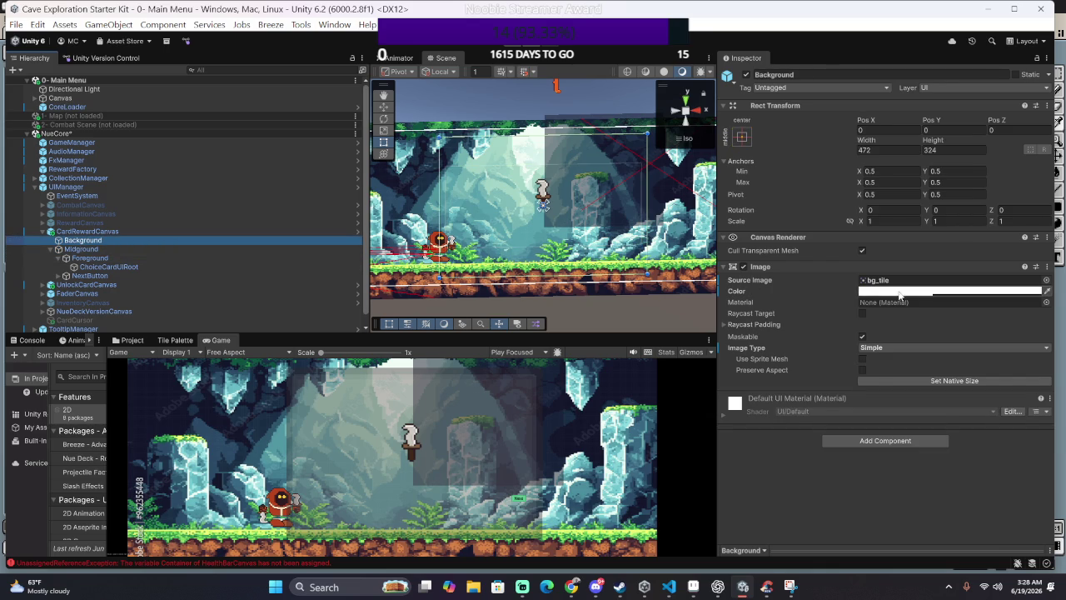
pyautogui.click(863, 336)
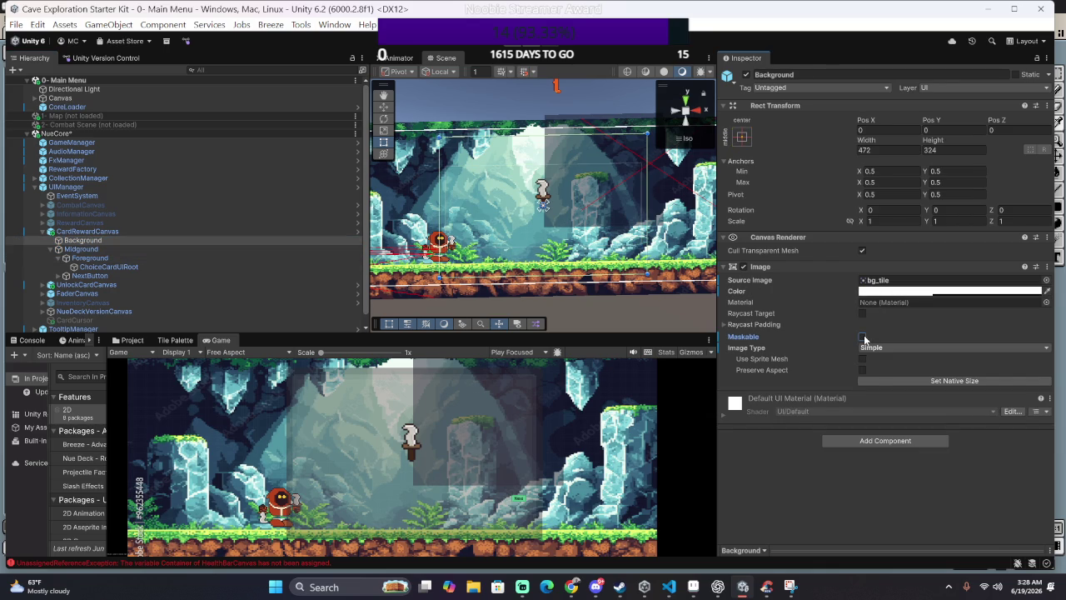
pyautogui.click(862, 336)
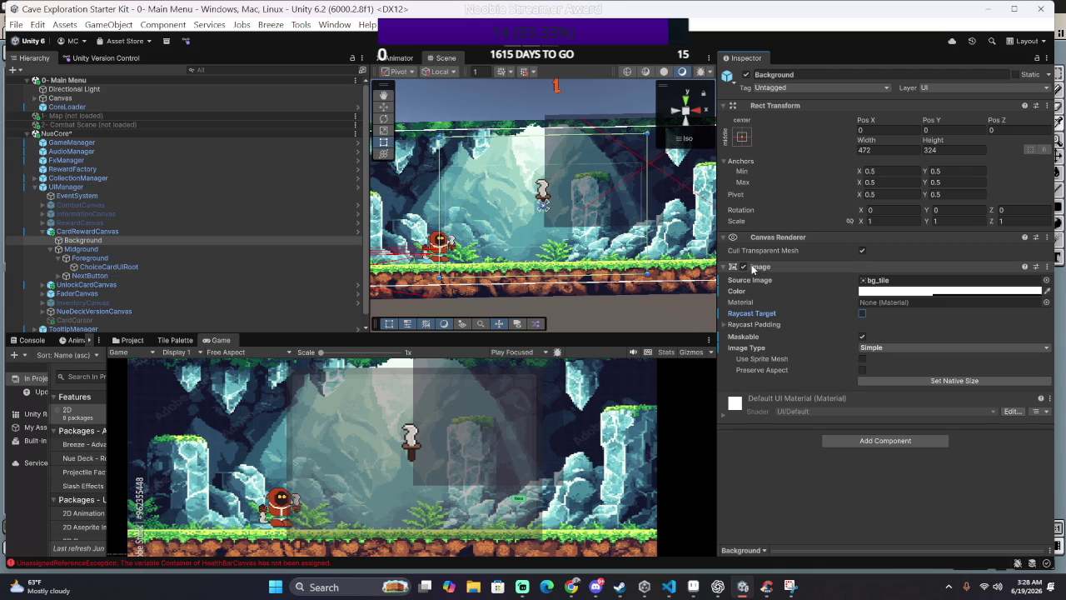
pyautogui.click(862, 251)
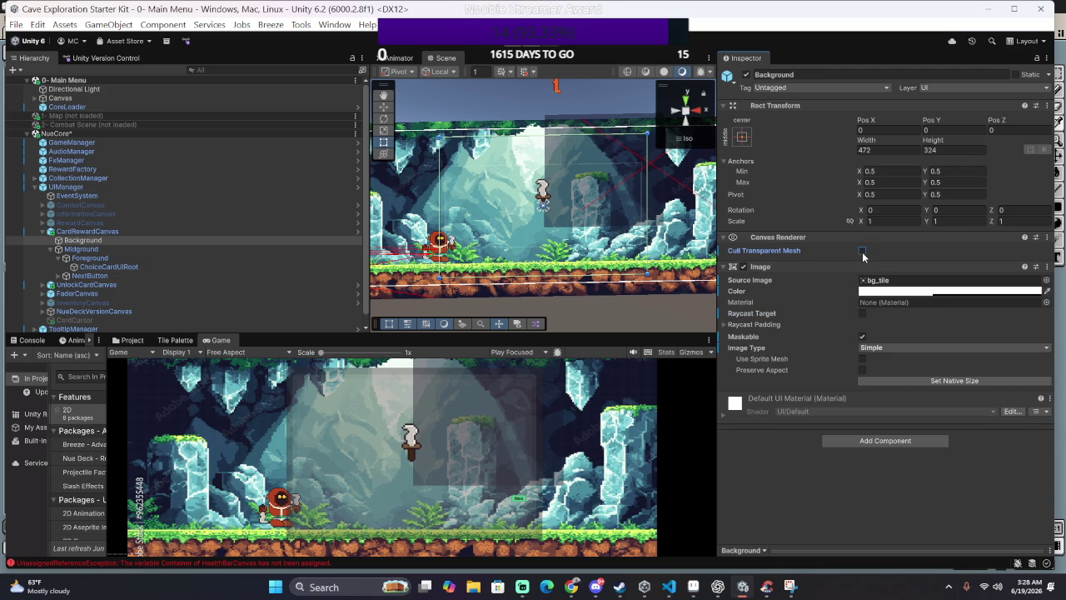
pyautogui.click(157, 245)
pyautogui.click(158, 238)
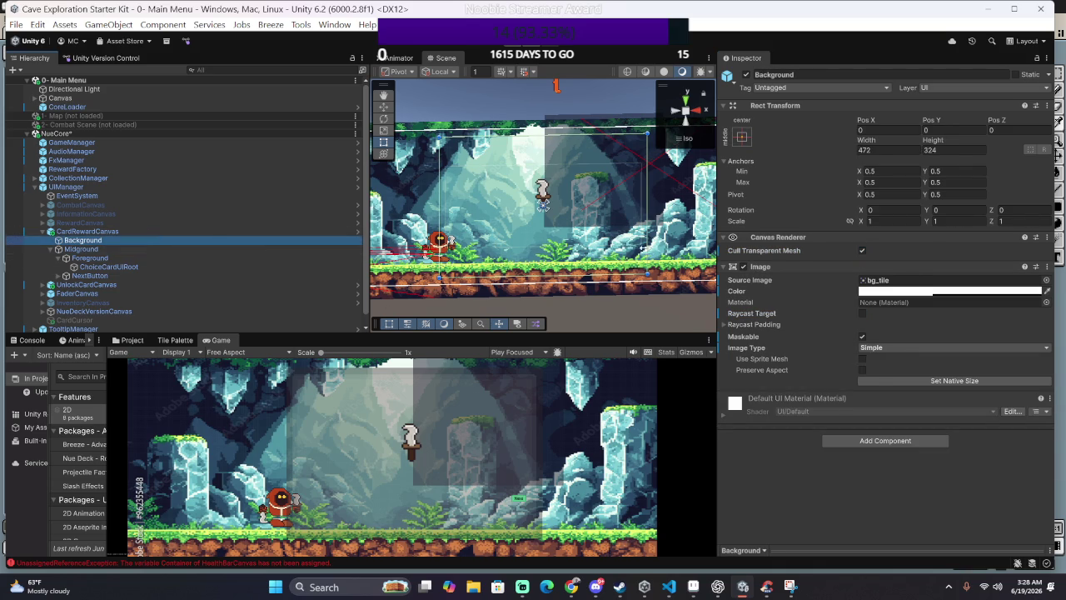
# Step: Anchor Background to stretch/stretch, then review Midground, Foreground, ChoiceCardUIRoot and NextButton
pyautogui.click(745, 142)
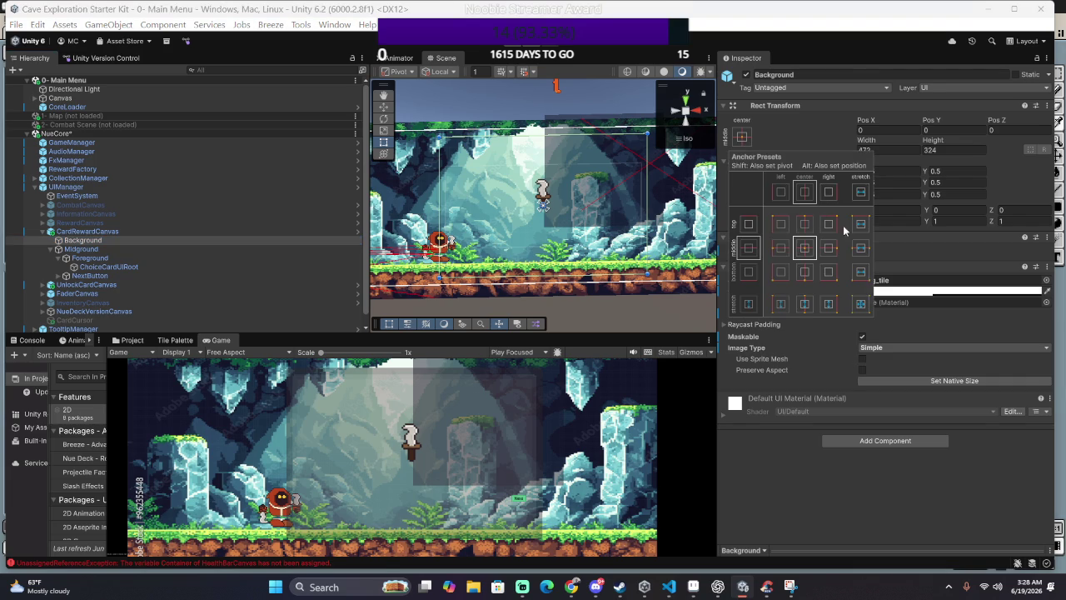
pyautogui.click(861, 305)
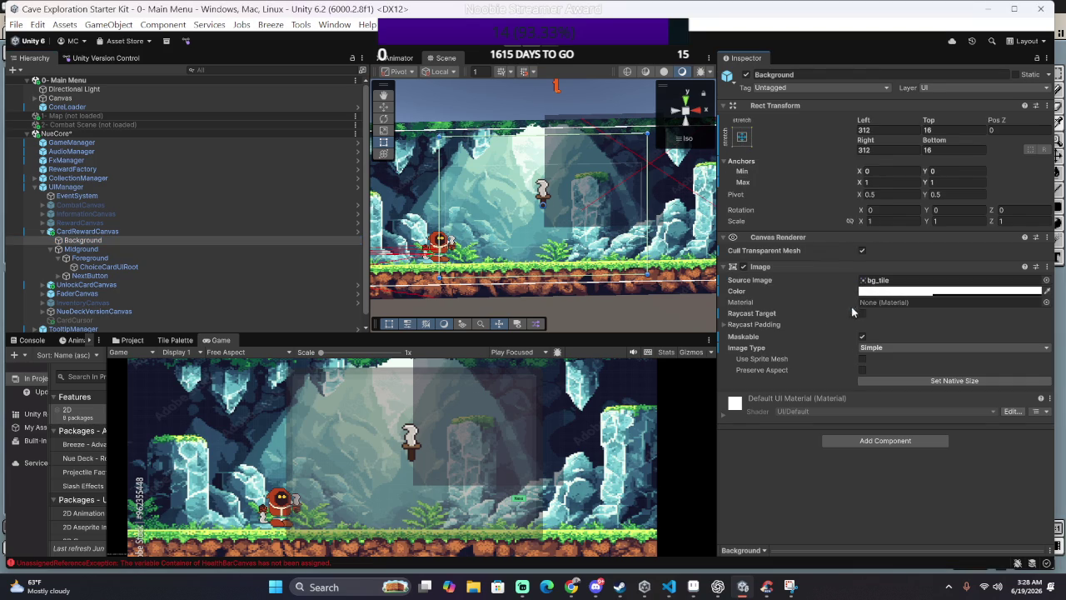
pyautogui.click(147, 231)
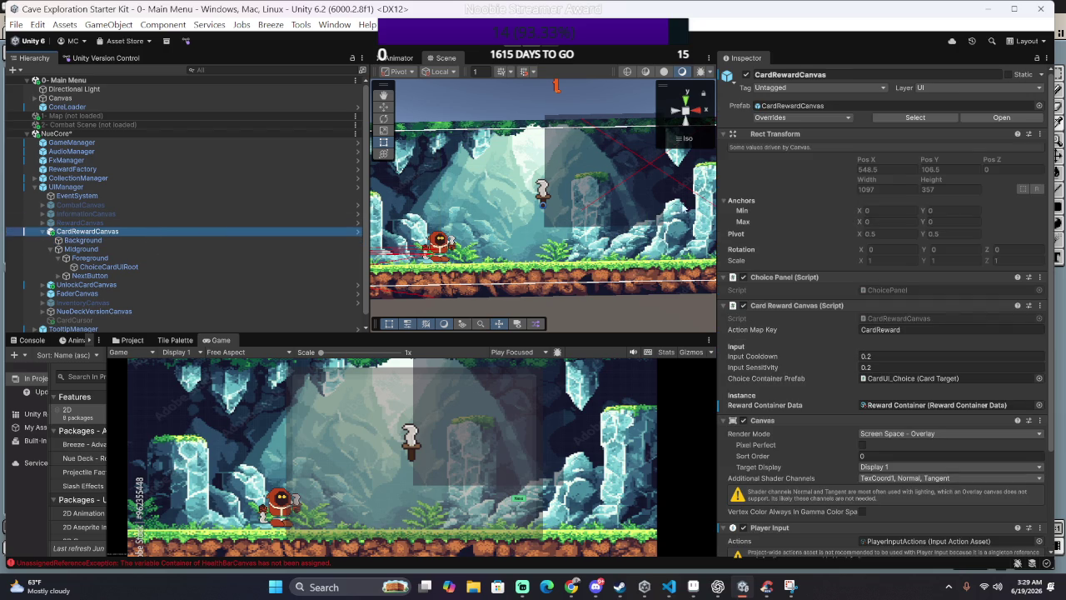
pyautogui.click(220, 239)
pyautogui.click(208, 249)
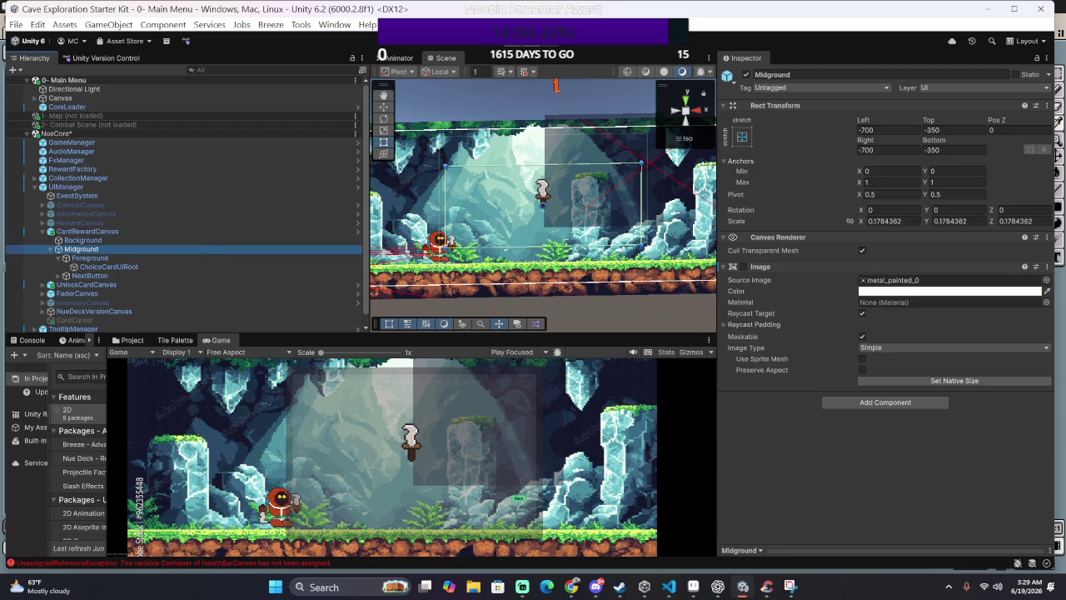
pyautogui.click(174, 258)
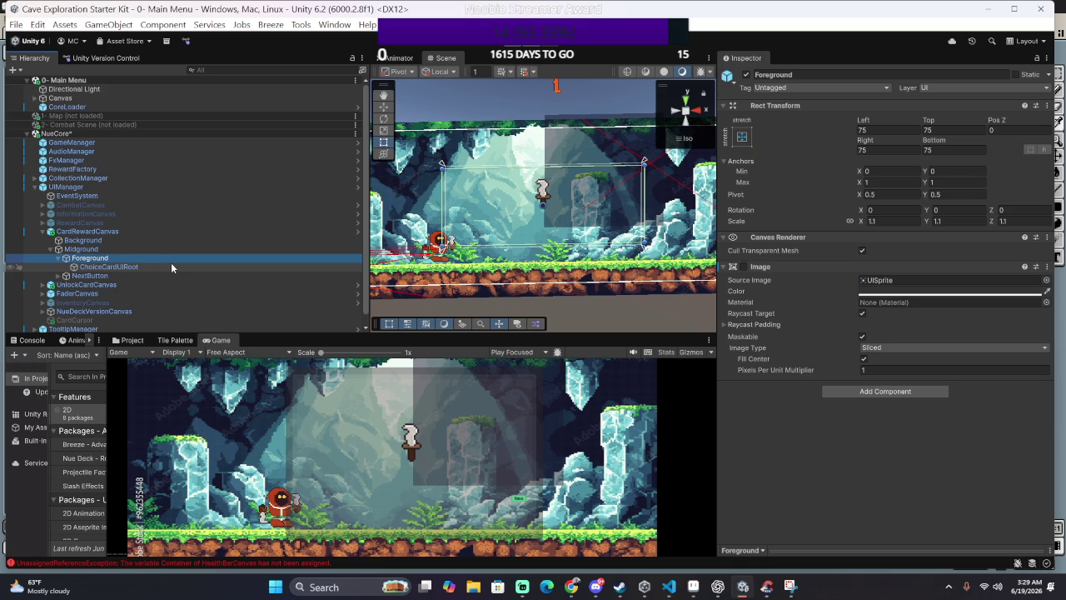
pyautogui.click(164, 268)
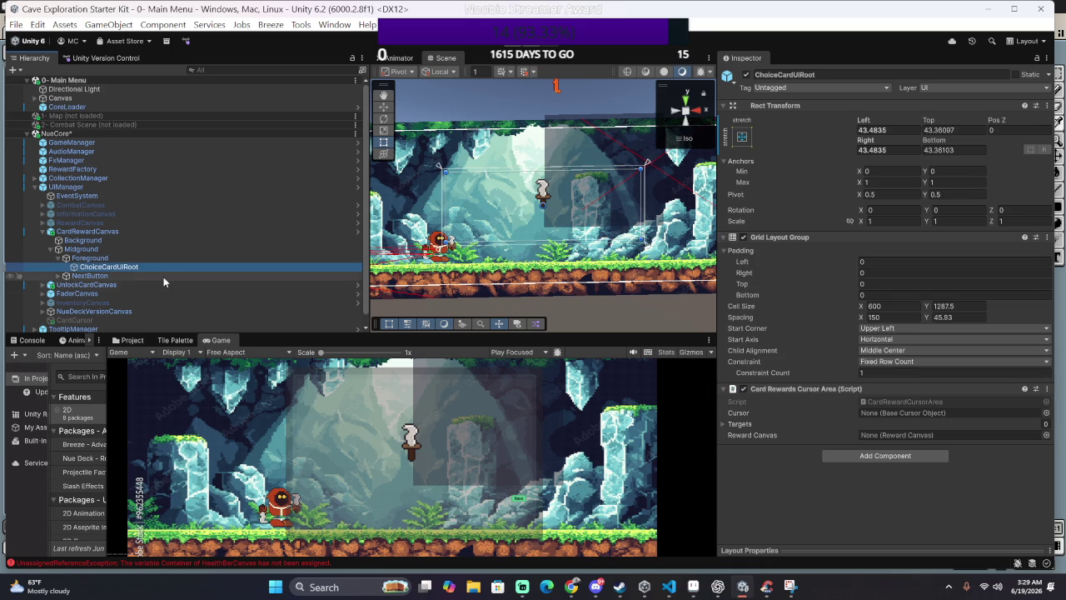
pyautogui.moveTo(40, 276)
pyautogui.click(66, 276)
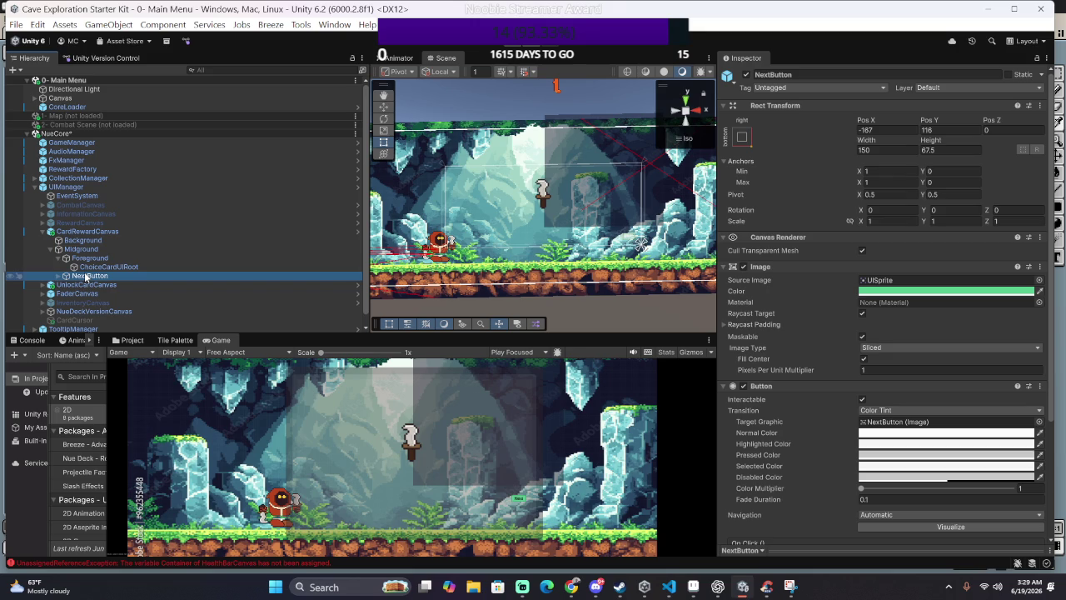
# Step: Select RewardCanvas and toggle its active checkbox off and back on
pyautogui.scroll(2, 435, 414)
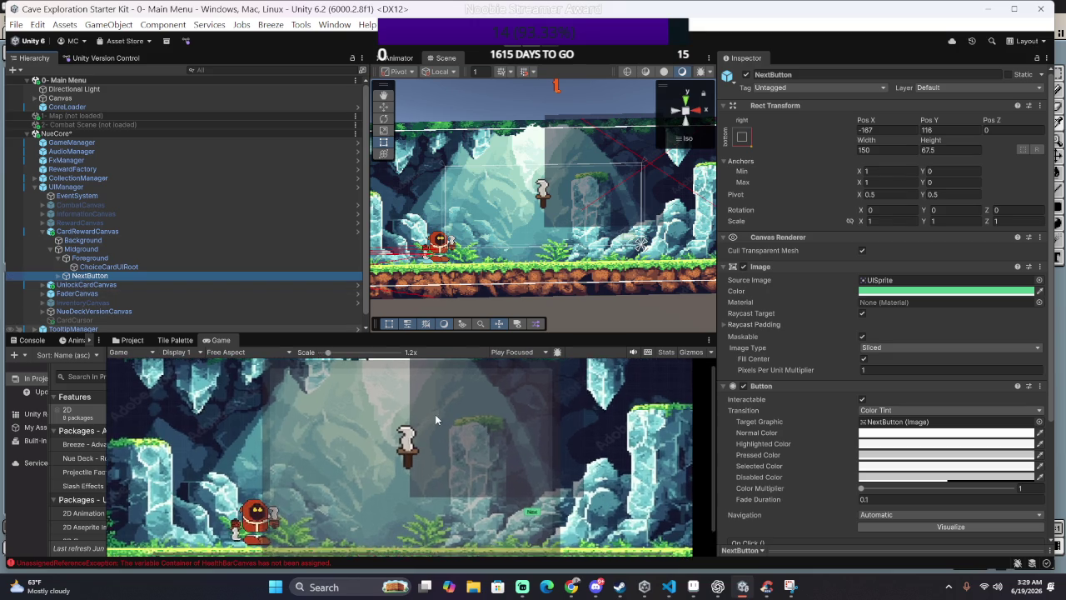
pyautogui.scroll(2, 433, 415)
pyautogui.scroll(2, 420, 417)
pyautogui.scroll(-2, 272, 476)
pyautogui.scroll(-2, 272, 476)
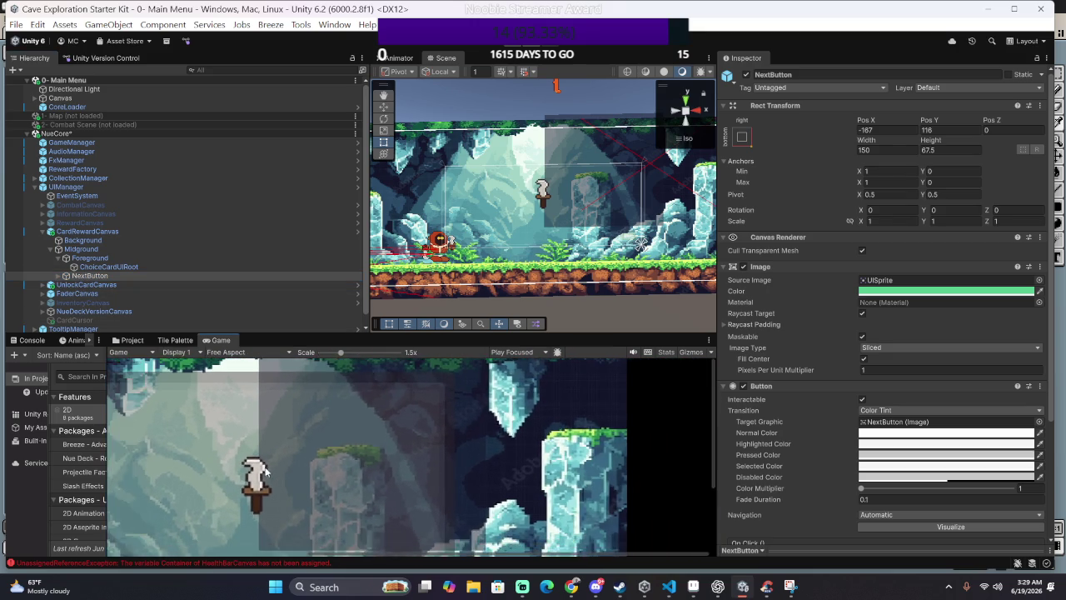
pyautogui.scroll(-2, 270, 463)
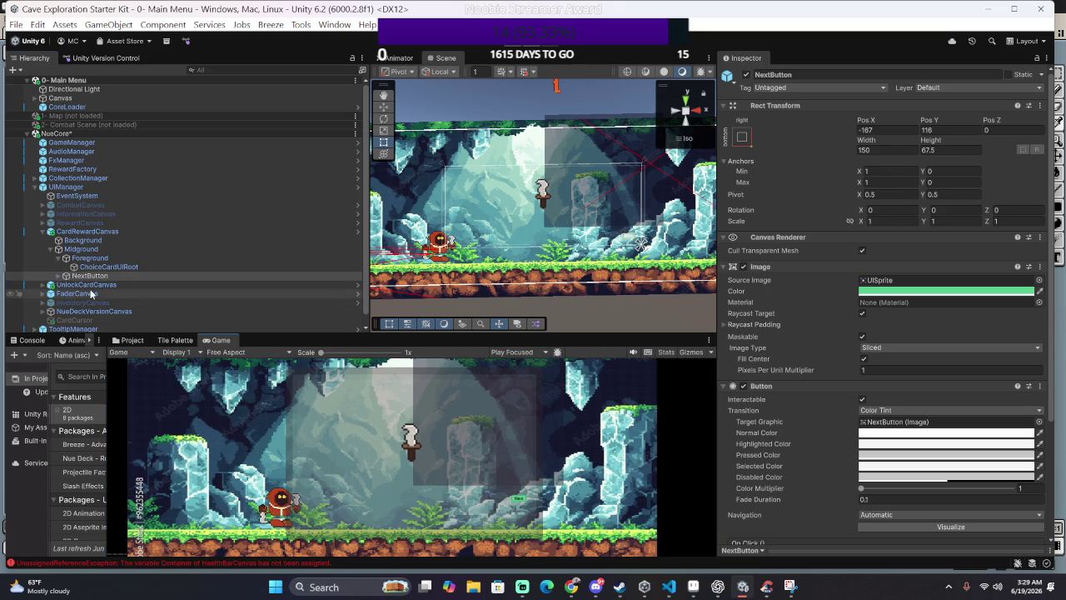
pyautogui.click(58, 223)
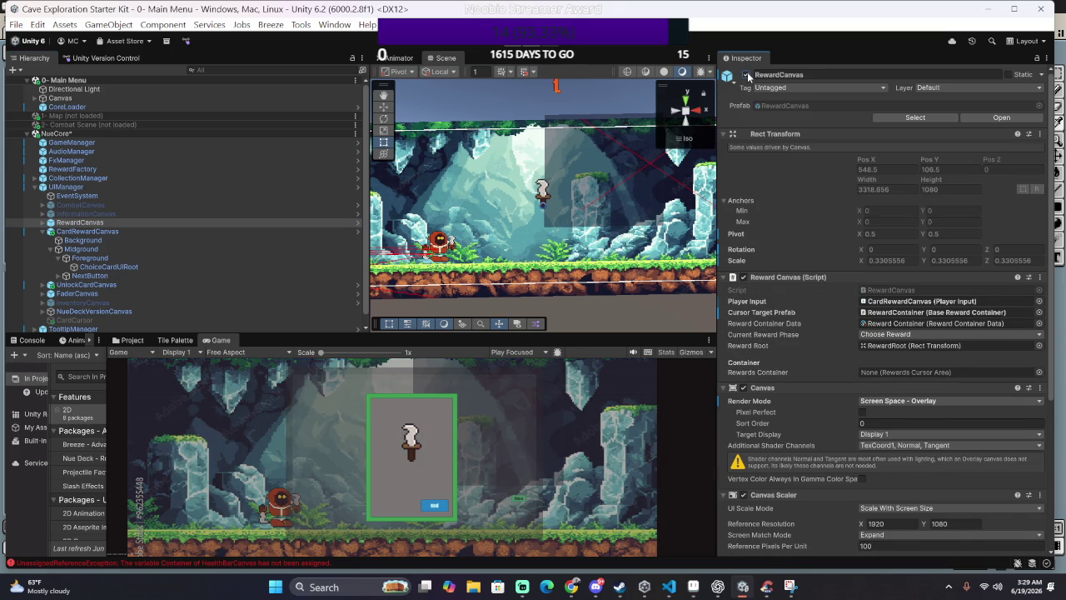
pyautogui.click(746, 75)
pyautogui.click(746, 75)
# Step: Deactivate CardRewardCanvas and re-enable it to test the overlay
pyautogui.click(87, 230)
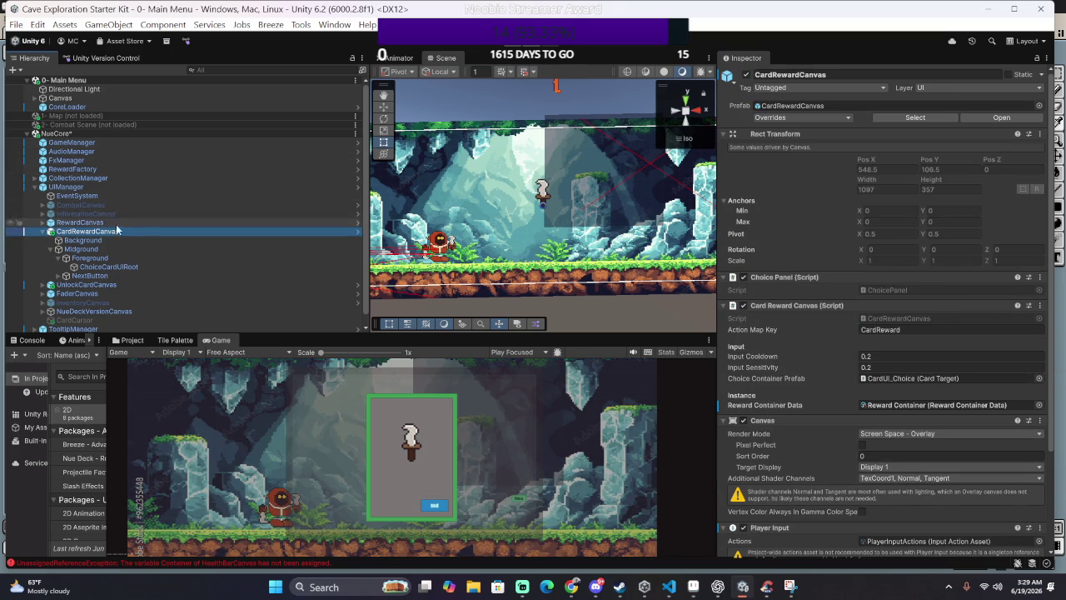
pyautogui.click(746, 75)
pyautogui.click(746, 75)
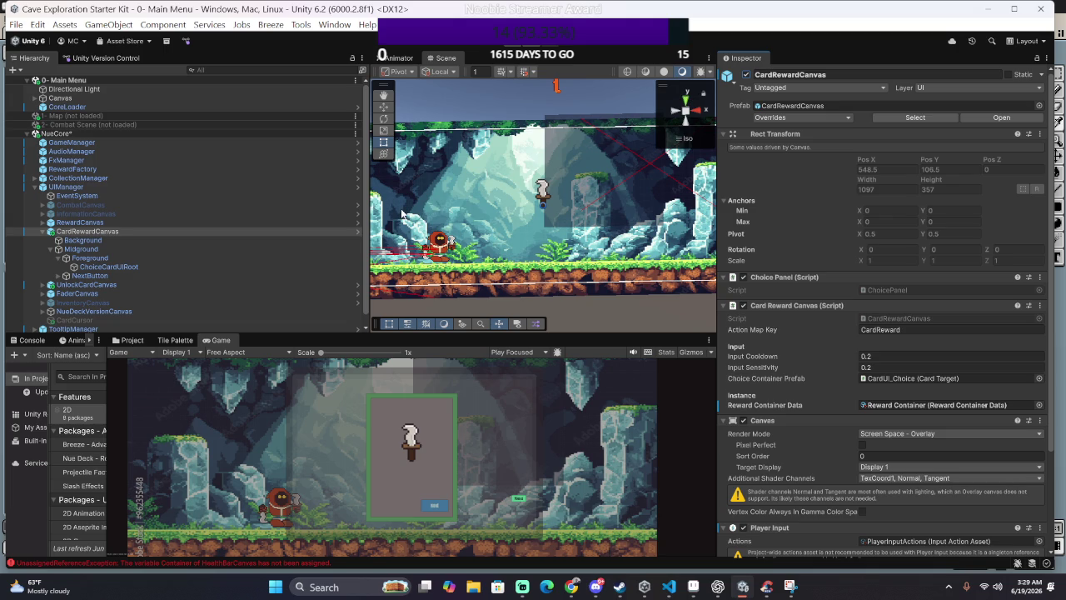
# Step: Reselect RewardCanvas, review its Canvas Scaler and Player Input components, and expand it
pyautogui.click(177, 223)
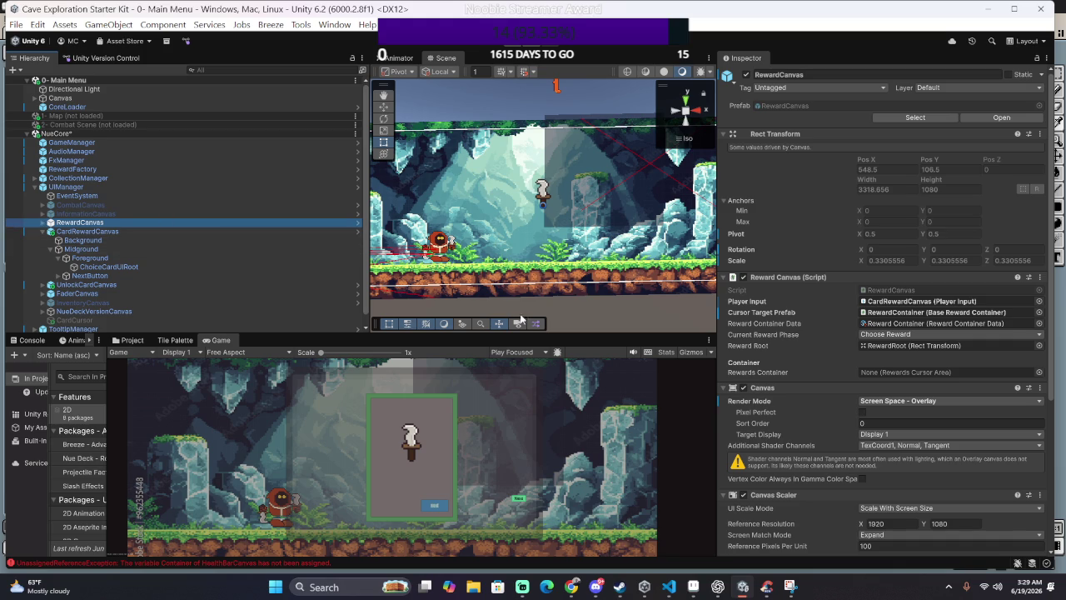
pyautogui.scroll(-2, 916, 398)
pyautogui.scroll(-2, 921, 396)
pyautogui.scroll(-2, 921, 396)
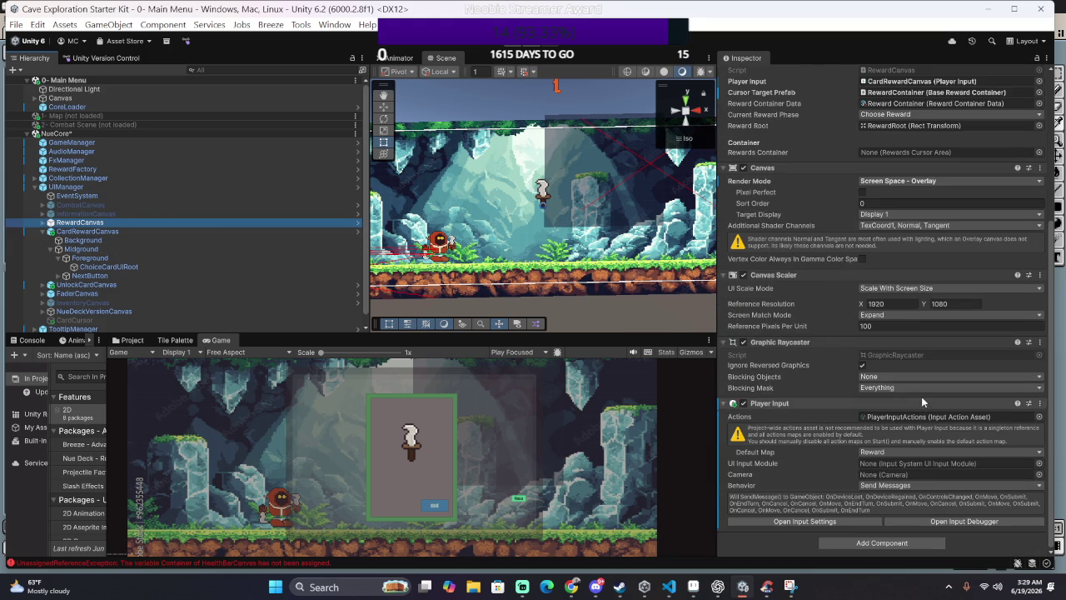
pyautogui.click(45, 222)
# Step: Select CombatRewardPanel's Background and assign the bg_reward_0 sprite as its Source Image
pyautogui.click(59, 231)
pyautogui.click(52, 230)
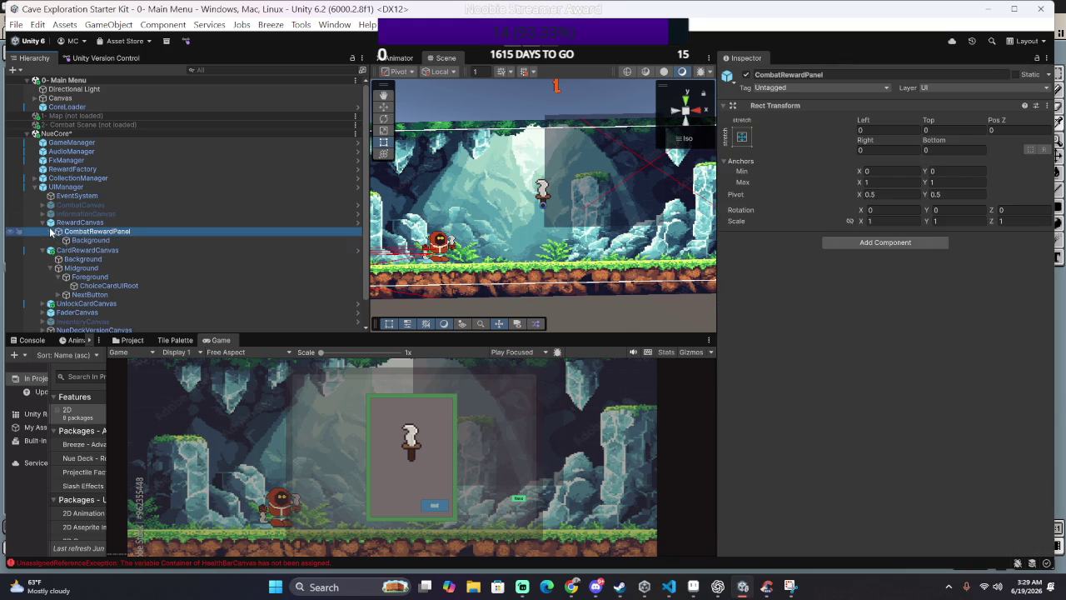
pyautogui.click(92, 242)
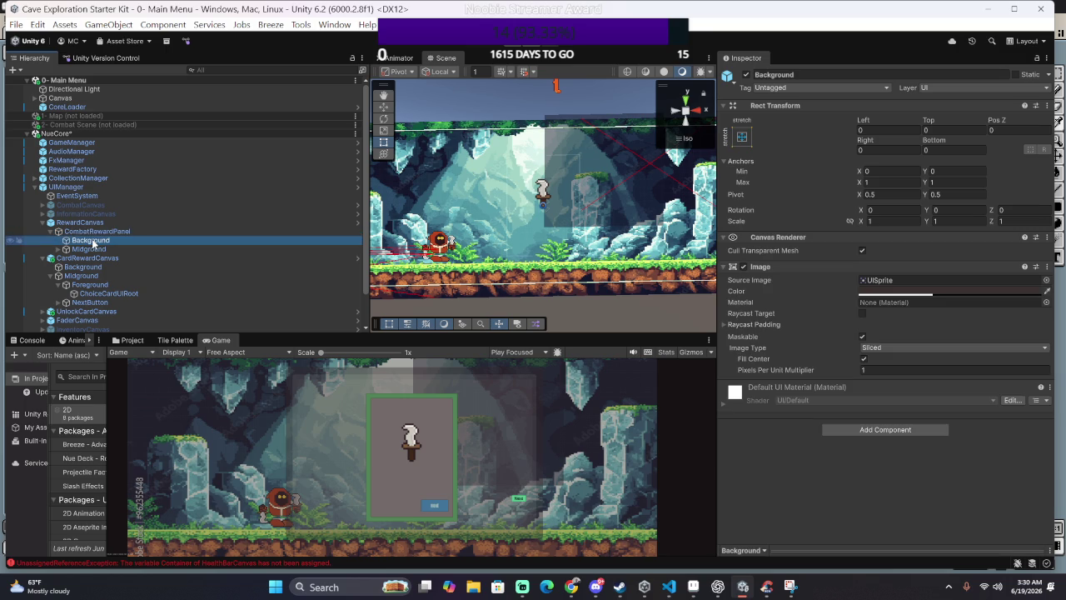
pyautogui.click(1047, 280)
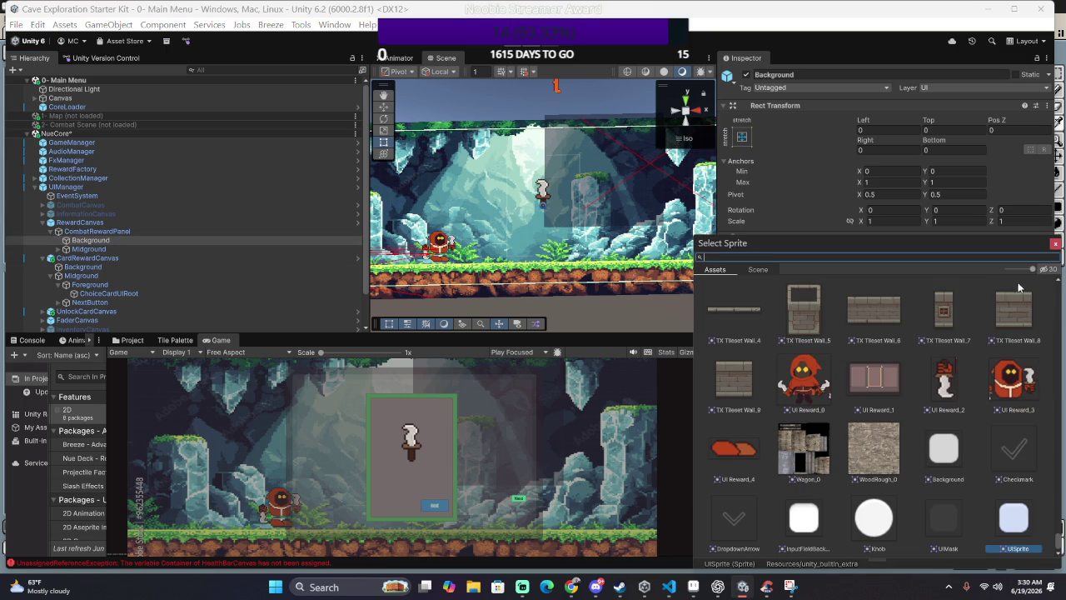
pyautogui.write('CARD')
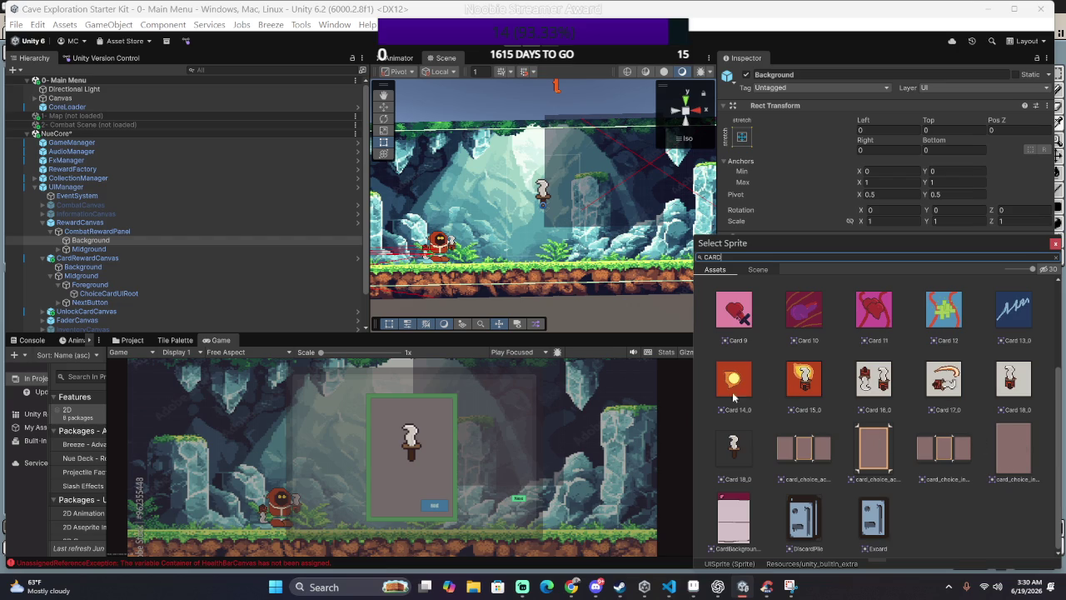
pyautogui.scroll(2, 908, 504)
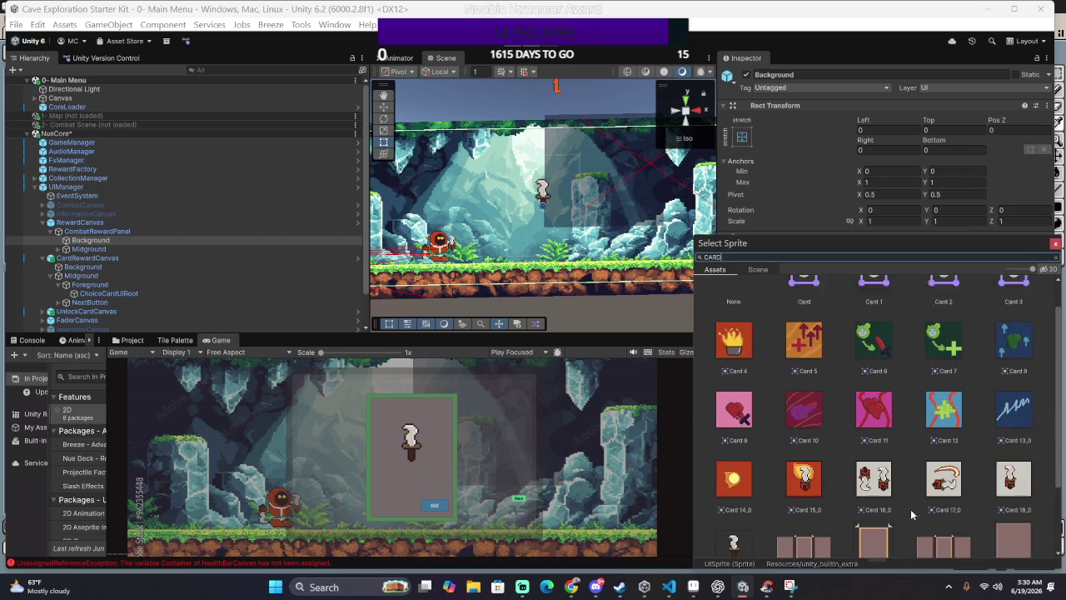
pyautogui.scroll(2, 895, 500)
pyautogui.scroll(-2, 893, 499)
pyautogui.click(749, 256)
pyautogui.write('B')
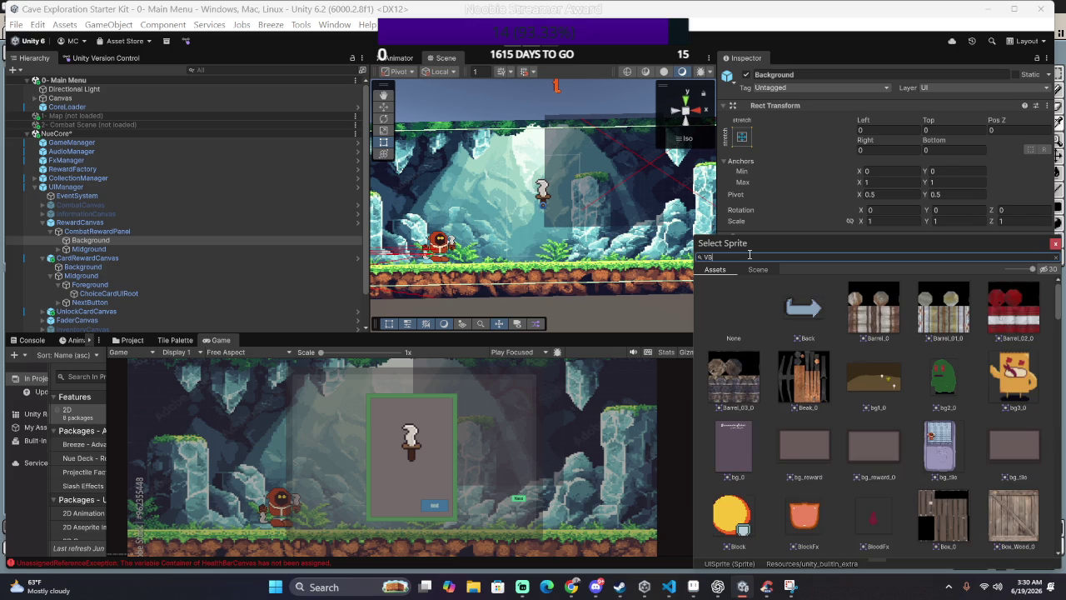
pyautogui.write('G')
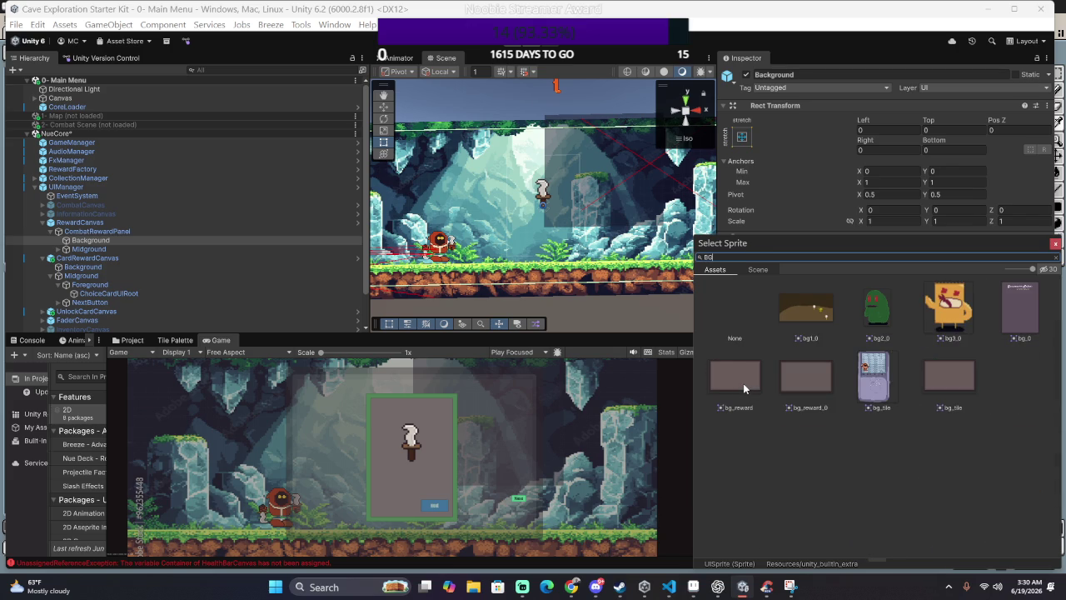
pyautogui.click(792, 387)
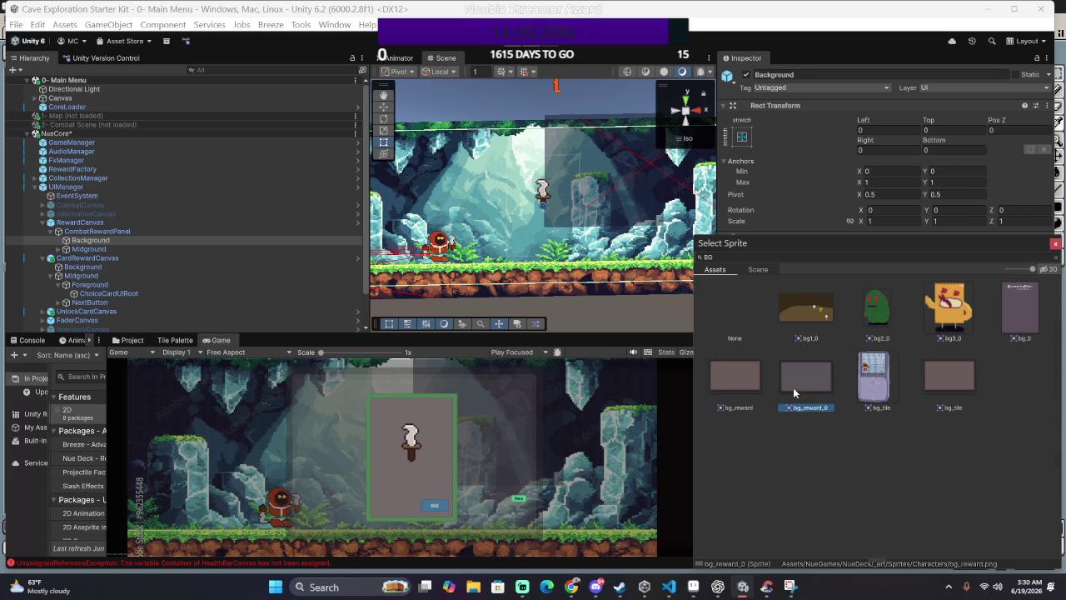
pyautogui.doubleClick(793, 387)
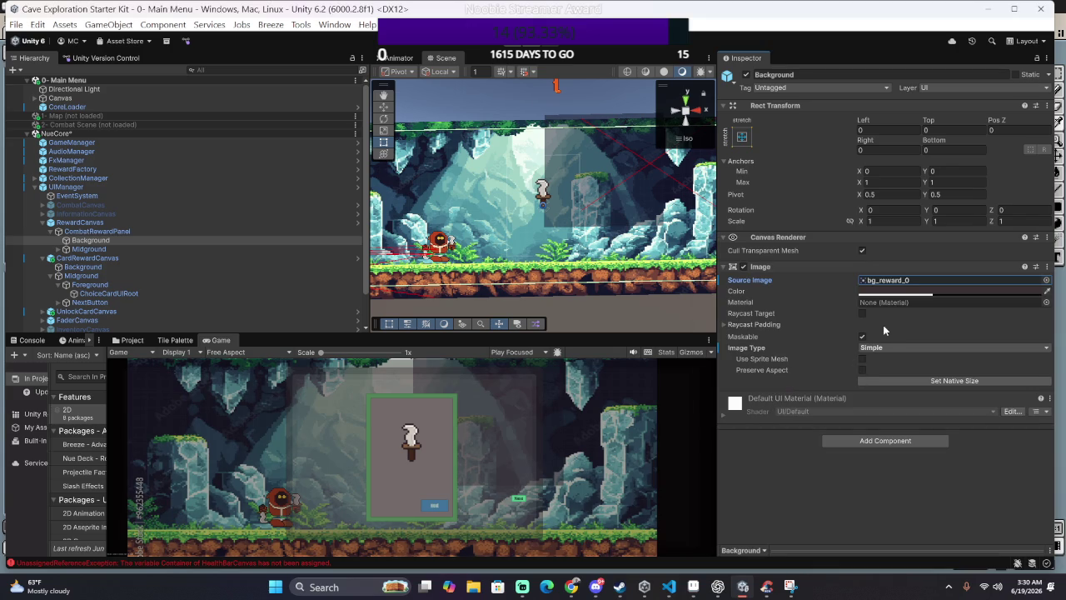
# Step: Keep the Image Type as Simple and set the Background colour to white (FFFFFF)
pyautogui.click(896, 349)
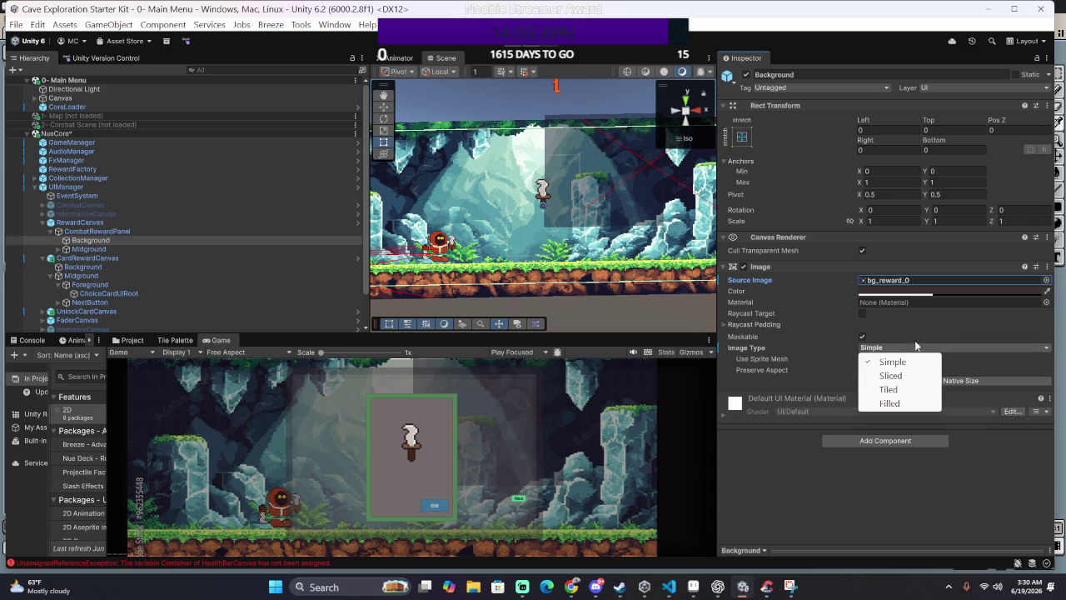
pyautogui.click(883, 350)
pyautogui.click(913, 292)
pyautogui.moveTo(956, 364); pyautogui.dragTo(946, 343)
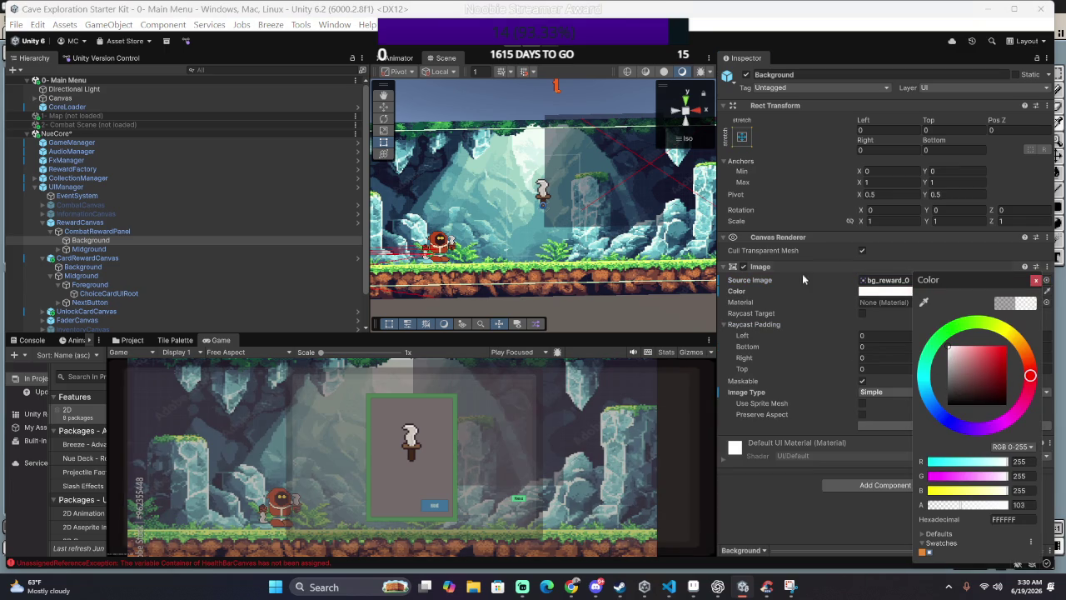
pyautogui.click(826, 384)
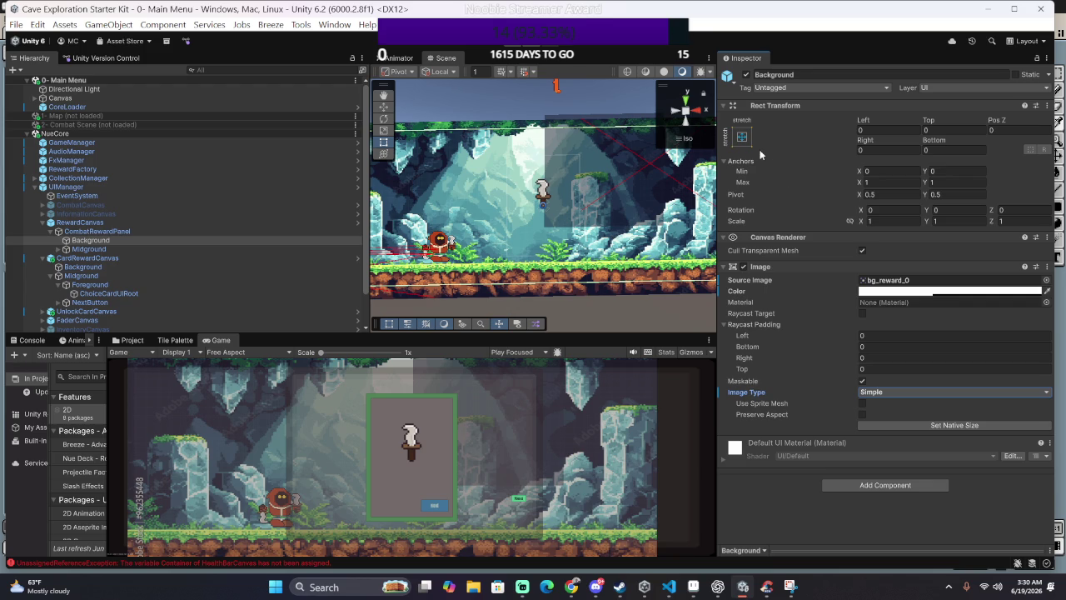
pyautogui.click(244, 242)
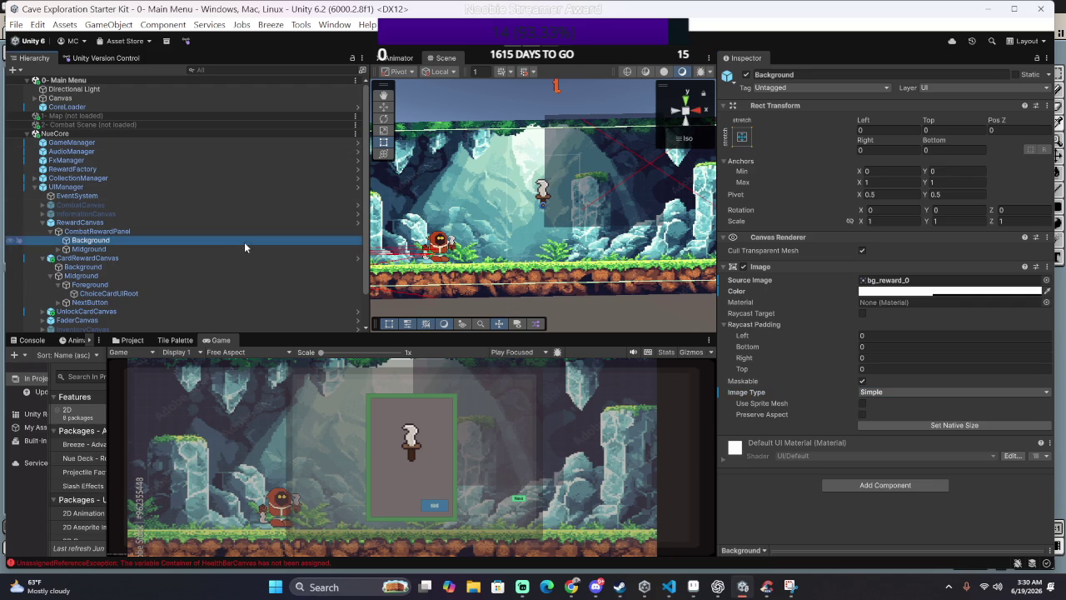
# Step: Review CombatRewardPanel, RewardCanvas, Background and Midground in the Inspector
pyautogui.click(246, 234)
pyautogui.click(252, 221)
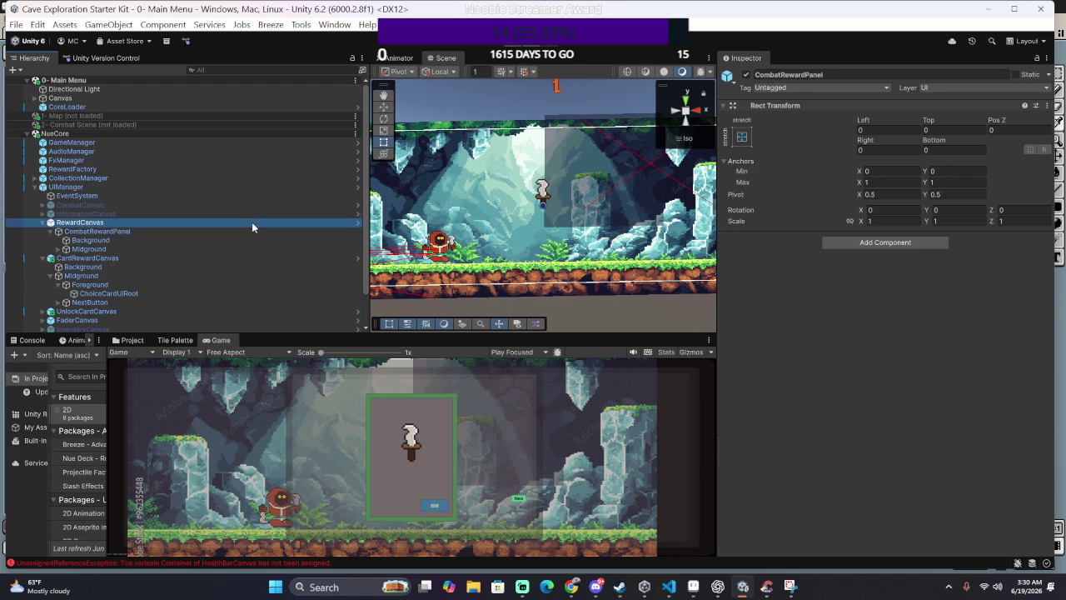
pyautogui.scroll(1, 343, 408)
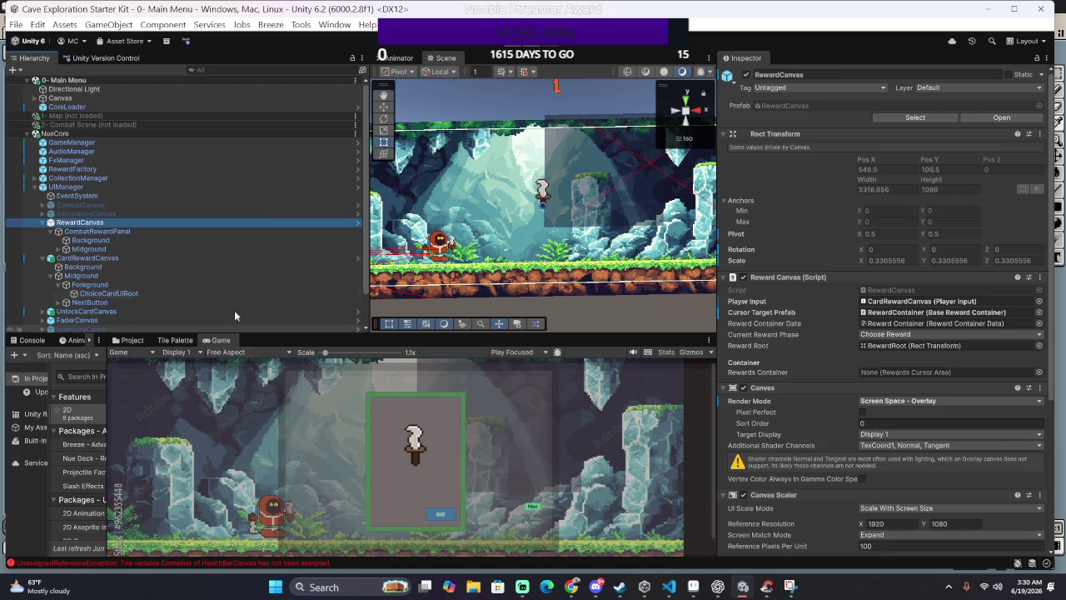
pyautogui.click(129, 248)
pyautogui.click(125, 240)
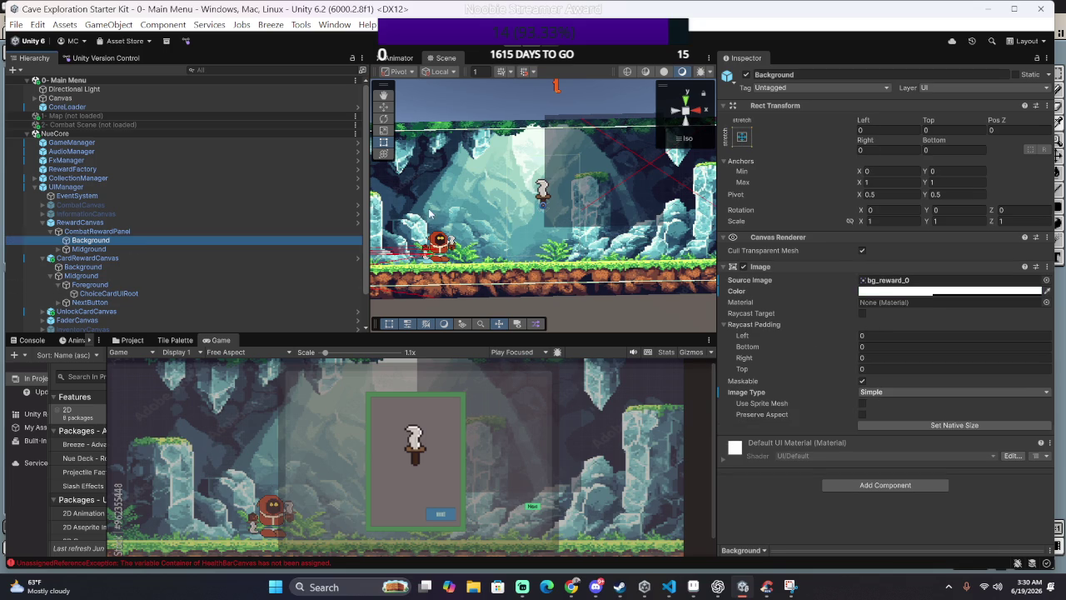
pyautogui.scroll(-1, 452, 419)
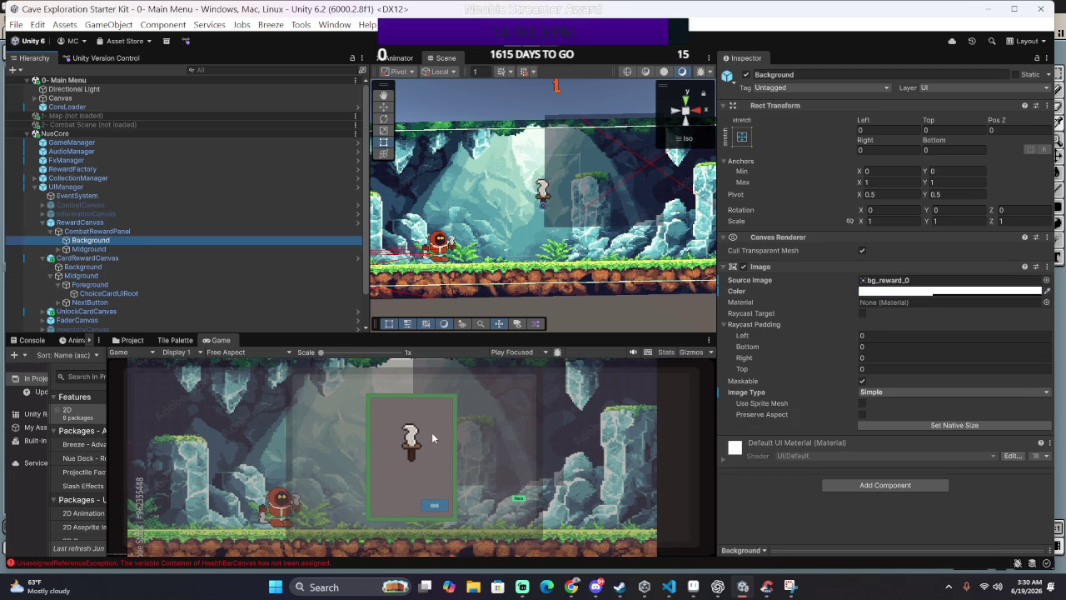
pyautogui.click(139, 231)
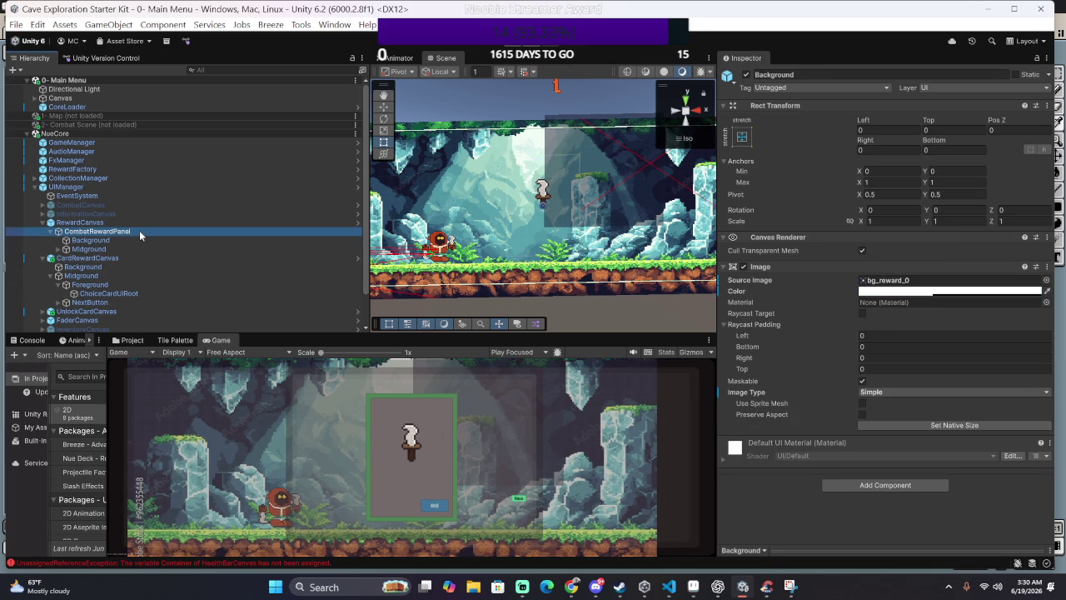
pyautogui.click(181, 249)
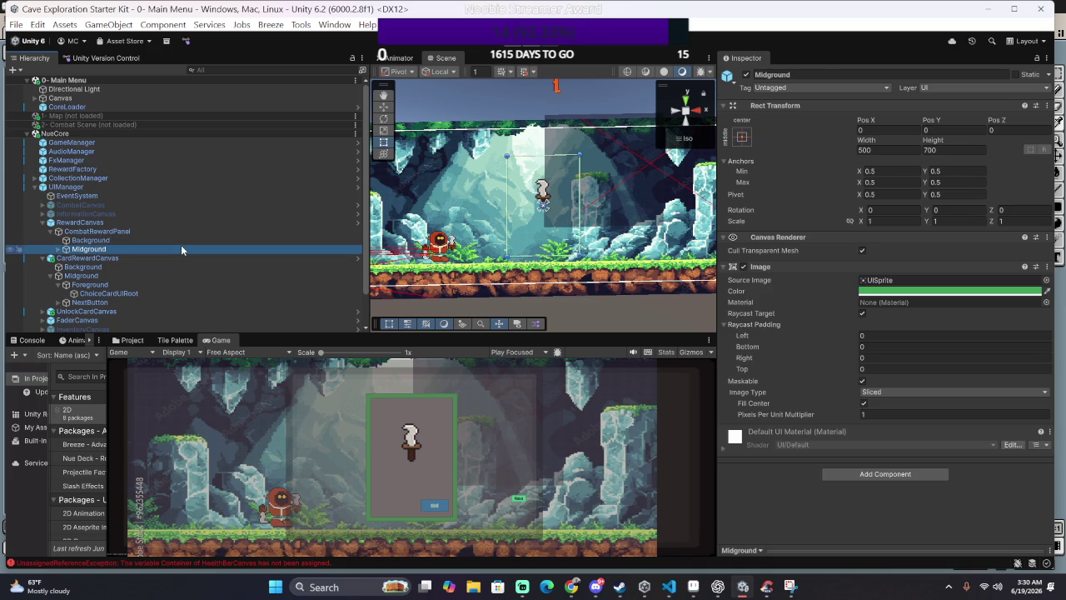
# Step: Toggle Midground's transparent mesh culling off and on, then disable its green panel image
pyautogui.click(861, 251)
pyautogui.click(862, 251)
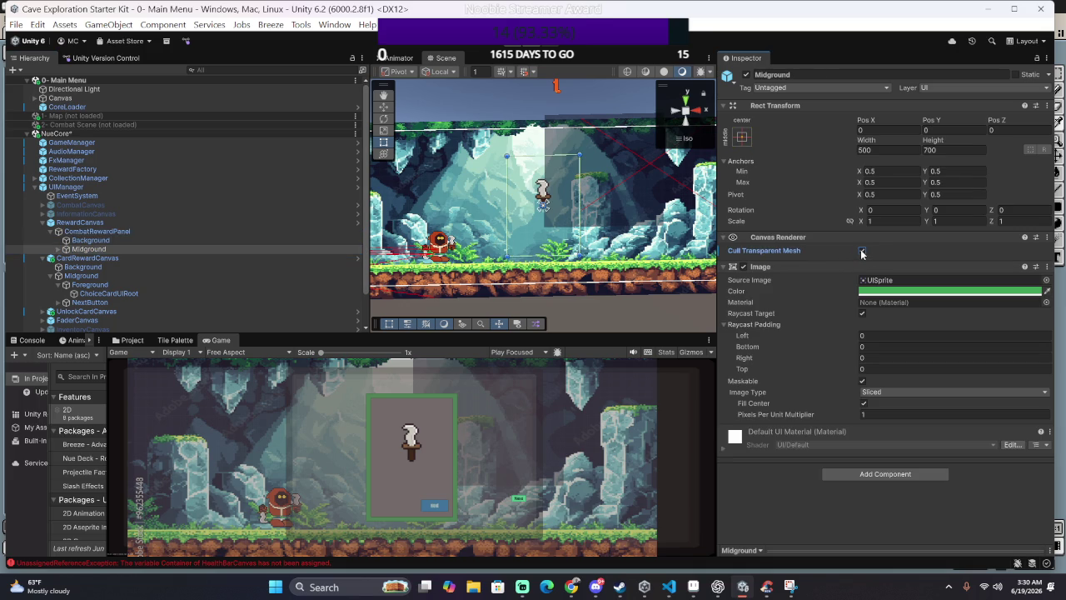
pyautogui.click(744, 267)
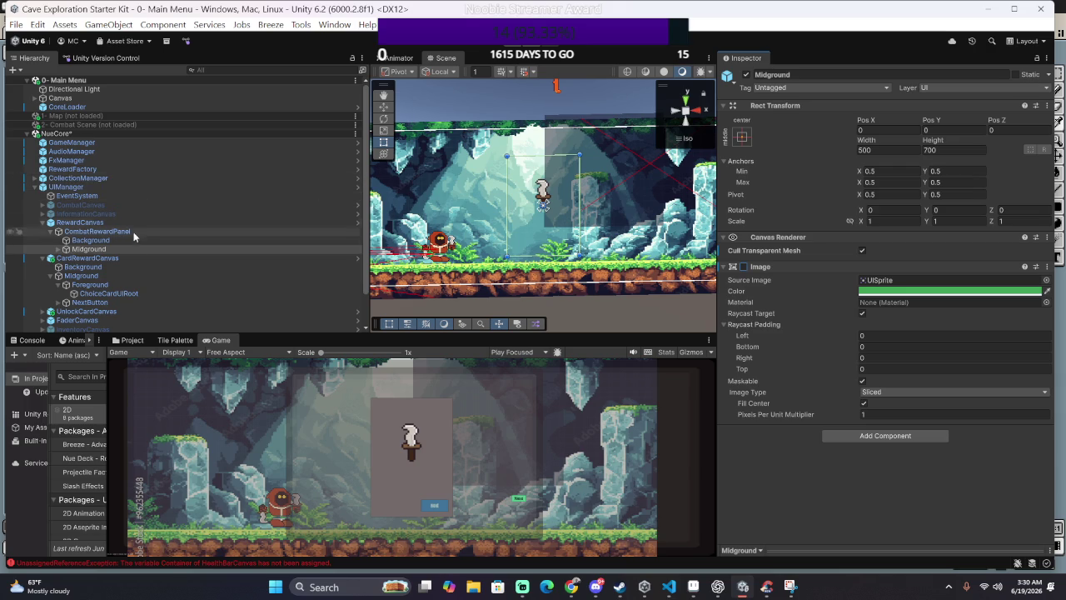
# Step: Turn off the Foreground image under Midground, undo it, then select RewardCanvas and UIManager
pyautogui.click(58, 248)
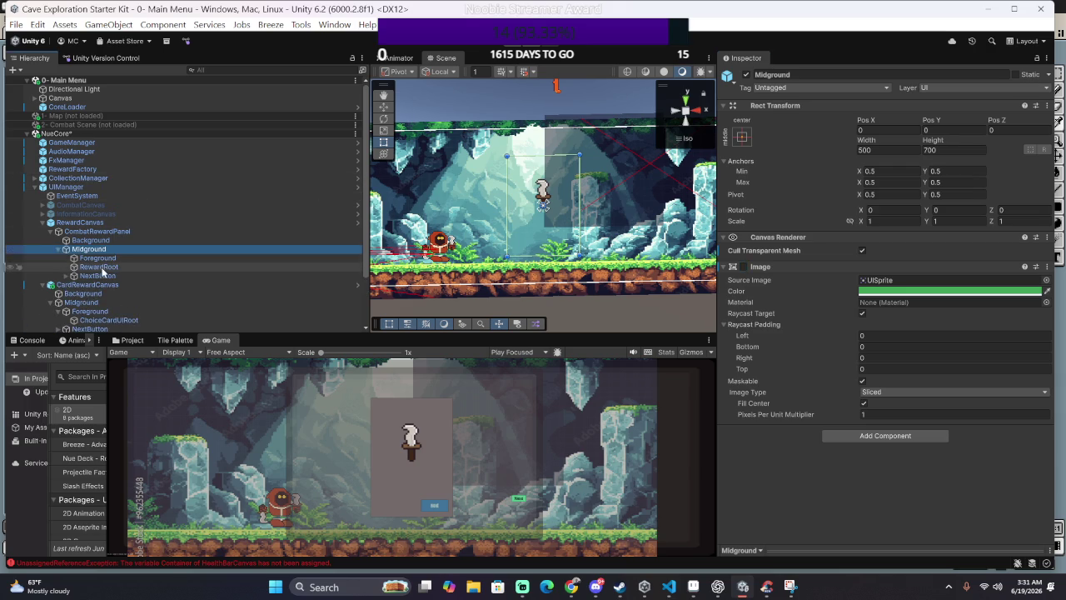
pyautogui.click(97, 258)
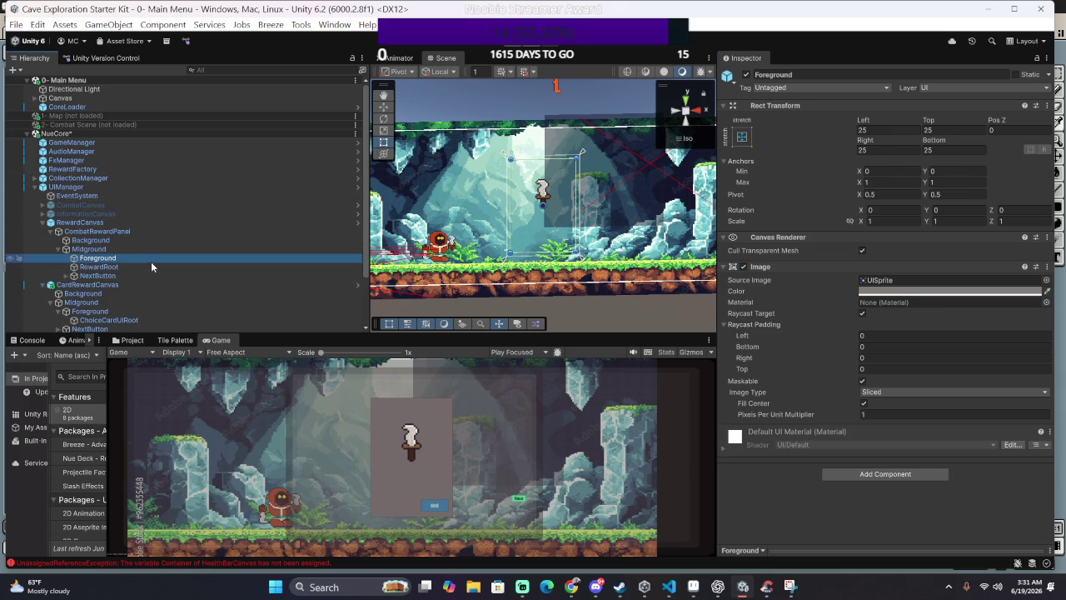
pyautogui.click(146, 266)
pyautogui.click(152, 259)
pyautogui.click(743, 267)
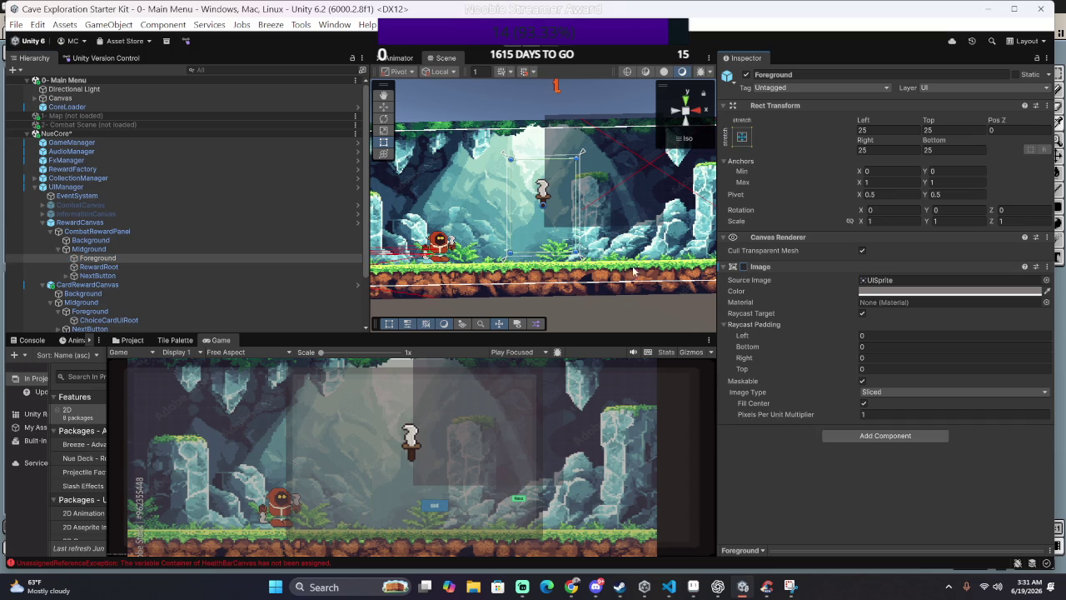
pyautogui.hotkey('ctrl', 's')
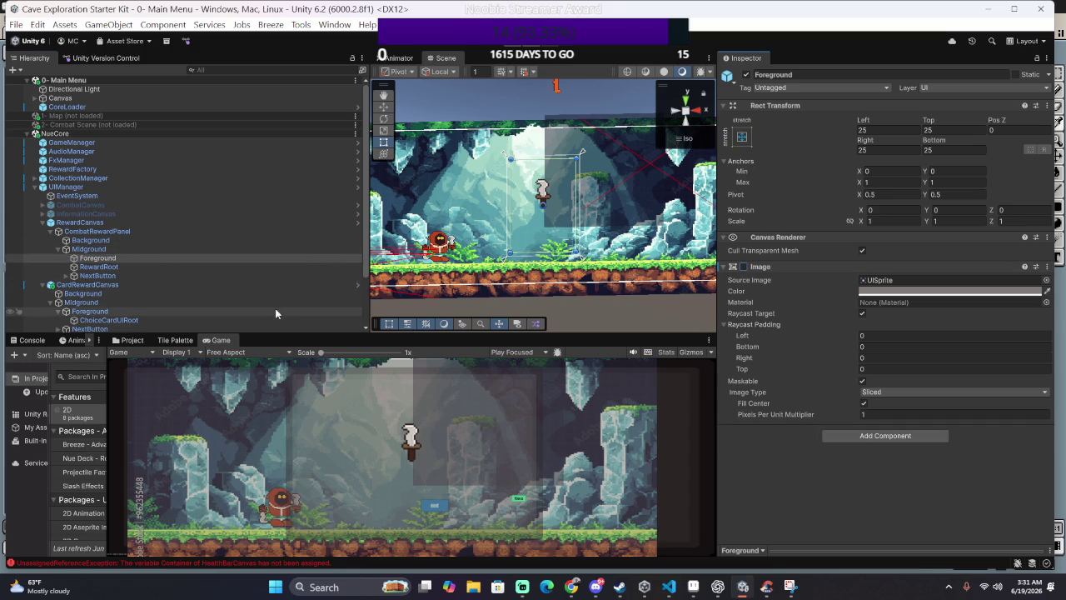
pyautogui.click(213, 221)
pyautogui.click(213, 186)
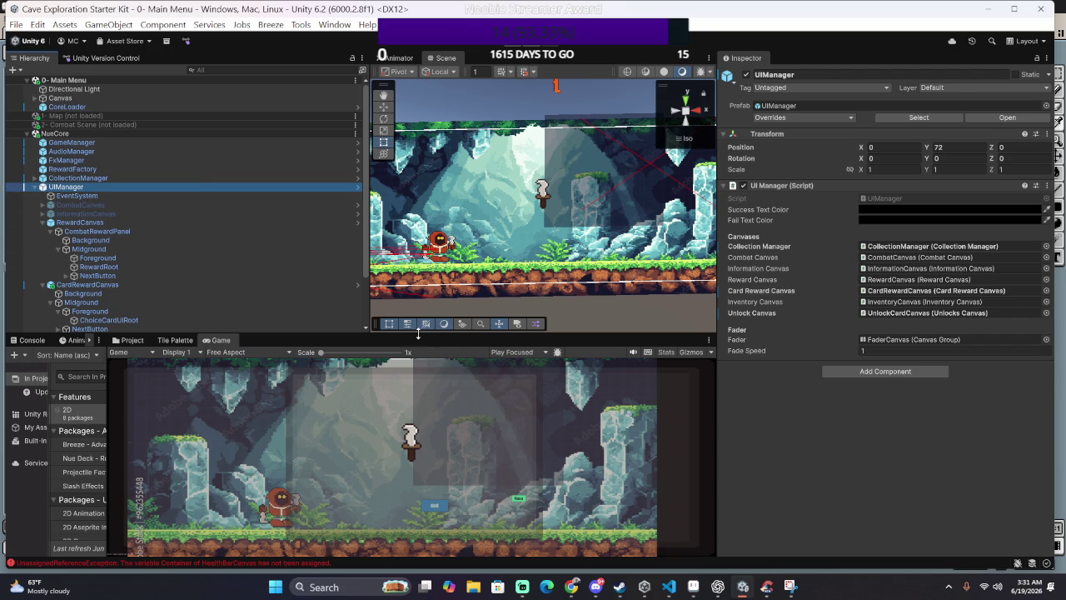
# Step: Search the Project assets for 'CHOICE' and select the CardUI_Choice prefab
pyautogui.scroll(-3, 185, 272)
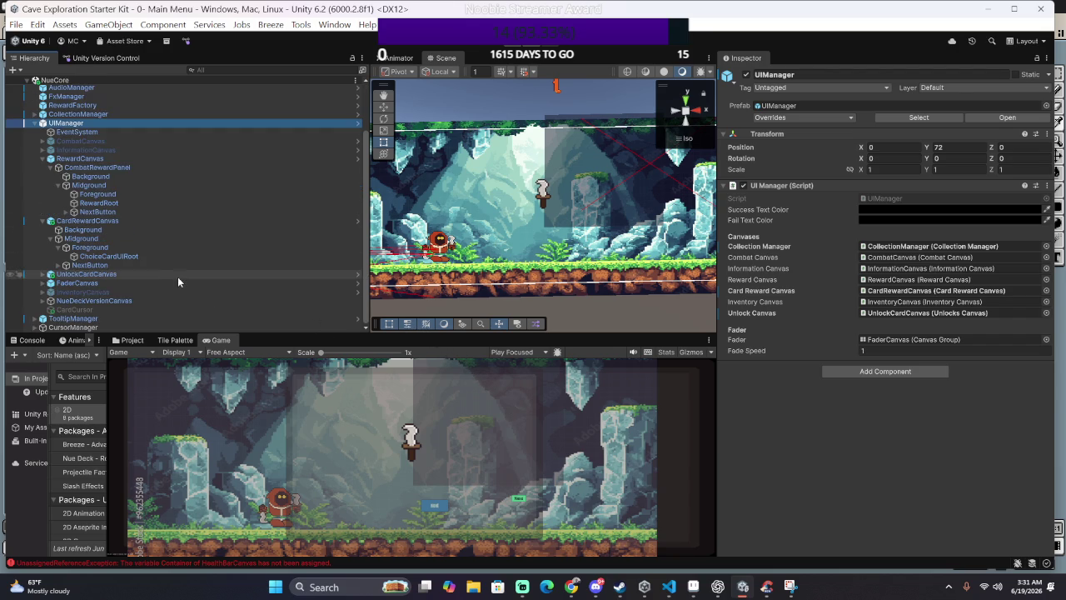
pyautogui.click(175, 340)
pyautogui.click(129, 340)
pyautogui.click(511, 353)
pyautogui.write('HOICE')
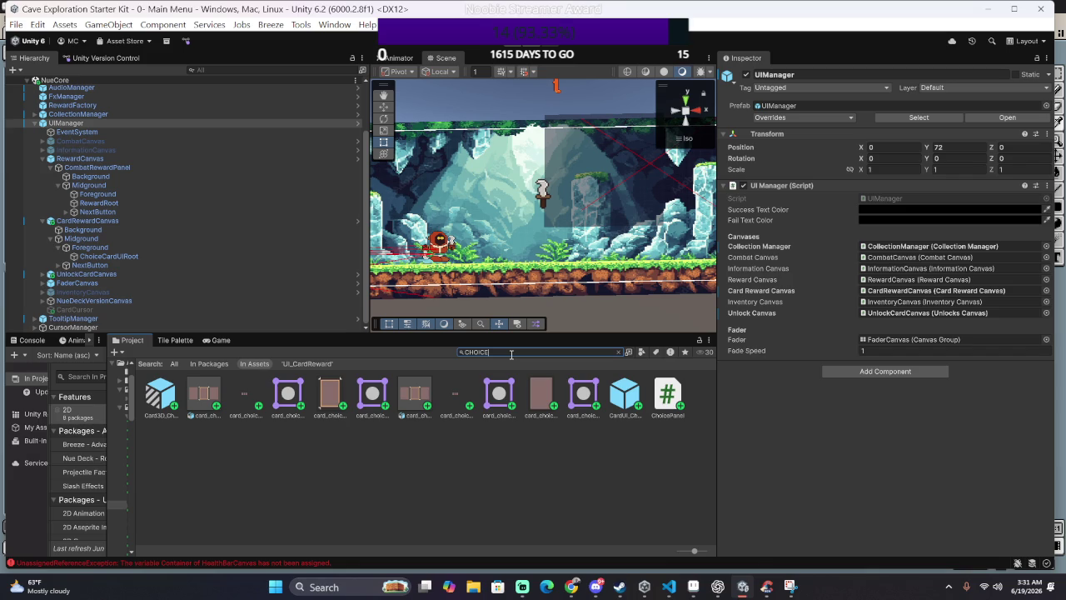
pyautogui.click(626, 396)
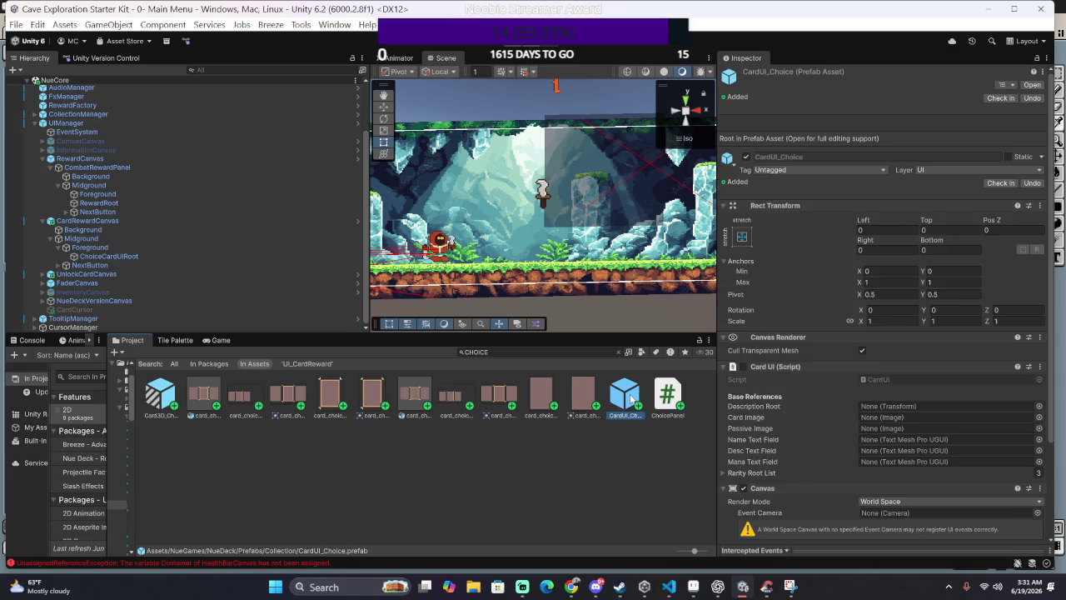
# Step: Open CardUI_Choice in Prefab Mode and select its card object, undoing two trial resizes
pyautogui.doubleClick(631, 396)
pyautogui.doubleClick(173, 398)
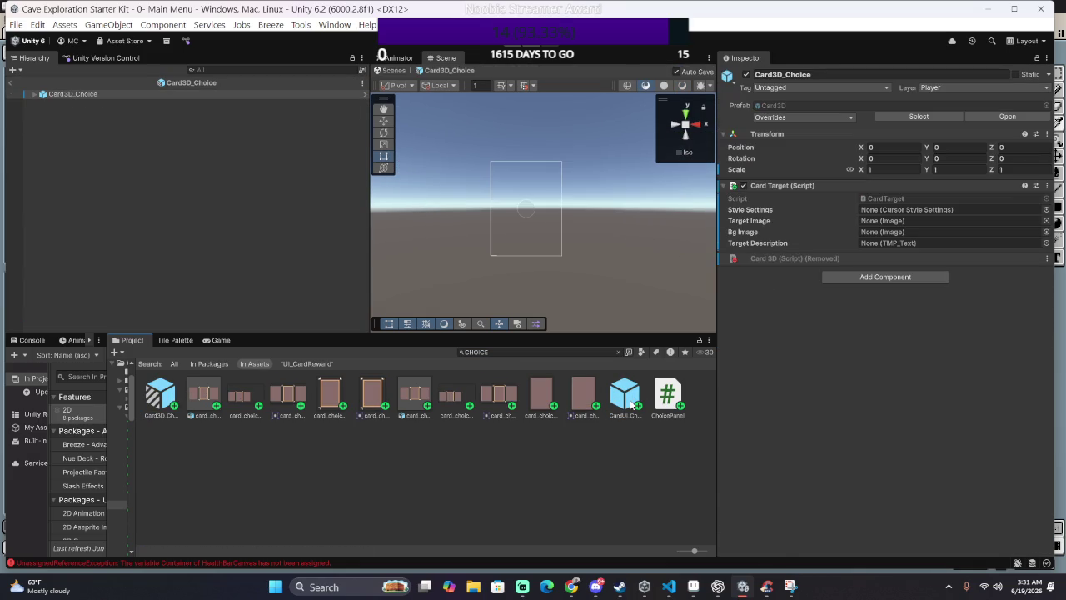
pyautogui.doubleClick(632, 405)
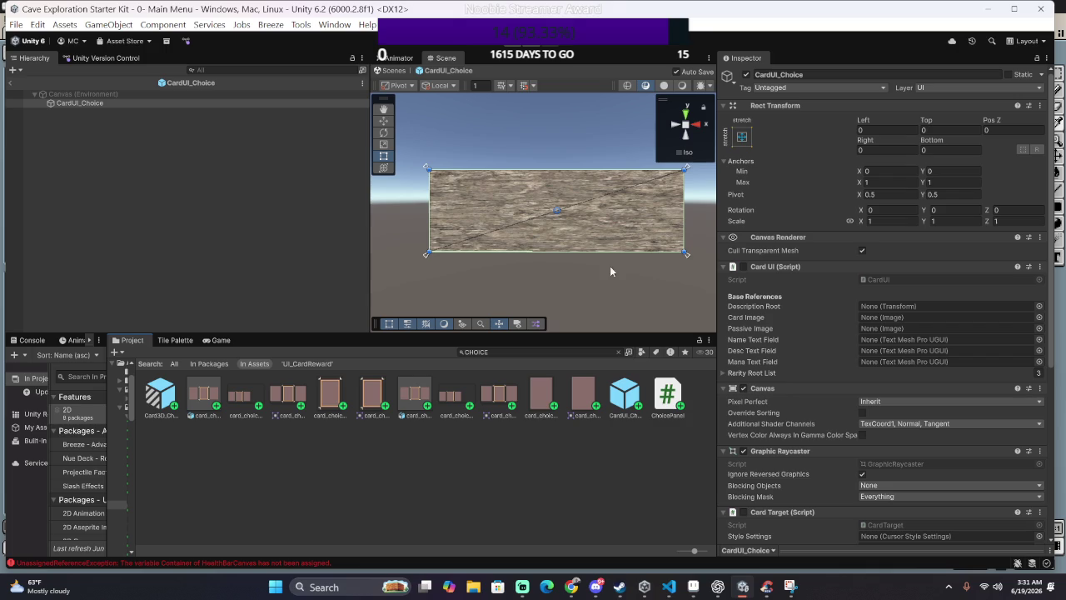
pyautogui.click(267, 101)
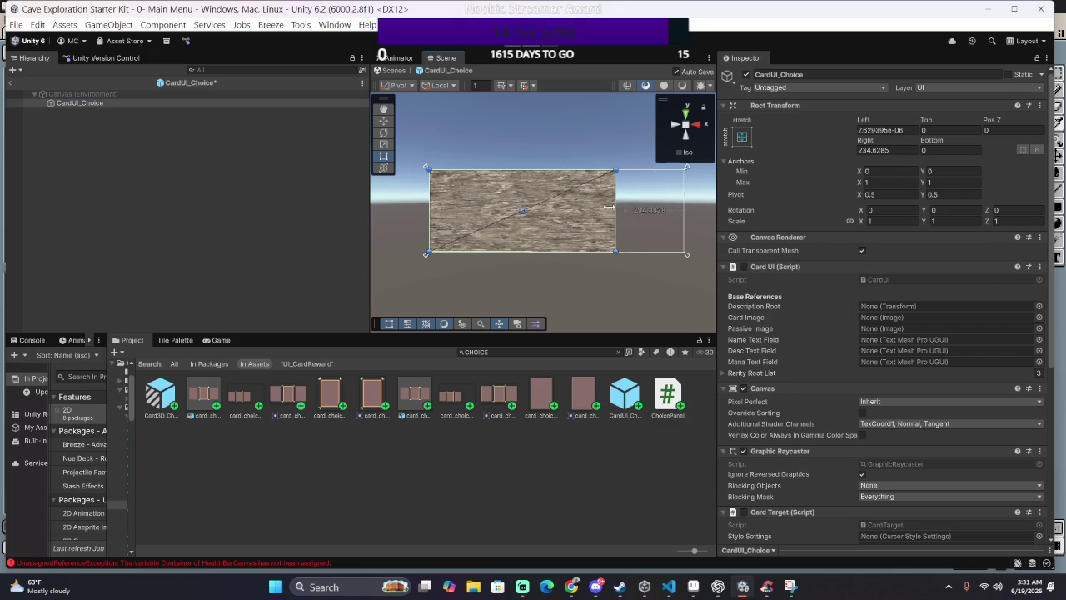
pyautogui.moveTo(683, 214); pyautogui.dragTo(542, 215)
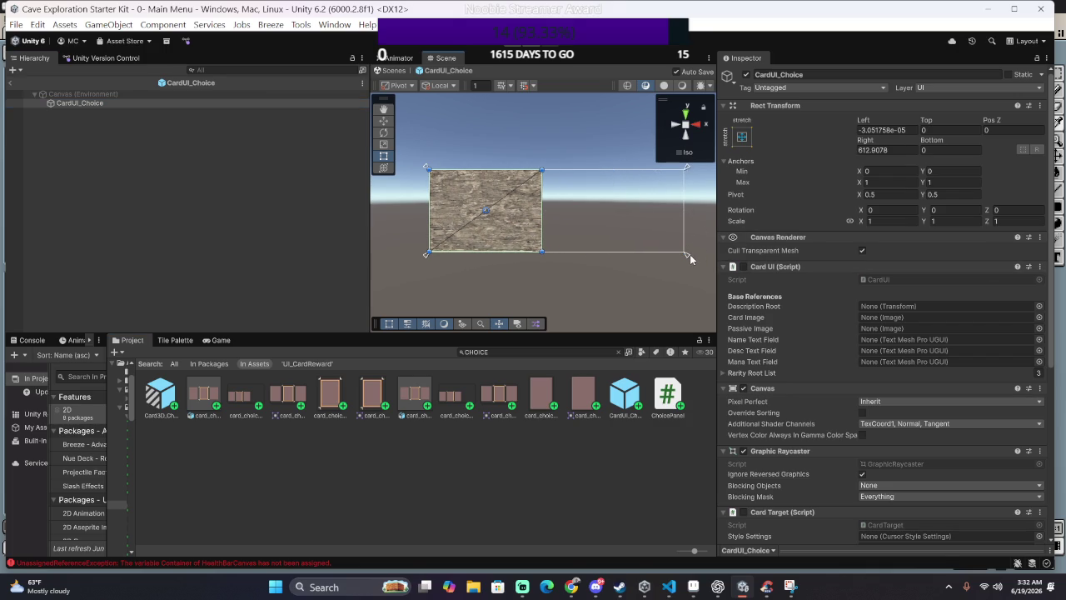
pyautogui.hotkey('ctrl', 'z')
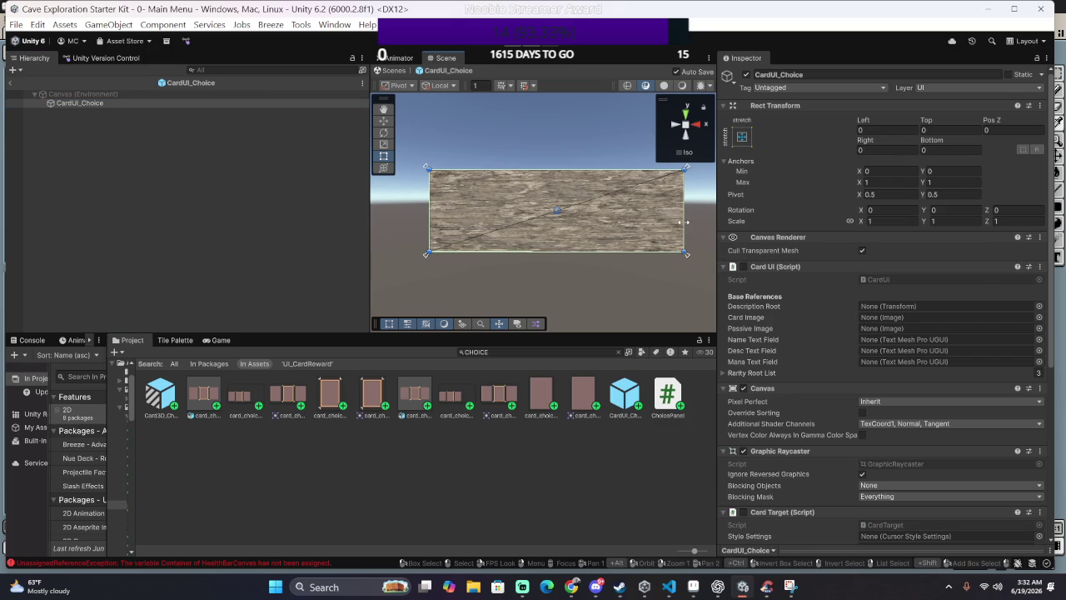
pyautogui.moveTo(685, 215); pyautogui.dragTo(643, 215)
pyautogui.hotkey('ctrl', 'z')
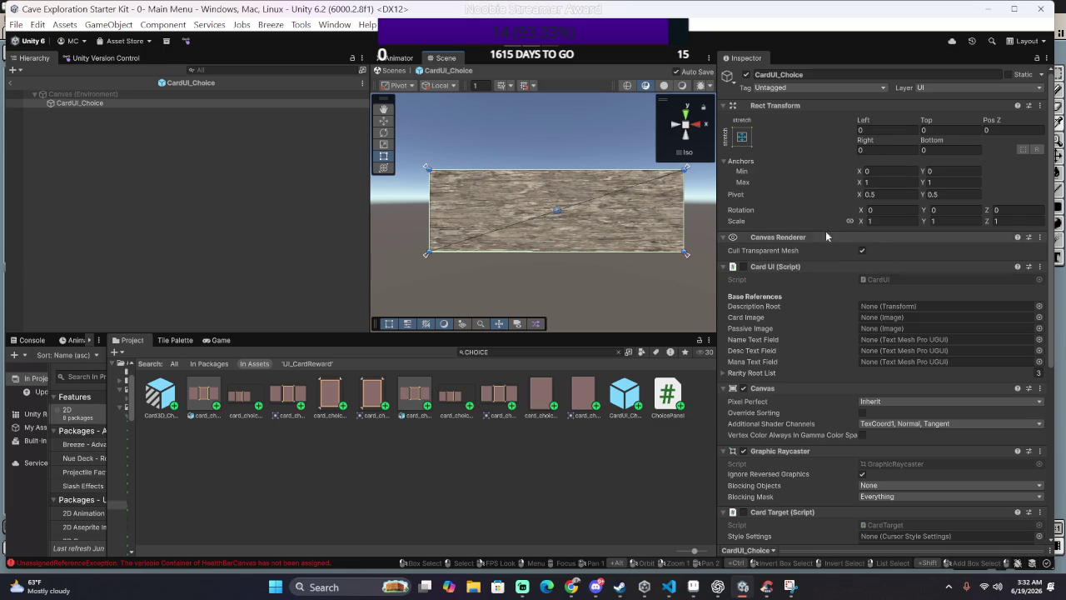
pyautogui.click(221, 101)
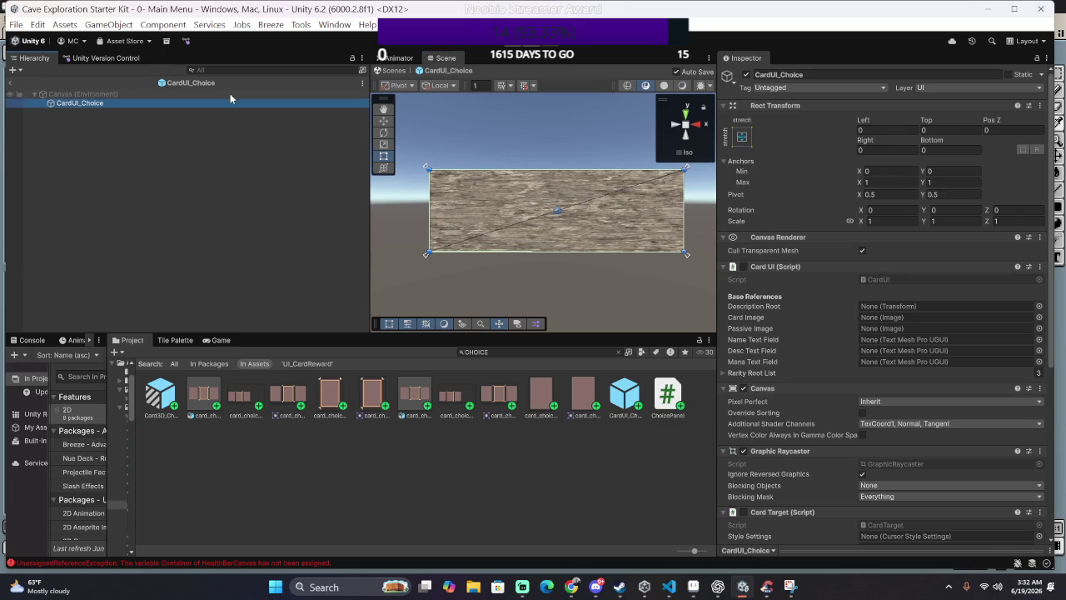
pyautogui.click(230, 93)
pyautogui.click(274, 112)
pyautogui.click(274, 103)
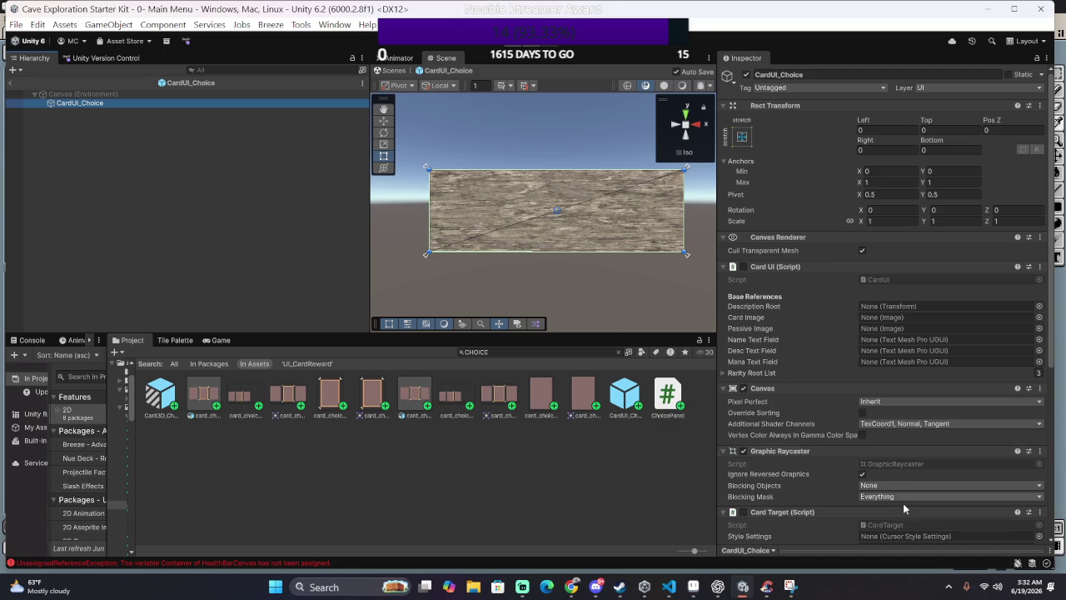
# Step: Assign card_choice_inactive_0 as the card's Image Source Image
pyautogui.scroll(-5, 902, 503)
pyautogui.scroll(-2, 897, 505)
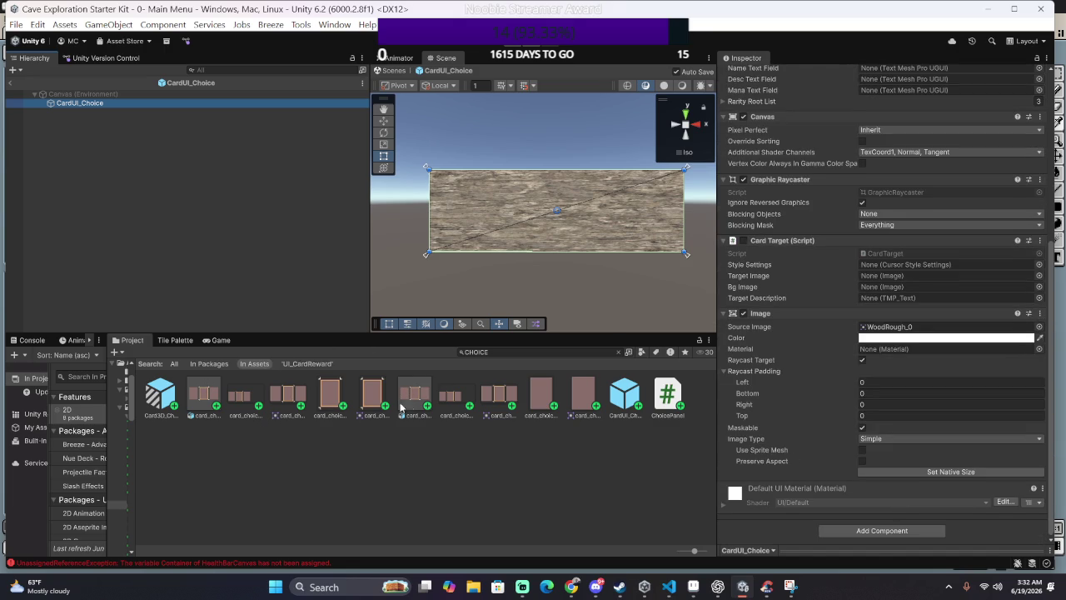
pyautogui.click(526, 401)
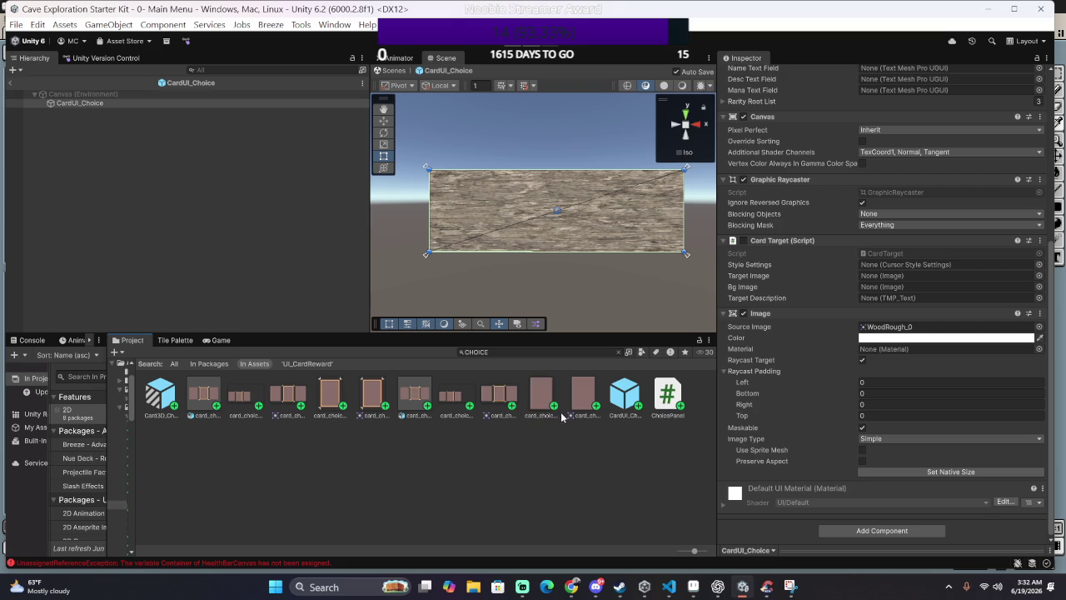
pyautogui.moveTo(582, 393)
pyautogui.mouseDown()
pyautogui.moveTo(877, 264)
pyautogui.moveTo(908, 327)
pyautogui.mouseUp()
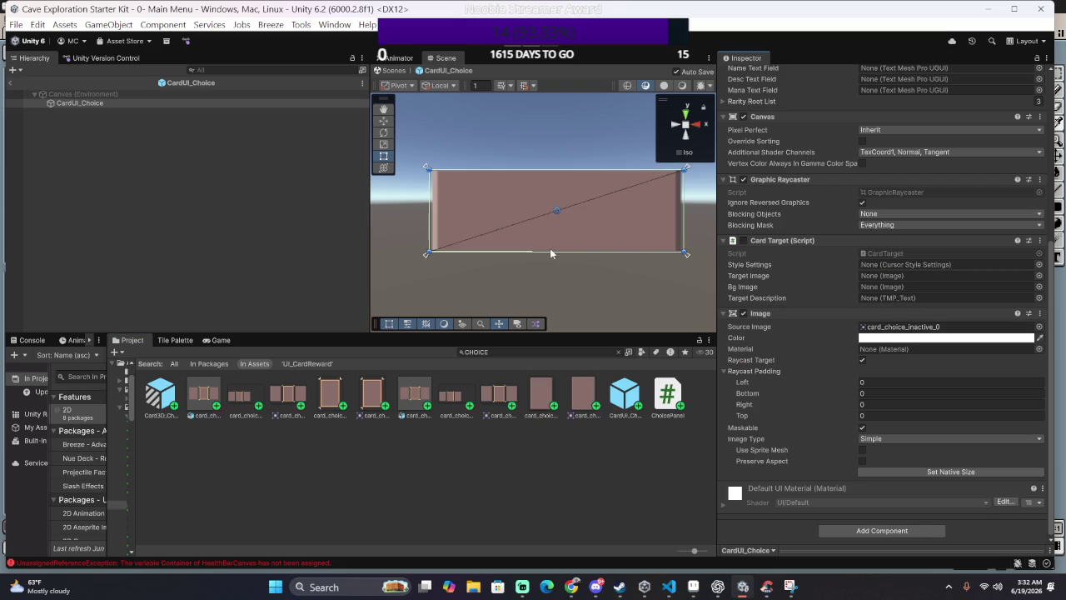
pyautogui.click(503, 286)
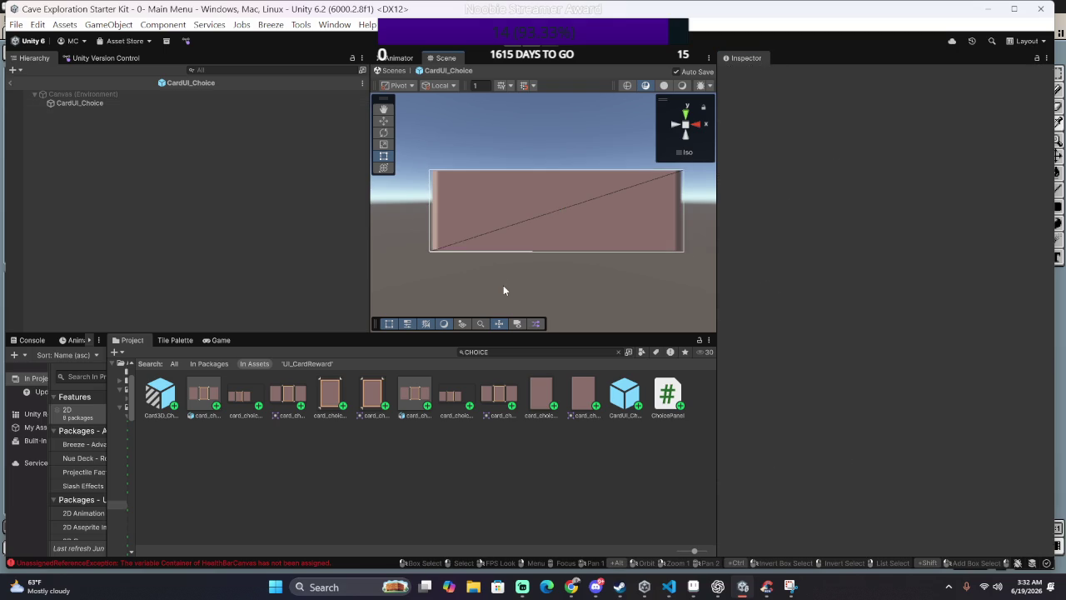
pyautogui.click(561, 227)
# Step: Enable the Card Target component and locate the CardTarget script from its Script field
pyautogui.scroll(-3, 790, 404)
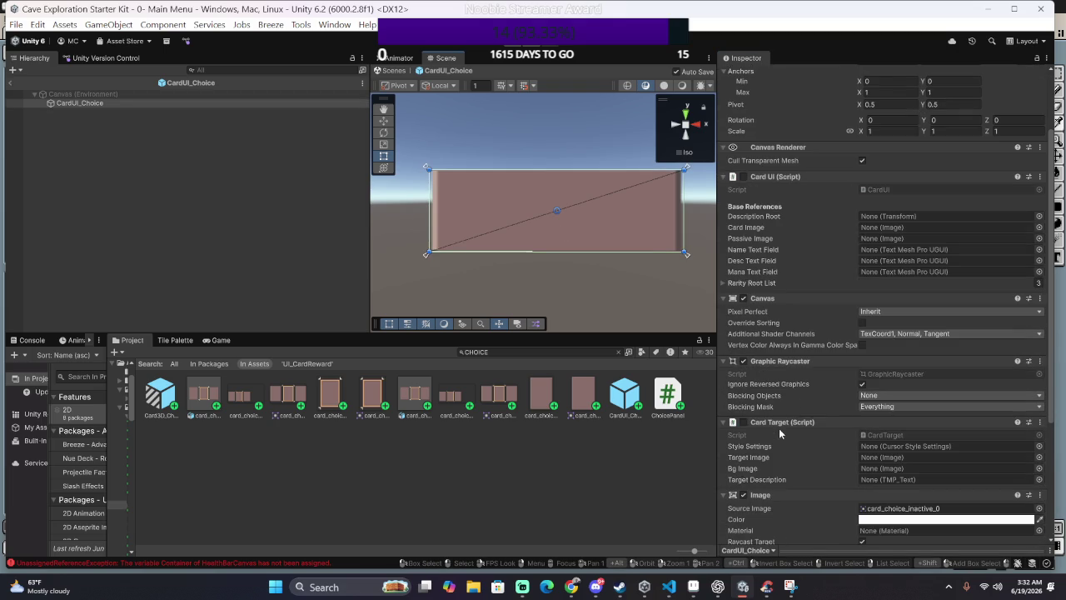
pyautogui.scroll(-3, 778, 428)
pyautogui.scroll(-2, 757, 433)
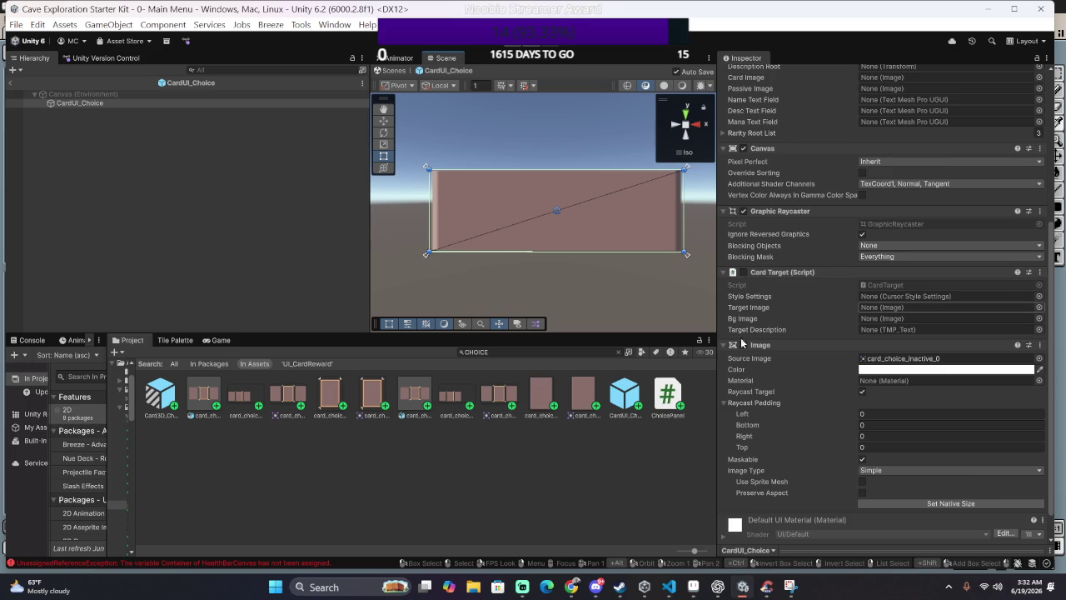
pyautogui.scroll(-2, 781, 423)
pyautogui.scroll(2, 772, 412)
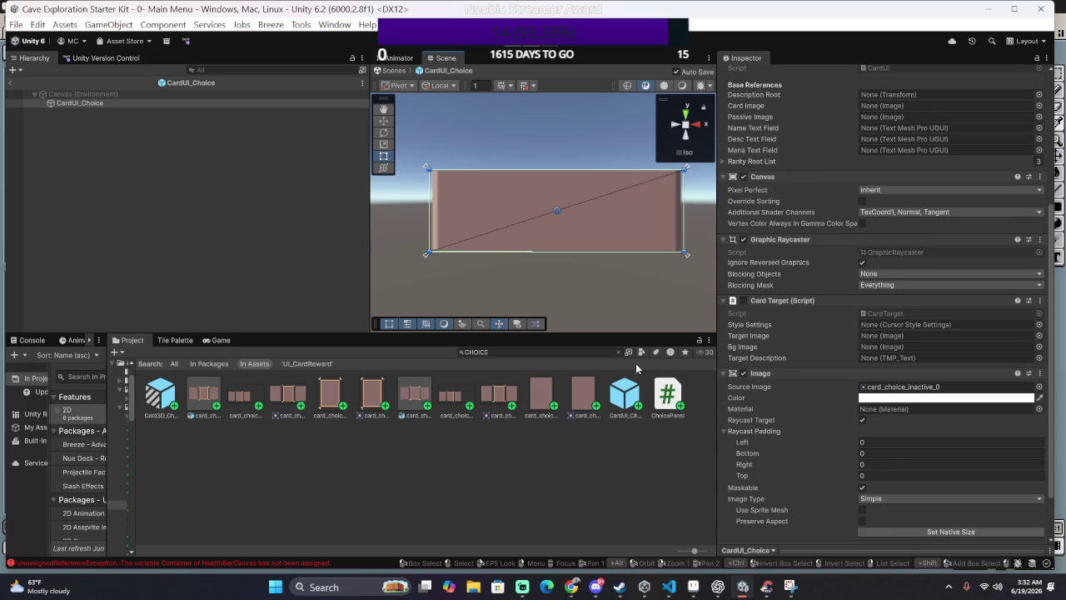
pyautogui.click(743, 299)
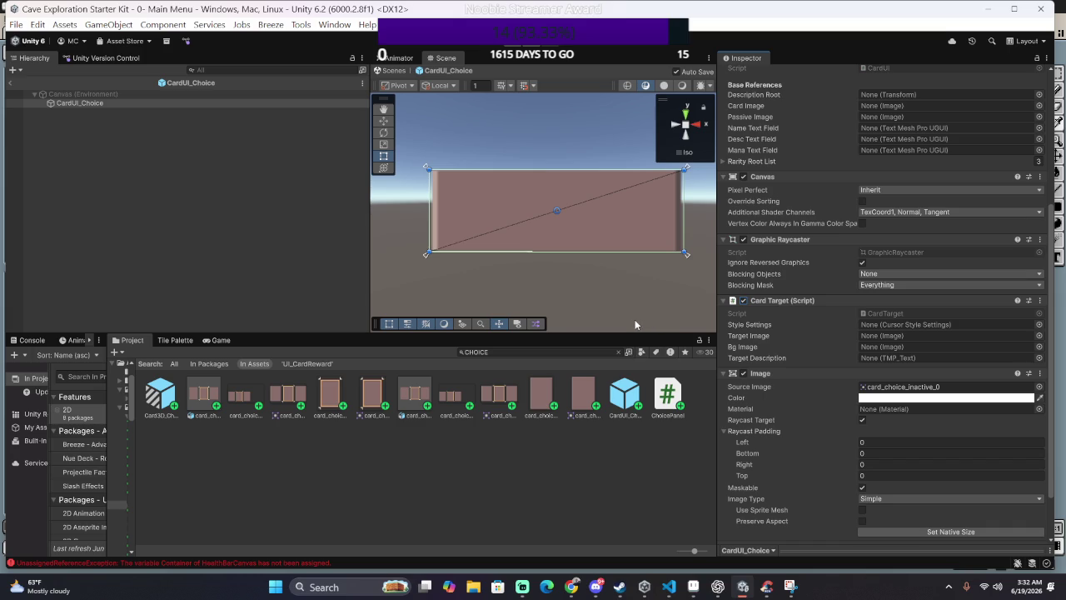
pyautogui.scroll(2, 820, 367)
pyautogui.scroll(1, 593, 317)
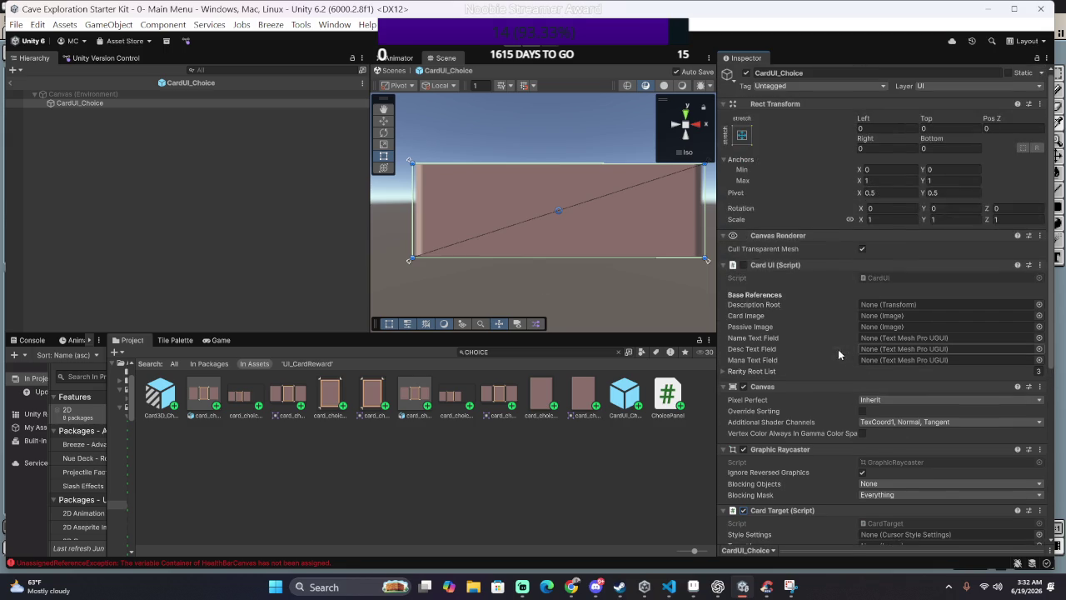
pyautogui.scroll(-5, 785, 339)
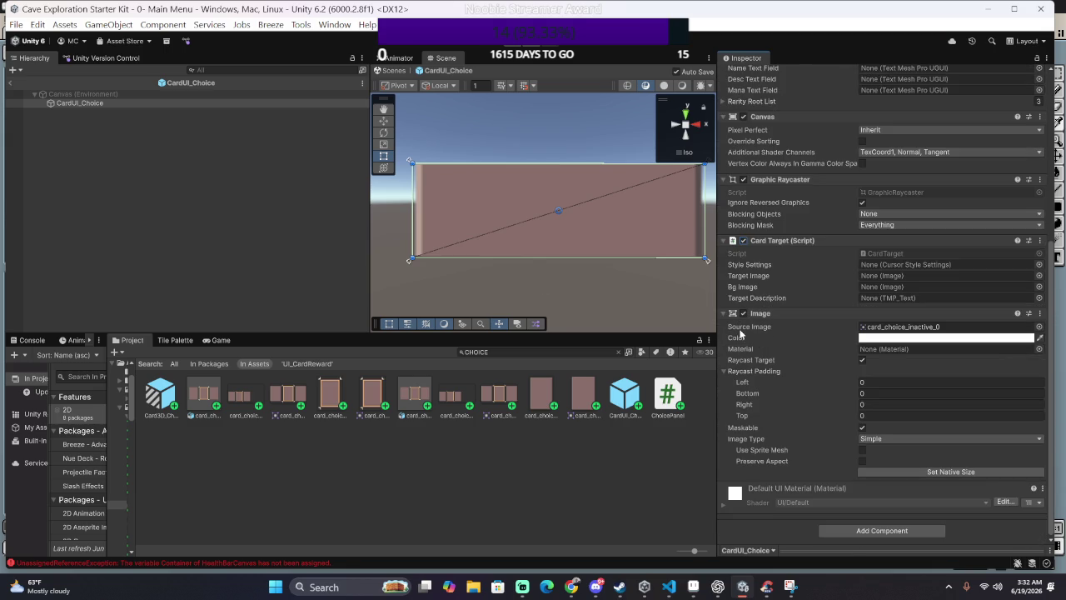
pyautogui.click(883, 252)
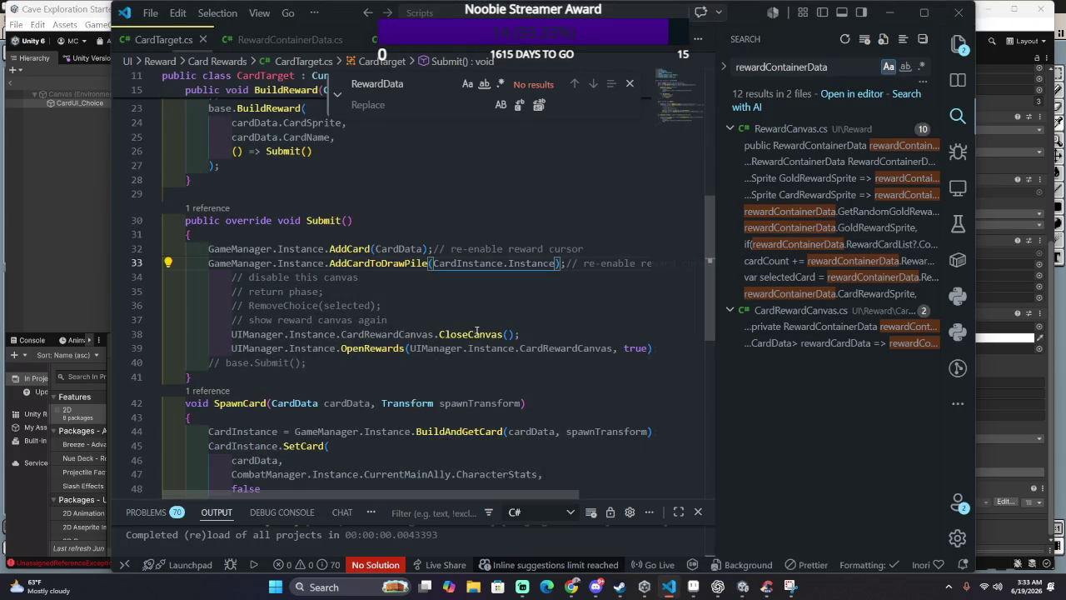
pyautogui.scroll(3, 489, 321)
pyautogui.scroll(4, 508, 348)
pyautogui.click(508, 346)
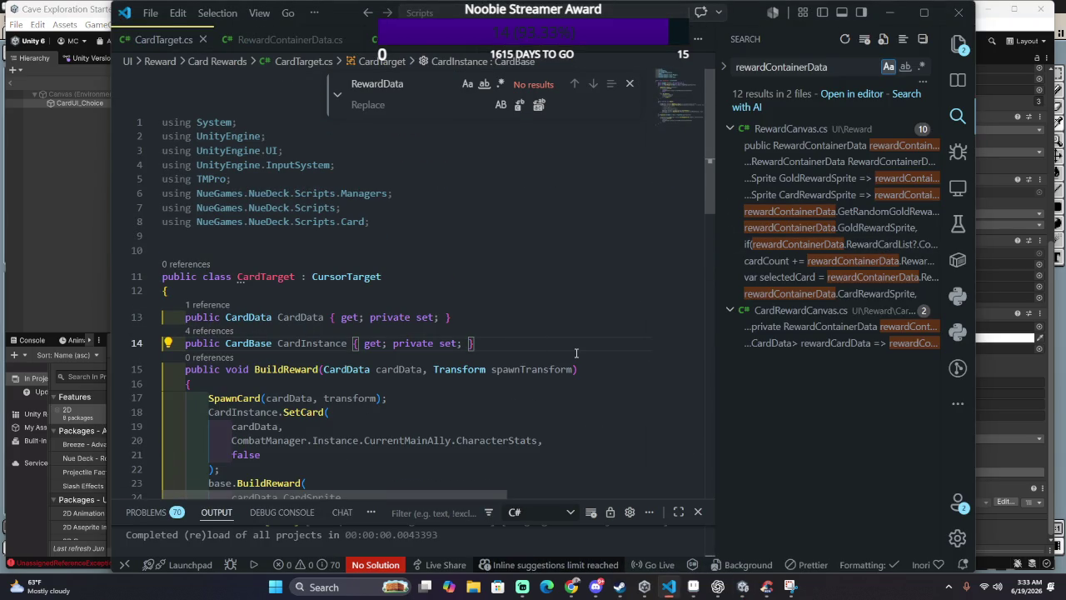
pyautogui.press('Return')
pyautogui.write('[I')
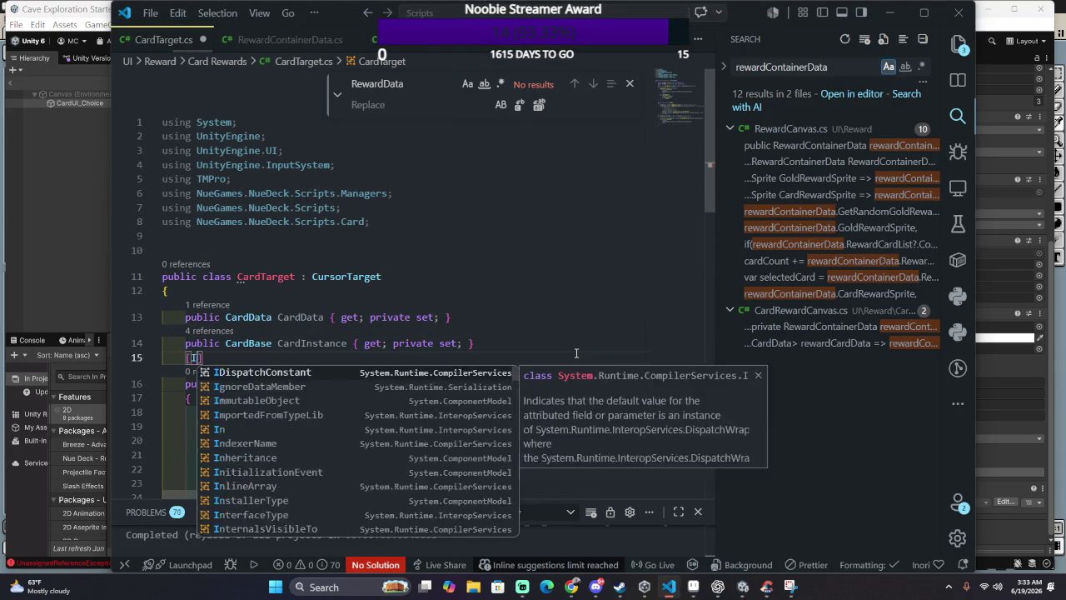
pyautogui.press('BackSpace')
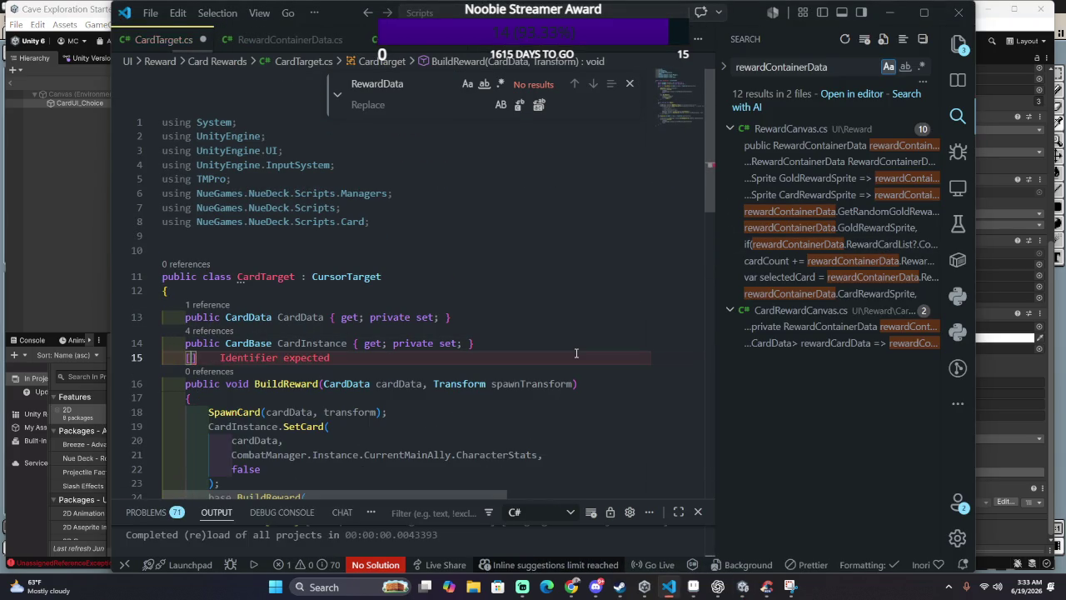
pyautogui.write('public Spri')
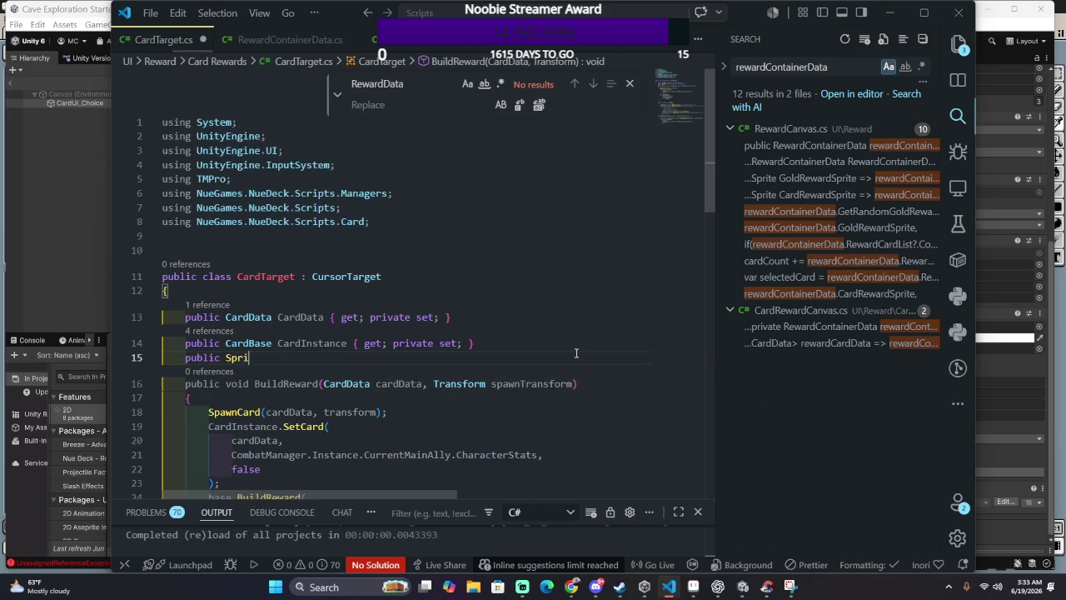
pyautogui.press('BackSpace')
pyautogui.press('Escape')
pyautogui.hotkey('ctrl', 'BackSpace')
pyautogui.write('Sprite')
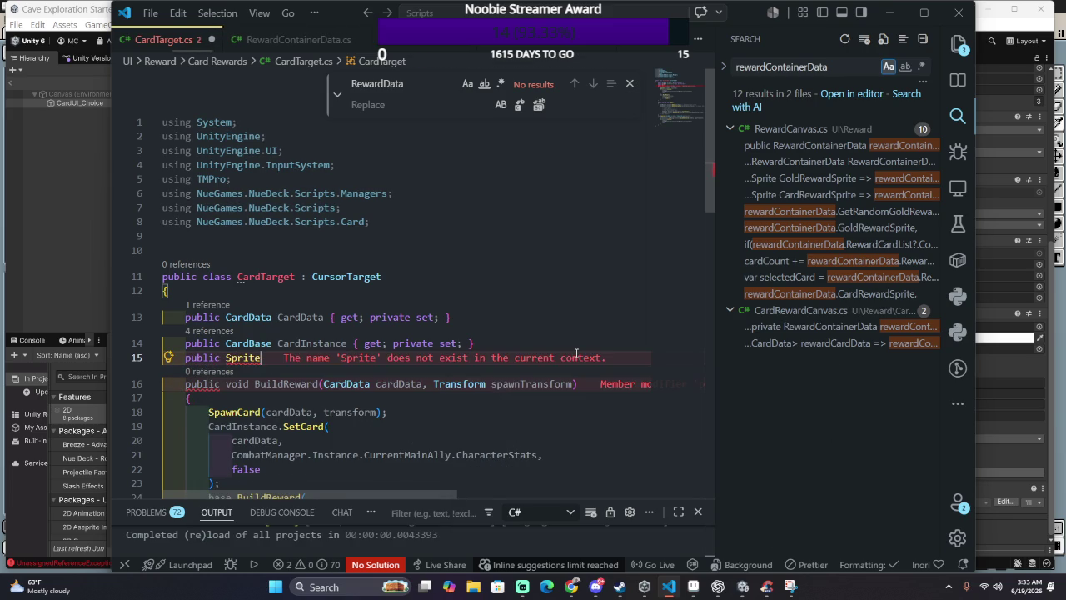
pyautogui.write(' ActiveImage;')
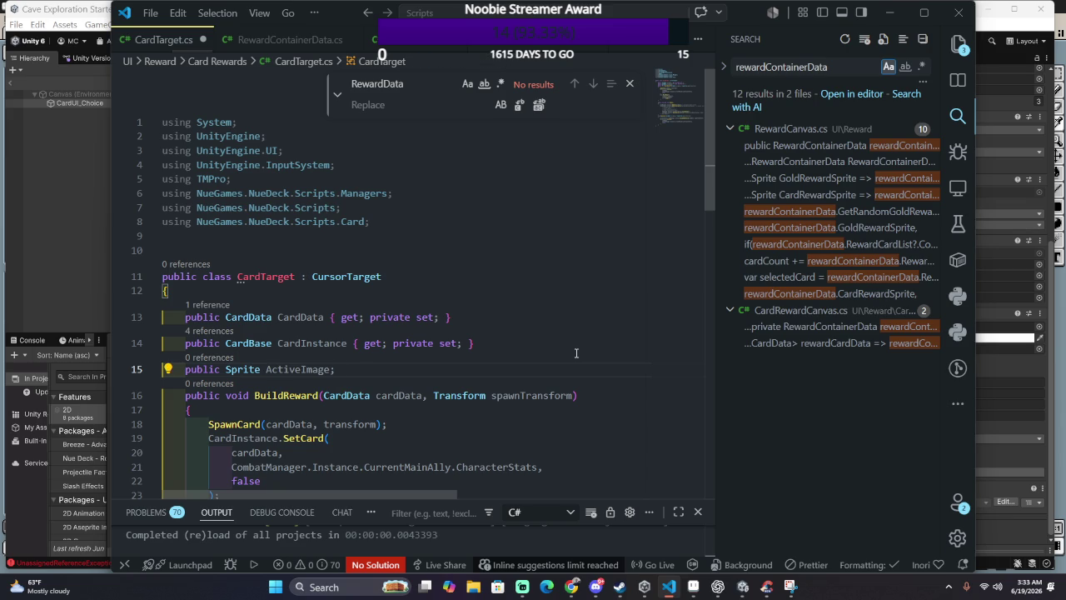
pyautogui.scroll(-2, 609, 398)
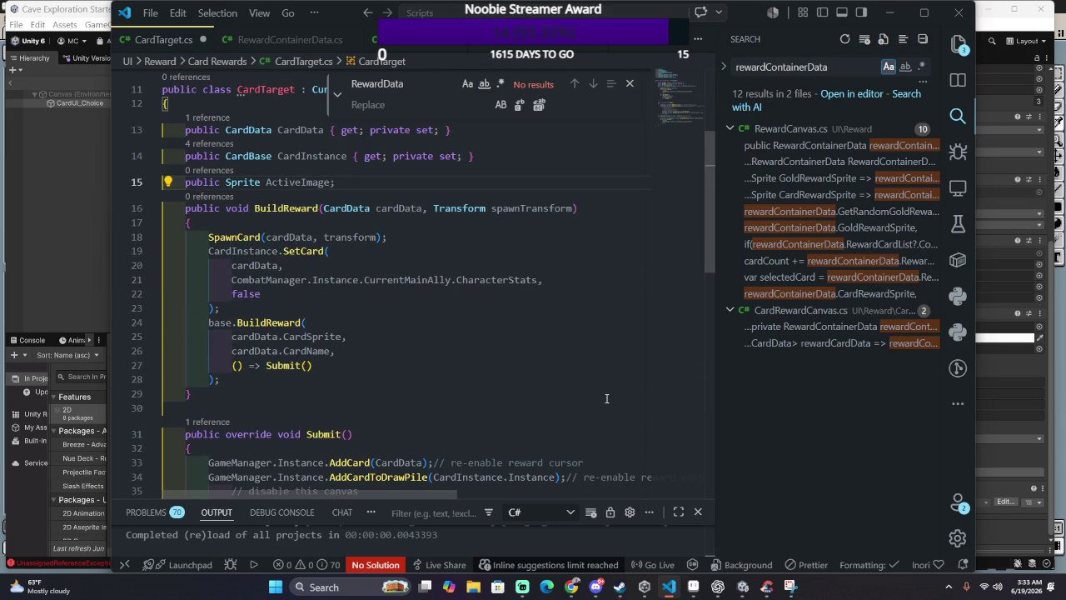
pyautogui.scroll(-2, 547, 324)
pyautogui.scroll(-2, 544, 324)
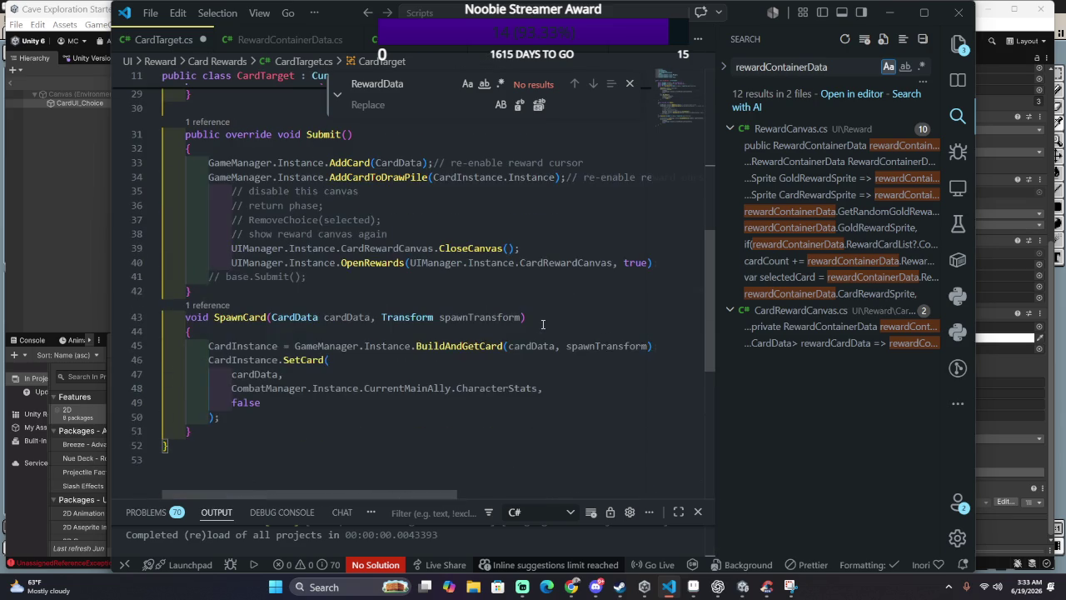
pyautogui.scroll(-2, 542, 324)
pyautogui.scroll(-2, 499, 286)
pyautogui.scroll(5, 500, 285)
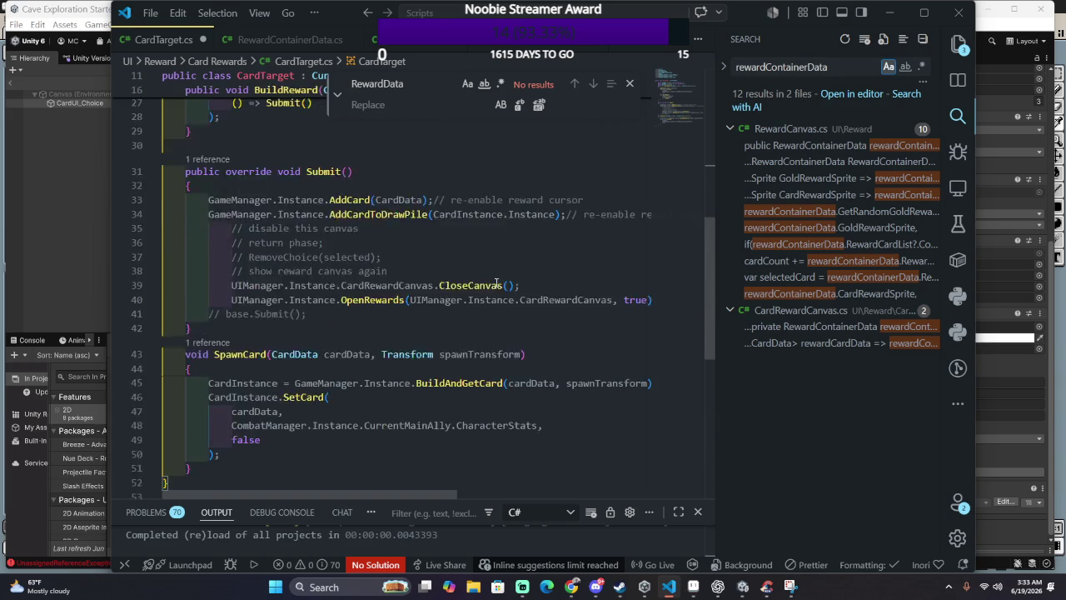
pyautogui.scroll(4, 492, 283)
pyautogui.scroll(3, 492, 283)
pyautogui.scroll(-1, 492, 283)
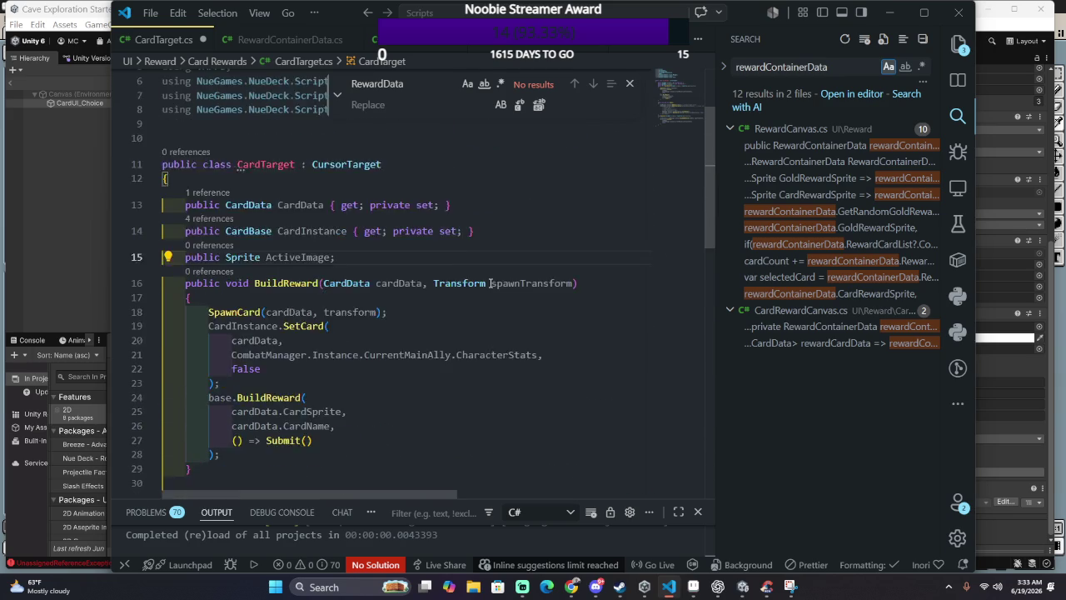
pyautogui.scroll(-2, 483, 281)
pyautogui.press('Up')
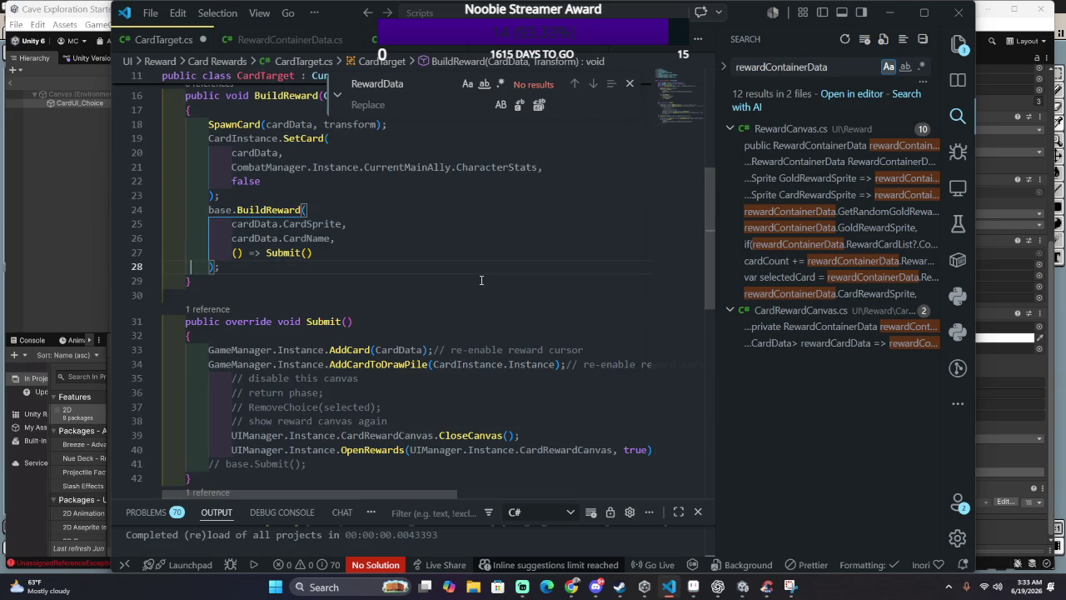
# Step: Add an empty public void OnHighlight() method below BuildReward
pyautogui.press('Down')
pyautogui.press('Return')
pyautogui.press('Return')
pyautogui.write('{')
pyautogui.press('BackSpace')
pyautogui.write('public ')
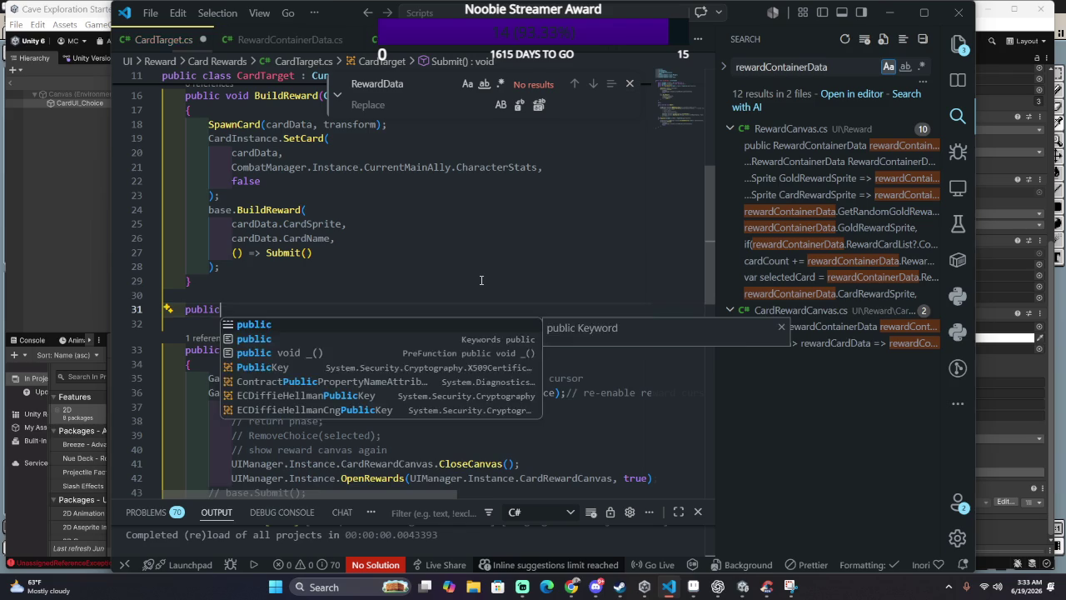
pyautogui.write('void OnHighlight()')
pyautogui.press('Return')
pyautogui.write('{')
pyautogui.press('Return')
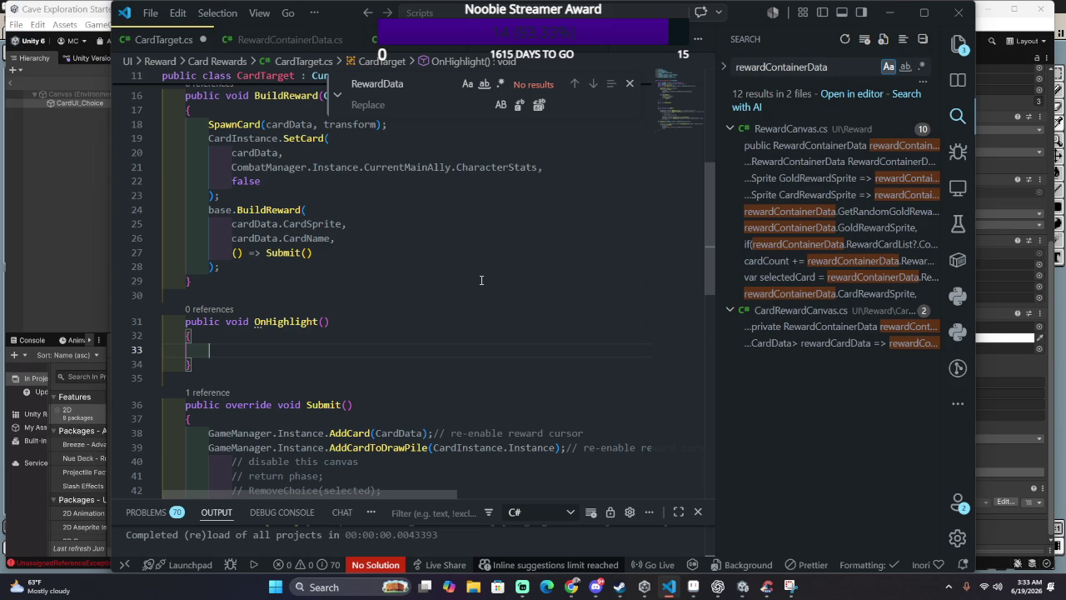
# Step: Fill OnHighlight with GetComponent<Image>().sprite = ActiveSprite;
pyautogui.write('GetComponent<Image')
pyautogui.press('Tab')
pyautogui.press('BackSpace')
pyautogui.press('BackSpace')
pyautogui.press('BackSpace')
pyautogui.press('BackSpace')
pyautogui.press('BackSpace')
pyautogui.press('BackSpace')
pyautogui.press('BackSpace')
pyautogui.write('>')
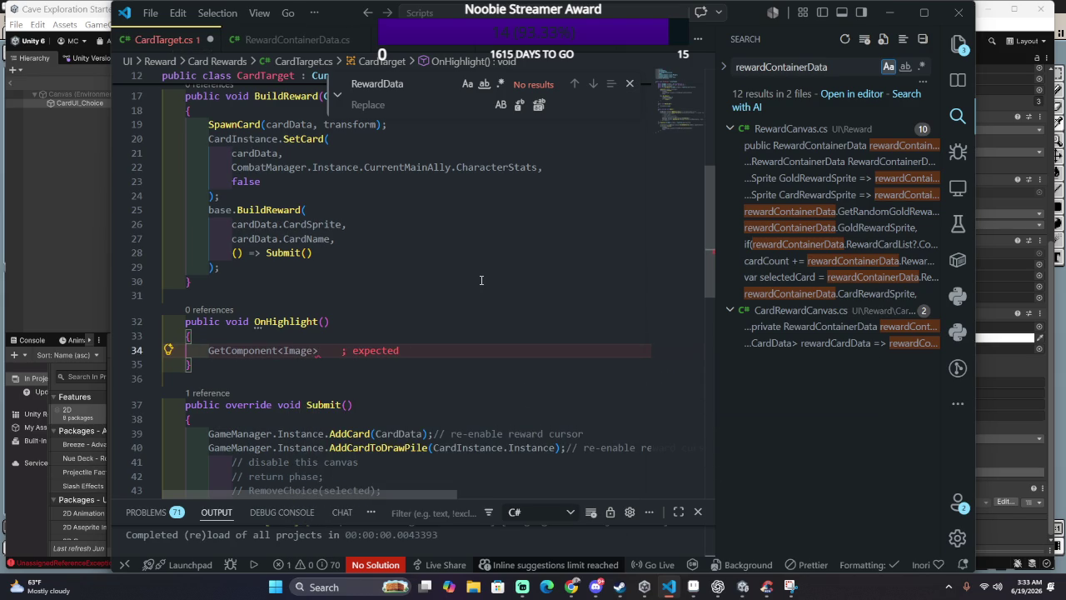
pyautogui.write('().')
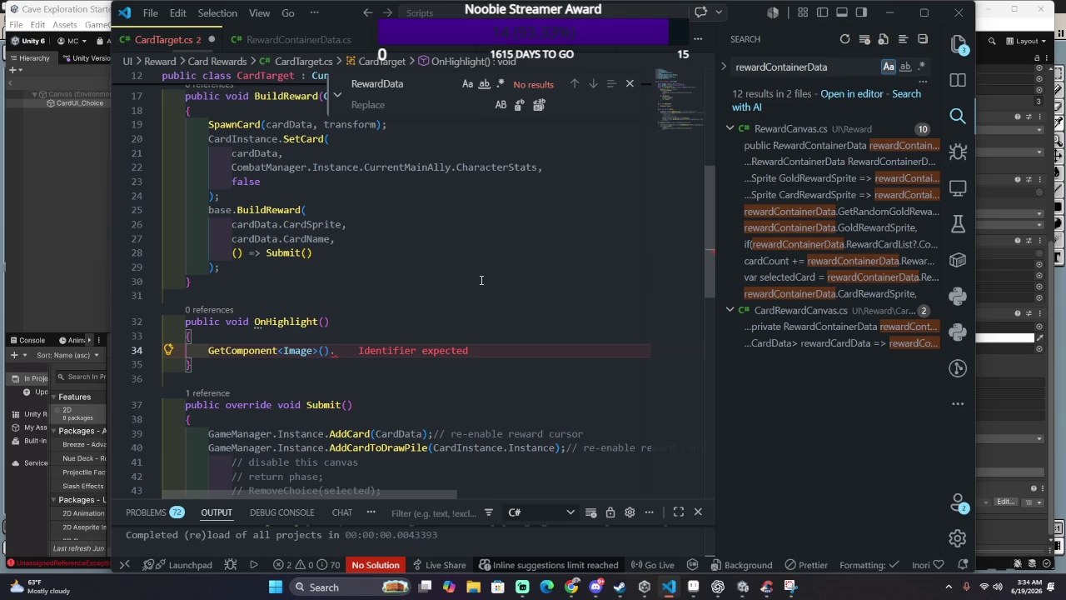
pyautogui.write('sprite = ')
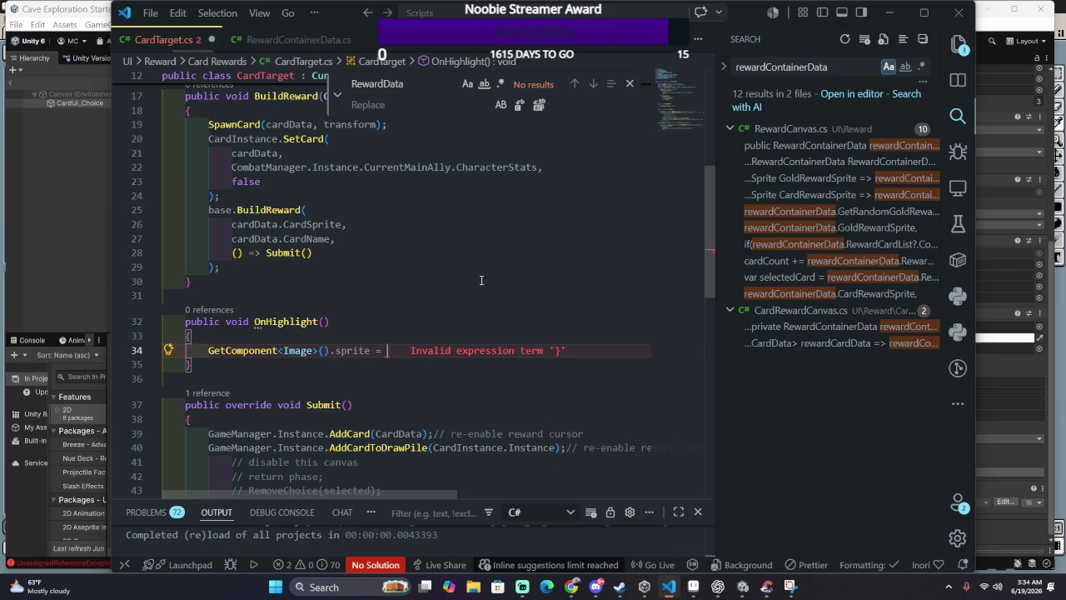
pyautogui.write('AS')
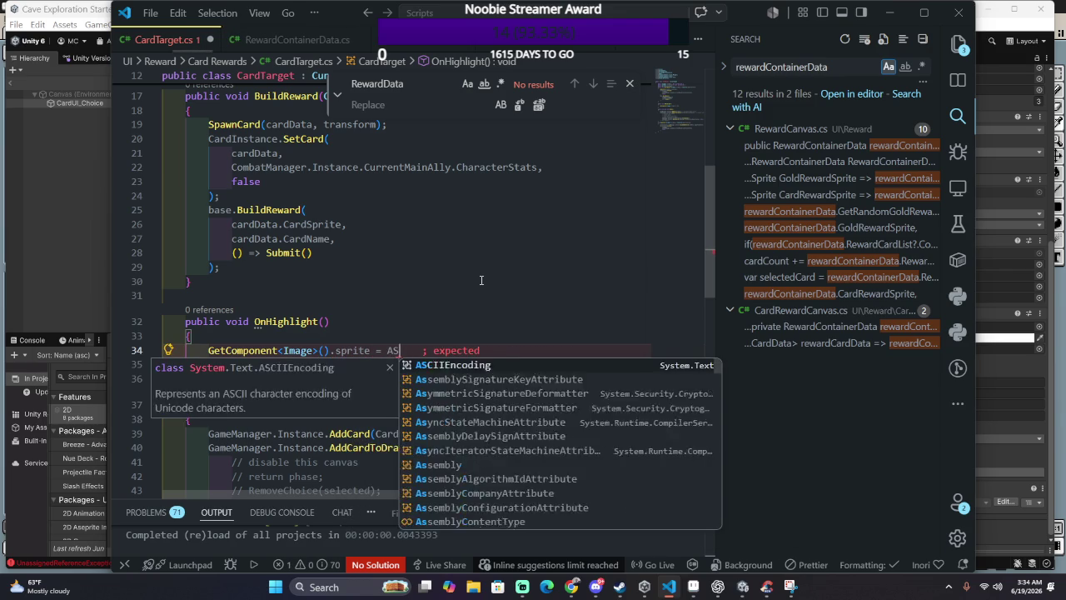
pyautogui.press('BackSpace')
pyautogui.write('ctiveSprite;')
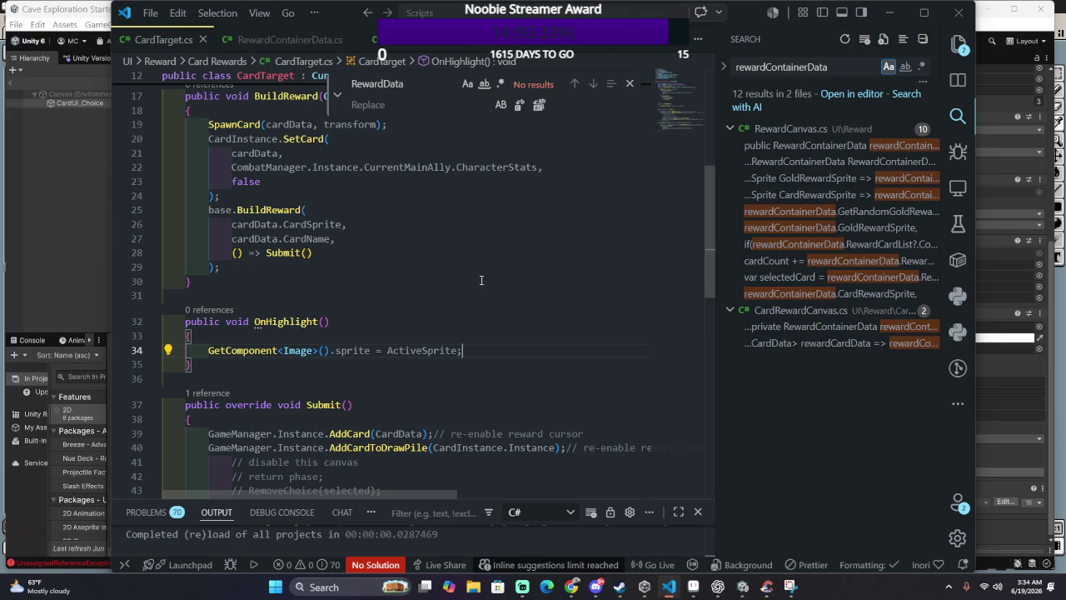
pyautogui.hotkey('ctrl', 'p')
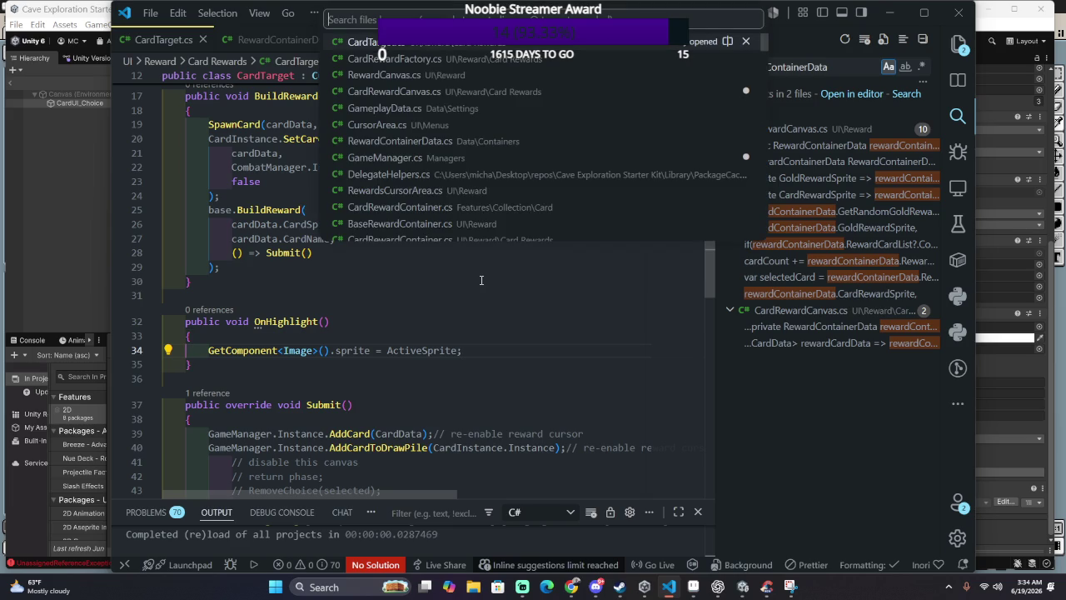
# Step: Open CardRewardCanvas.cs through the quick file search
pyautogui.write('@')
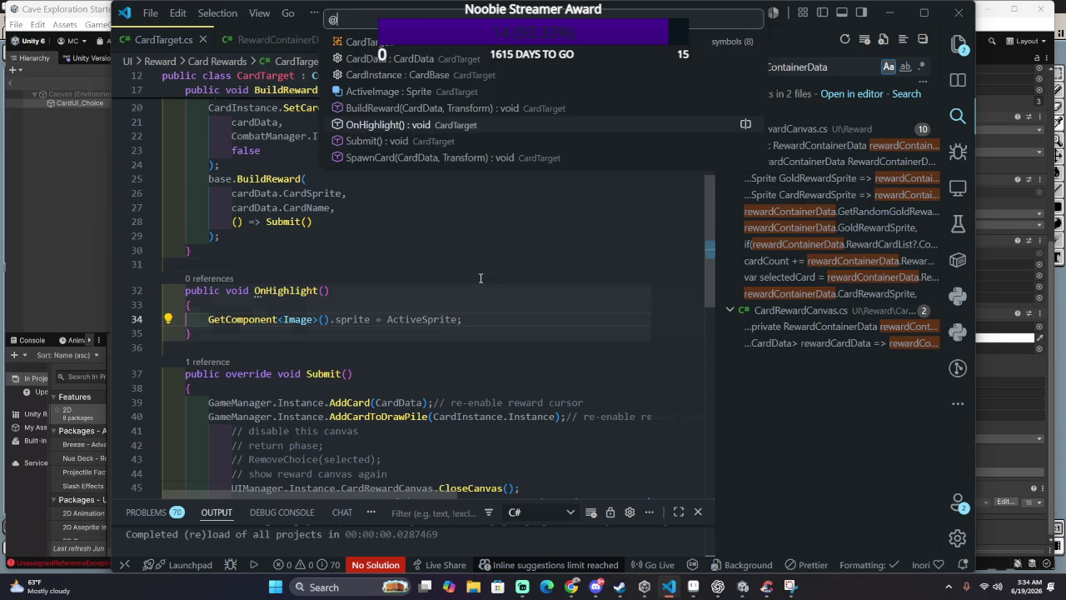
pyautogui.press('Escape')
pyautogui.hotkey('ctrl', 'p')
pyautogui.write('CardCar')
pyautogui.press('BackSpace')
pyautogui.write('nvas')
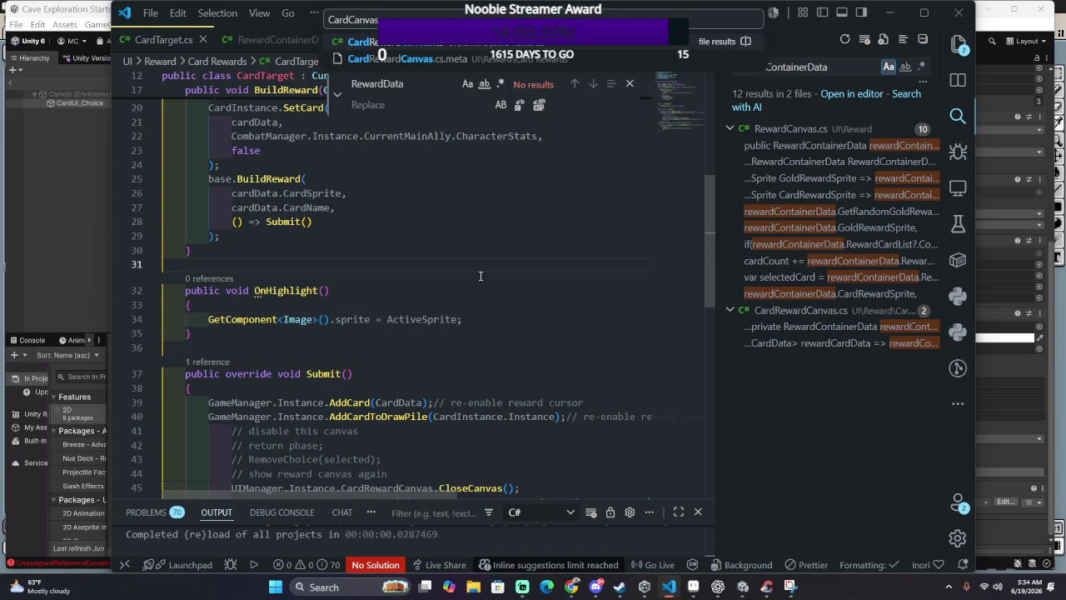
pyautogui.press('Return')
# Step: Find HandleMove on line 64, jump to rewardCardsContainer's declaration, and search files for CursorA
pyautogui.scroll(-2, 481, 275)
pyautogui.scroll(-5, 474, 279)
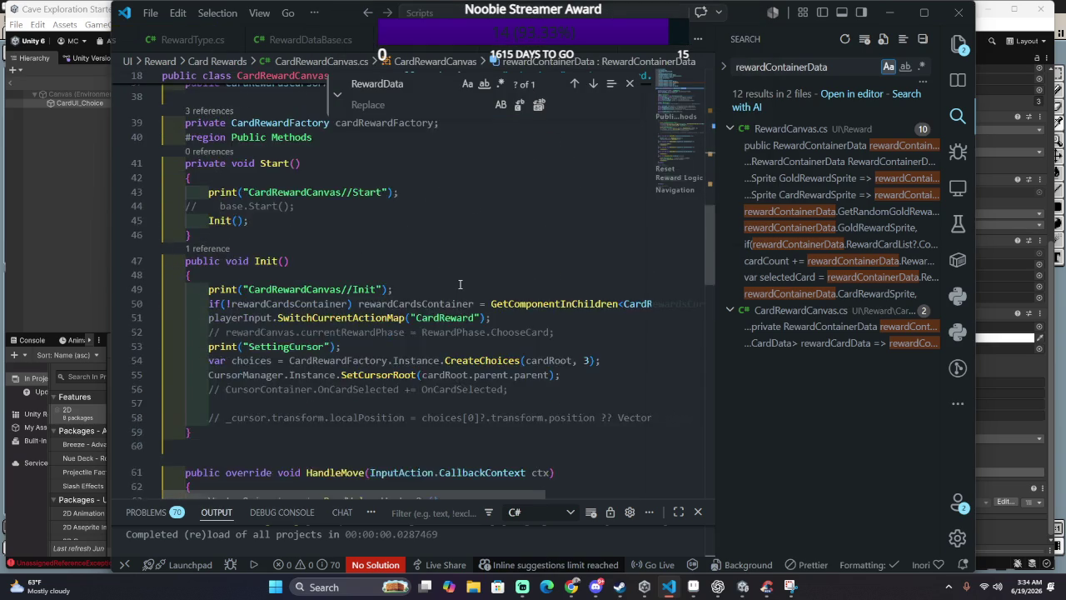
pyautogui.scroll(-4, 467, 282)
pyautogui.scroll(-2, 457, 285)
pyautogui.scroll(-1, 455, 288)
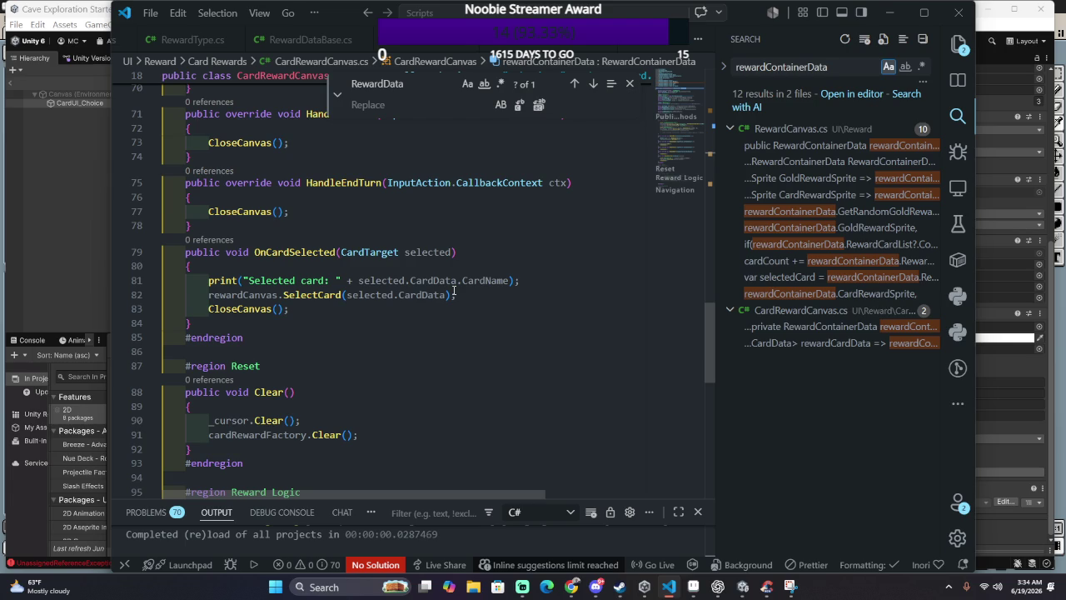
pyautogui.scroll(-3, 453, 292)
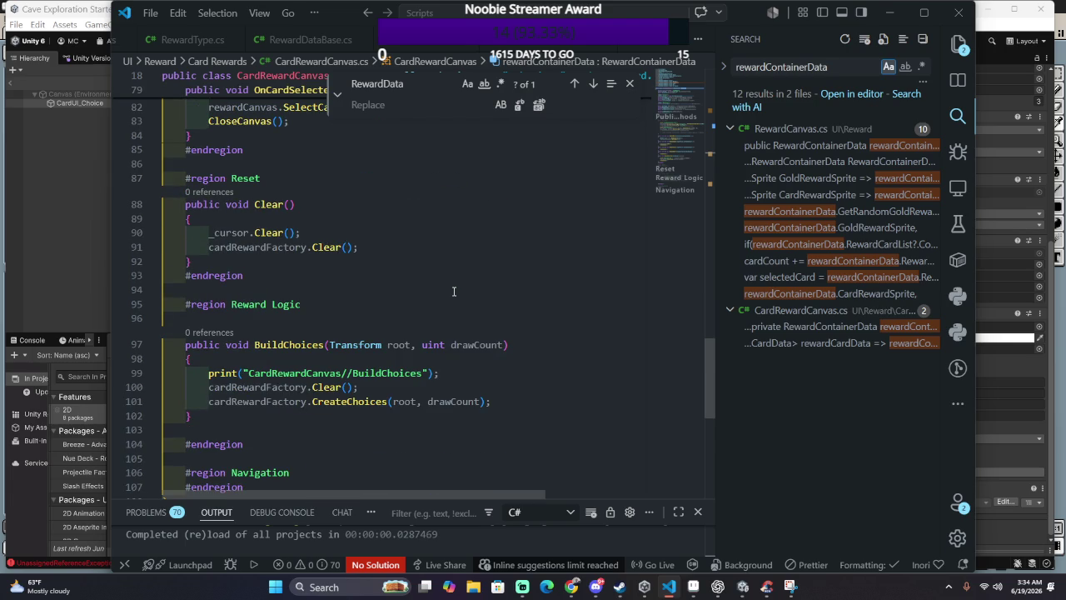
pyautogui.scroll(-2, 454, 292)
pyautogui.scroll(3, 453, 293)
pyautogui.scroll(4, 453, 293)
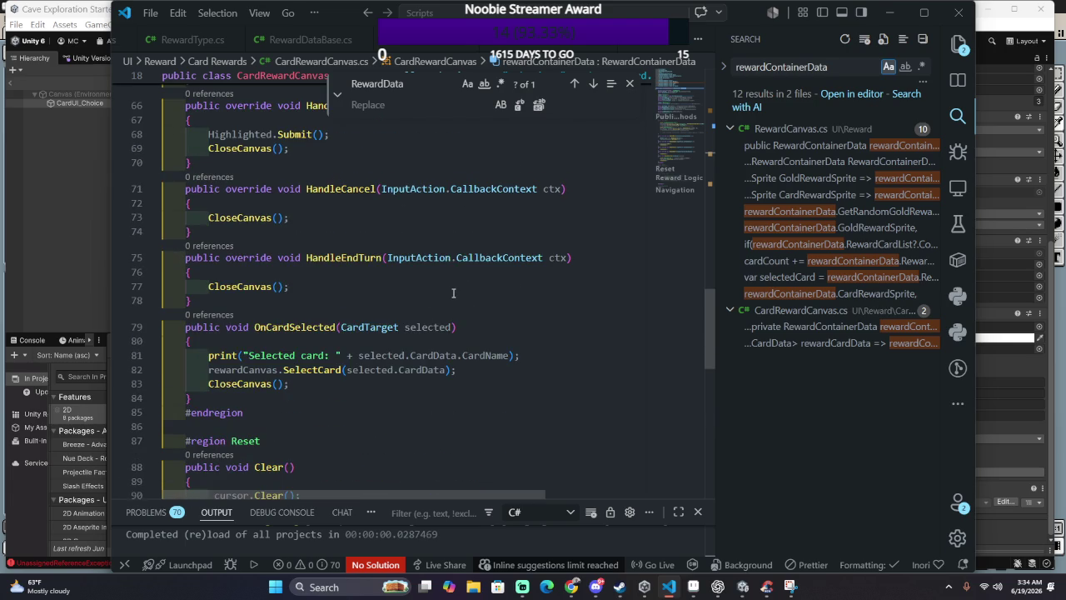
pyautogui.scroll(1, 453, 293)
pyautogui.scroll(3, 451, 297)
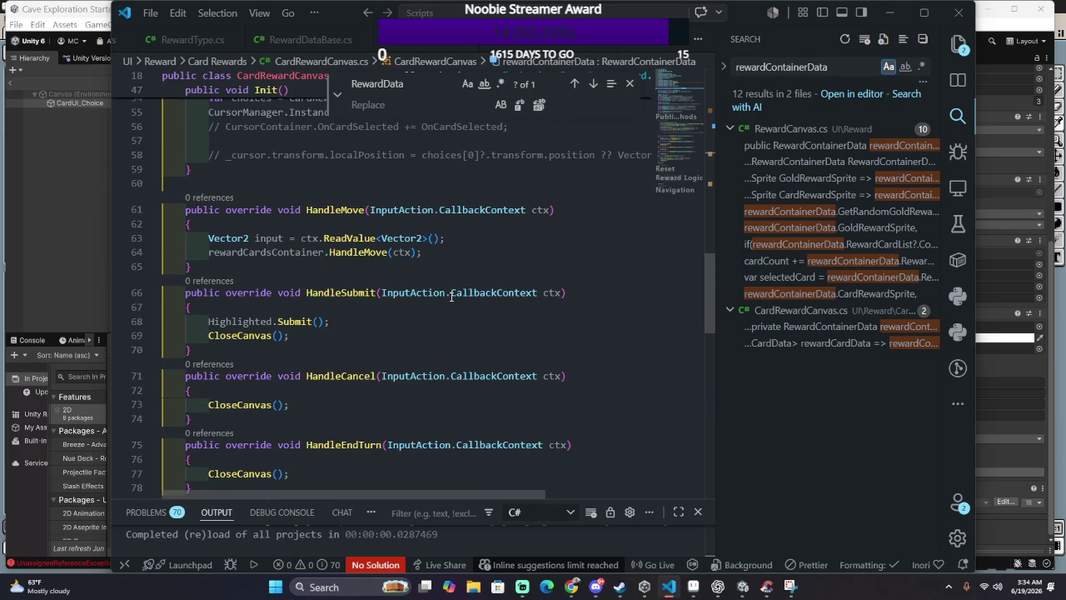
pyautogui.click(339, 253)
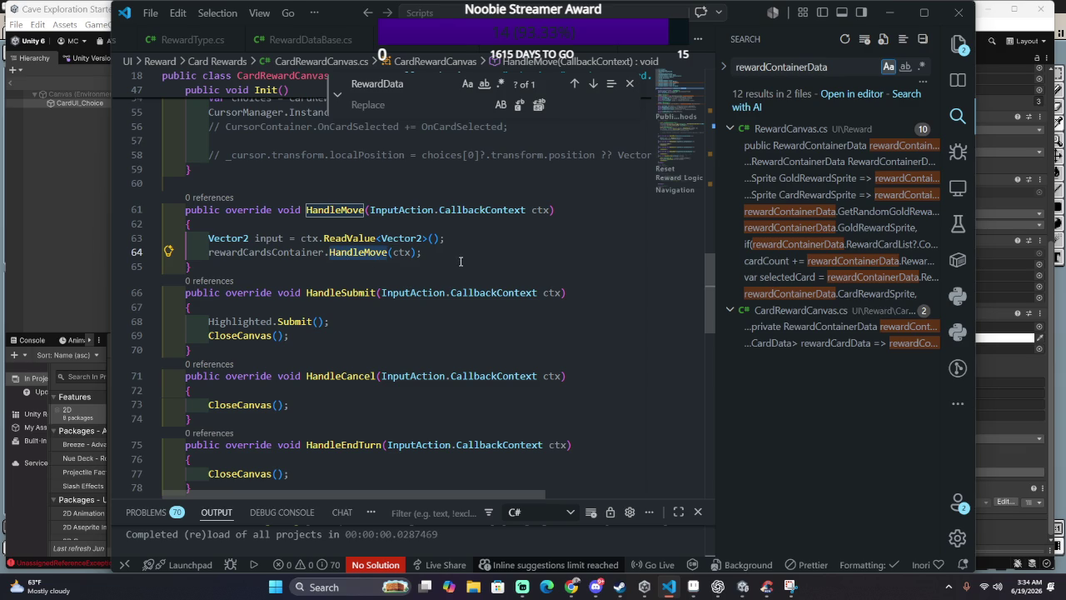
pyautogui.click(525, 248)
pyautogui.click(384, 253)
pyautogui.click(283, 253)
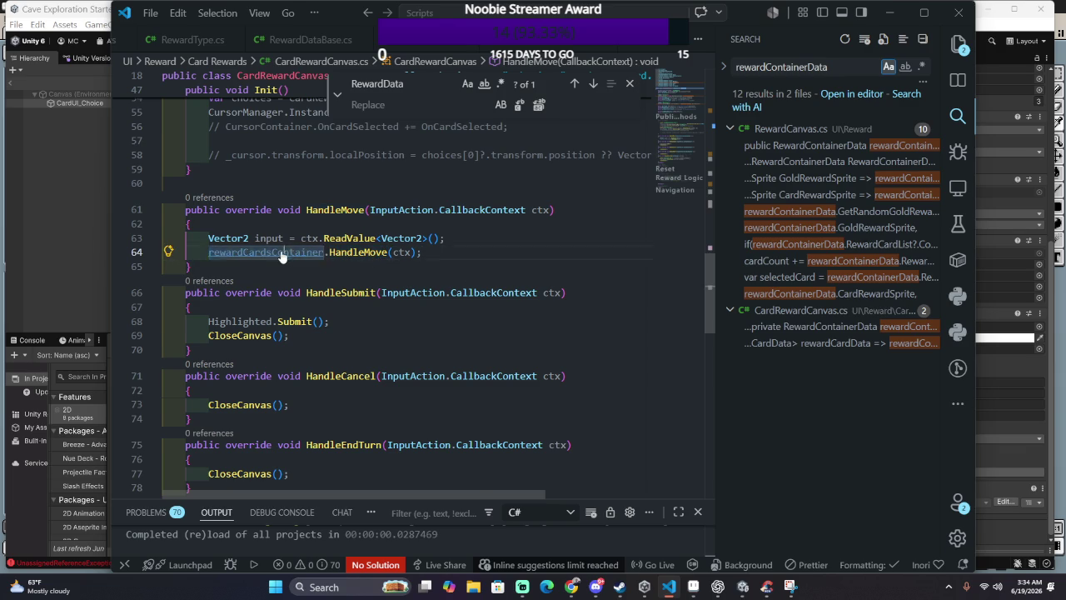
pyautogui.keyDown('ctrl'); pyautogui.click(283, 253); pyautogui.keyUp('ctrl')
pyautogui.hotkey('ctrl', 'p')
pyautogui.write('CursorArea')
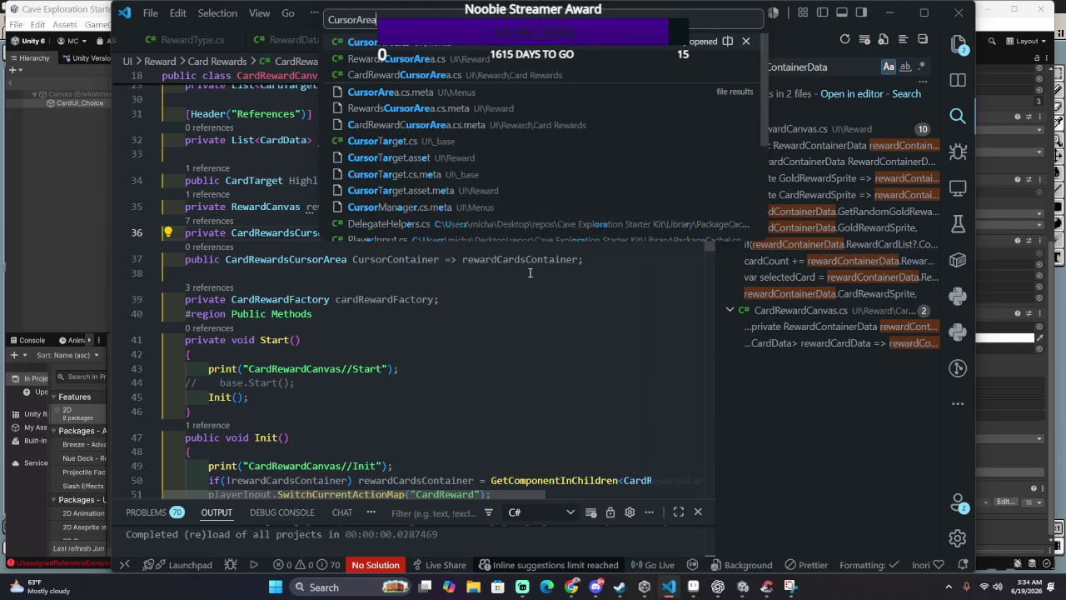
# Step: Open CursorArea.cs and read through the generic CursorArea<T> class
pyautogui.press('Return')
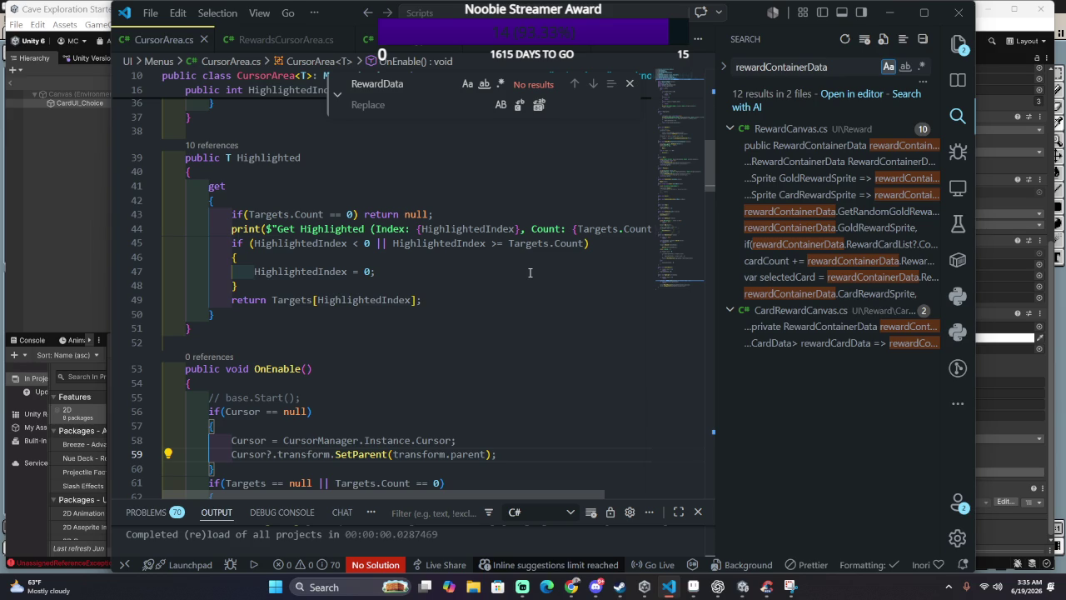
pyautogui.scroll(-3, 521, 267)
pyautogui.scroll(-3, 459, 285)
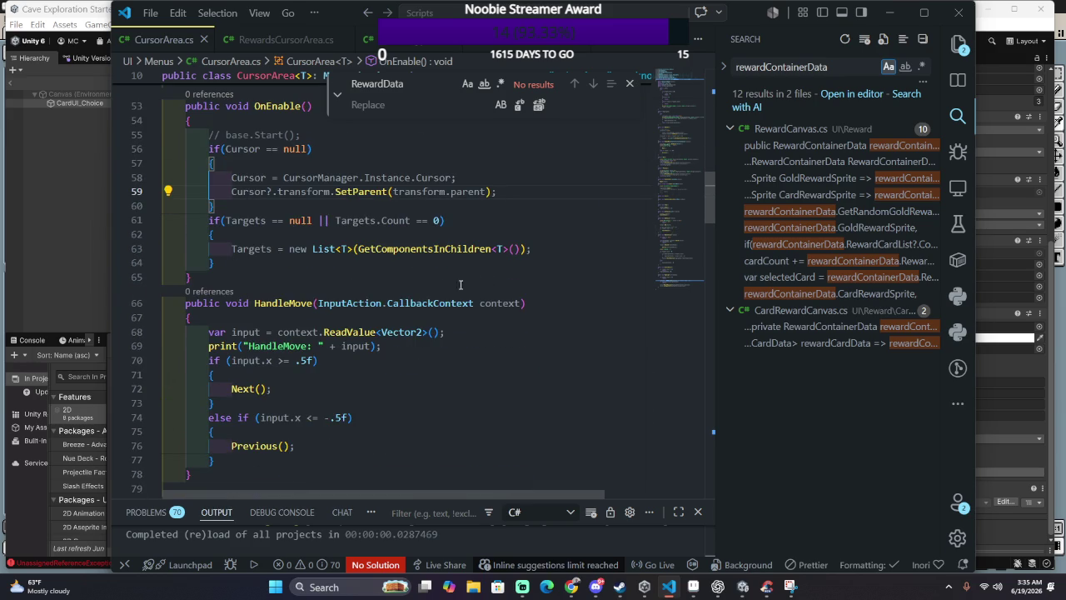
pyautogui.scroll(4, 425, 285)
pyautogui.scroll(2, 421, 286)
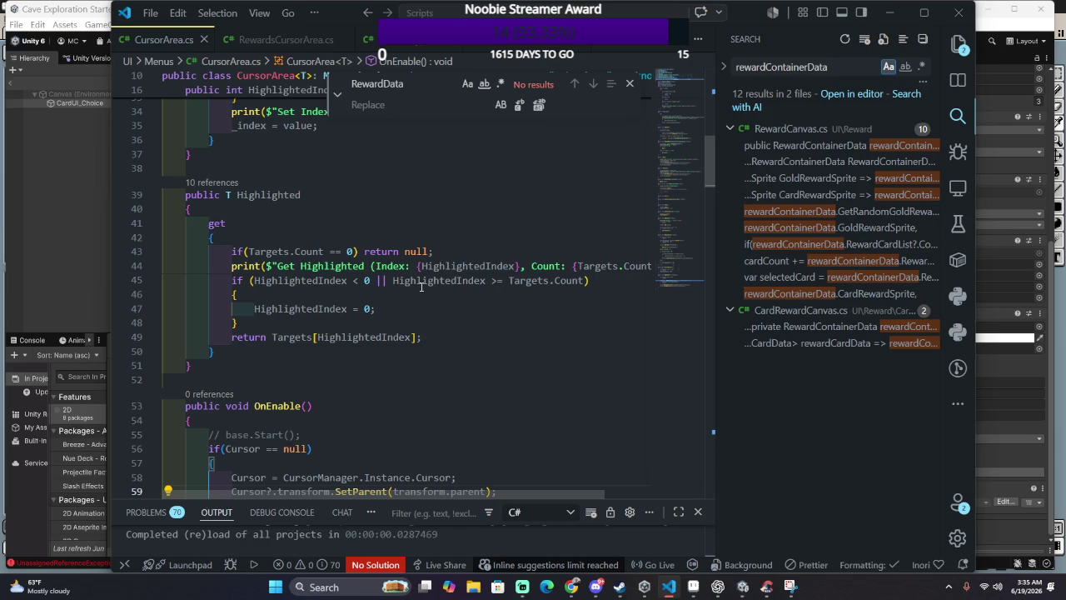
pyautogui.scroll(3, 421, 286)
pyautogui.scroll(4, 419, 287)
pyautogui.scroll(3, 418, 288)
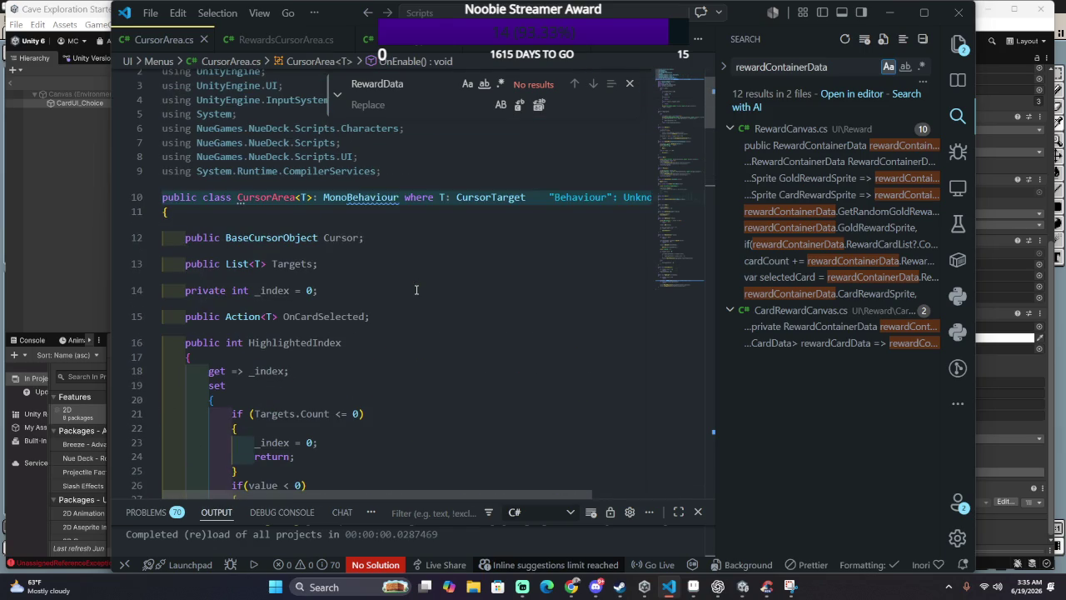
pyautogui.scroll(-4, 416, 289)
pyautogui.scroll(-3, 416, 289)
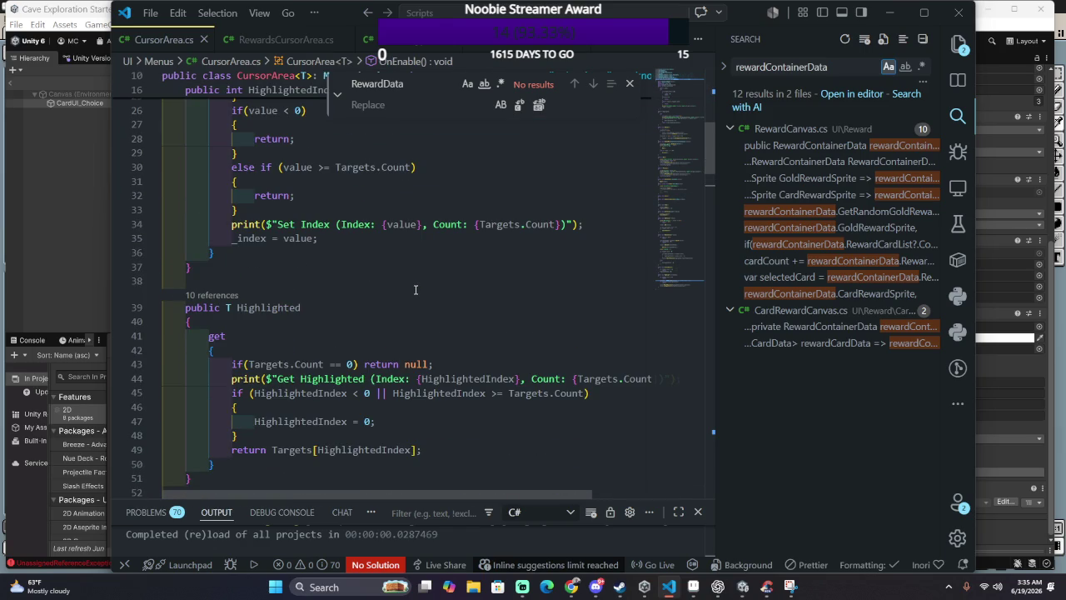
pyautogui.scroll(-3, 416, 290)
pyautogui.scroll(-3, 409, 293)
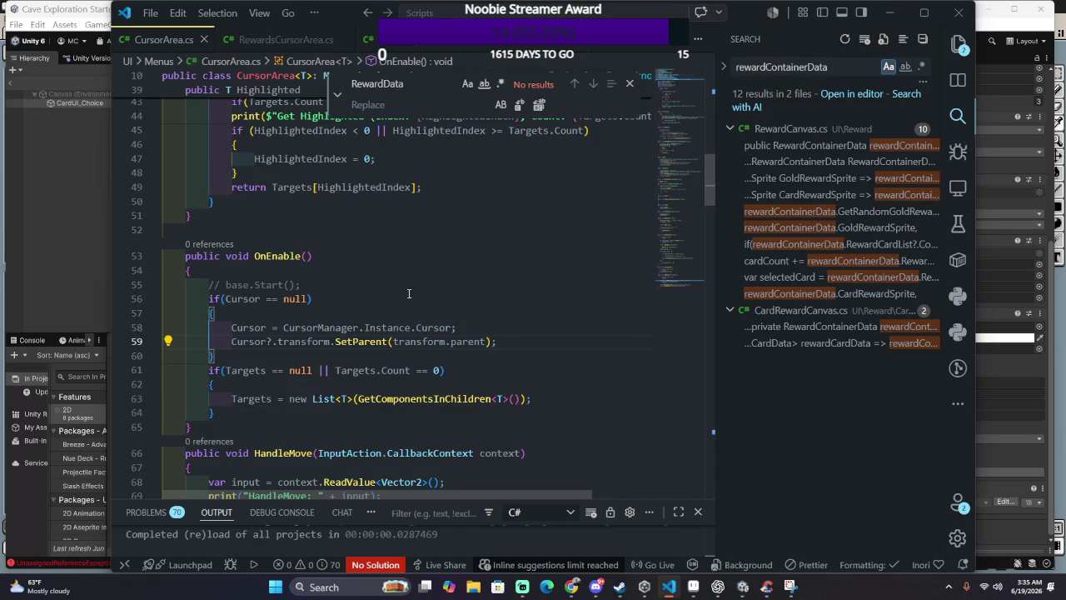
pyautogui.scroll(-3, 409, 293)
pyautogui.scroll(-4, 404, 290)
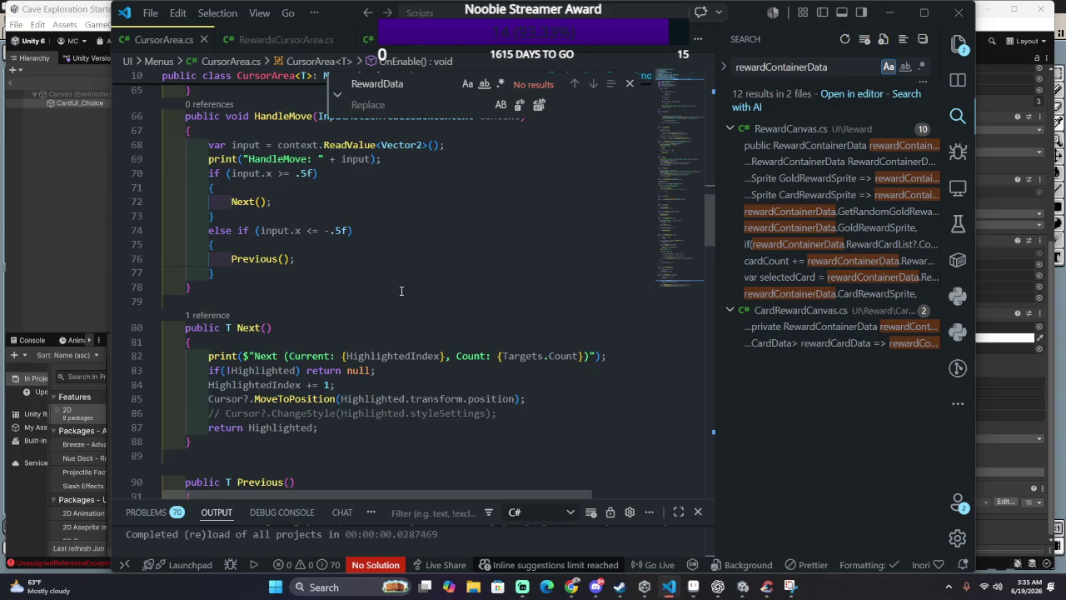
pyautogui.scroll(-4, 404, 289)
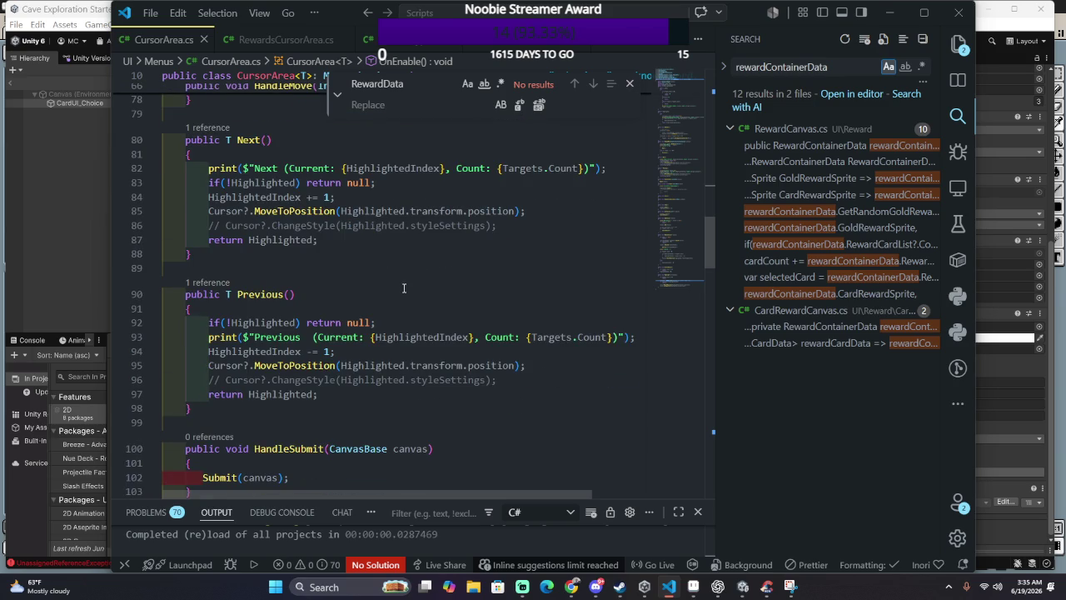
pyautogui.scroll(-2, 400, 289)
pyautogui.scroll(3, 399, 289)
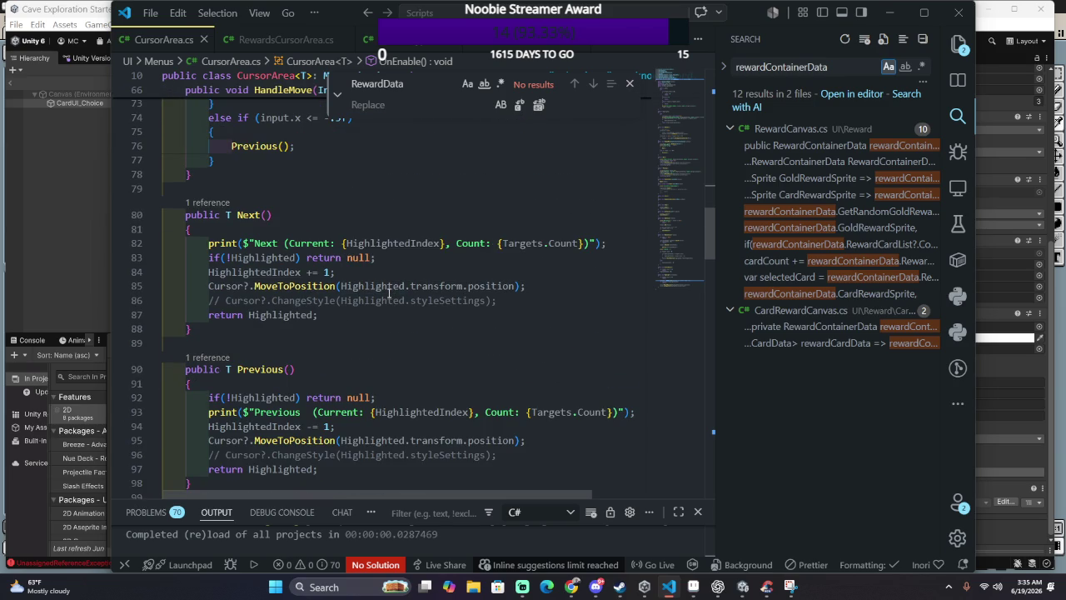
pyautogui.scroll(1, 400, 289)
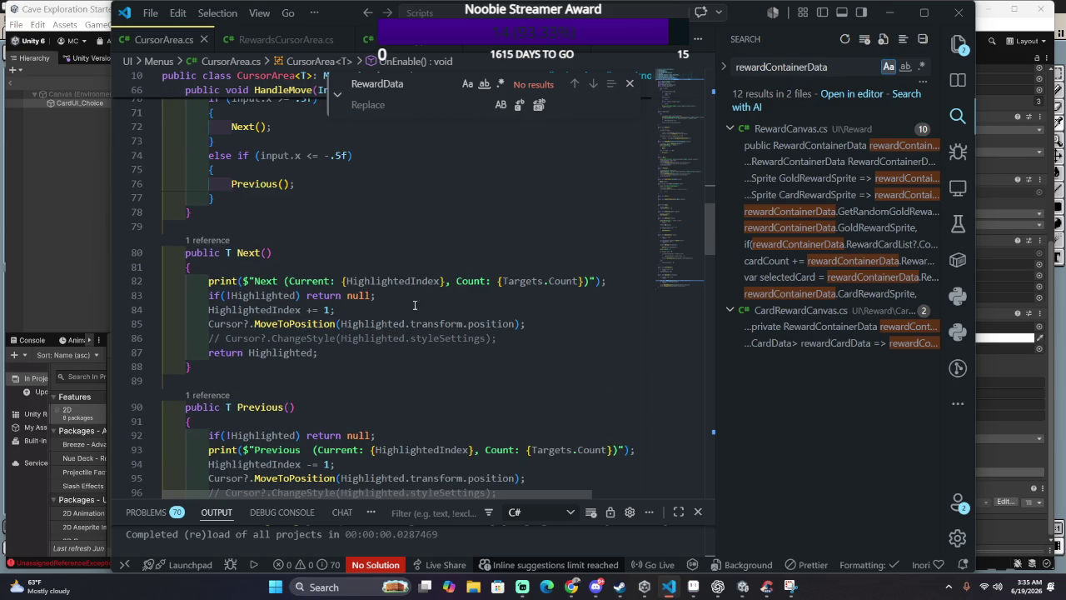
pyautogui.scroll(-1, 314, 318)
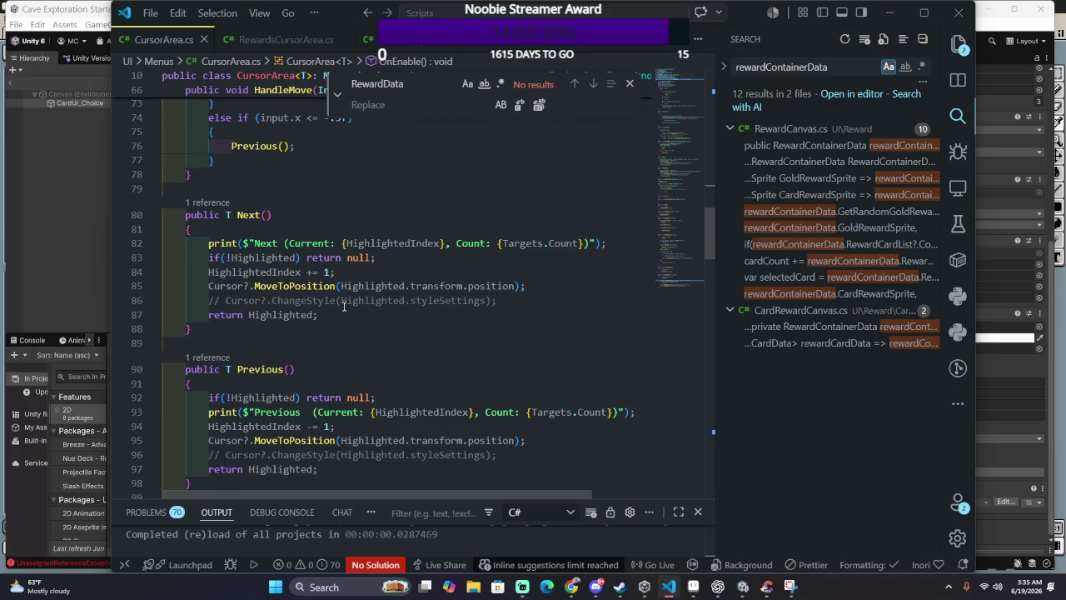
pyautogui.scroll(-5, 343, 306)
pyautogui.scroll(5, 344, 306)
pyautogui.scroll(5, 346, 307)
pyautogui.scroll(3, 350, 308)
pyautogui.scroll(4, 350, 308)
pyautogui.scroll(7, 355, 291)
# Step: Dismiss the accidental Open File dialog and start a quick file search for 'Curtsor'
pyautogui.hotkey('ctrl', 'o')
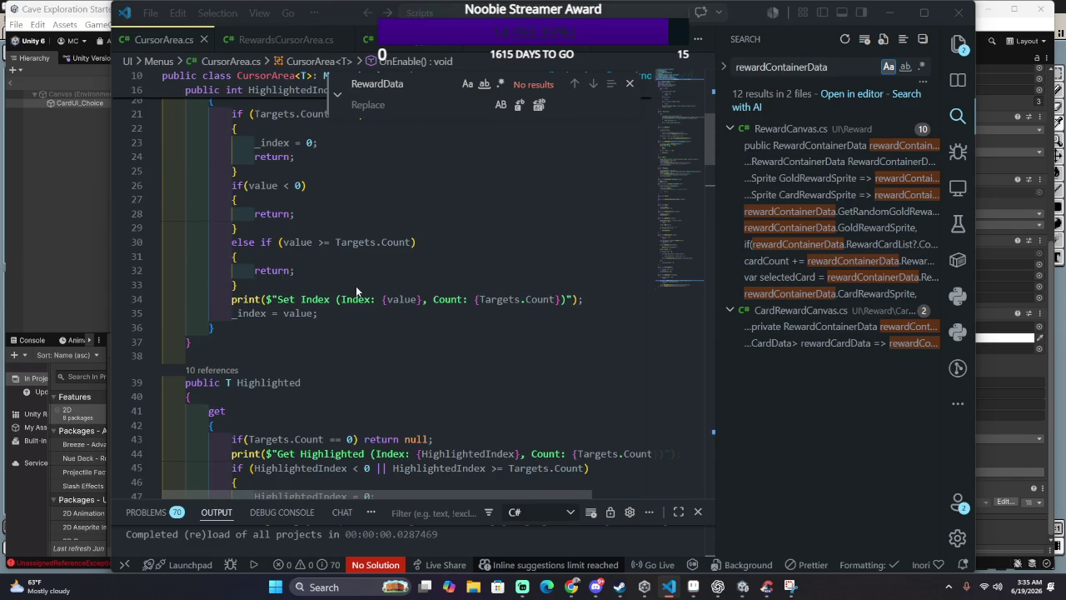
pyautogui.click(615, 284)
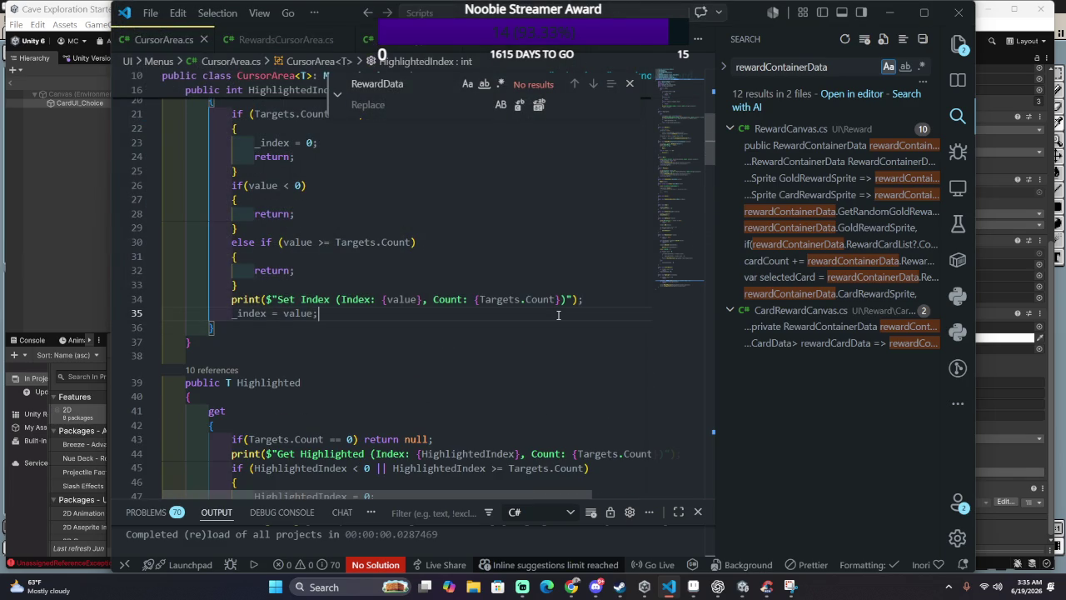
pyautogui.hotkey('ctrl', 'p')
pyautogui.write('Curts')
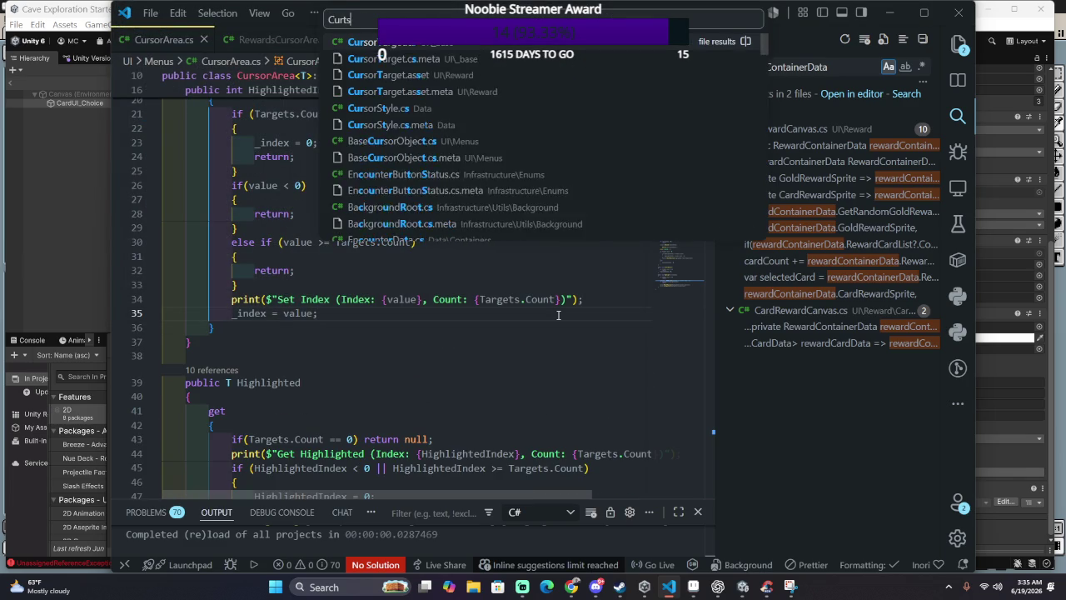
pyautogui.write('or')
# Step: Correct the search to 'CursorArea' and open CardRewardCursorArea.cs
pyautogui.press('BackSpace')
pyautogui.press('BackSpace')
pyautogui.press('BackSpace')
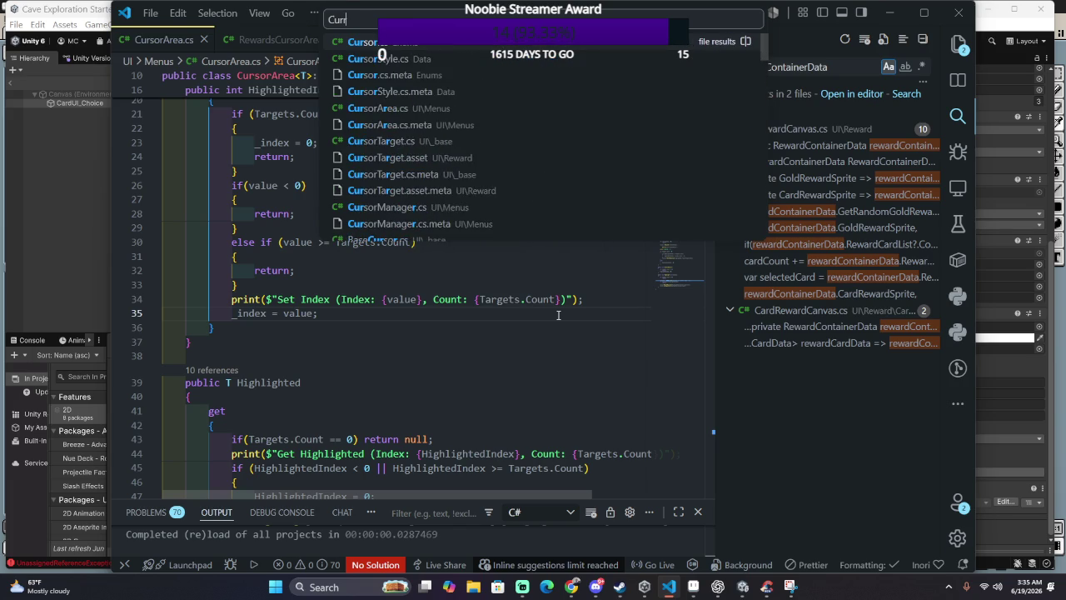
pyautogui.write('sorAr')
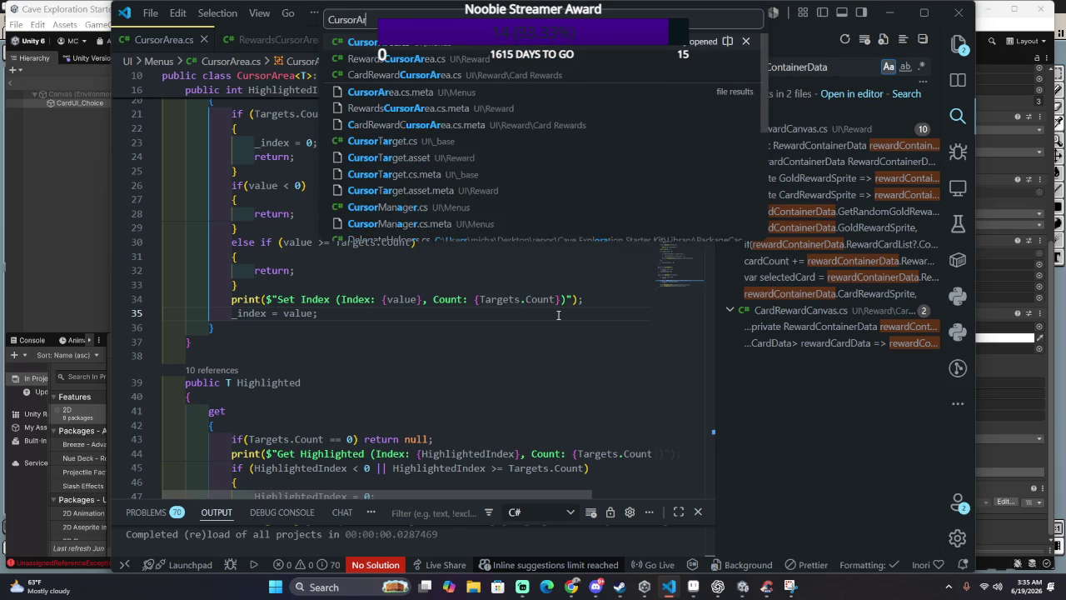
pyautogui.write('ea')
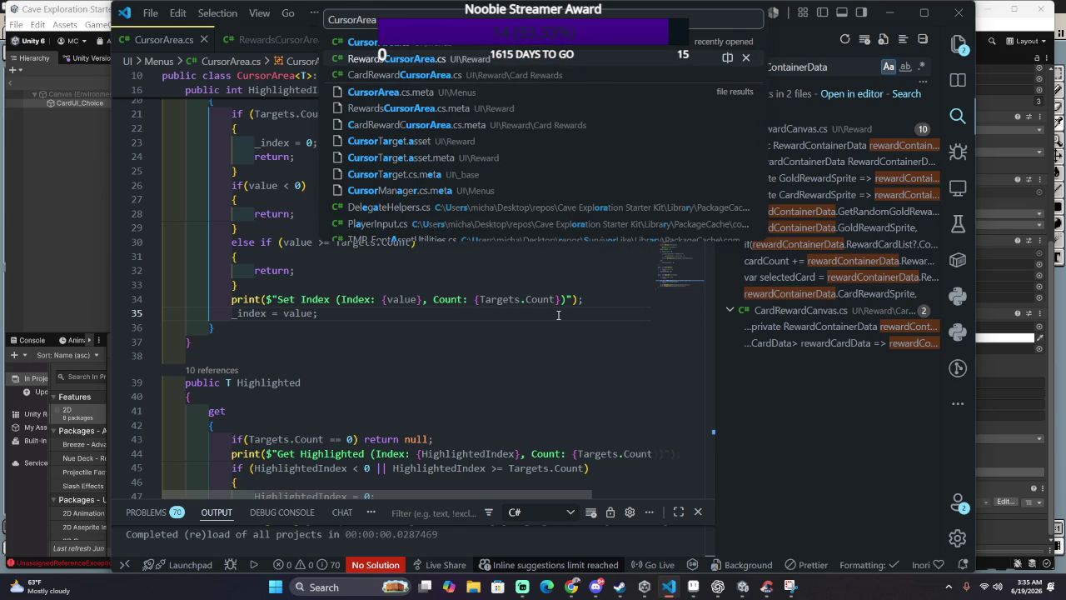
pyautogui.press('Down')
pyautogui.press('Return')
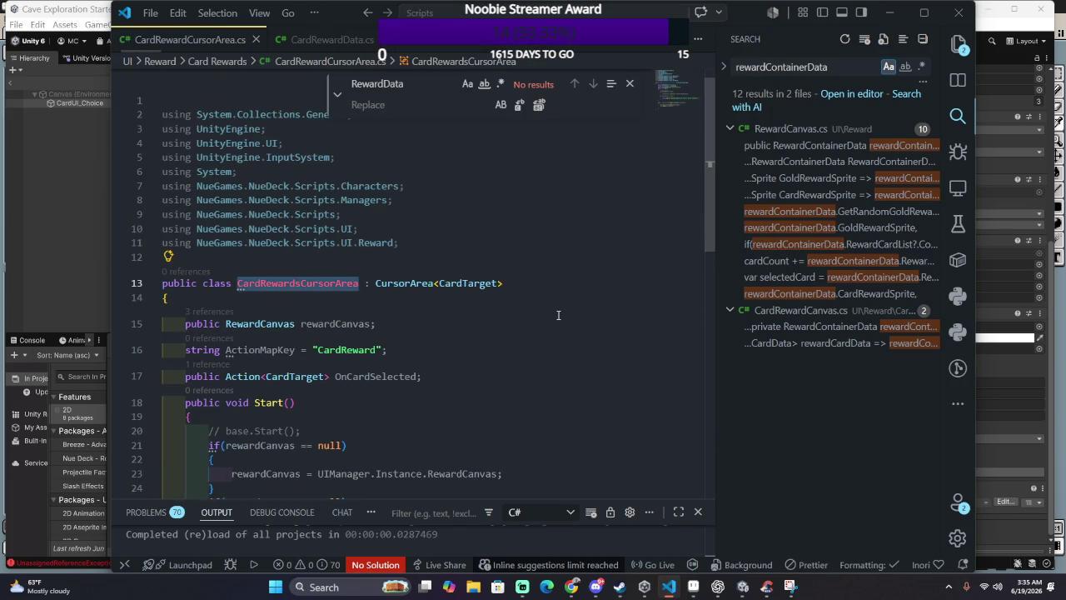
# Step: Type a trial HandleMove override stub after Start, delete it, and switch to CardRewardCanvas.cs
pyautogui.scroll(-4, 547, 306)
pyautogui.click(568, 332)
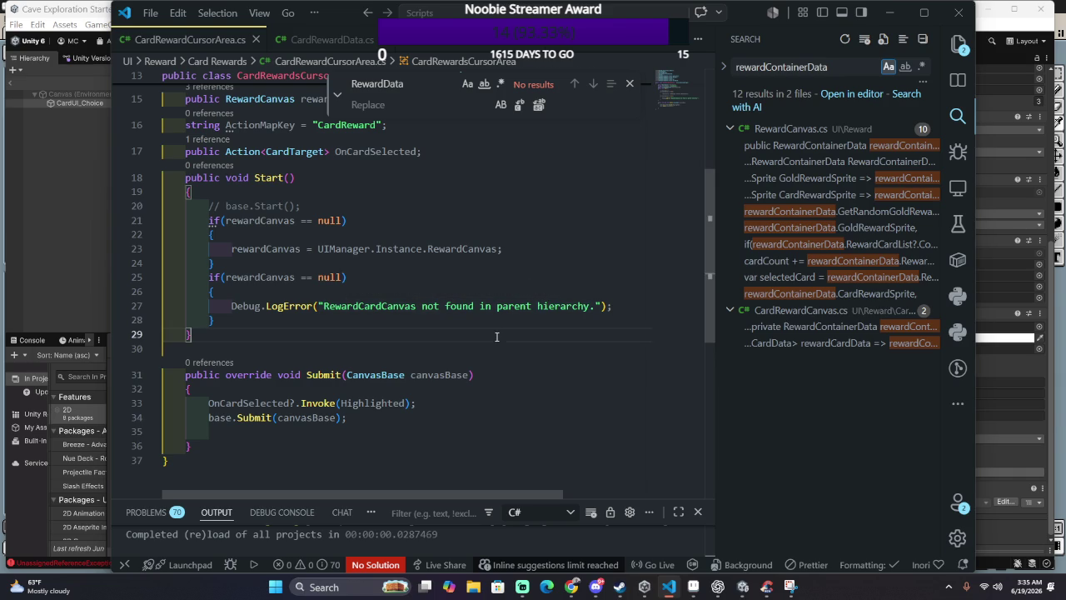
pyautogui.press('Return')
pyautogui.press('Return')
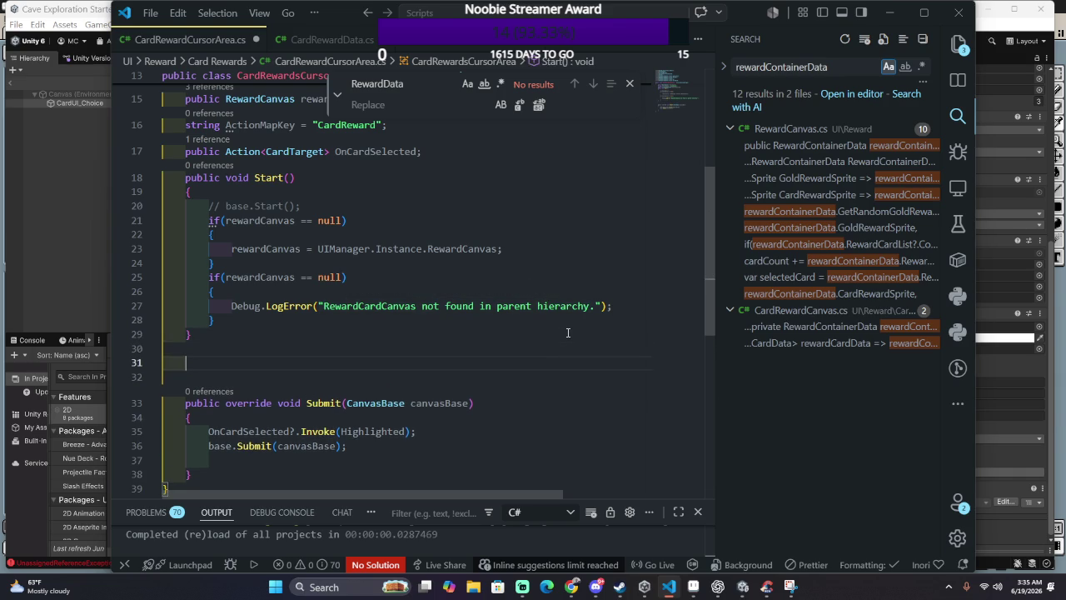
pyautogui.write('public ')
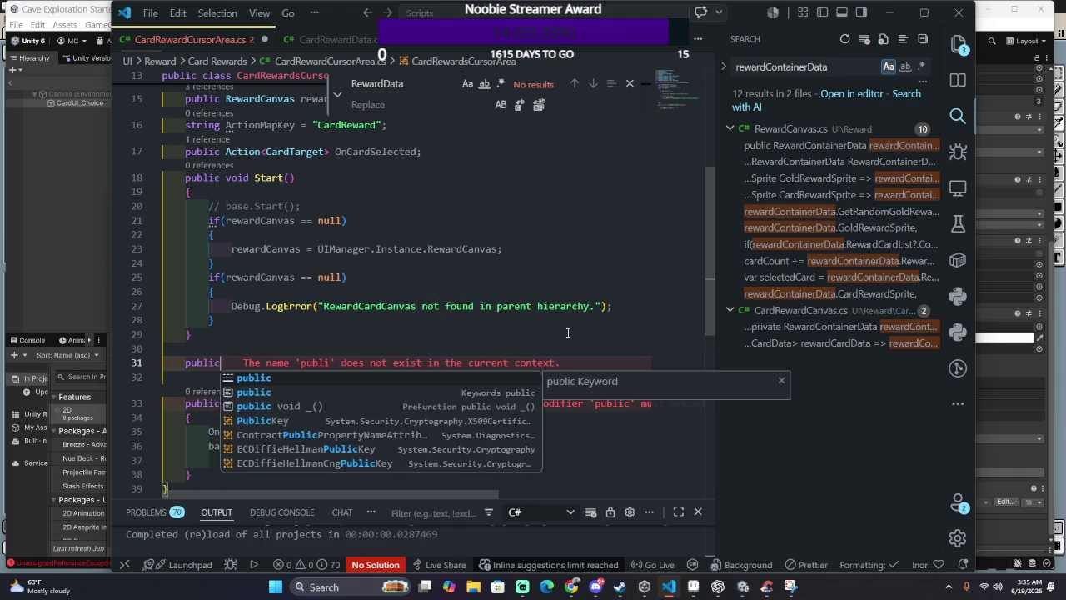
pyautogui.write('ovverid')
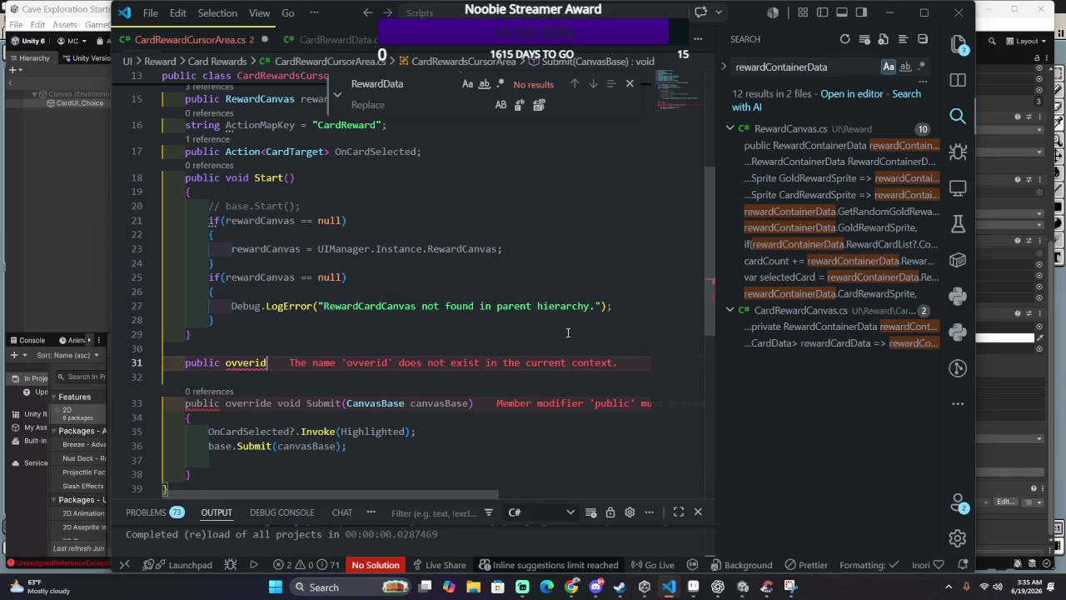
pyautogui.write('e HandleMove(')
pyautogui.press('Return')
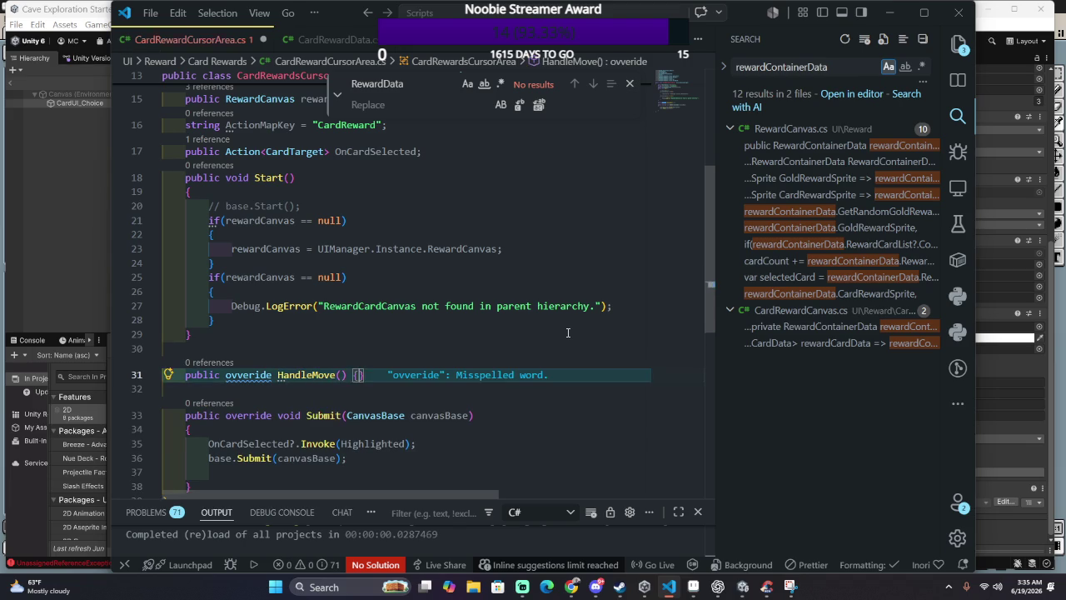
pyautogui.write('{')
pyautogui.press('Return')
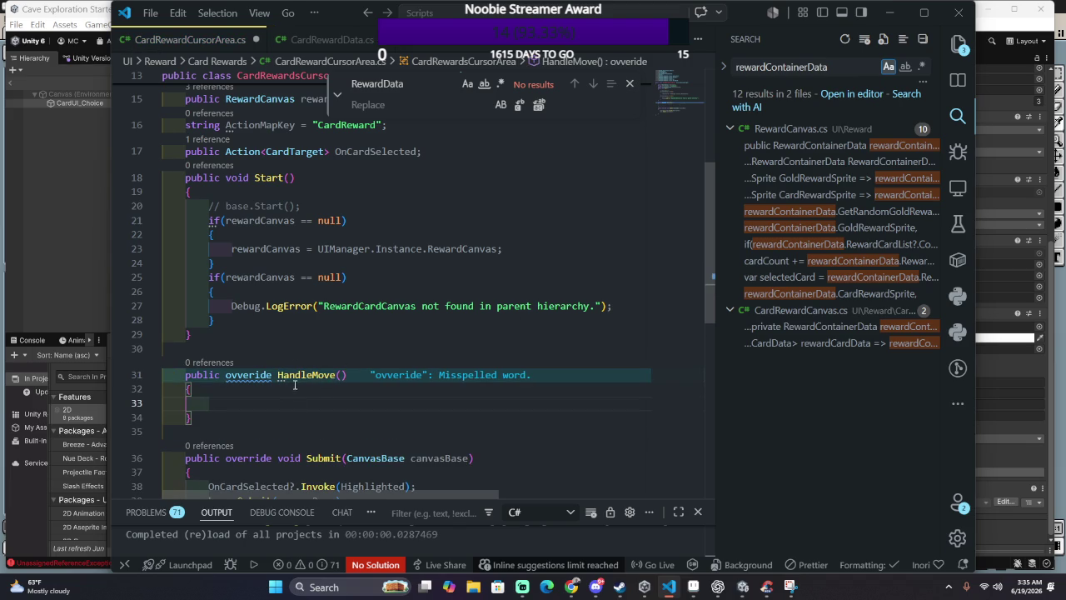
pyautogui.moveTo(294, 417); pyautogui.dragTo(394, 336)
pyautogui.press('BackSpace')
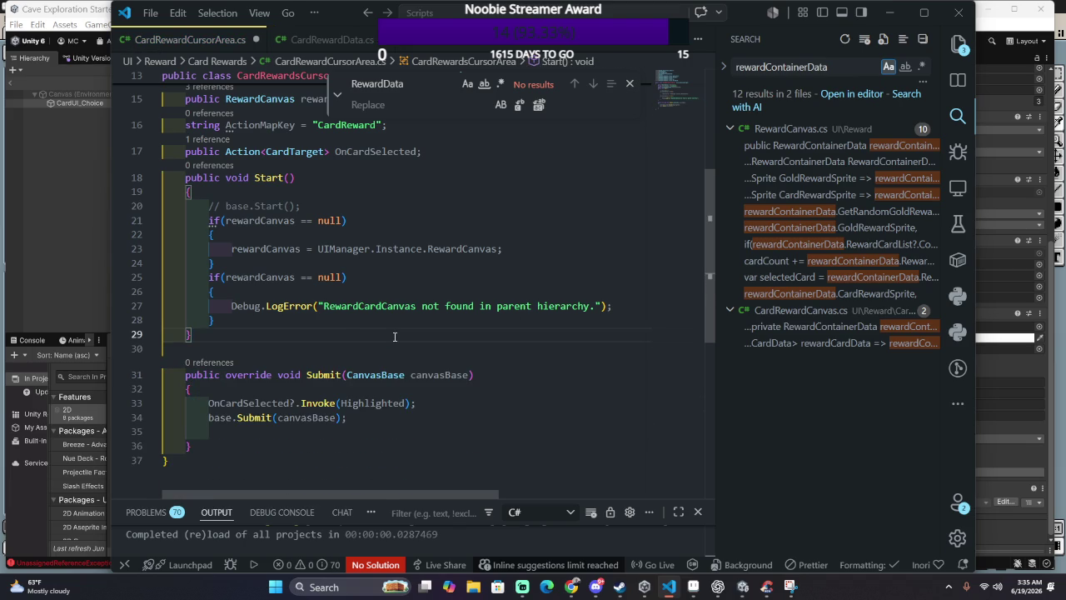
pyautogui.hotkey('alt', 'Left')
pyautogui.hotkey('alt', 'Left')
pyautogui.hotkey('alt', 'Left')
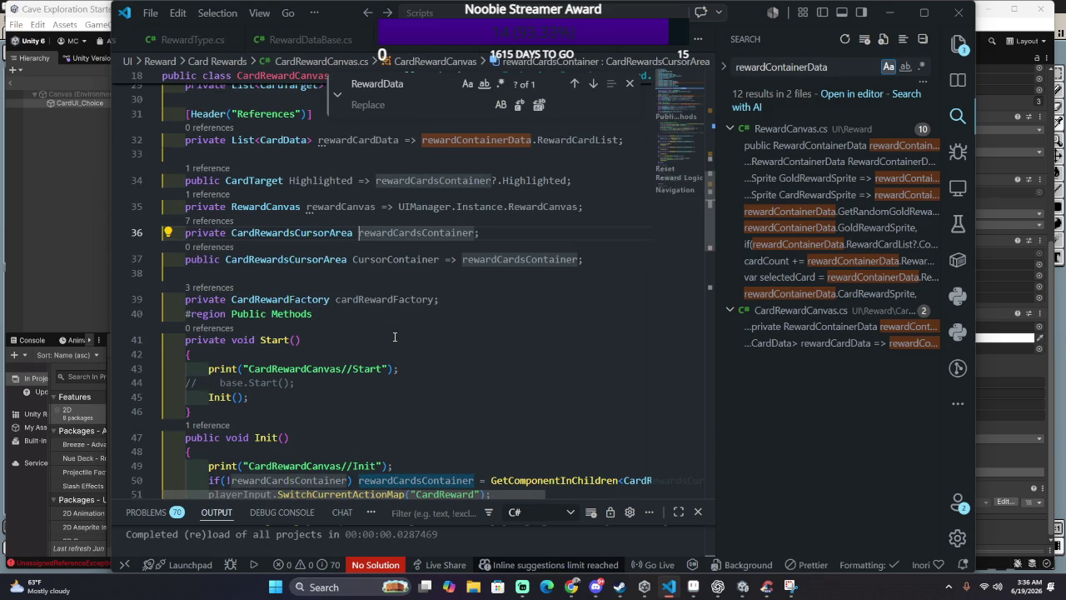
# Step: Return to CursorArea.cs and select Targets[HighlightedIndex] in the Highlighted getter
pyautogui.hotkey('alt', 'Left')
pyautogui.hotkey('alt', 'Left')
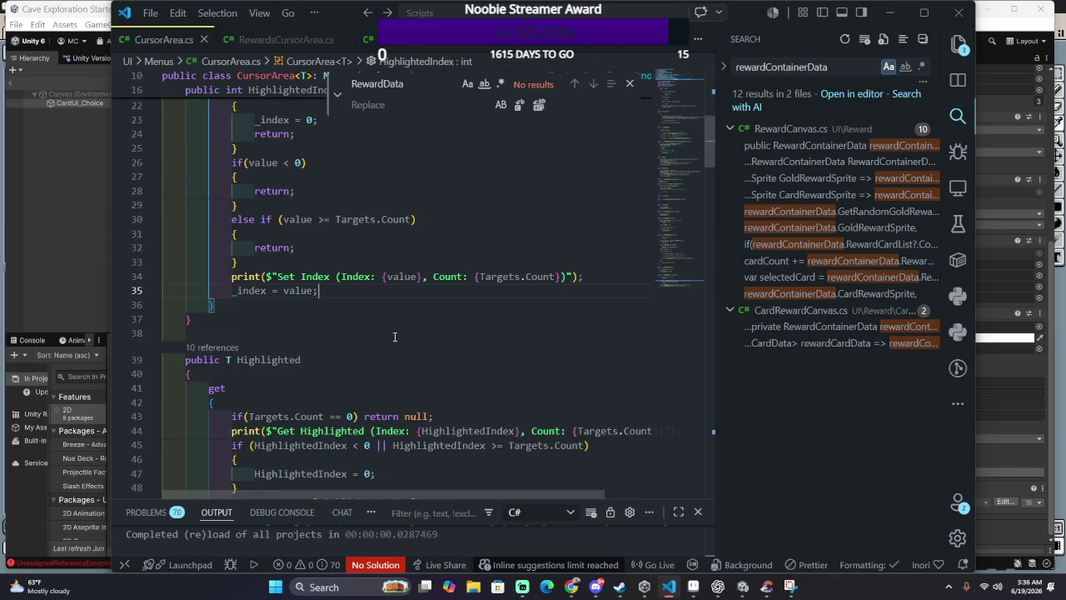
pyautogui.hotkey('alt', 'Left')
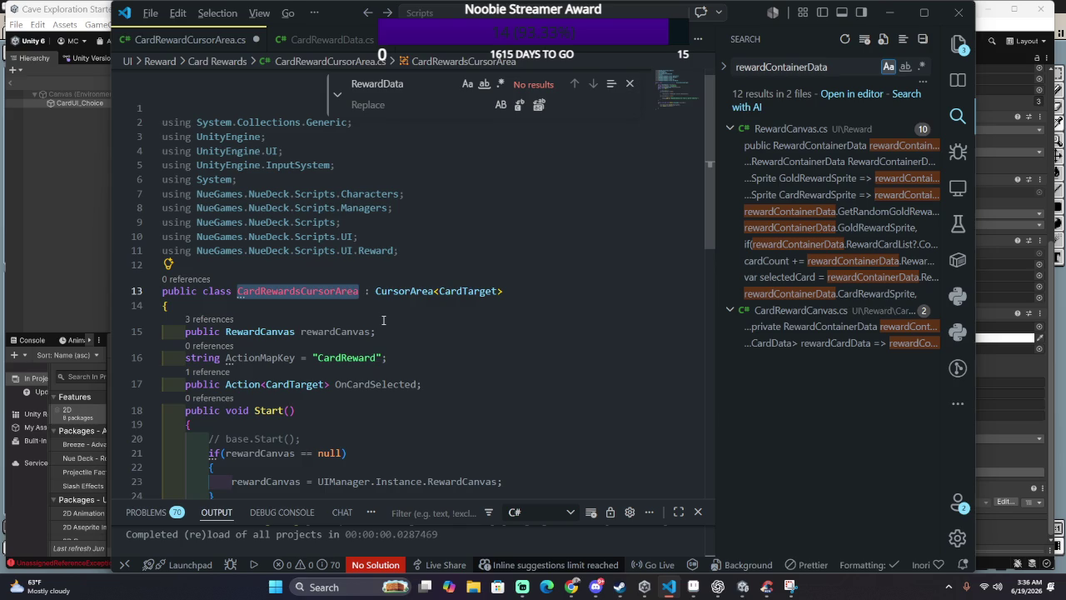
pyautogui.hotkey('alt', 'Left')
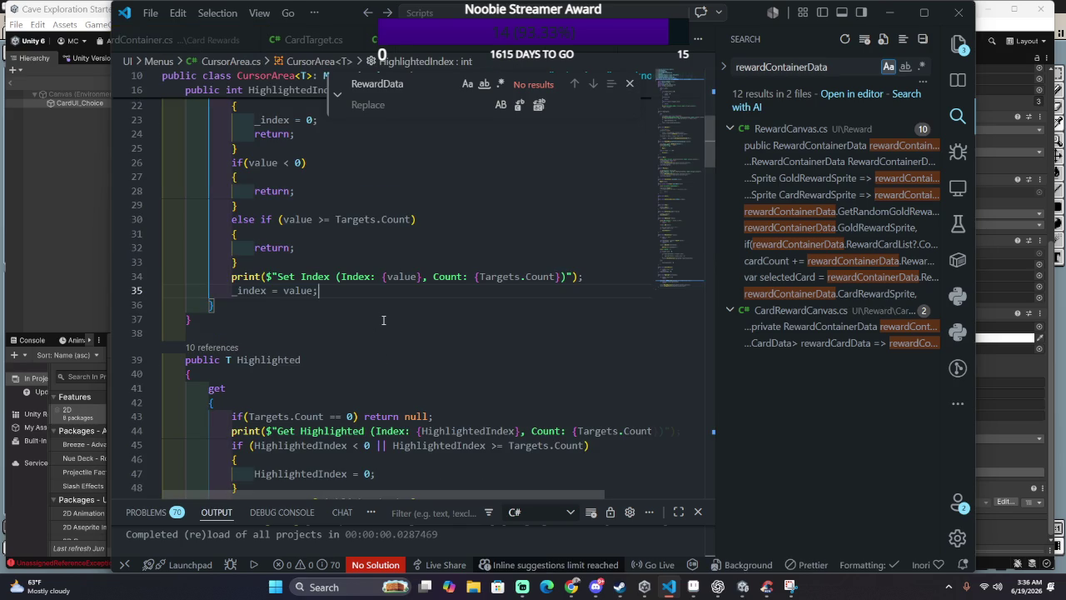
pyautogui.scroll(-4, 369, 300)
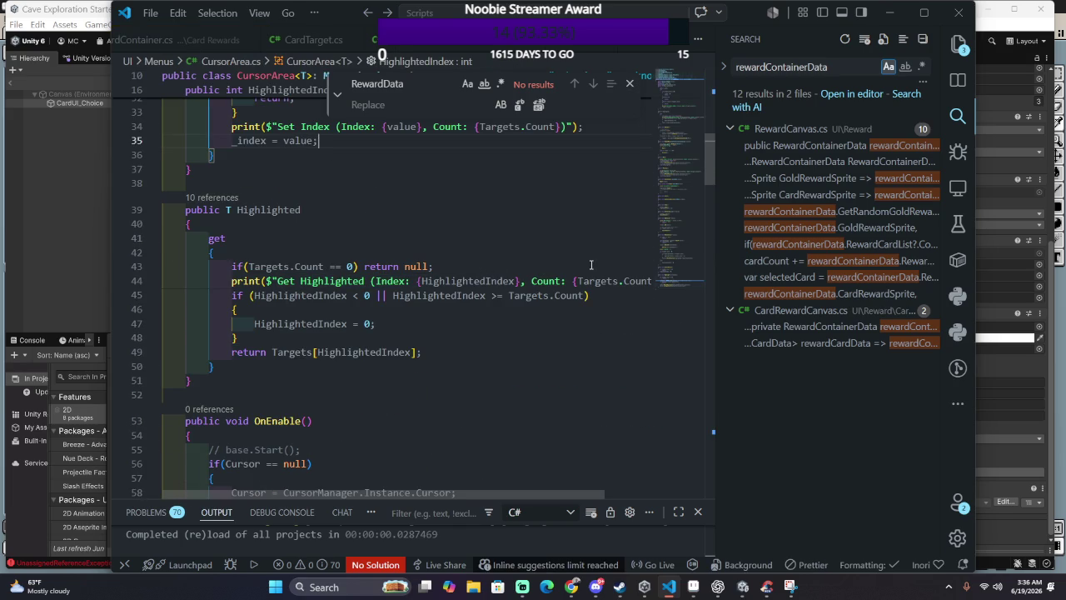
pyautogui.click(513, 348)
pyautogui.doubleClick(288, 351)
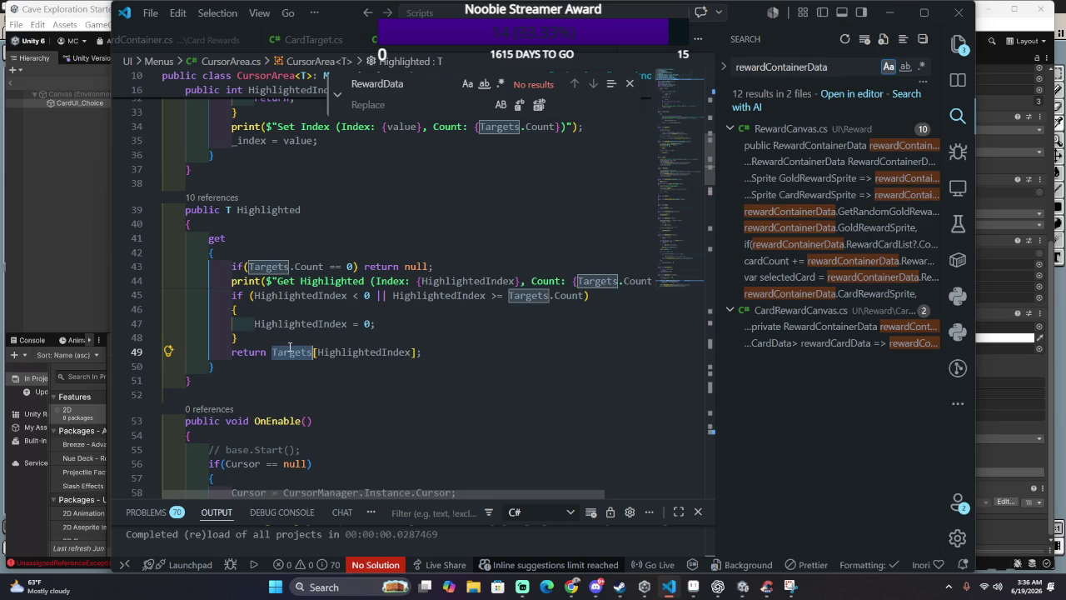
pyautogui.keyDown('shift'); pyautogui.click(421, 351); pyautogui.keyUp('shift')
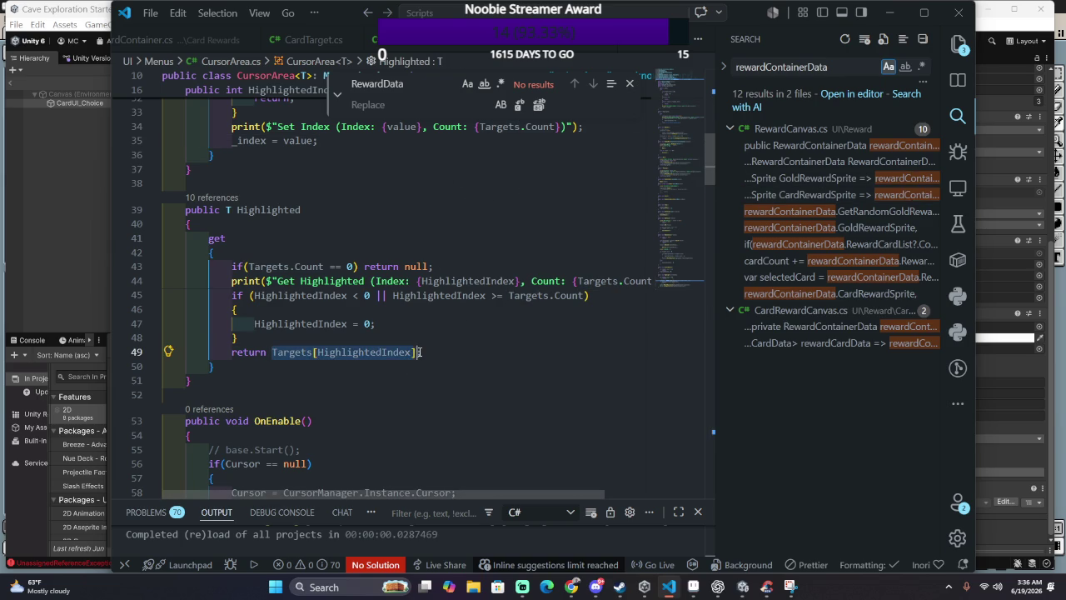
# Step: Review the HighlightedIndex setter and place the cursor near its end
pyautogui.scroll(5, 546, 364)
pyautogui.scroll(2, 546, 364)
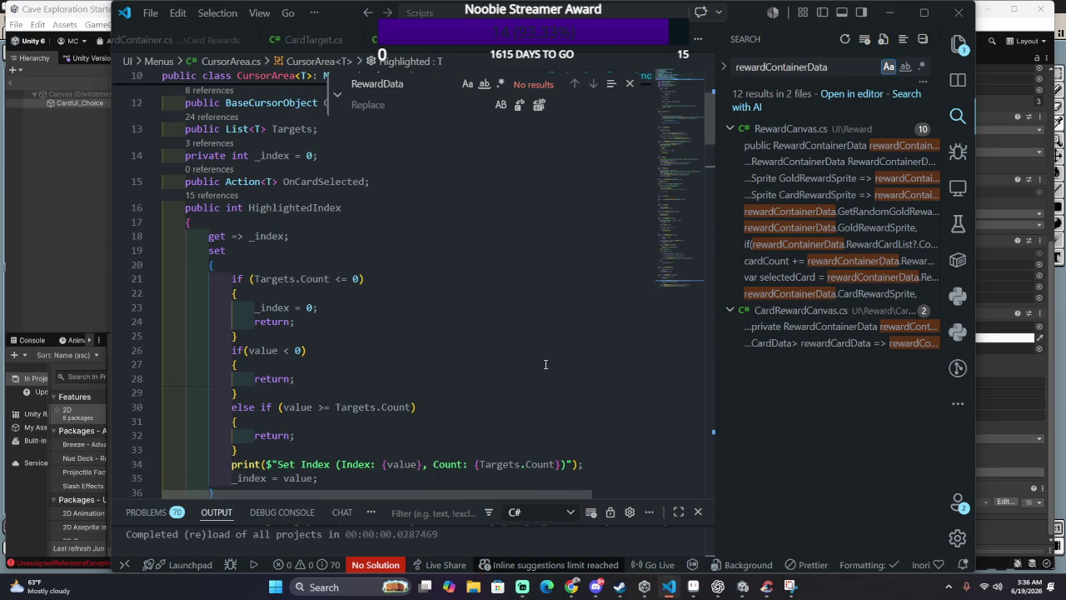
pyautogui.scroll(-3, 440, 351)
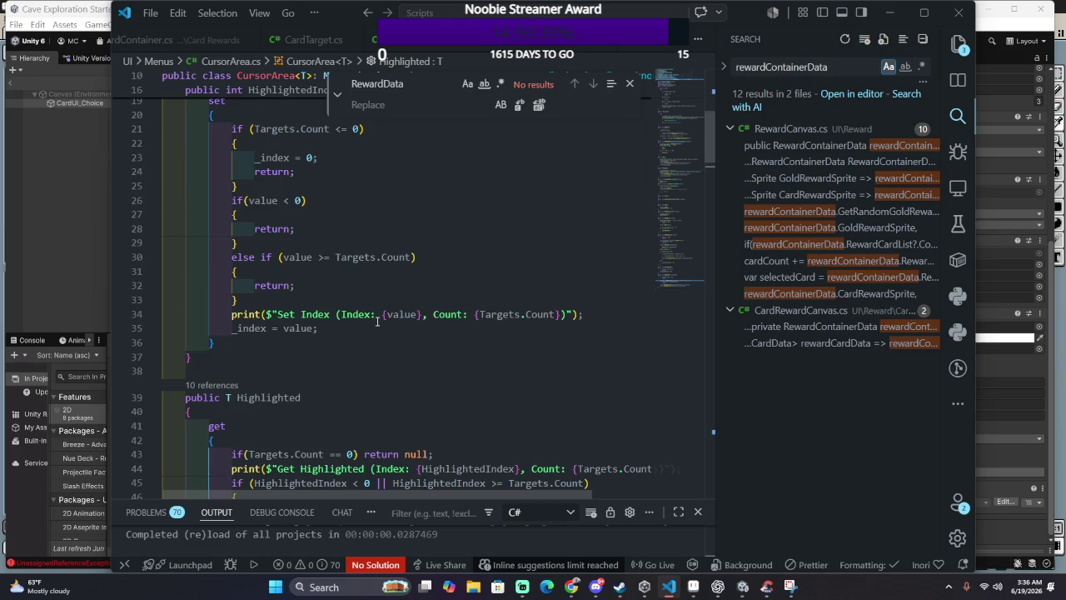
pyautogui.click(521, 274)
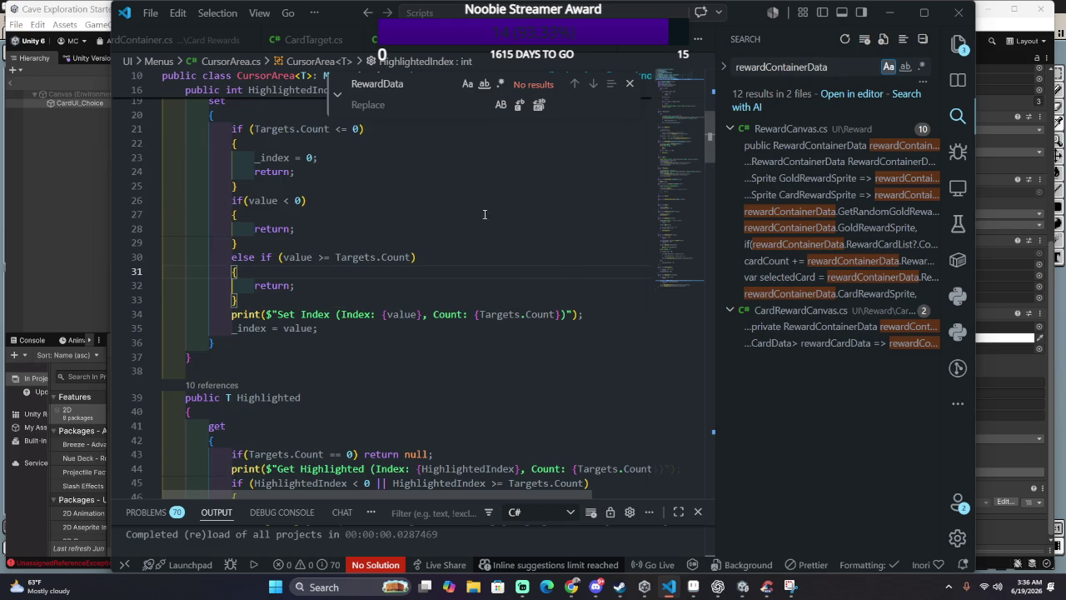
pyautogui.scroll(-20, 479, 275)
pyautogui.scroll(1, 476, 336)
pyautogui.scroll(4, 491, 341)
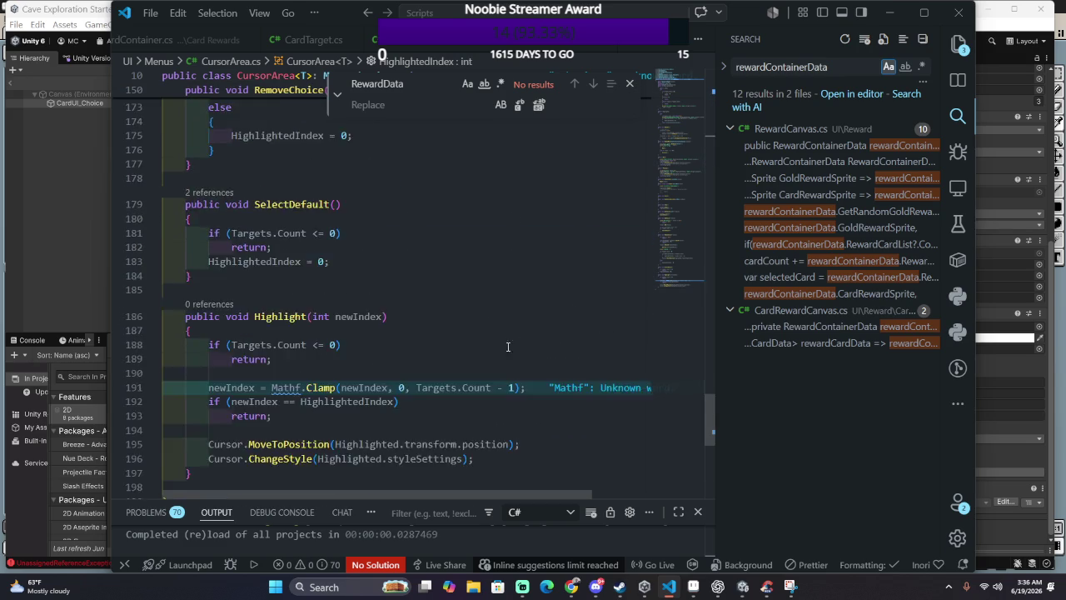
pyautogui.scroll(7, 508, 347)
pyautogui.scroll(3, 483, 366)
pyautogui.scroll(3, 456, 385)
pyautogui.scroll(2, 456, 385)
pyautogui.scroll(2, 455, 383)
pyautogui.scroll(5, 452, 381)
pyautogui.scroll(2, 451, 378)
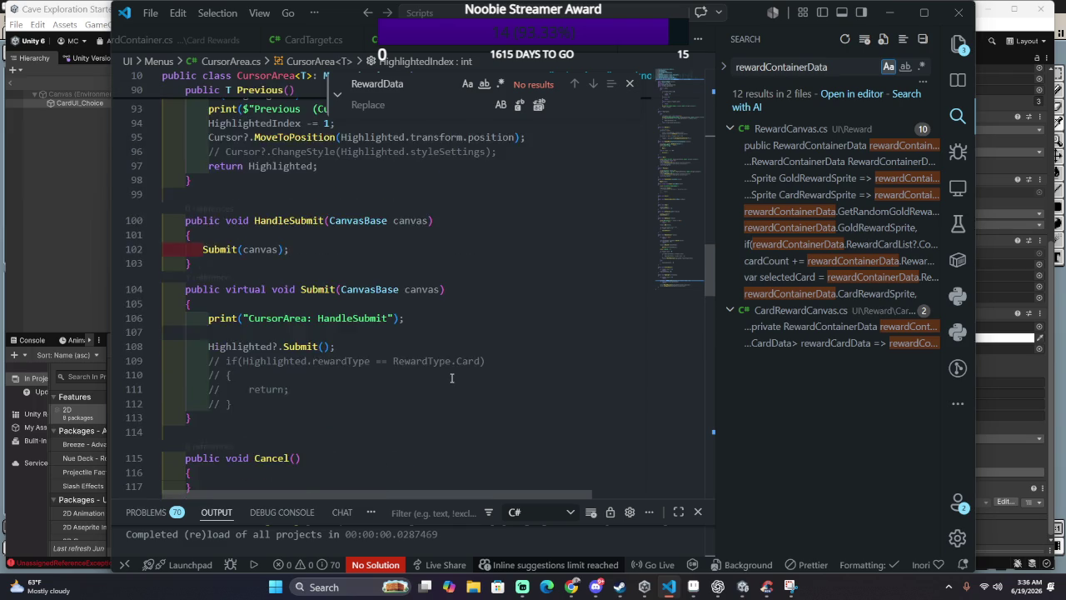
pyautogui.scroll(5, 450, 380)
pyautogui.scroll(3, 449, 382)
pyautogui.scroll(4, 449, 382)
pyautogui.scroll(5, 448, 384)
pyautogui.scroll(4, 448, 384)
pyautogui.scroll(4, 450, 384)
pyautogui.click(576, 370)
# Step: Add Targets[HighlightedIndex].OnHighlight(); as the last line of the HighlightedIndex setter
pyautogui.press('Down')
pyautogui.press('Down')
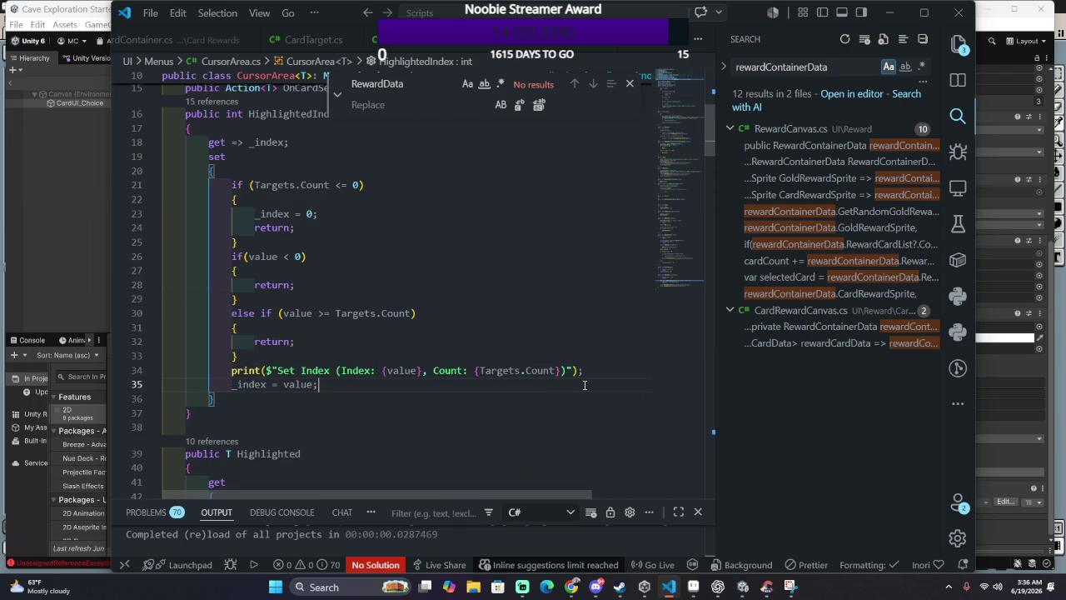
pyautogui.press('Return')
pyautogui.write('Targets[HighlightedIndex]')
pyautogui.write('/')
pyautogui.press('BackSpace')
pyautogui.write('.')
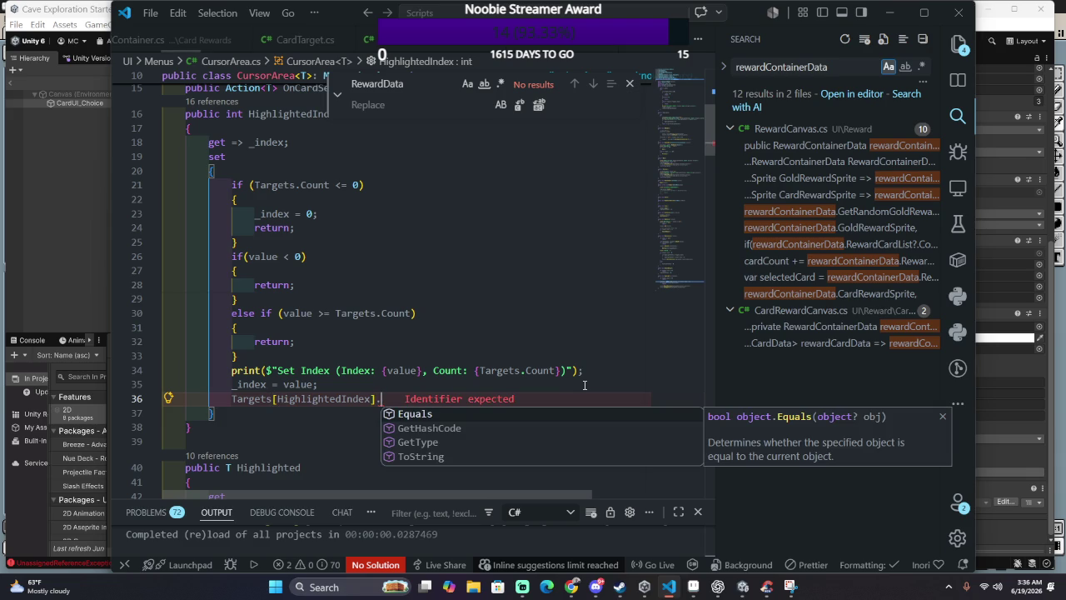
pyautogui.write('Highlight(')
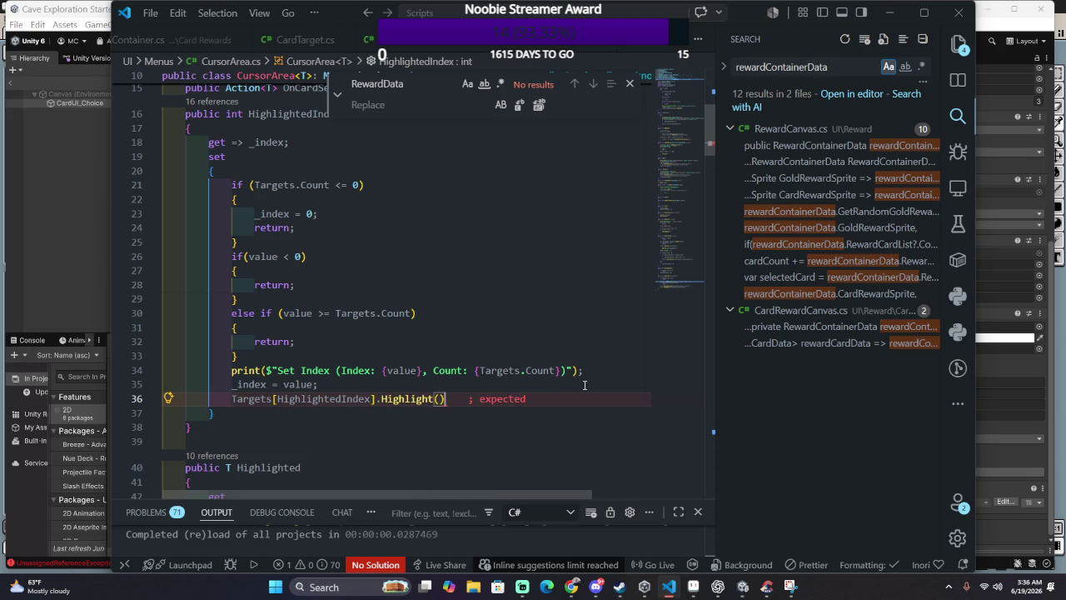
pyautogui.press('BackSpace')
pyautogui.press('BackSpace')
pyautogui.press('BackSpace')
pyautogui.press('BackSpace')
pyautogui.press('BackSpace')
pyautogui.press('BackSpace')
pyautogui.press('BackSpace')
pyautogui.press('BackSpace')
pyautogui.press('BackSpace')
pyautogui.write('OnHig')
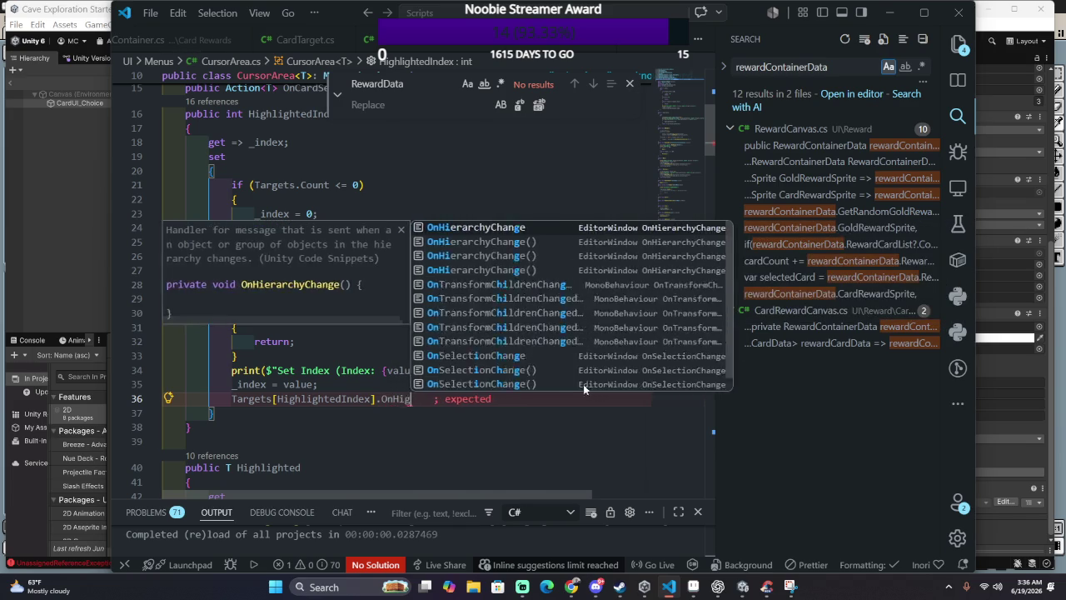
pyautogui.write('hlight();')
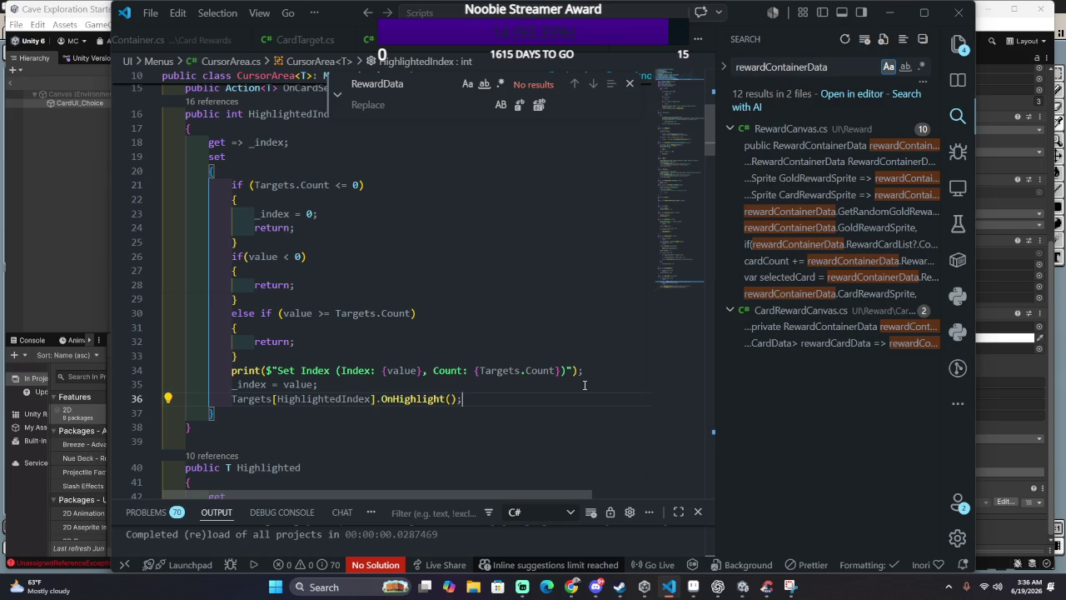
# Step: Open CardTarget.cs through the quick file finder
pyautogui.hotkey('ctrl', 'p')
pyautogui.write('CardTarget')
pyautogui.press('Return')
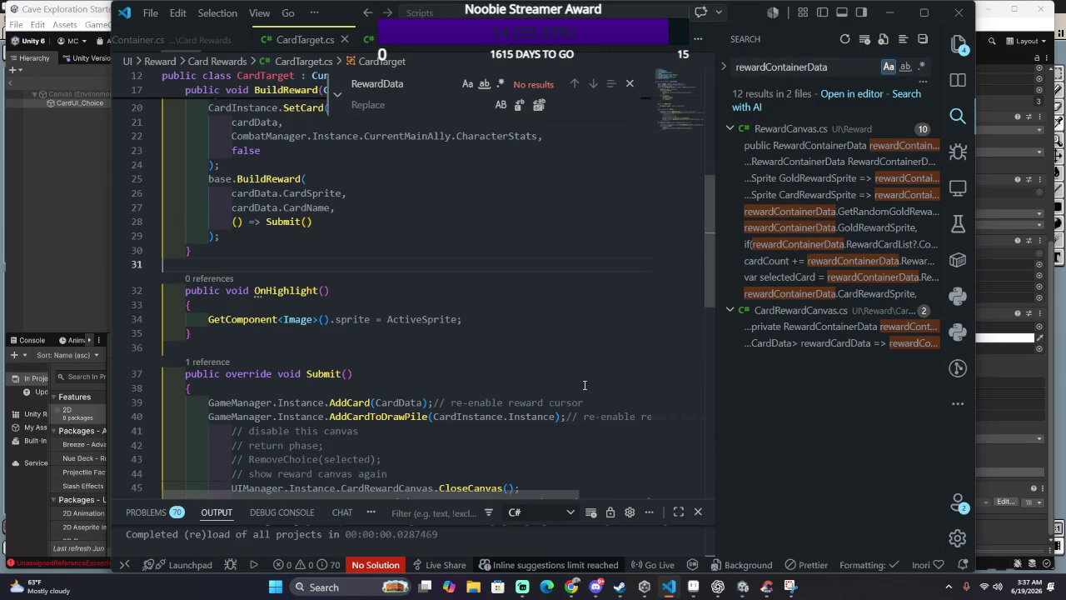
# Step: Cut the OnHighlight method from CardTarget and paste it into CursorTarget.cs
pyautogui.moveTo(467, 348); pyautogui.dragTo(416, 263)
pyautogui.hotkey('ctrl', 'c')
pyautogui.press('BackSpace')
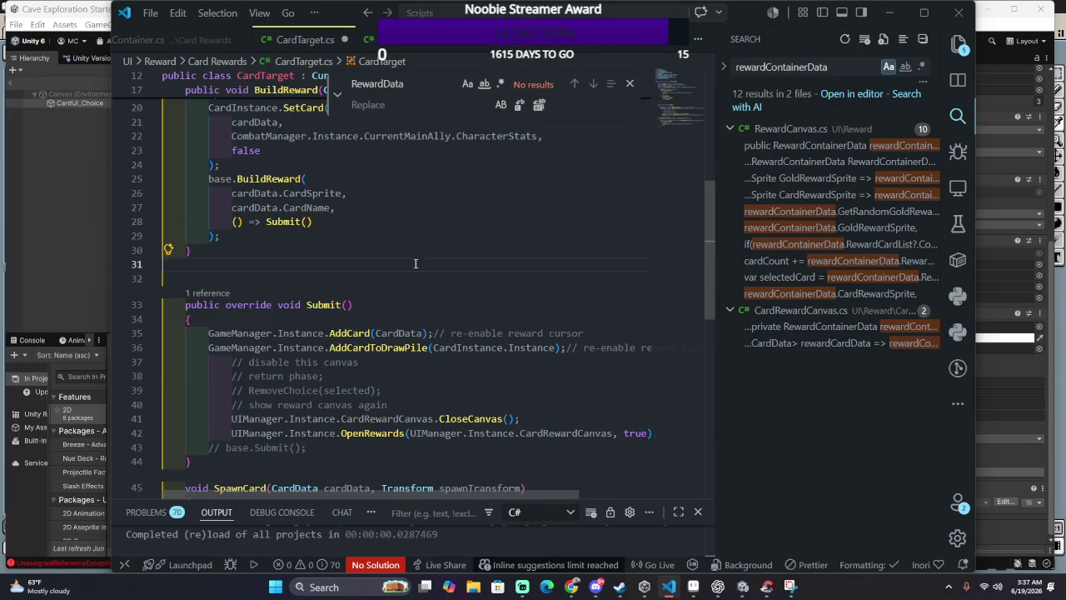
pyautogui.hotkey('ctrl', 'p')
pyautogui.write('Cursor')
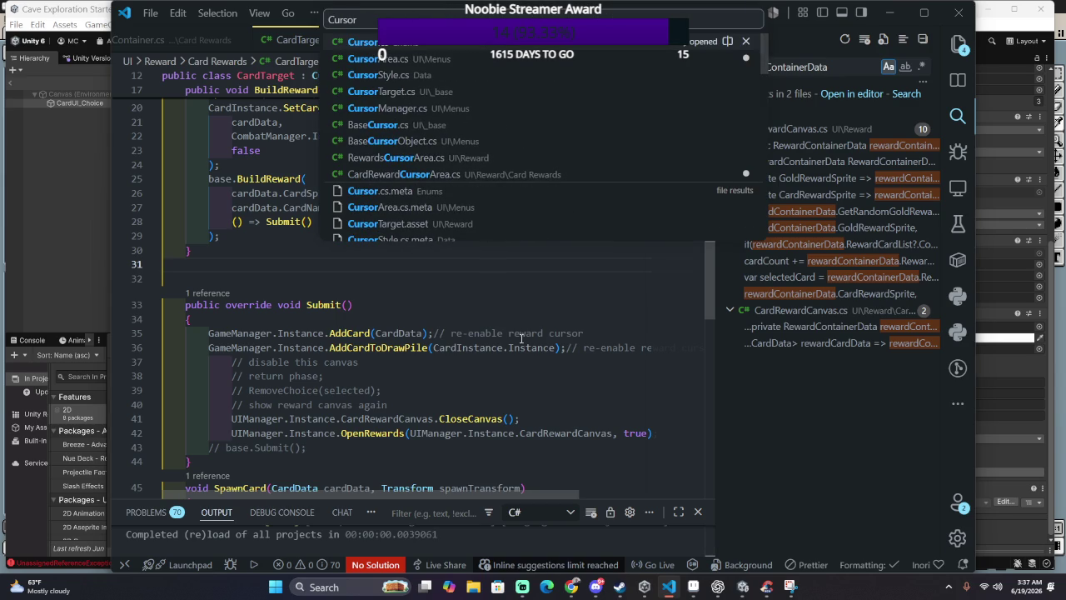
pyautogui.write('Target')
pyautogui.press('Return')
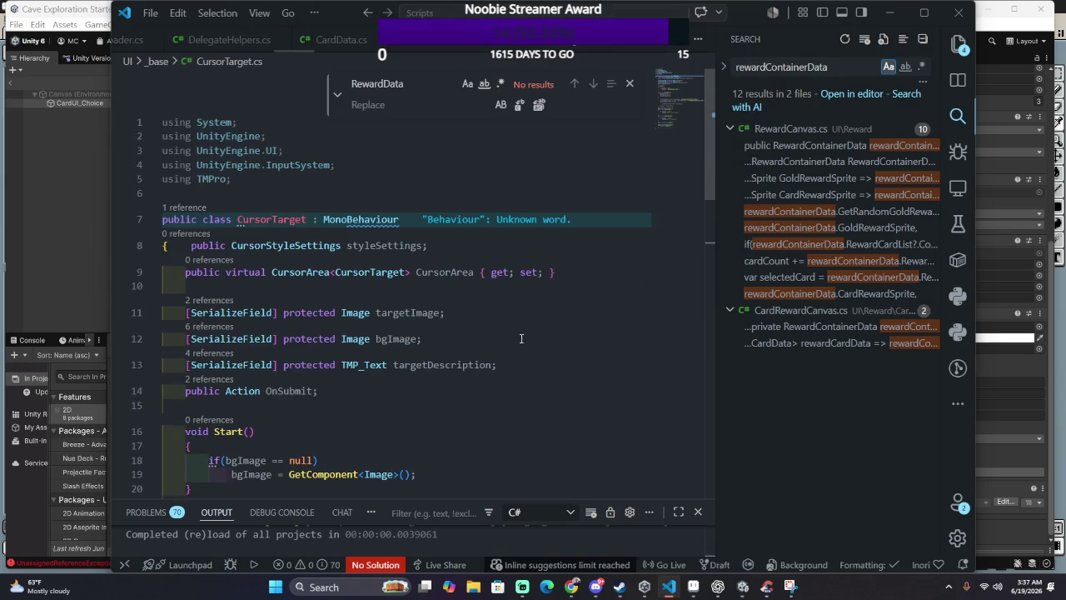
pyautogui.scroll(-3, 522, 338)
pyautogui.hotkey('ctrl', 'v')
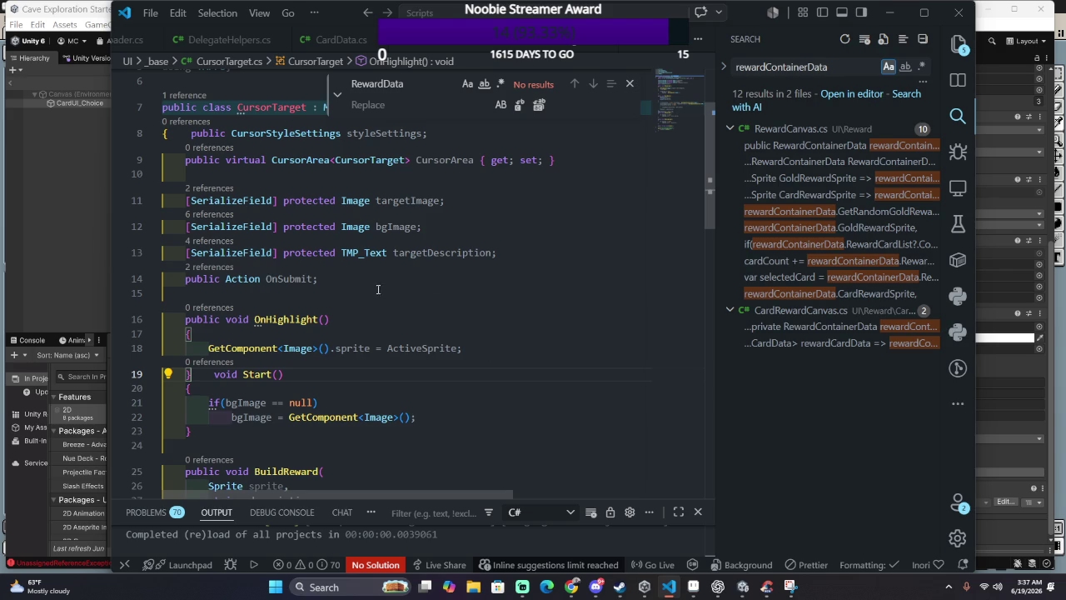
pyautogui.scroll(-5, 536, 292)
# Step: Remove the ActiveImage field declaration from CardTarget.cs
pyautogui.hotkey('ctrl', 'Tab')
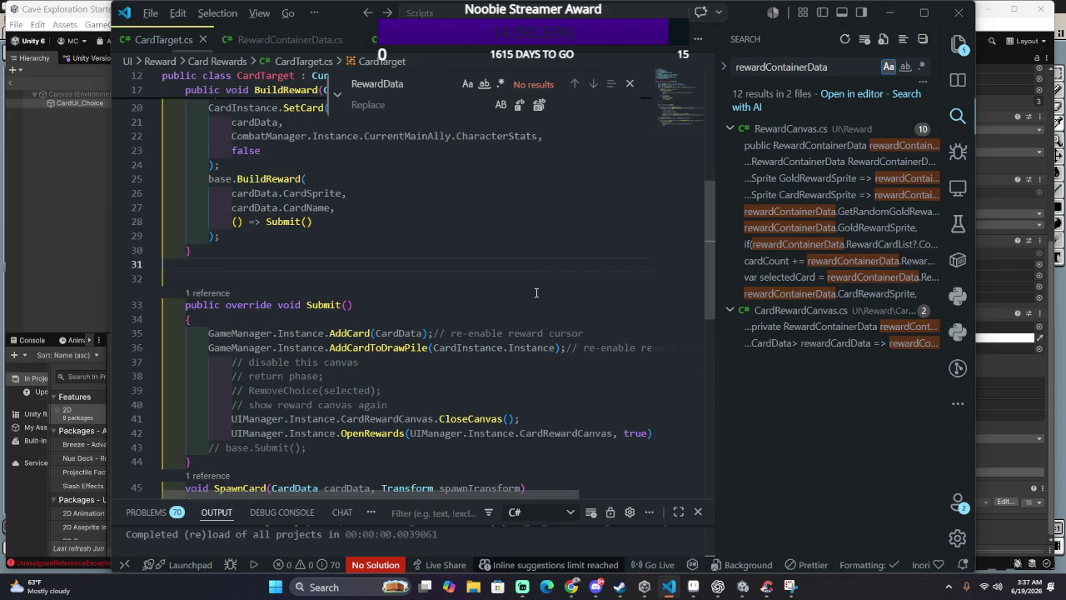
pyautogui.scroll(7, 537, 292)
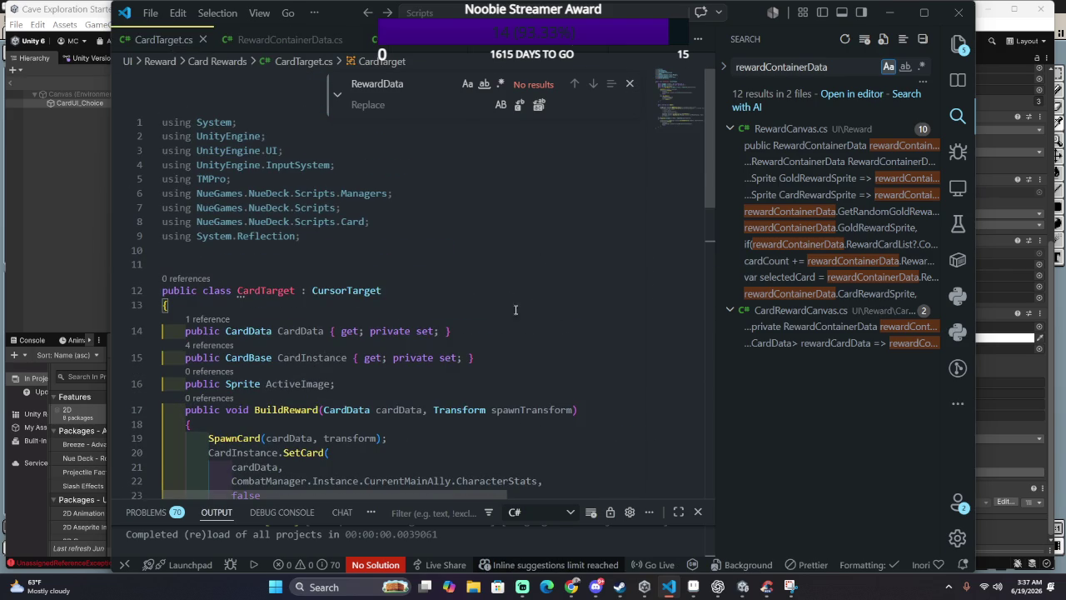
pyautogui.tripleClick(521, 389)
pyautogui.press('BackSpace')
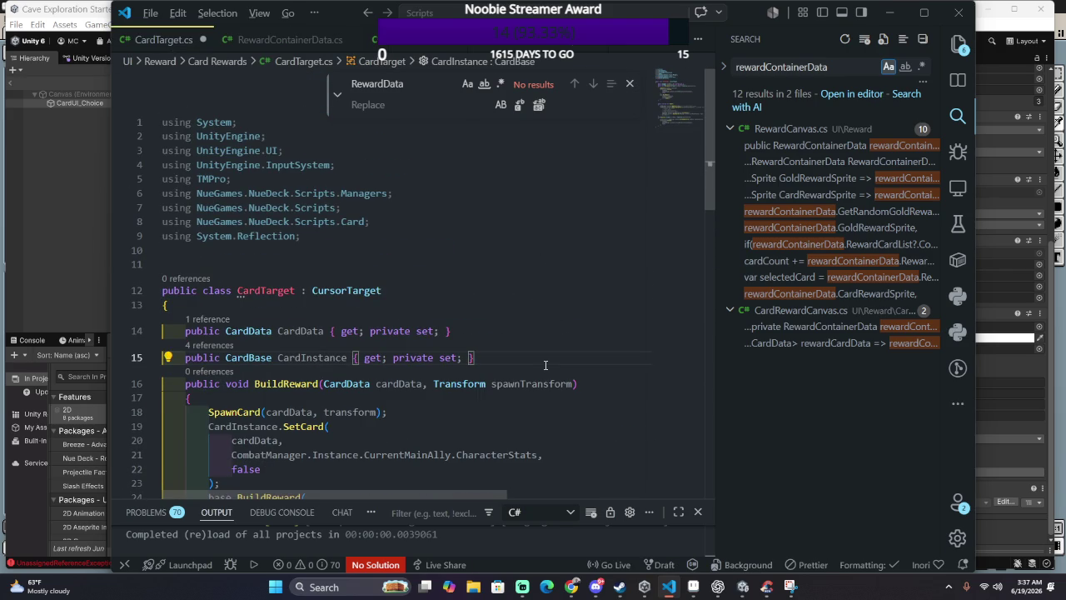
pyautogui.scroll(-6, 546, 364)
pyautogui.hotkey('alt', 'Left')
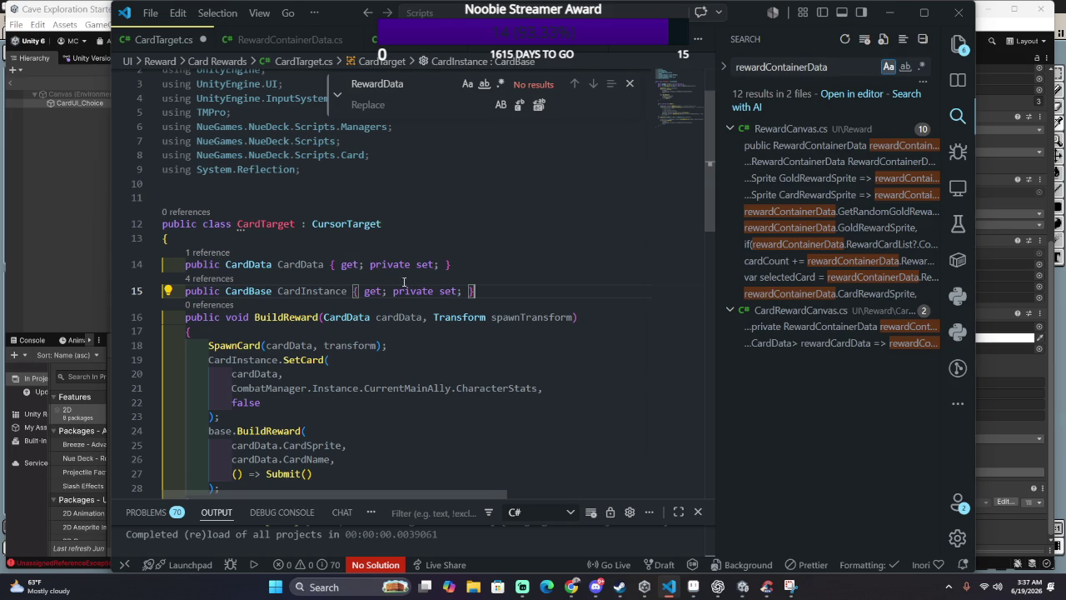
# Step: In CursorTarget.cs, declare 'public Sprite ActiveSprite;' among the fields
pyautogui.hotkey('ctrl', 'p')
pyautogui.write('Cursor')
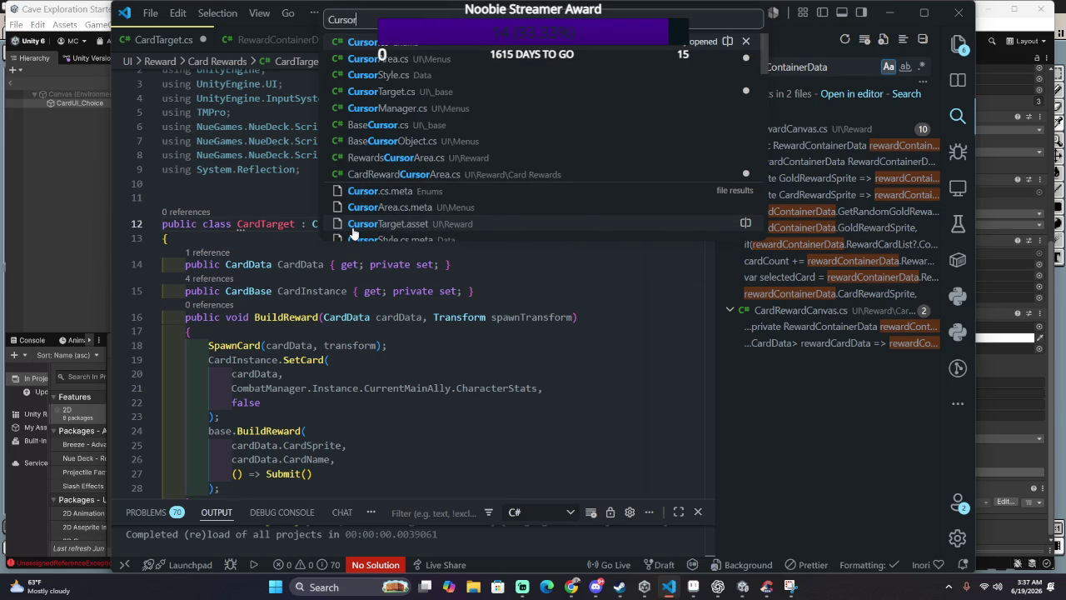
pyautogui.write('Target')
pyautogui.press('Return')
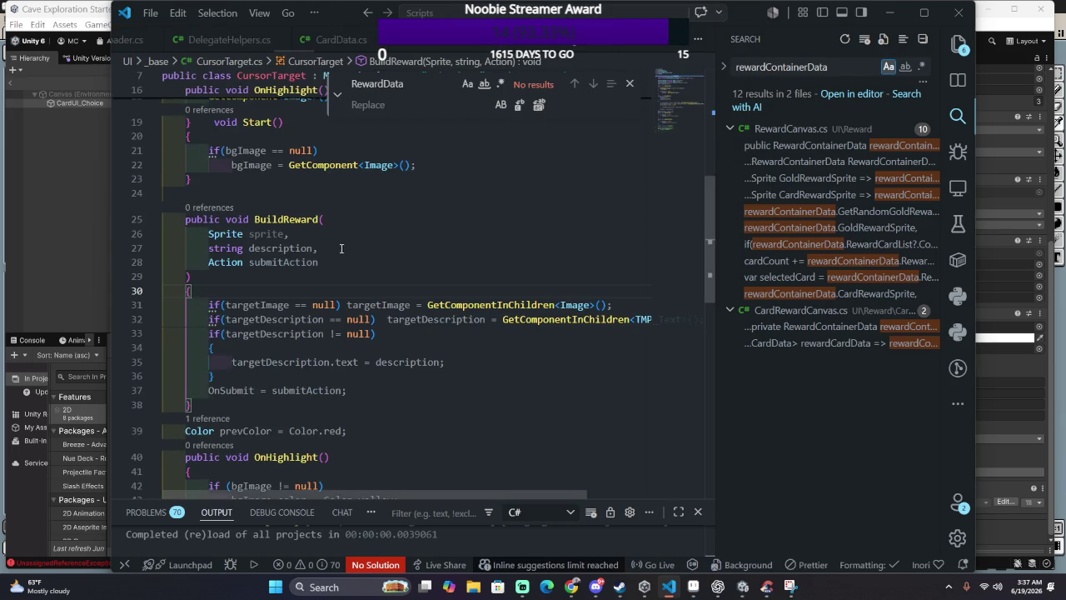
pyautogui.scroll(8, 341, 248)
pyautogui.click(441, 263)
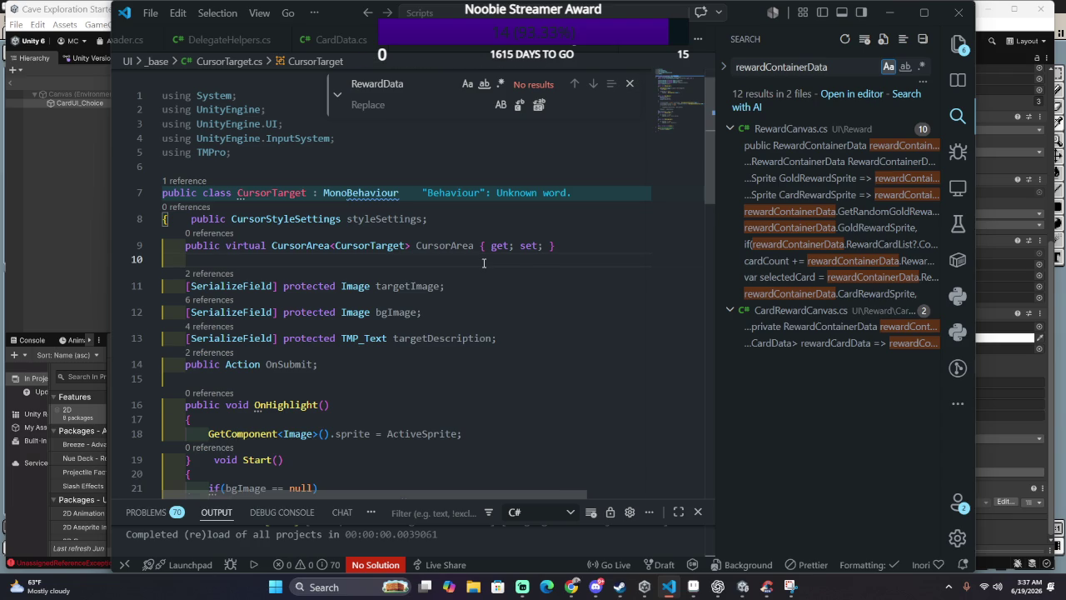
pyautogui.press('Return')
pyautogui.write('public Sprite ActiveSprite;')
# Step: Cut the pasted OnHighlight method from above Start() in CursorTarget.cs
pyautogui.scroll(-5, 479, 265)
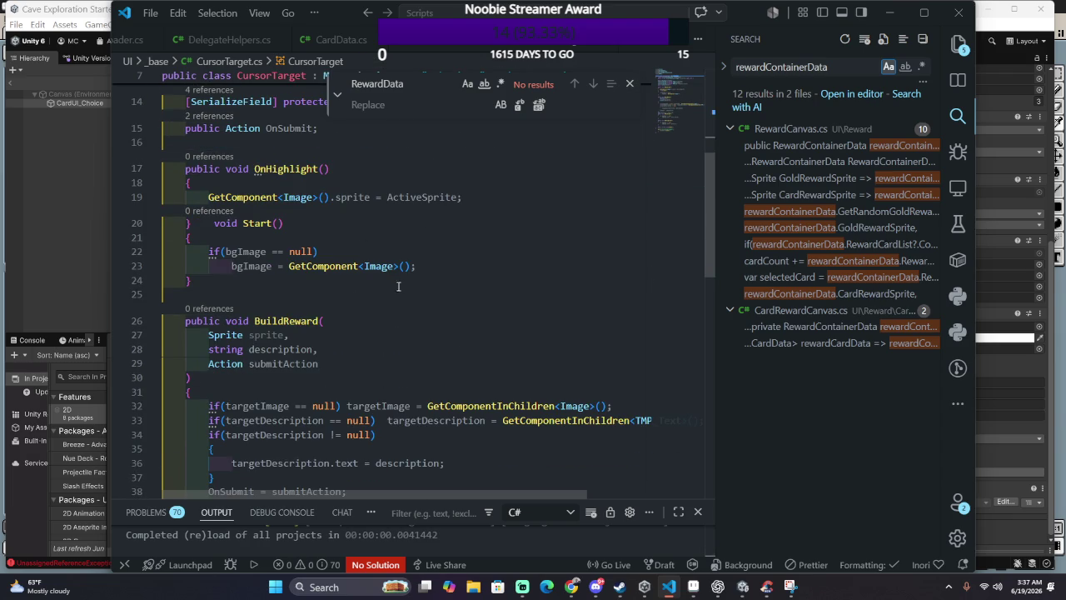
pyautogui.click(208, 223)
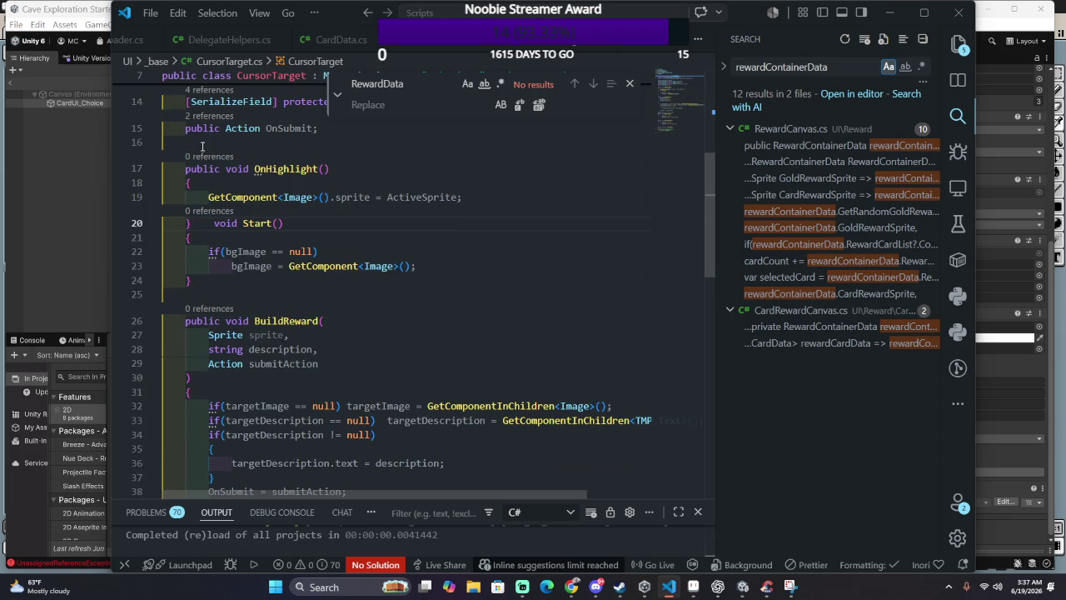
pyautogui.scroll(-3, 424, 265)
pyautogui.scroll(5, 408, 259)
pyautogui.scroll(2, 400, 254)
pyautogui.scroll(1, 397, 250)
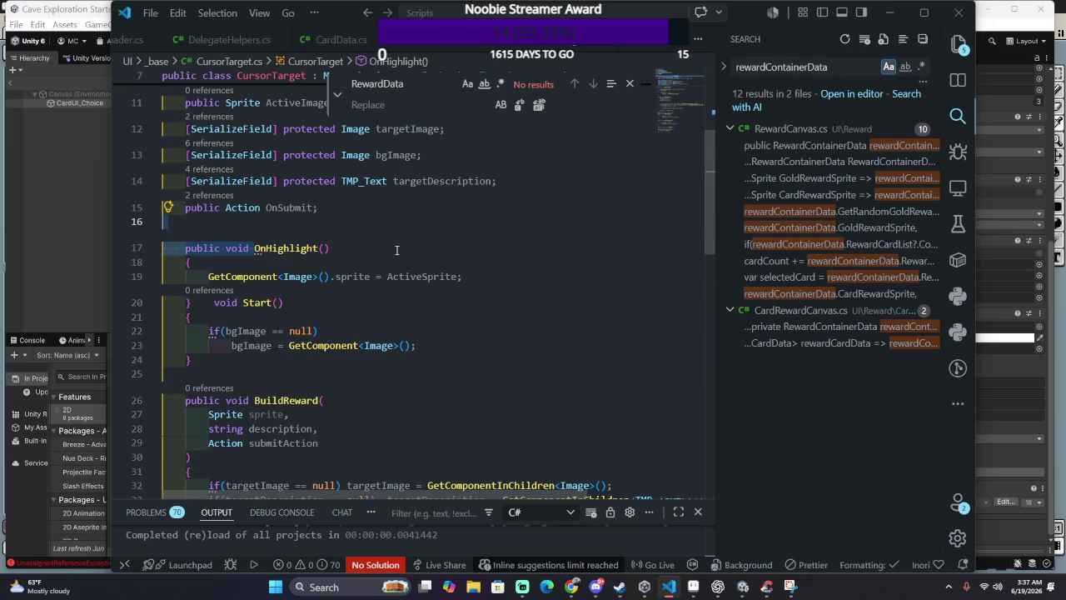
pyautogui.click(213, 302)
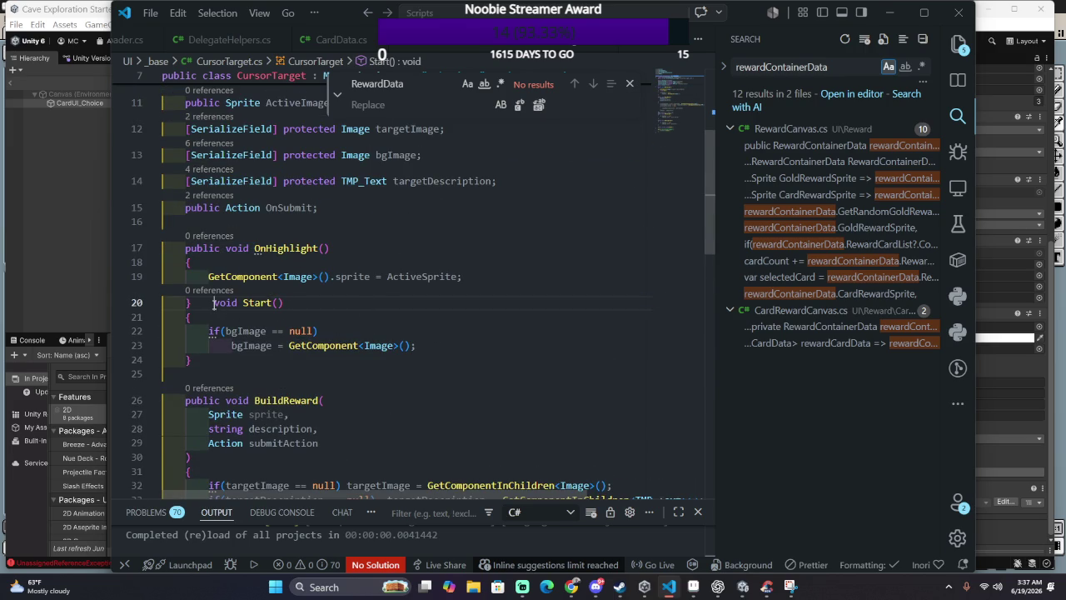
pyautogui.moveTo(214, 302); pyautogui.dragTo(167, 244)
pyautogui.hotkey('ctrl', 'c')
pyautogui.press('BackSpace')
# Step: Paste the sprite OnHighlight method after BuildReward's closing brace
pyautogui.scroll(-2, 451, 317)
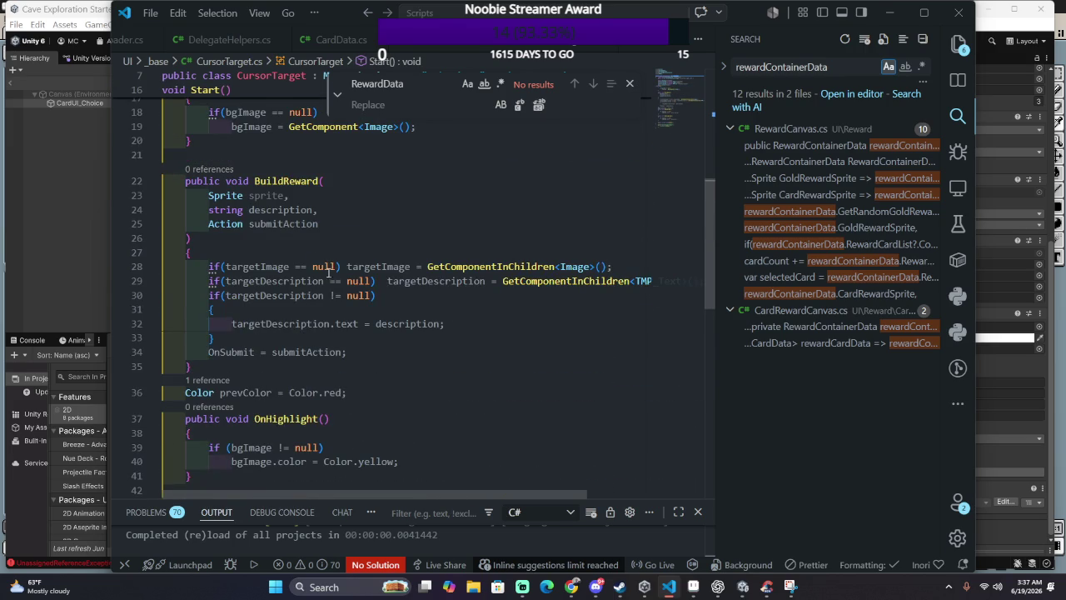
pyautogui.click(249, 148)
pyautogui.scroll(-3, 232, 236)
pyautogui.click(203, 126)
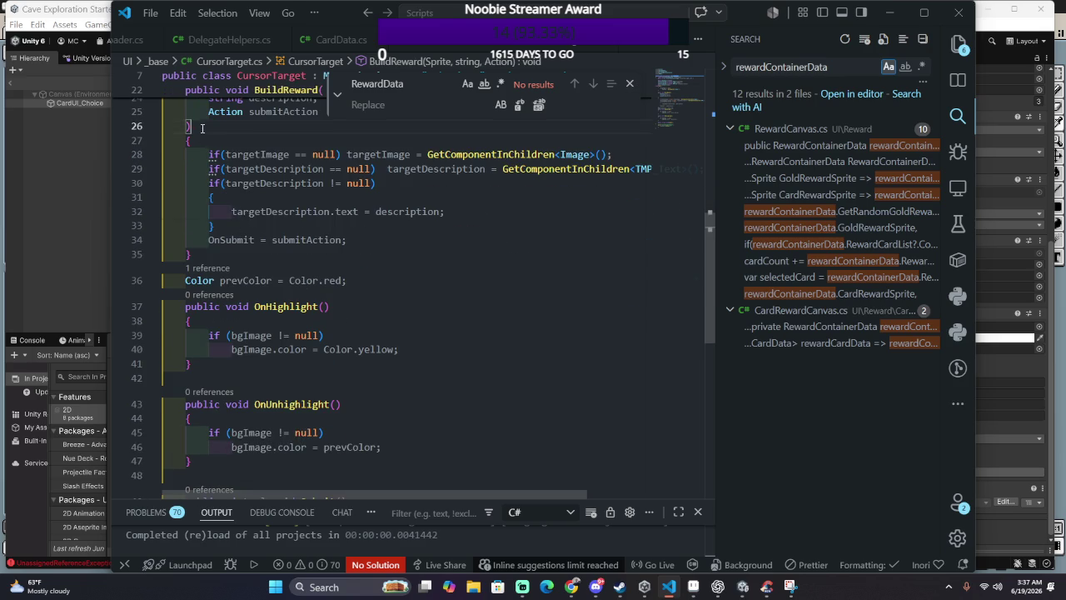
pyautogui.scroll(2, 321, 240)
pyautogui.scroll(2, 321, 241)
pyautogui.scroll(-4, 320, 240)
pyautogui.scroll(-2, 248, 275)
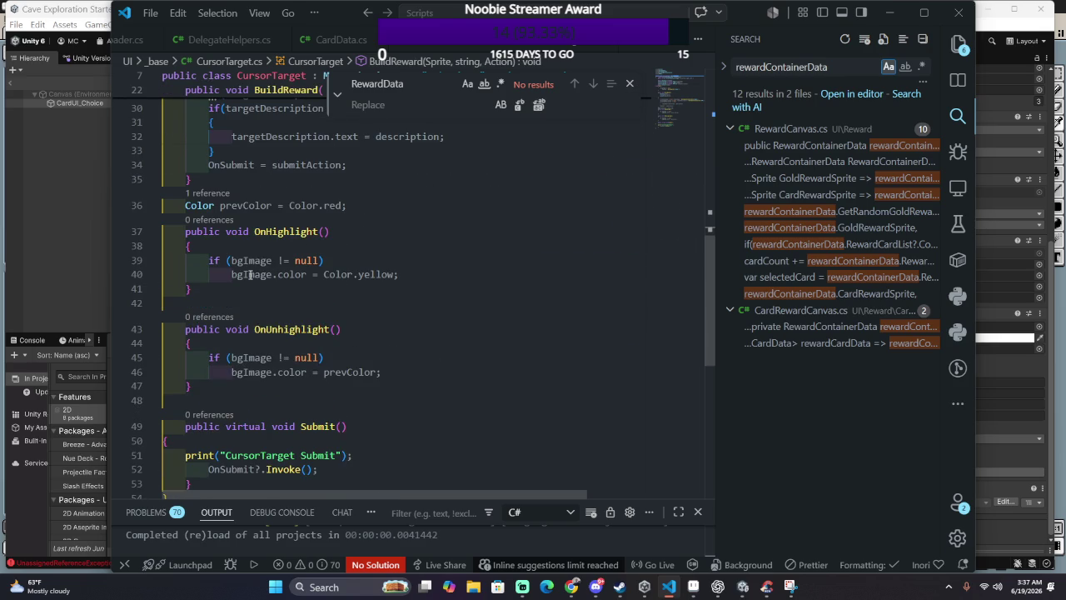
pyautogui.click(250, 178)
pyautogui.hotkey('ctrl', 'v')
# Step: Delete the prevColor declaration line, undo it, and switch to the Unity editor
pyautogui.tripleClick(411, 276)
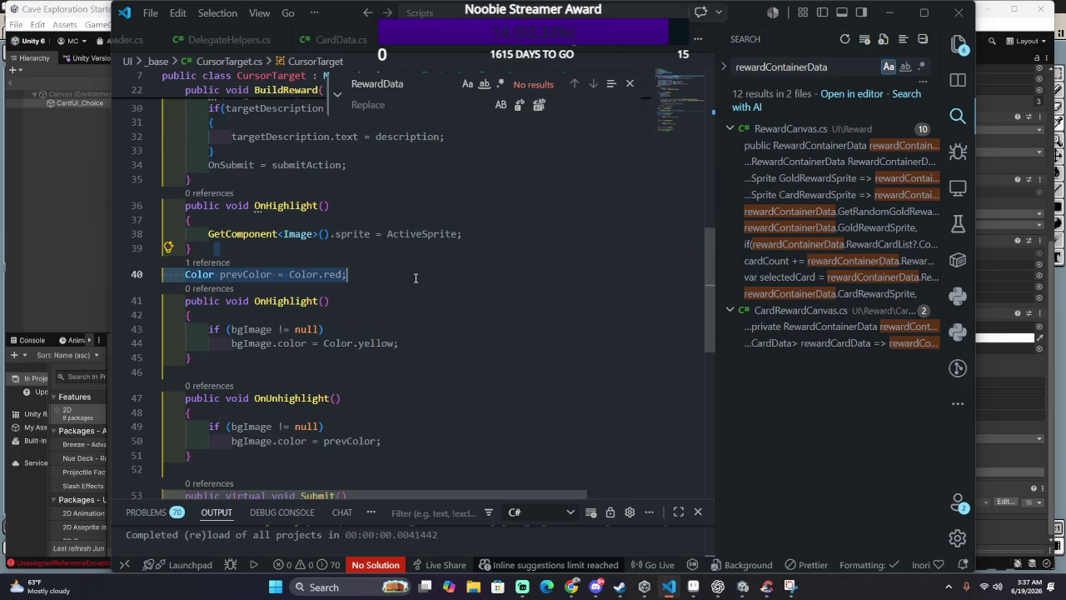
pyautogui.press('Delete')
pyautogui.scroll(8, 415, 277)
pyautogui.scroll(2, 399, 275)
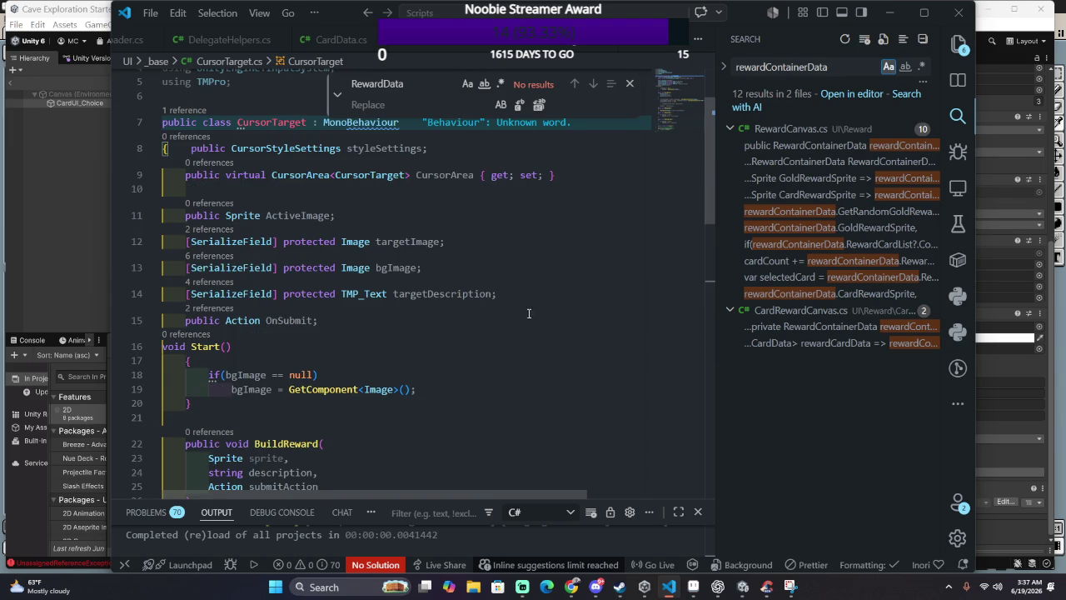
pyautogui.hotkey('ctrl', 'z')
pyautogui.scroll(-6, 455, 290)
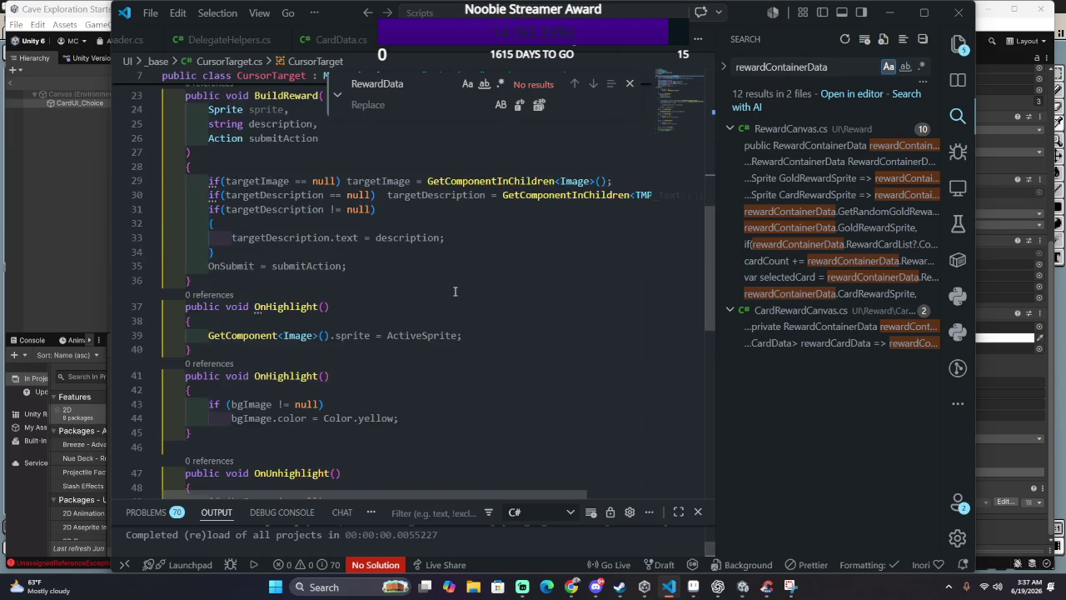
pyautogui.scroll(-5, 455, 291)
pyautogui.scroll(-4, 447, 285)
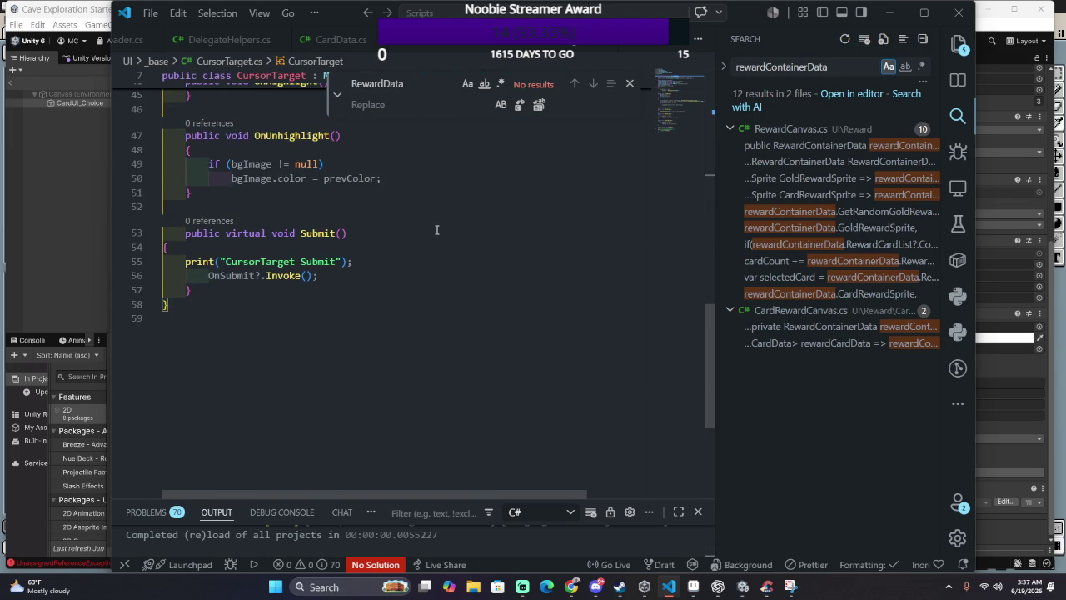
pyautogui.hotkey('alt', 'Tab')
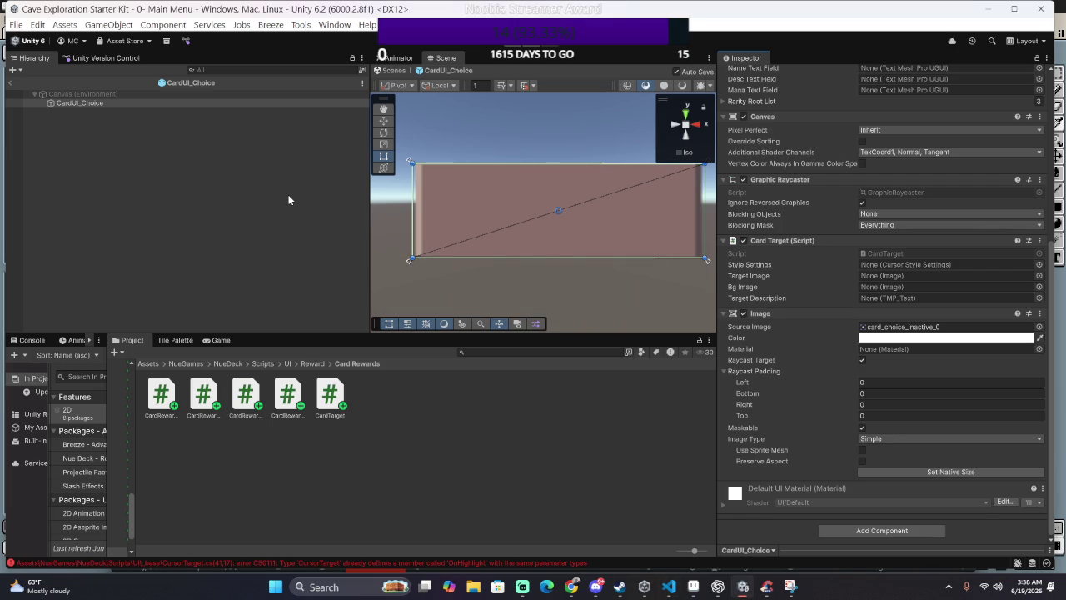
# Step: In CursorArea.cs, index Targets with _index instead of HighlightedIndex and save
pyautogui.hotkey('alt', 'Tab')
pyautogui.hotkey('ctrl', 'p')
pyautogui.write('CUrsorArea')
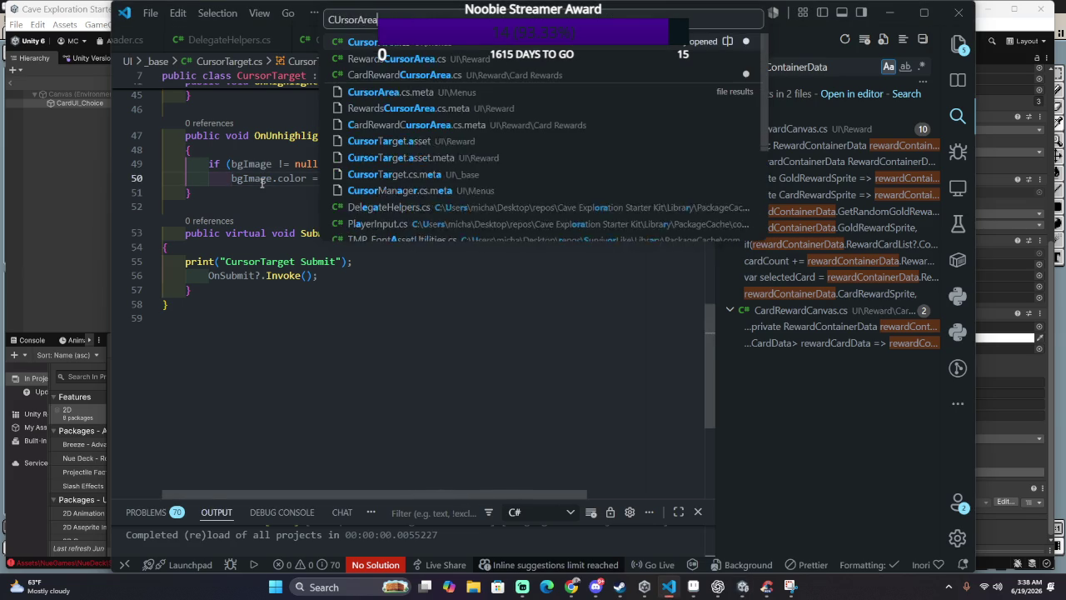
pyautogui.press('Return')
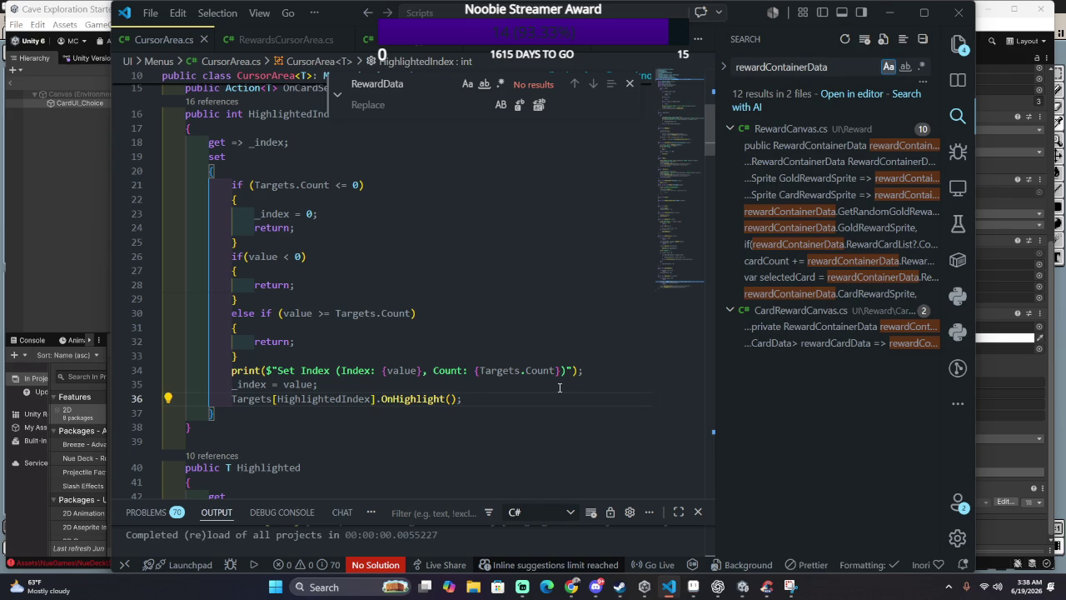
pyautogui.click(248, 384)
pyautogui.doubleClick(248, 384)
pyautogui.hotkey('ctrl', 'c')
pyautogui.doubleClick(297, 398)
pyautogui.hotkey('ctrl', 'v')
pyautogui.hotkey('ctrl', 's')
# Step: Let Unity recompile, then scroll the code up to the HighlightedIndex setter
pyautogui.hotkey('alt', 'Tab')
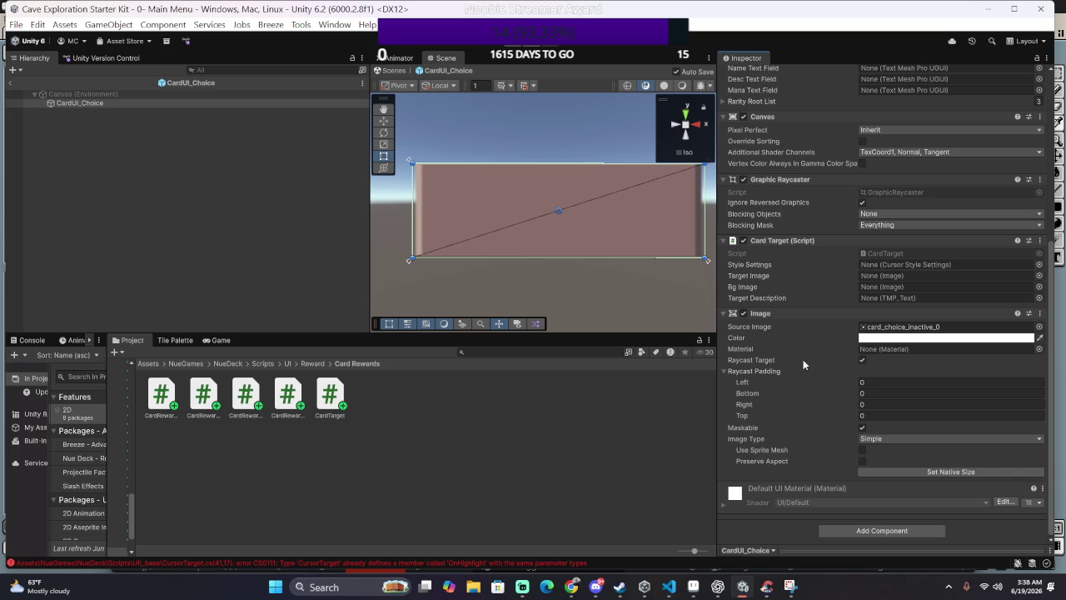
pyautogui.scroll(3, 803, 358)
pyautogui.scroll(1, 800, 361)
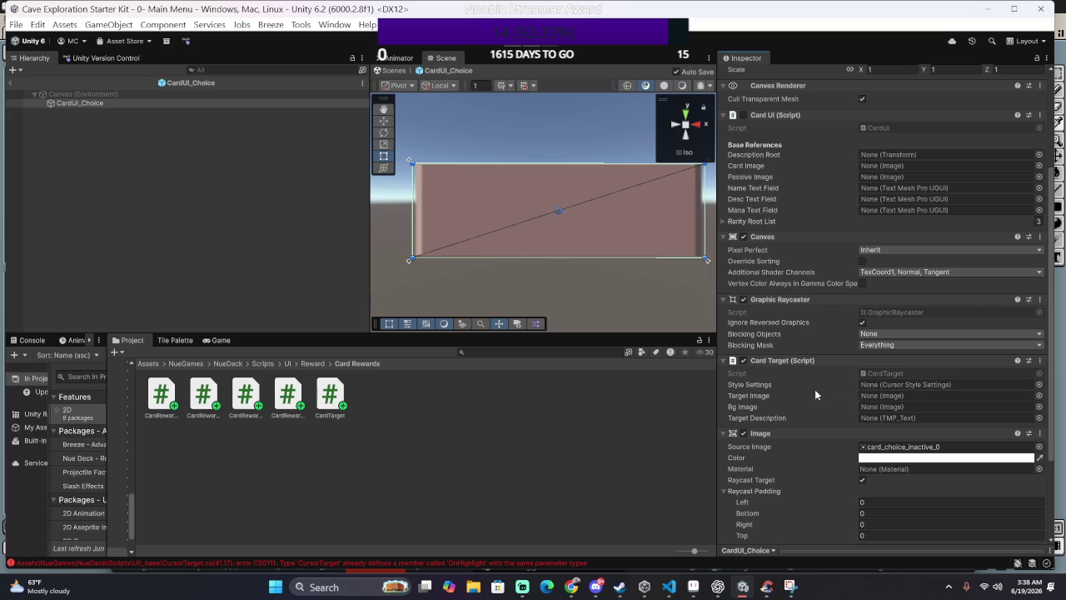
pyautogui.hotkey('alt', 'Tab')
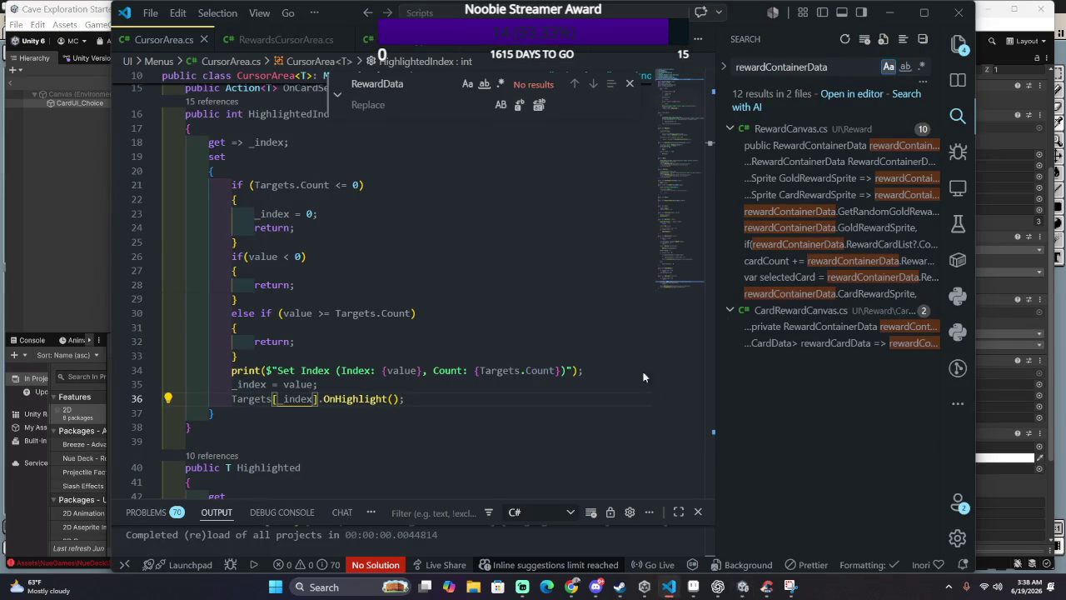
pyautogui.scroll(3, 403, 334)
pyautogui.scroll(1, 403, 334)
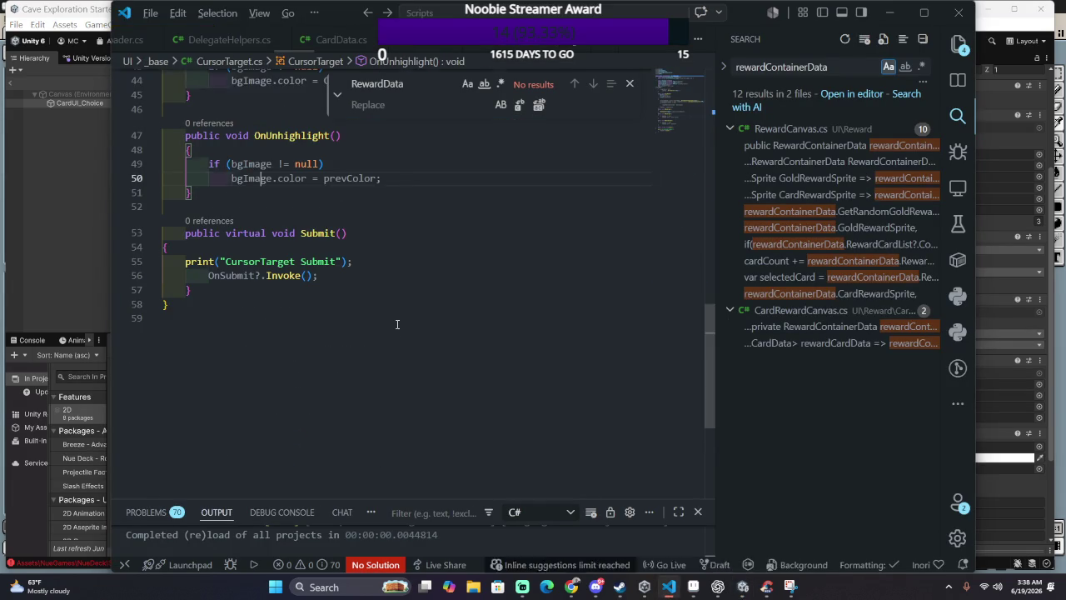
# Step: In CursorTarget.cs, move the class's opening brace onto its own line
pyautogui.scroll(-7, 397, 324)
pyautogui.hotkey('ctrl', 'Tab')
pyautogui.scroll(5, 400, 320)
pyautogui.scroll(5, 362, 276)
pyautogui.scroll(5, 362, 275)
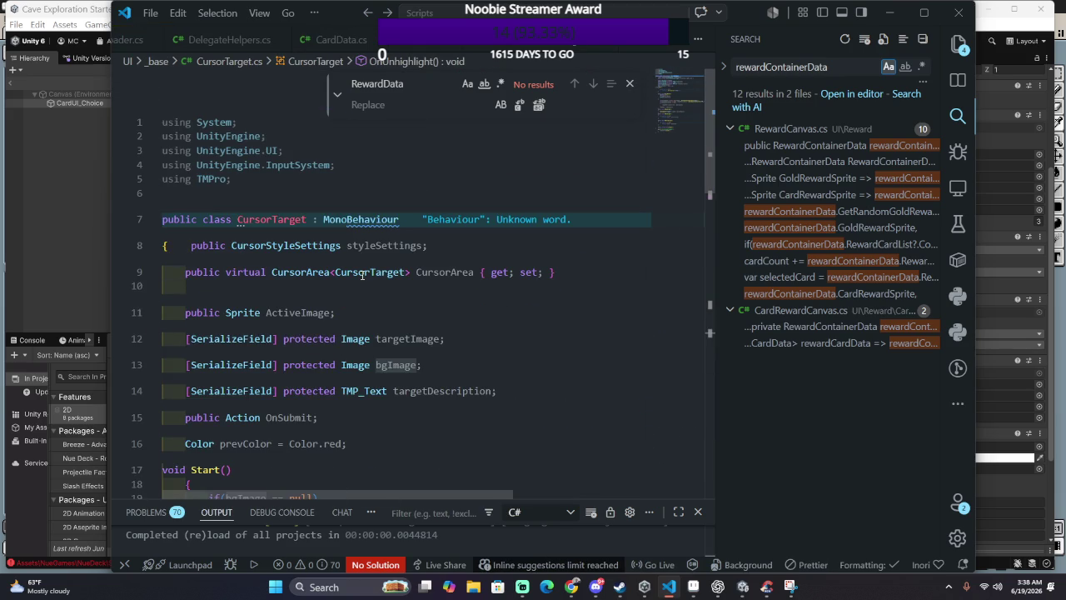
pyautogui.click(188, 246)
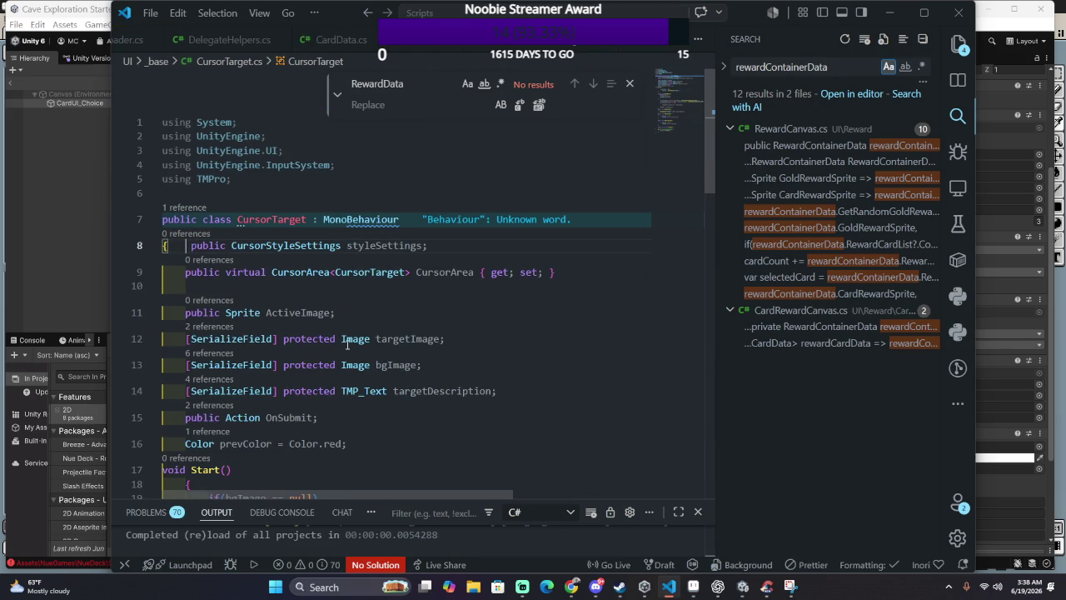
pyautogui.press('Return')
# Step: Add [SerializeField] before the public Sprite ActiveImage field and save
pyautogui.press('Down')
pyautogui.press('Down')
pyautogui.press('Down')
pyautogui.press('Down')
pyautogui.hotkey('ctrl', 'shift', 'Right')
pyautogui.hotkey('ctrl', 'd')
pyautogui.hotkey('ctrl', 'd')
pyautogui.press('Escape')
pyautogui.hotkey('ctrl', 'c')
pyautogui.press('Up')
pyautogui.hotkey('ctrl', 'v')
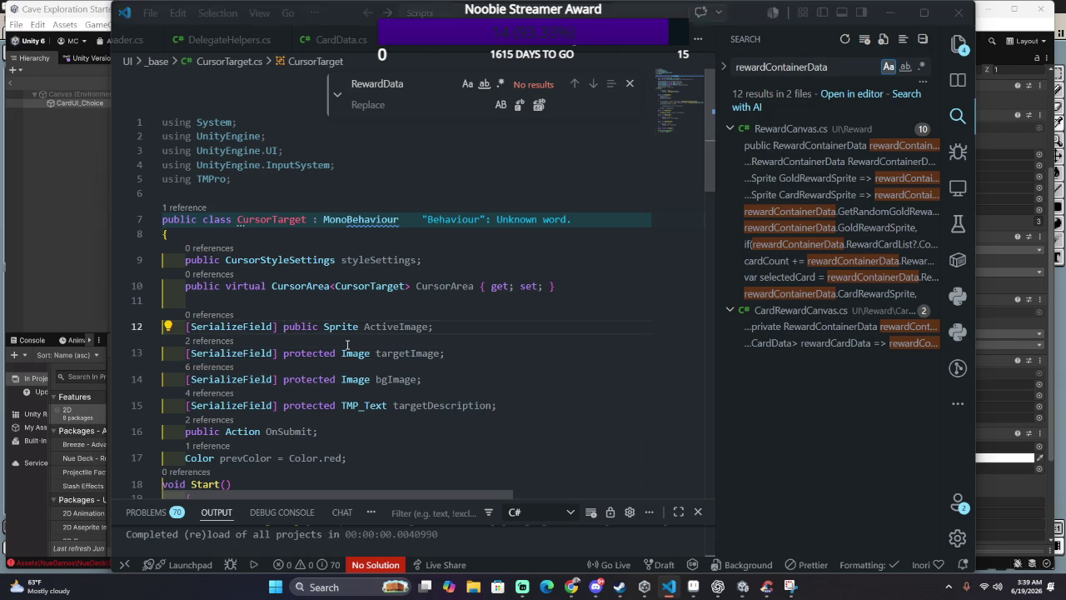
pyautogui.hotkey('alt', 'Tab')
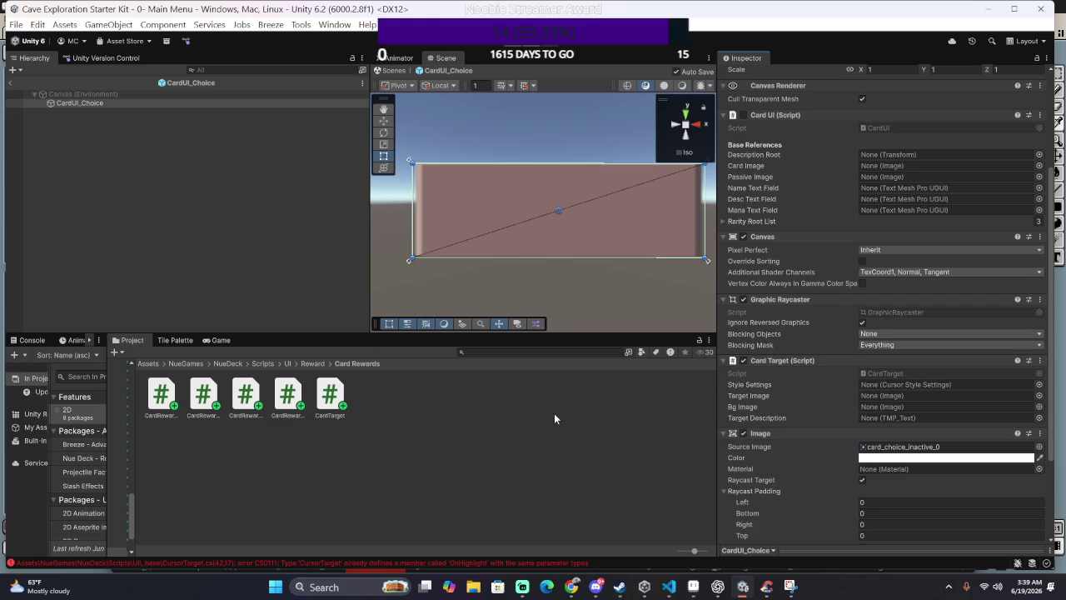
# Step: Open the CS0111 duplicate OnHighlight error from the Console and search the script for OnHighlight
pyautogui.click(32, 340)
pyautogui.moveTo(109, 408); pyautogui.dragTo(562, 429)
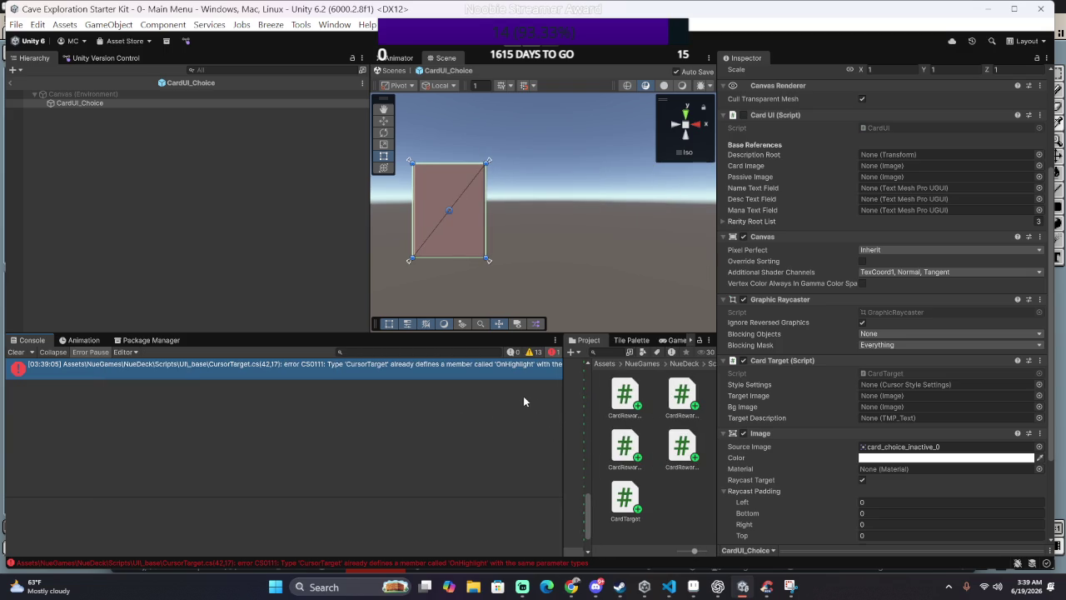
pyautogui.doubleClick(516, 368)
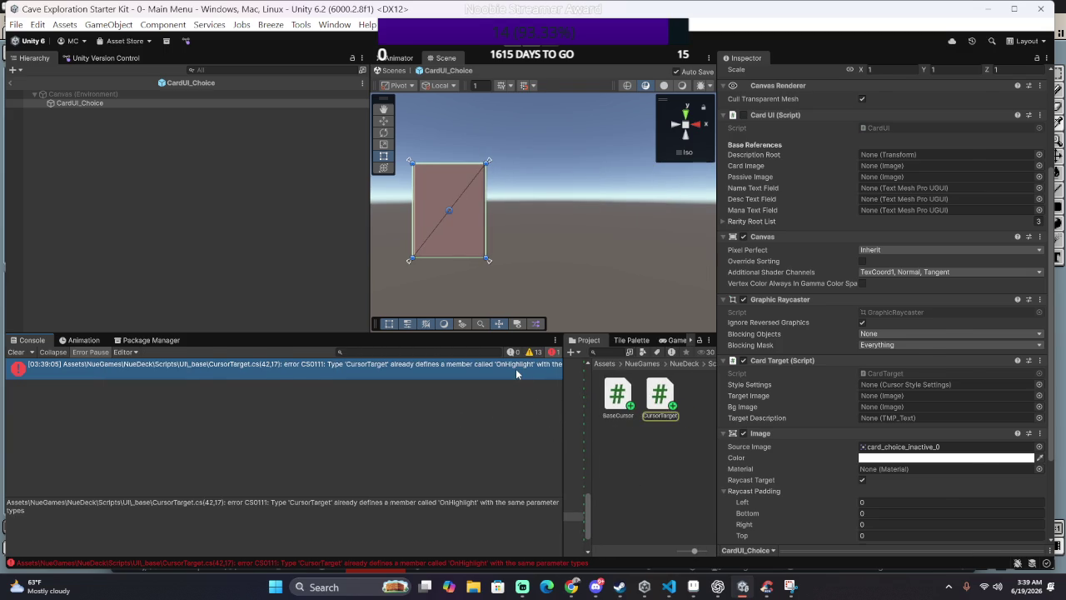
pyautogui.press('Down')
pyautogui.press('Down')
pyautogui.press('Down')
pyautogui.press('Down')
pyautogui.write('OnHighligh')
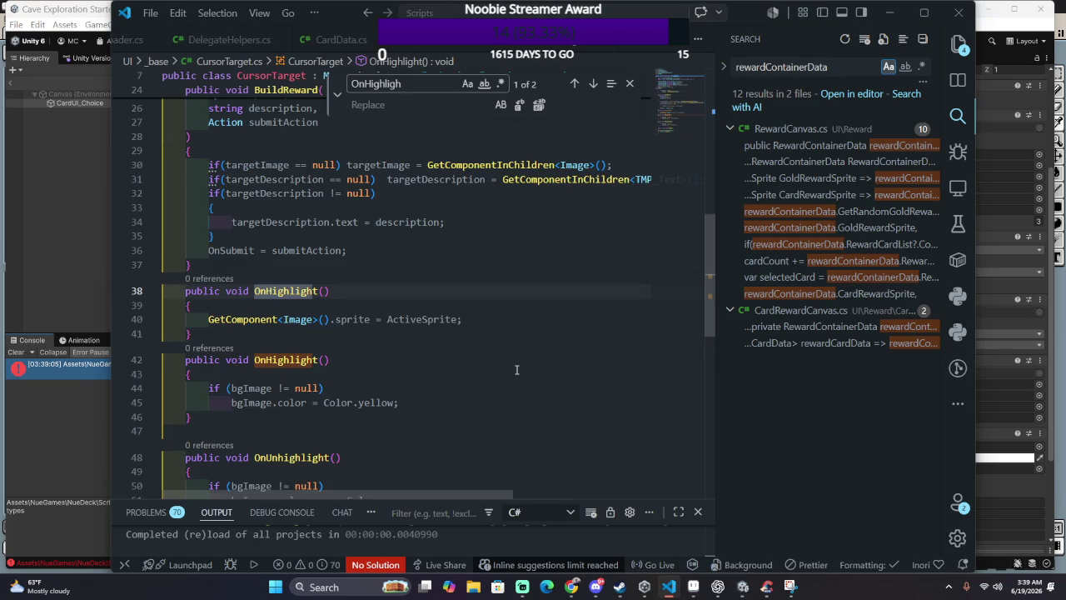
# Step: Move the sprite line into the second OnHighlight, delete the empty first one, and save
pyautogui.moveTo(478, 322); pyautogui.dragTo(519, 306)
pyautogui.hotkey('ctrl', 'x')
pyautogui.click(449, 361)
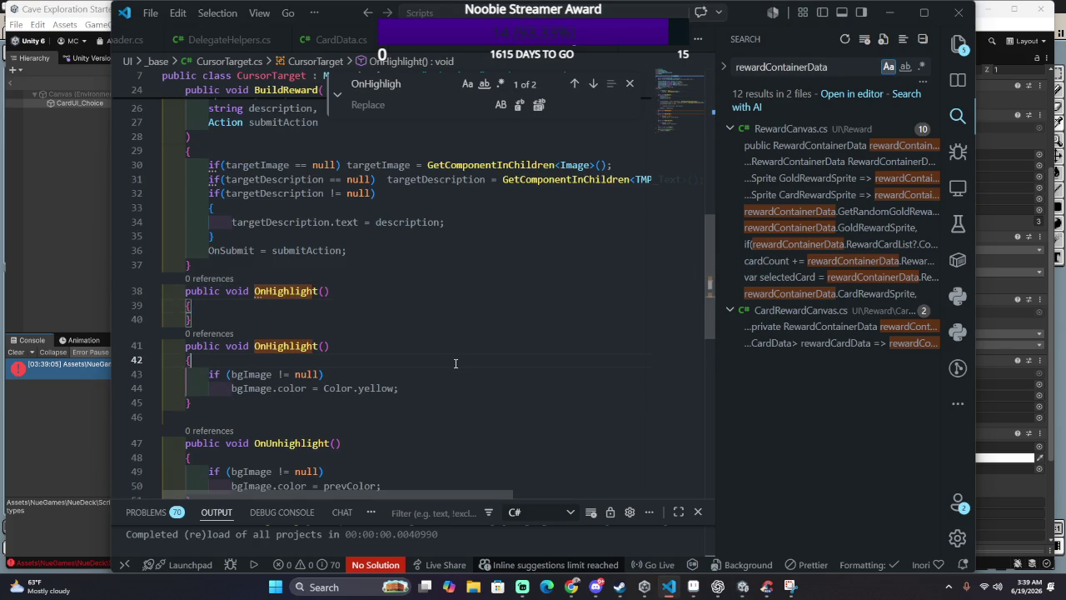
pyautogui.hotkey('ctrl', 'v')
pyautogui.moveTo(408, 322); pyautogui.dragTo(412, 270)
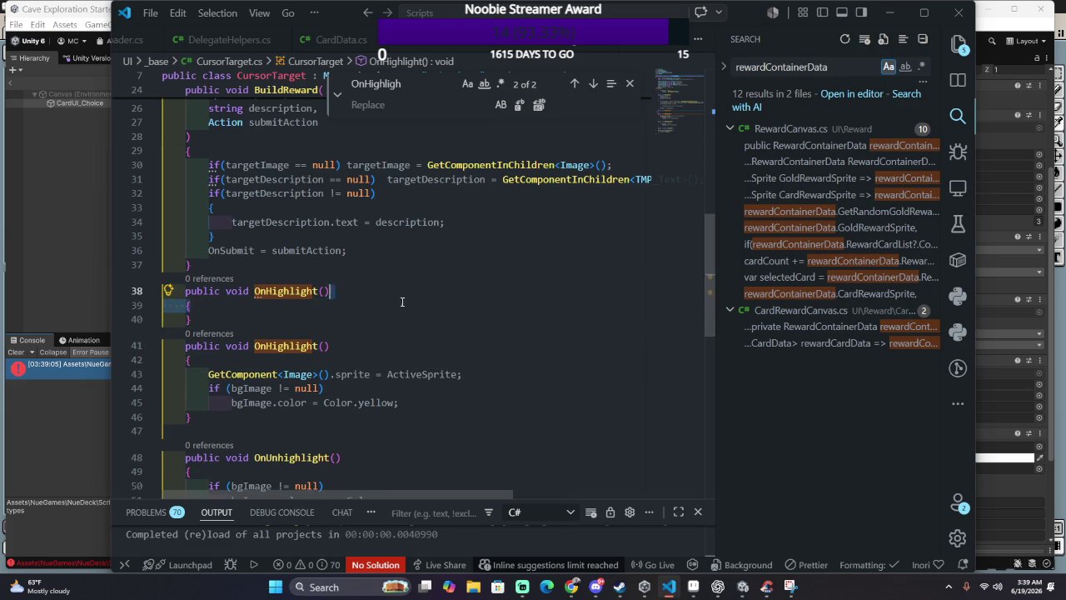
pyautogui.press('Delete')
pyautogui.hotkey('ctrl', 's')
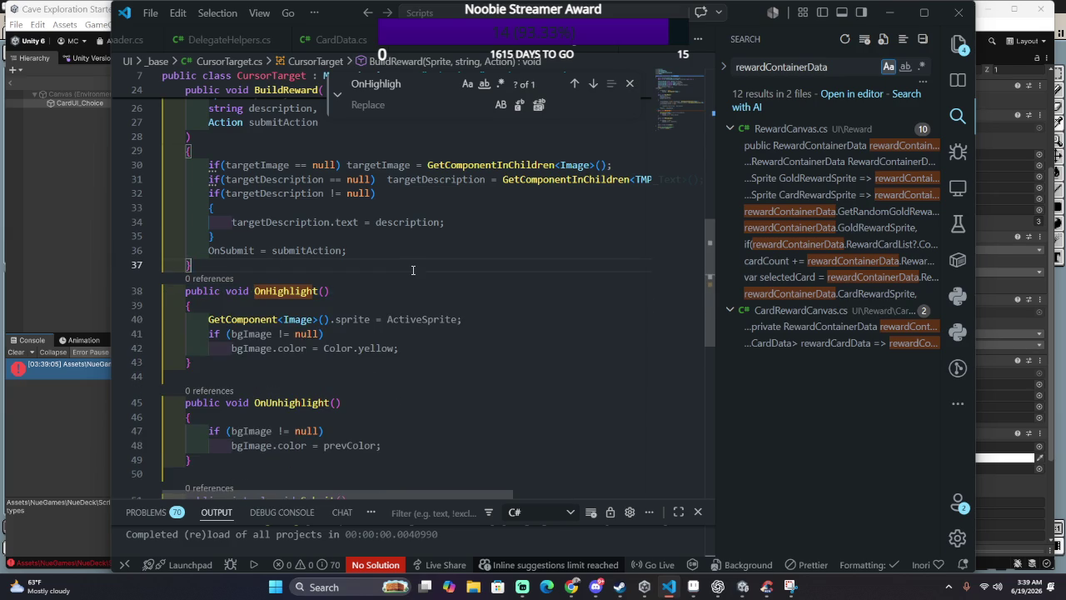
pyautogui.hotkey('alt', 'Tab')
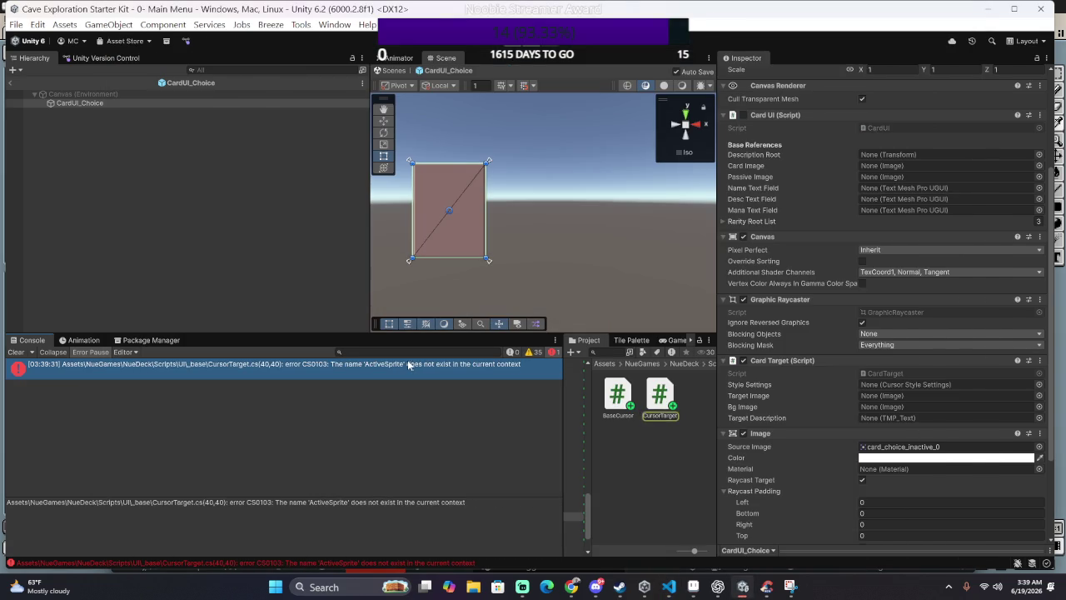
# Step: Inspect the ActiveSprite reference in OnHighlight and where targetImage is used
pyautogui.hotkey('alt', 'Tab')
pyautogui.click(426, 319)
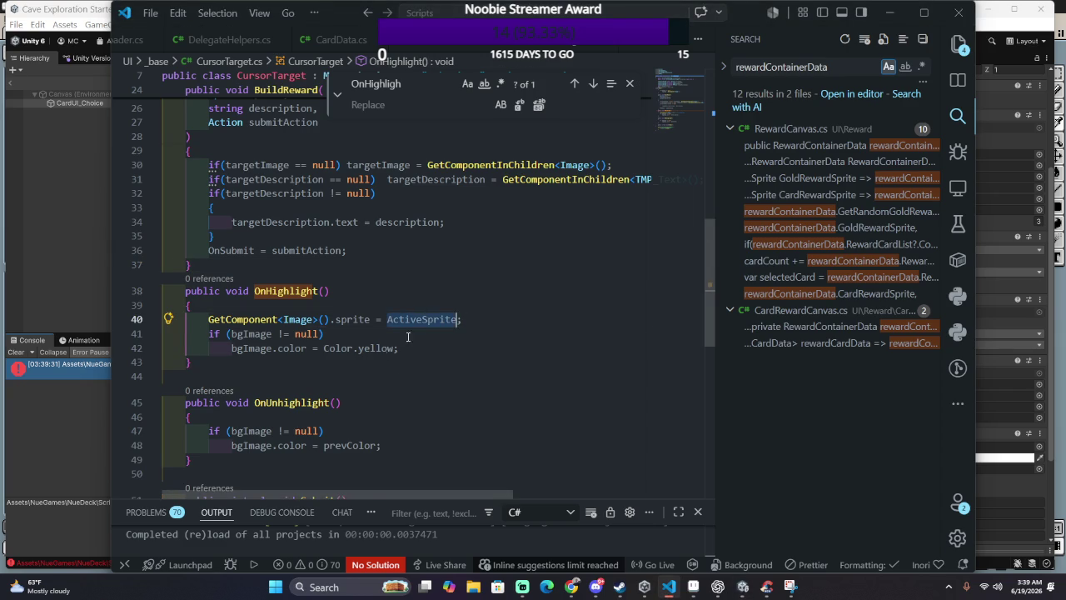
pyautogui.scroll(3, 375, 350)
pyautogui.scroll(2, 295, 414)
pyautogui.scroll(-4, 283, 406)
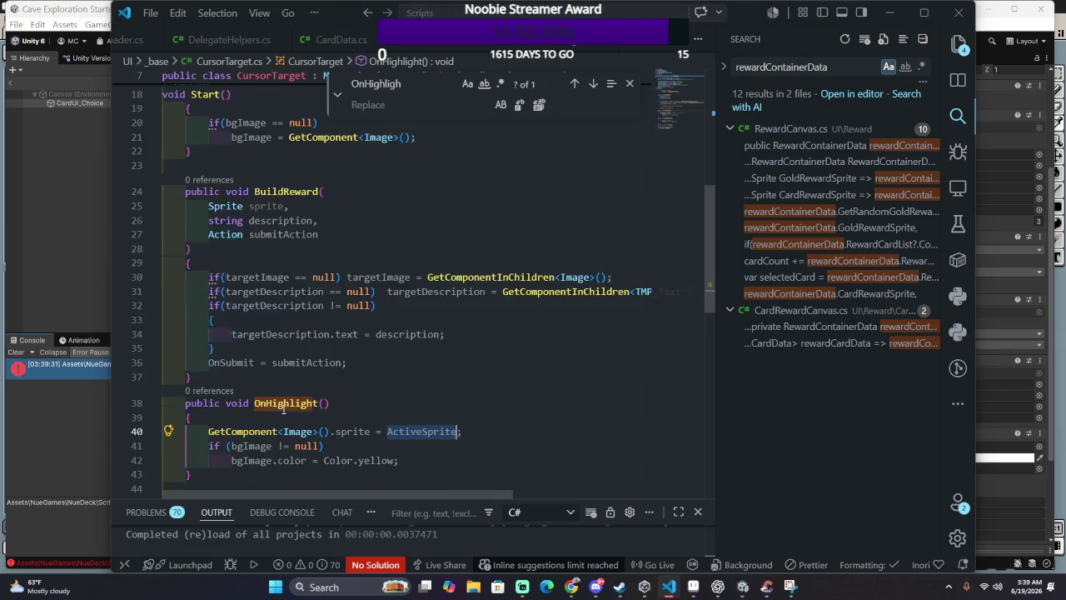
pyautogui.scroll(-2, 285, 408)
pyautogui.scroll(3, 300, 411)
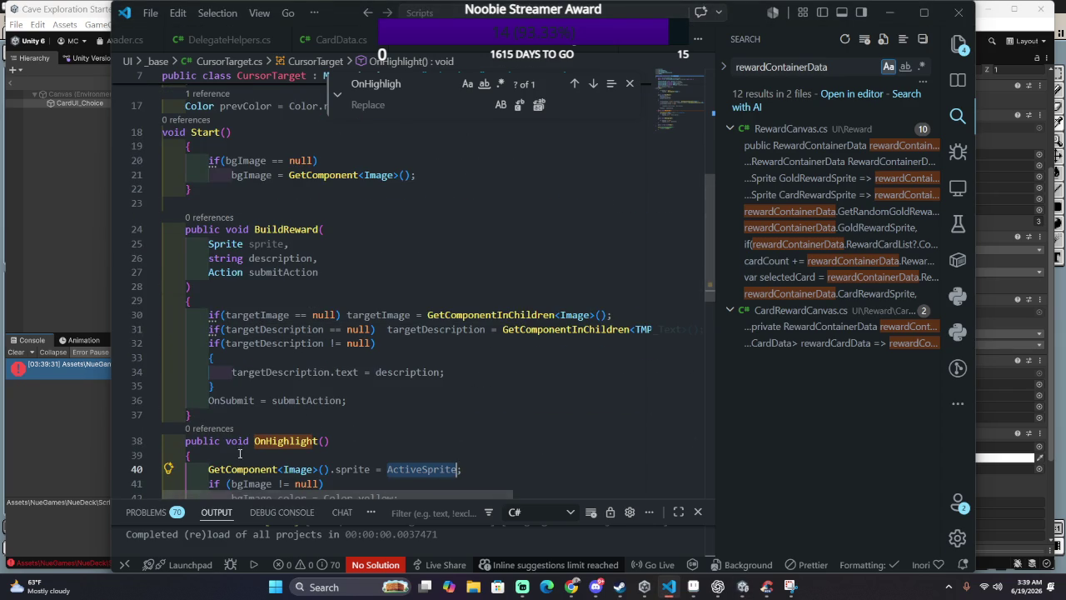
pyautogui.click(268, 306)
pyautogui.doubleClick(268, 315)
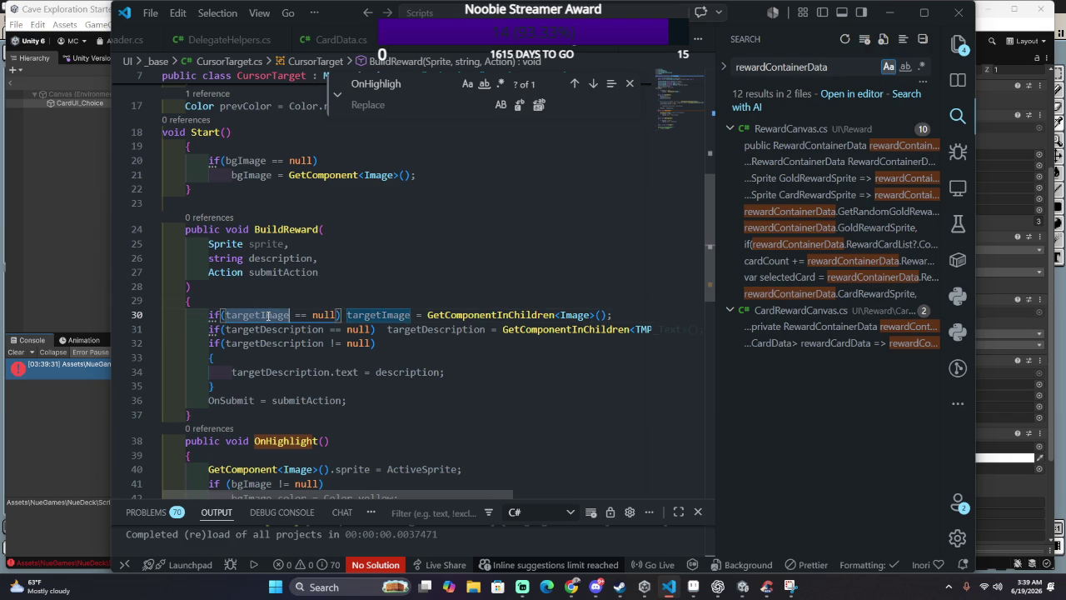
pyautogui.hscroll(1, 265, 454)
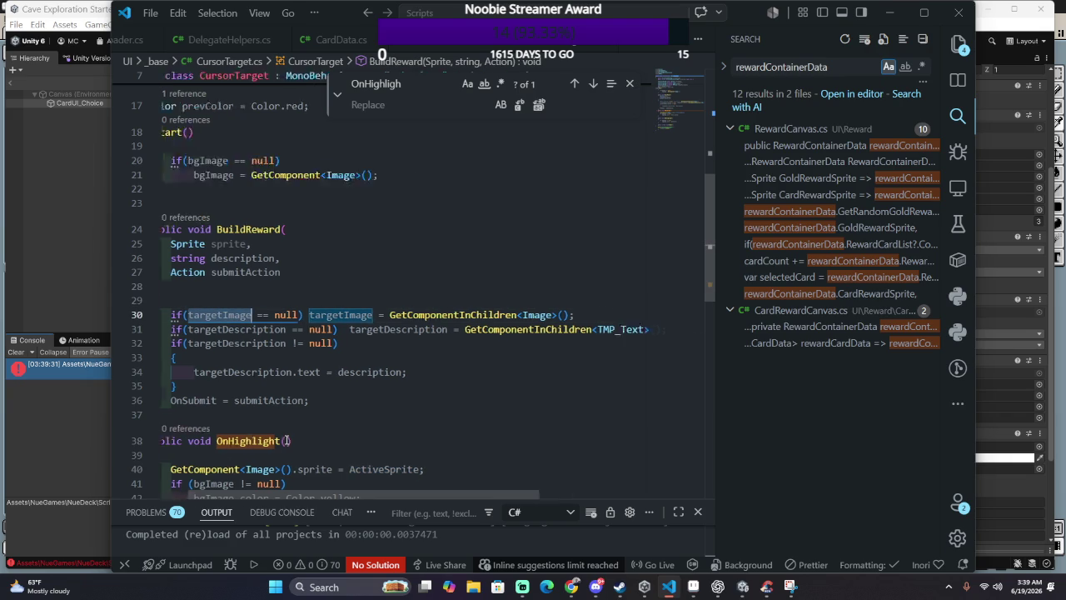
pyautogui.hscroll(2, 274, 446)
pyautogui.scroll(-2, 286, 438)
pyautogui.hscroll(-3, 285, 439)
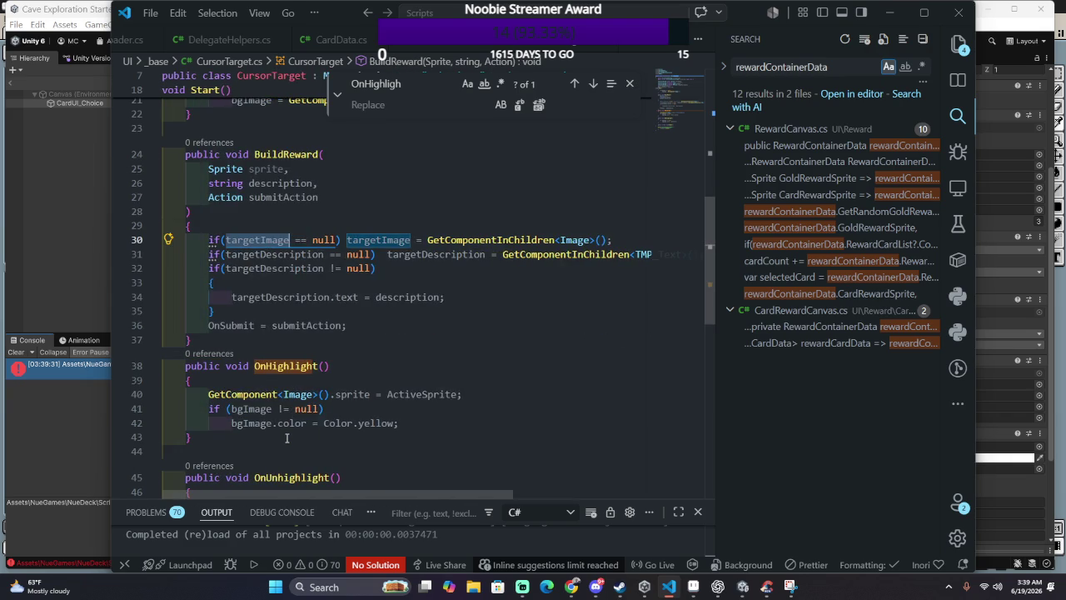
pyautogui.scroll(2, 285, 439)
pyautogui.scroll(3, 295, 382)
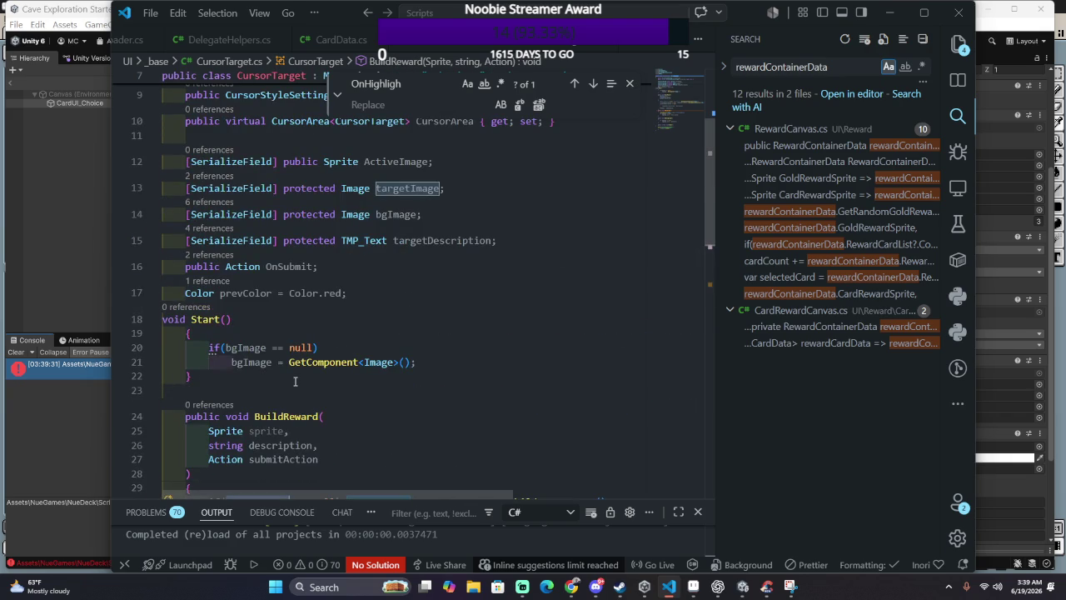
pyautogui.scroll(1, 287, 385)
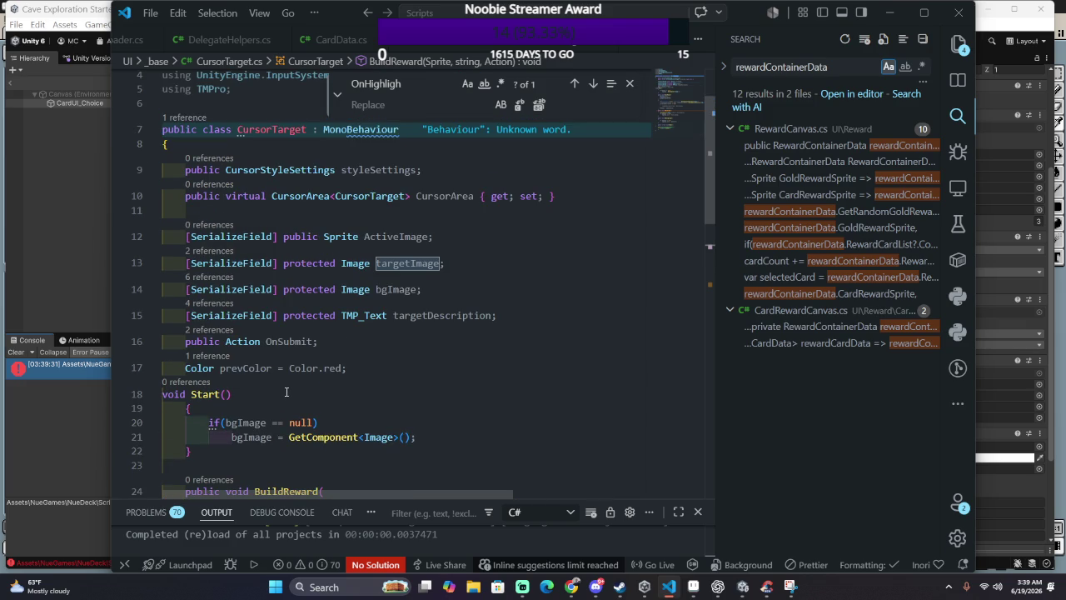
pyautogui.scroll(1, 337, 425)
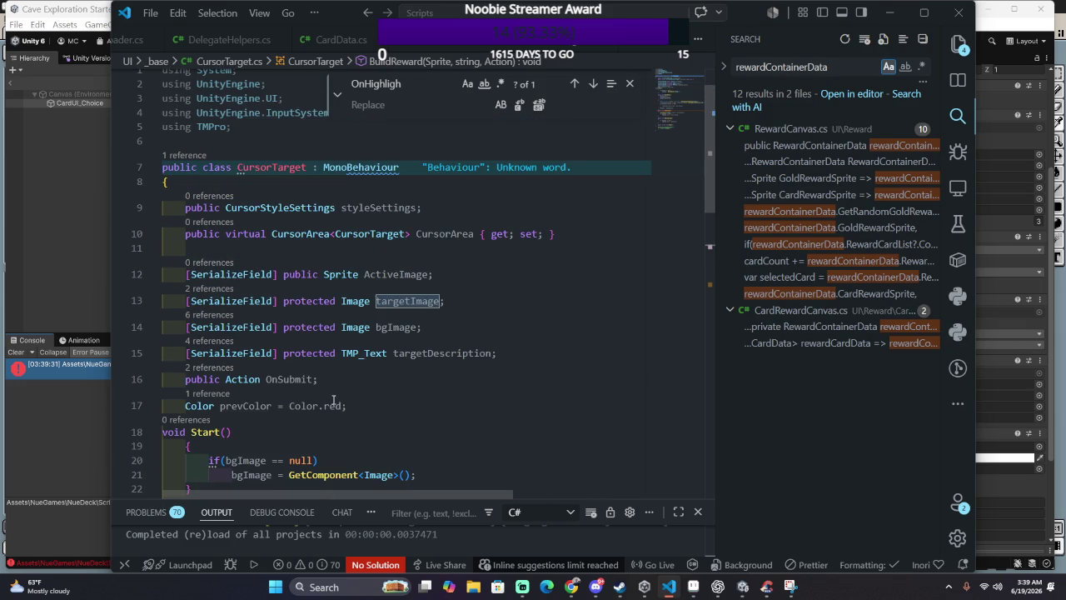
pyautogui.scroll(-1, 338, 383)
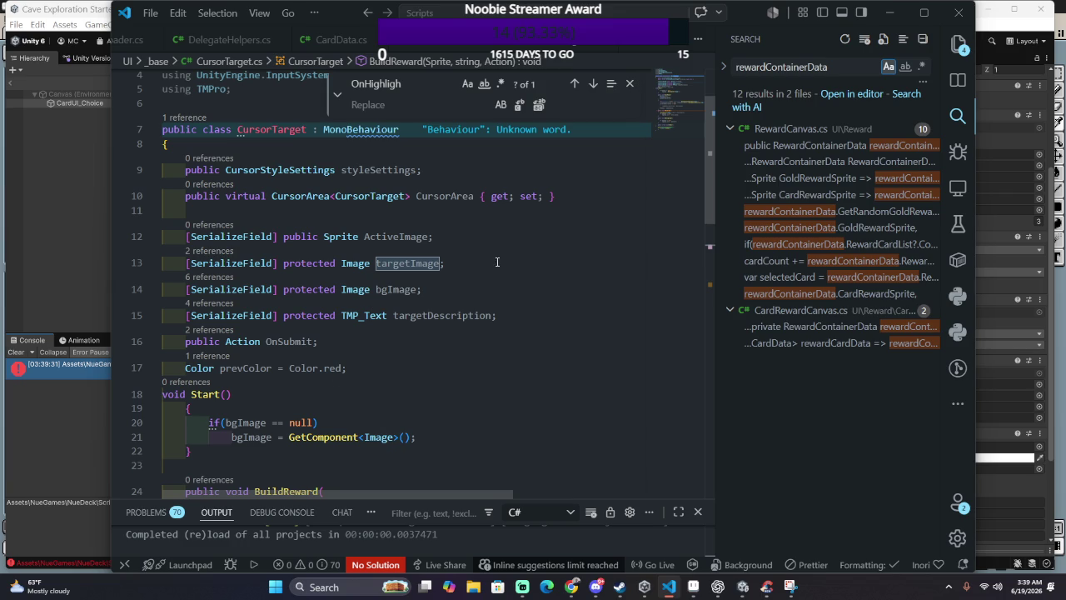
# Step: Replace the undefined ActiveSprite on line 40 with ActiveImage and return to Unity
pyautogui.click(363, 237)
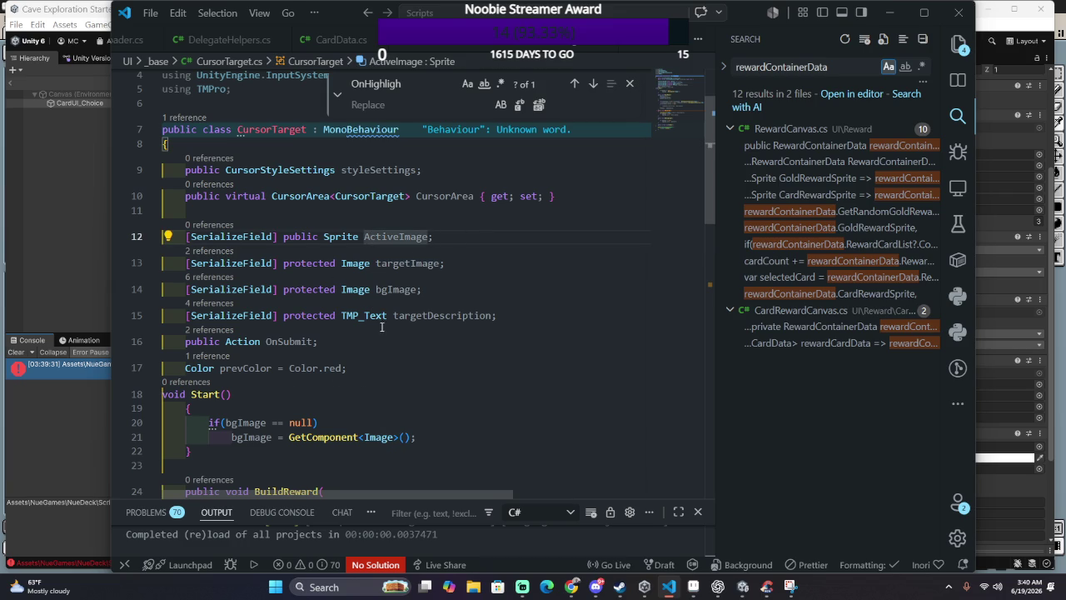
pyautogui.doubleClick(415, 238)
pyautogui.scroll(-2, 418, 439)
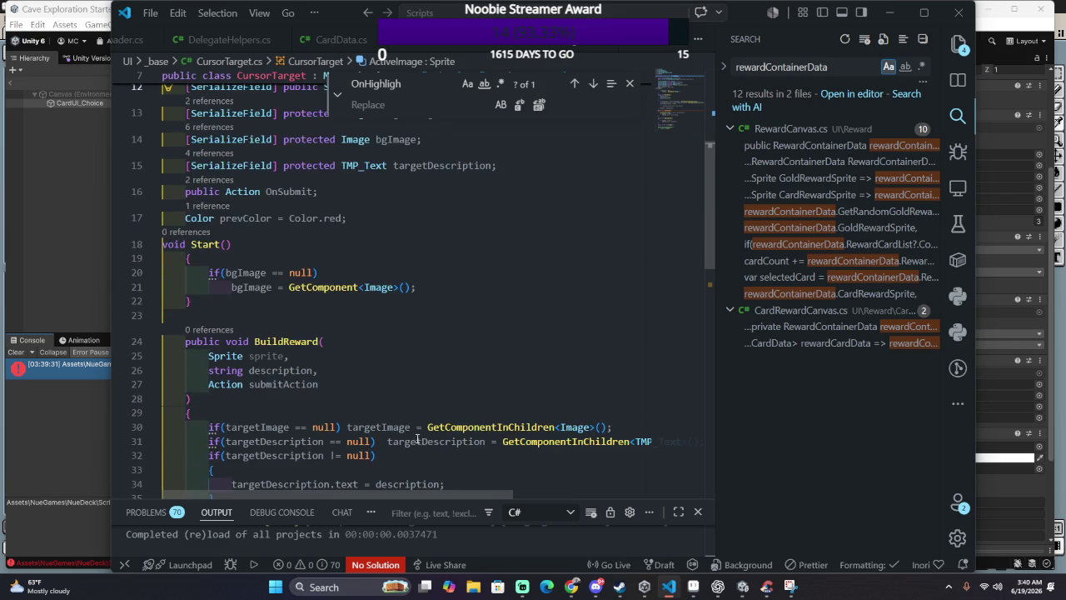
pyautogui.scroll(-1, 405, 418)
pyautogui.scroll(-2, 375, 391)
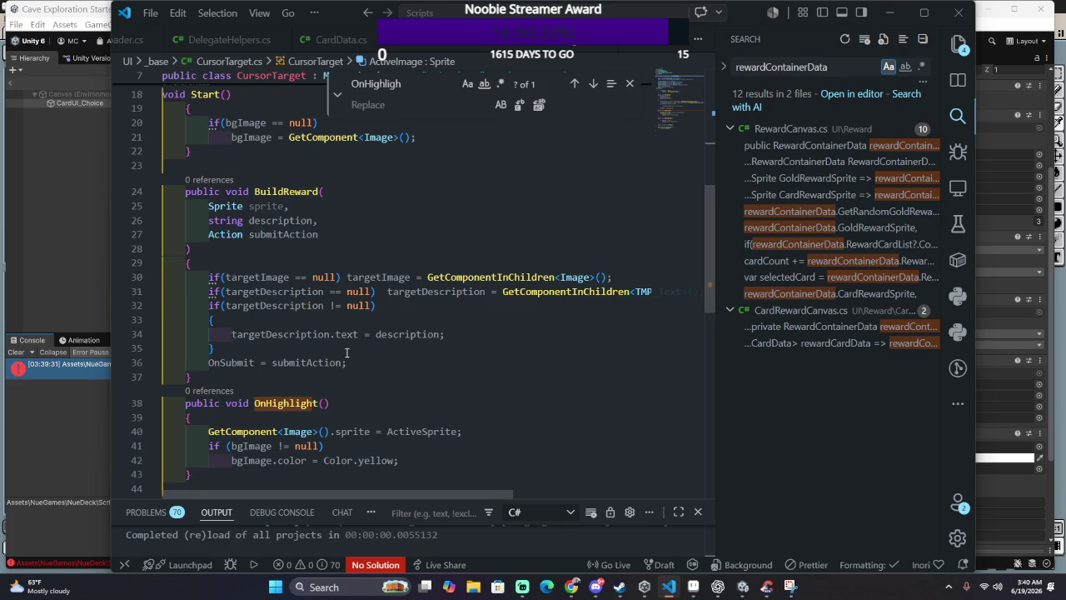
pyautogui.scroll(-2, 341, 383)
pyautogui.doubleClick(439, 360)
pyautogui.write('ActiveImage')
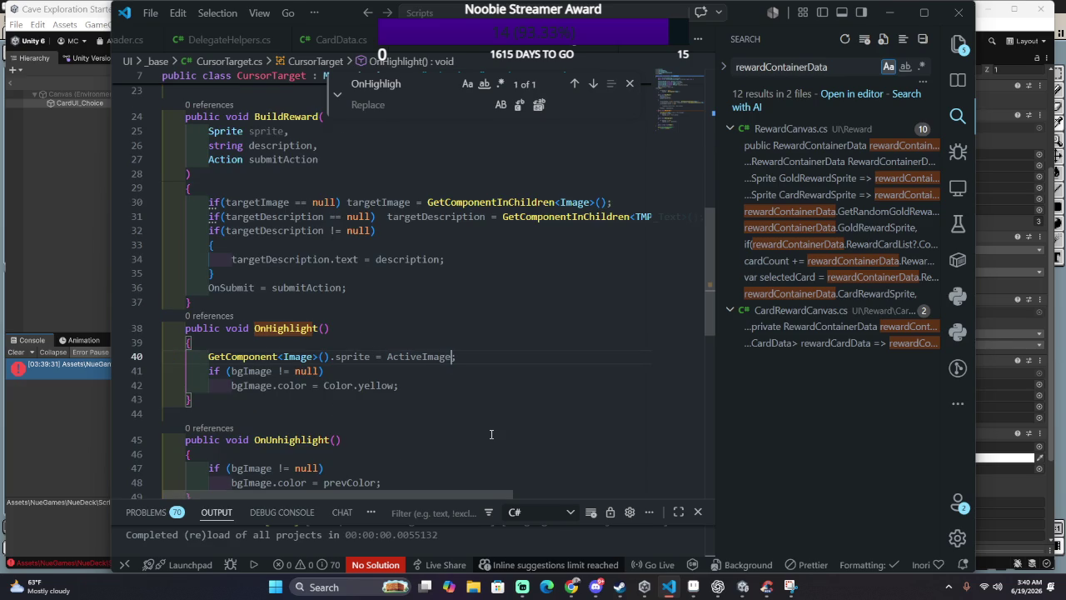
pyautogui.hotkey('alt', 'Tab')
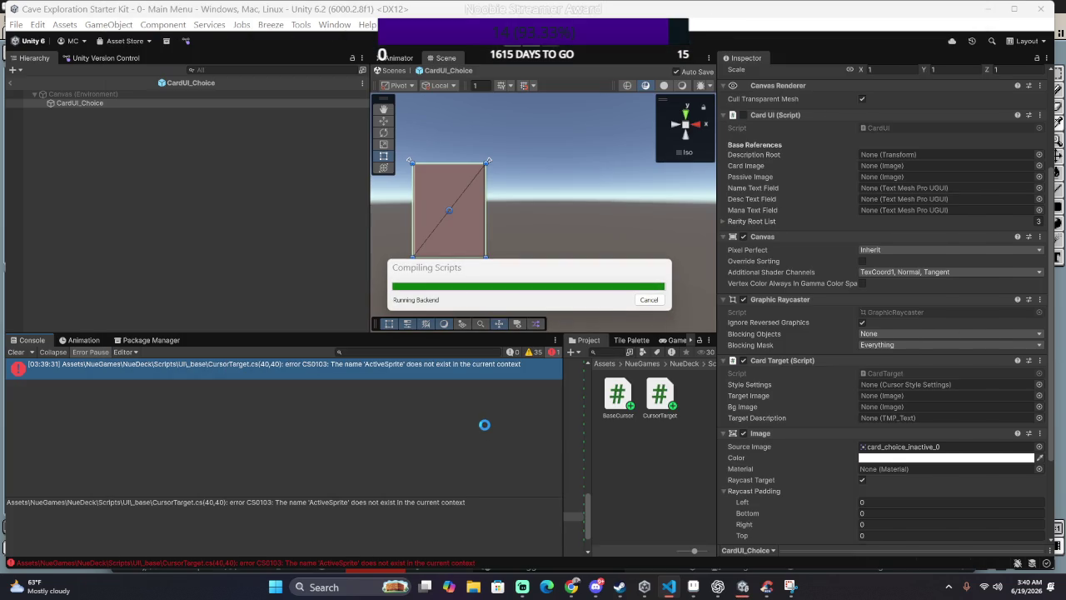
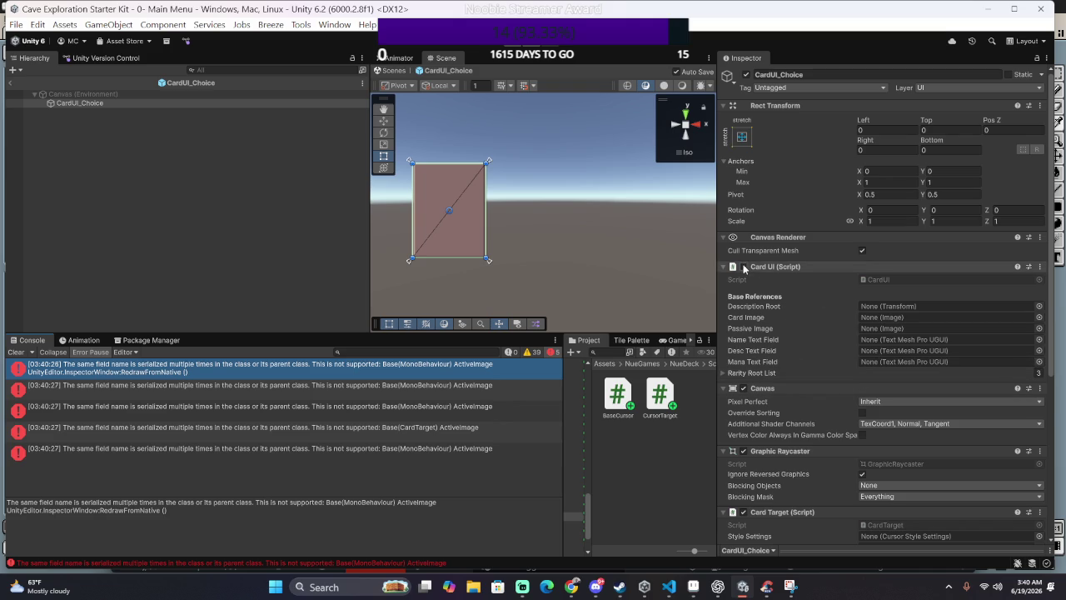
# Step: Widen the Project window by dragging the Console/Project splitter left to reveal the folder tree
pyautogui.scroll(-3, 789, 350)
pyautogui.scroll(-2, 790, 344)
pyautogui.scroll(-1, 790, 344)
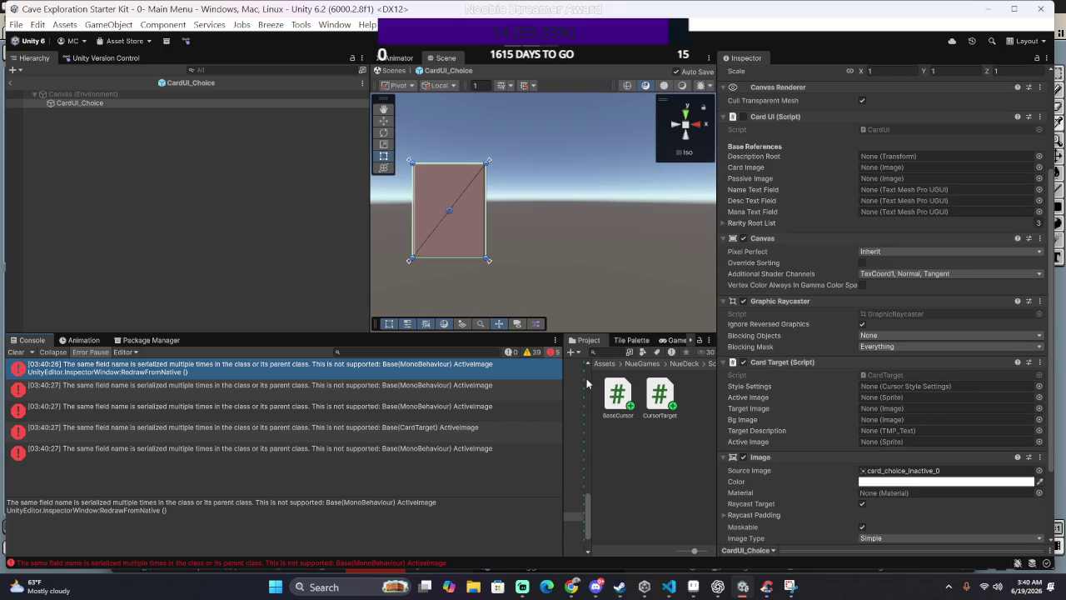
pyautogui.scroll(2, 586, 384)
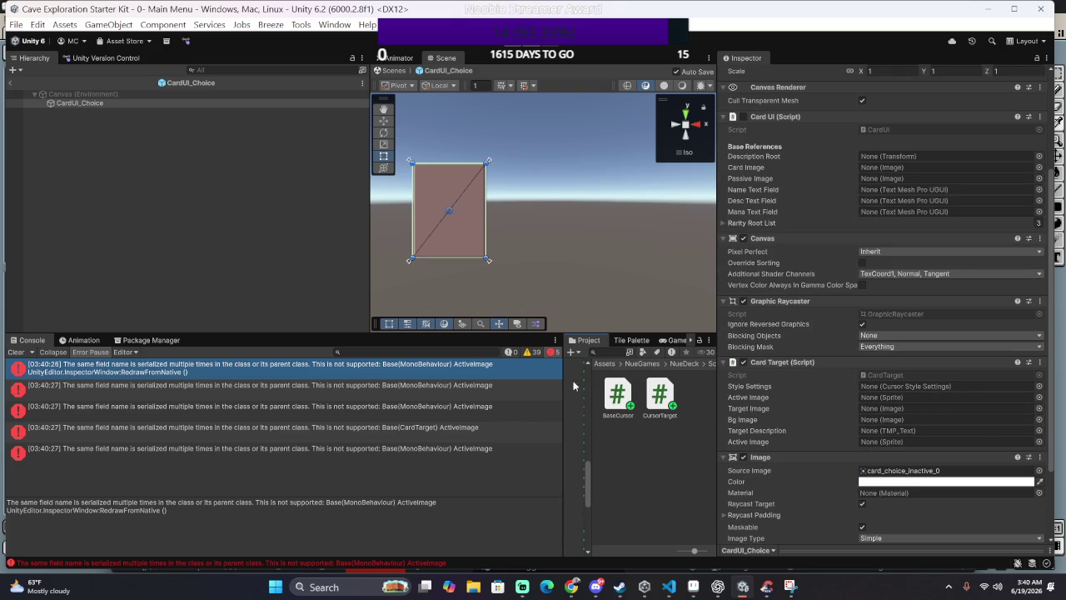
pyautogui.moveTo(563, 382)
pyautogui.mouseDown()
pyautogui.moveTo(266, 381)
pyautogui.moveTo(439, 382)
pyautogui.mouseUp()
# Step: Scroll the folder tree to Scripts/UI and open the Card Rewards scripts folder
pyautogui.scroll(-2, 352, 393)
pyautogui.scroll(2, 351, 394)
pyautogui.scroll(2, 348, 394)
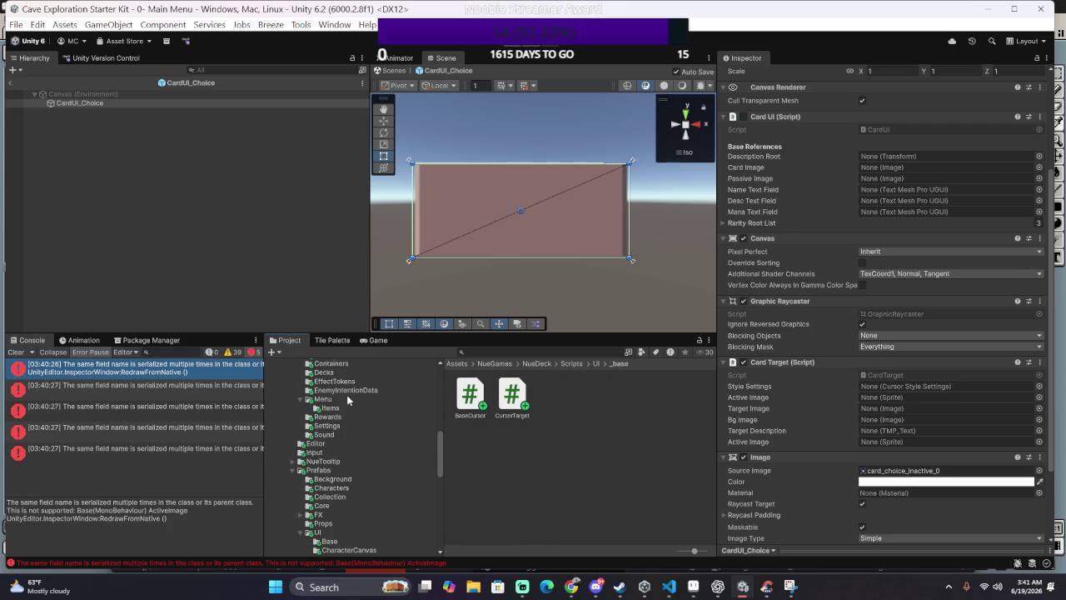
pyautogui.scroll(3, 348, 400)
pyautogui.scroll(2, 348, 400)
pyautogui.scroll(2, 345, 394)
pyautogui.scroll(2, 345, 395)
pyautogui.scroll(-8, 345, 395)
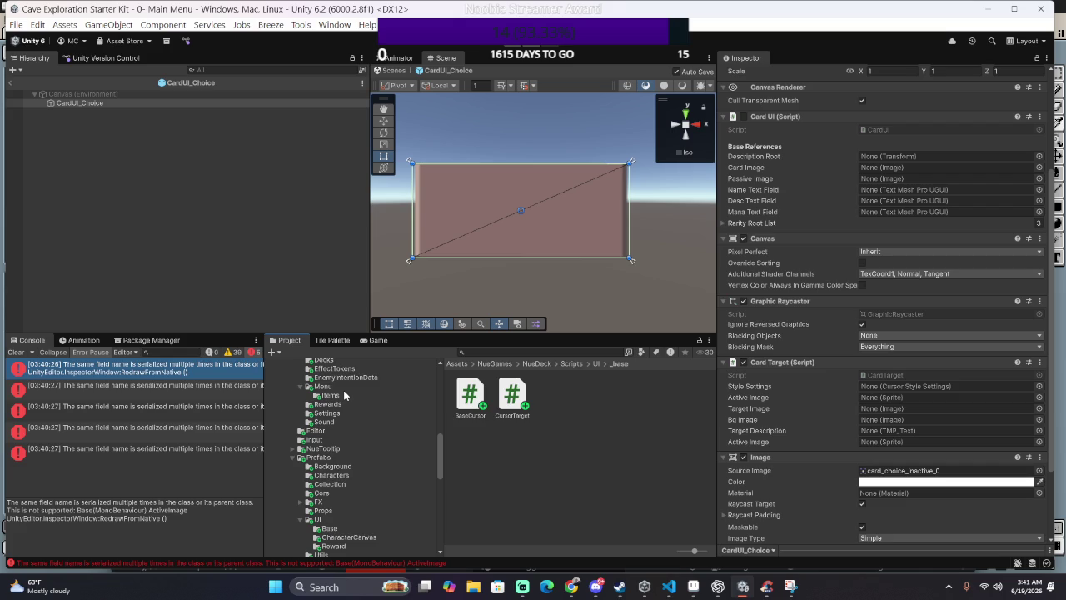
pyautogui.scroll(-5, 345, 400)
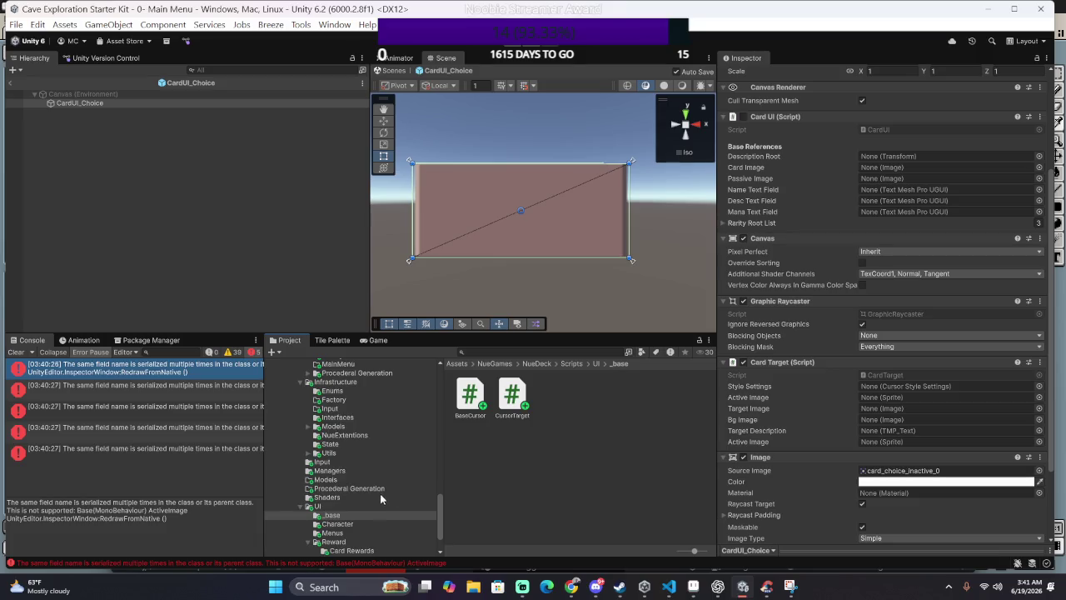
pyautogui.scroll(-3, 368, 487)
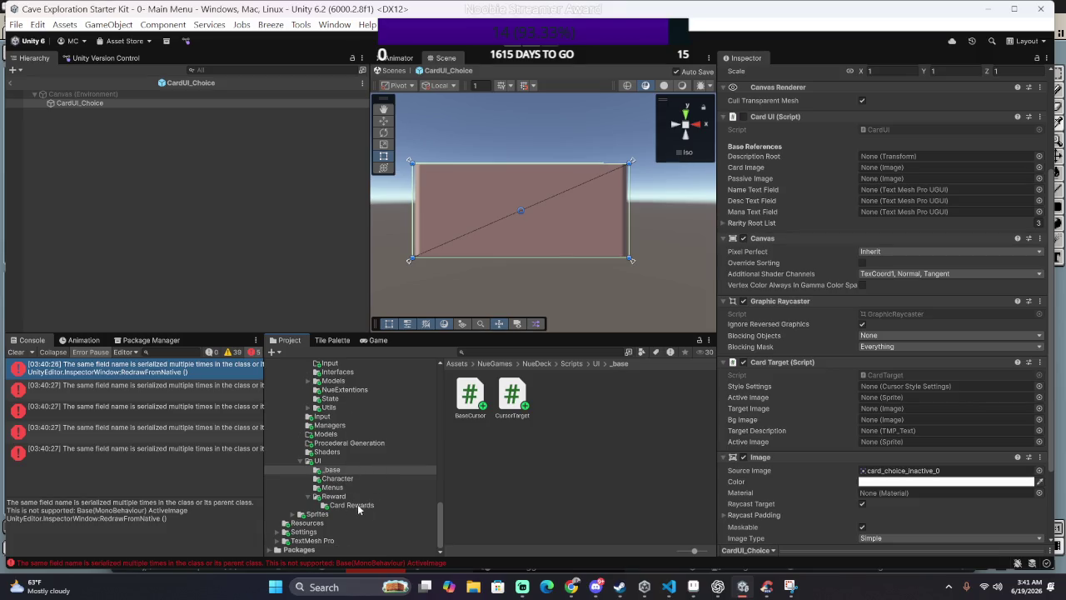
pyautogui.click(376, 504)
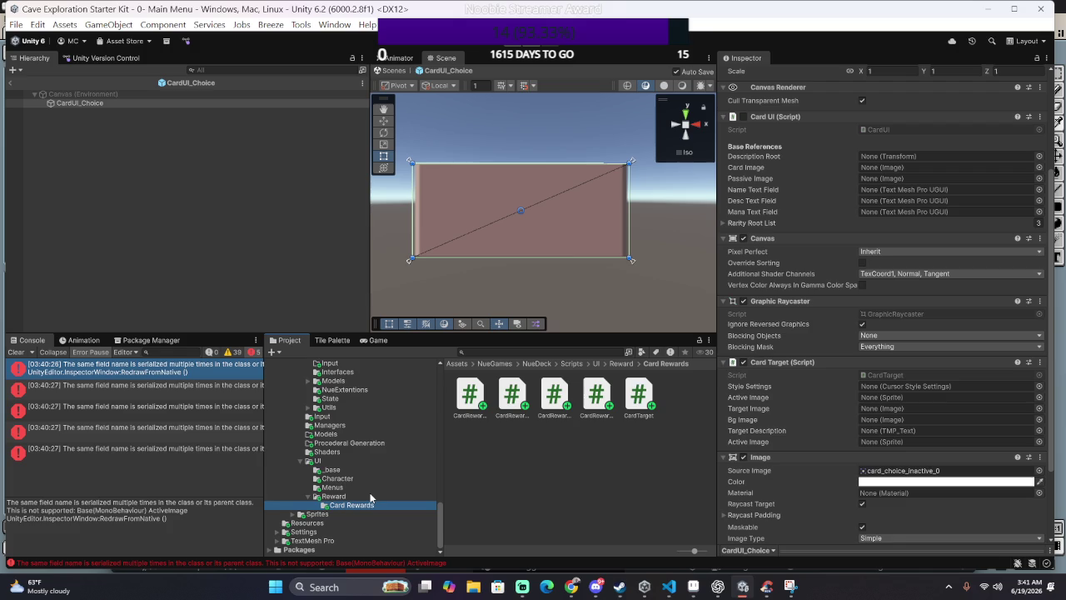
# Step: Browse up the Project folder tree to the sprite folders, selecting the Characters sprites folder
pyautogui.scroll(3, 359, 481)
pyautogui.scroll(3, 358, 481)
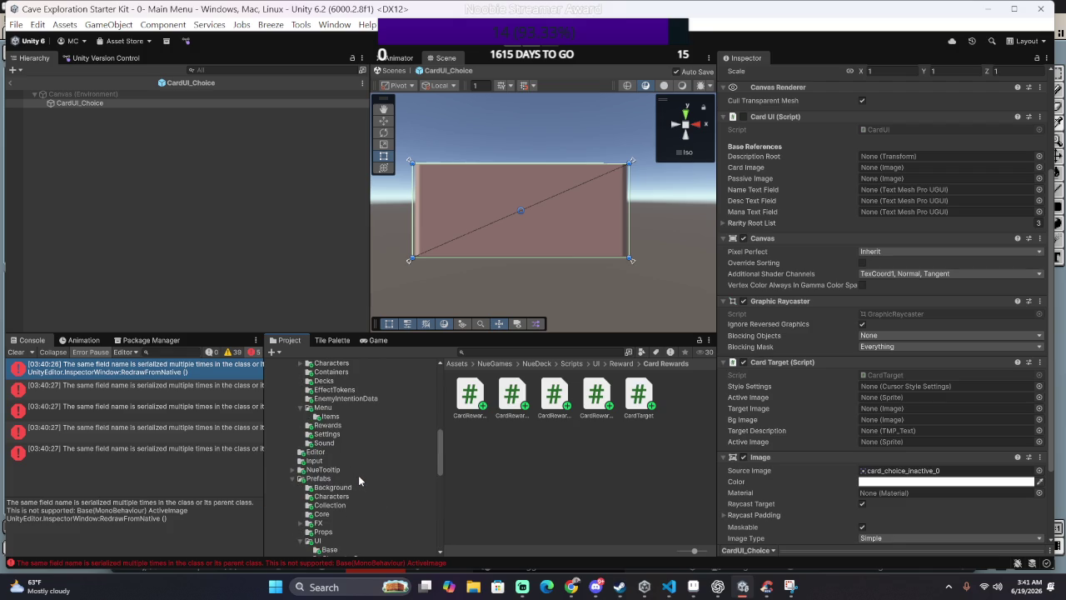
pyautogui.scroll(2, 360, 474)
pyautogui.scroll(2, 363, 480)
pyautogui.scroll(2, 363, 481)
pyautogui.scroll(2, 363, 481)
pyautogui.scroll(2, 363, 482)
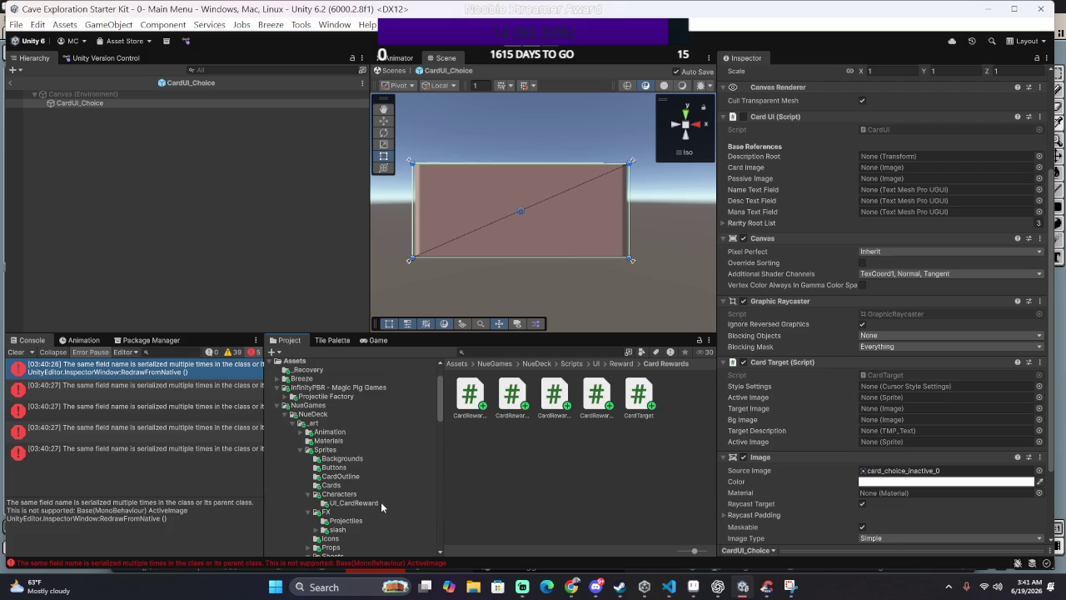
pyautogui.scroll(-3, 380, 496)
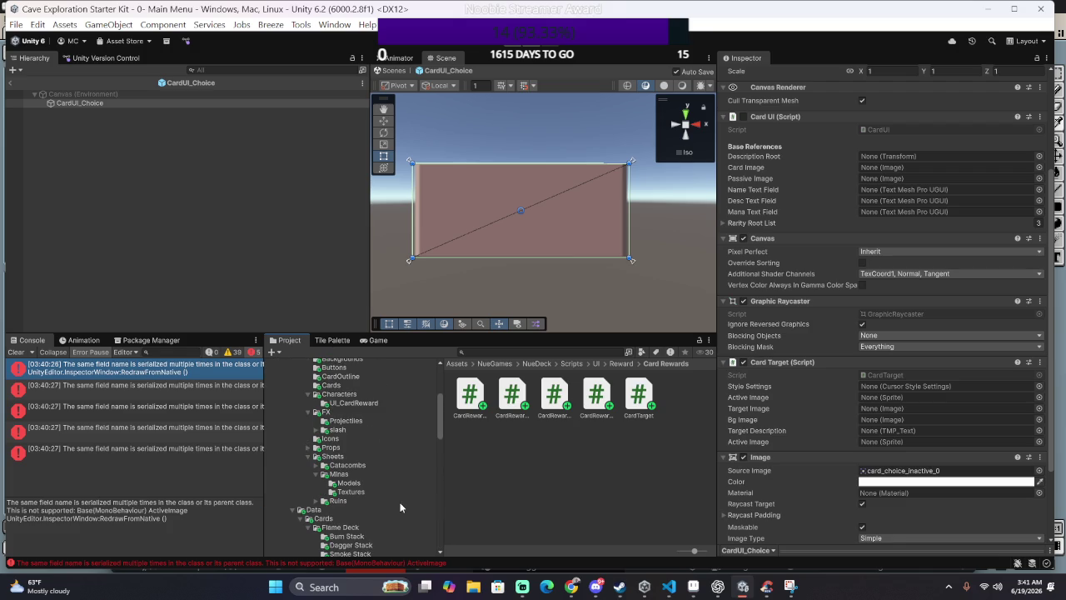
pyautogui.scroll(2, 375, 483)
pyautogui.click(369, 461)
pyautogui.moveTo(360, 469); pyautogui.dragTo(353, 417)
# Step: Locate and open the Assets/_art/Sprites/UI_CardReward folder
pyautogui.scroll(-5, 353, 425)
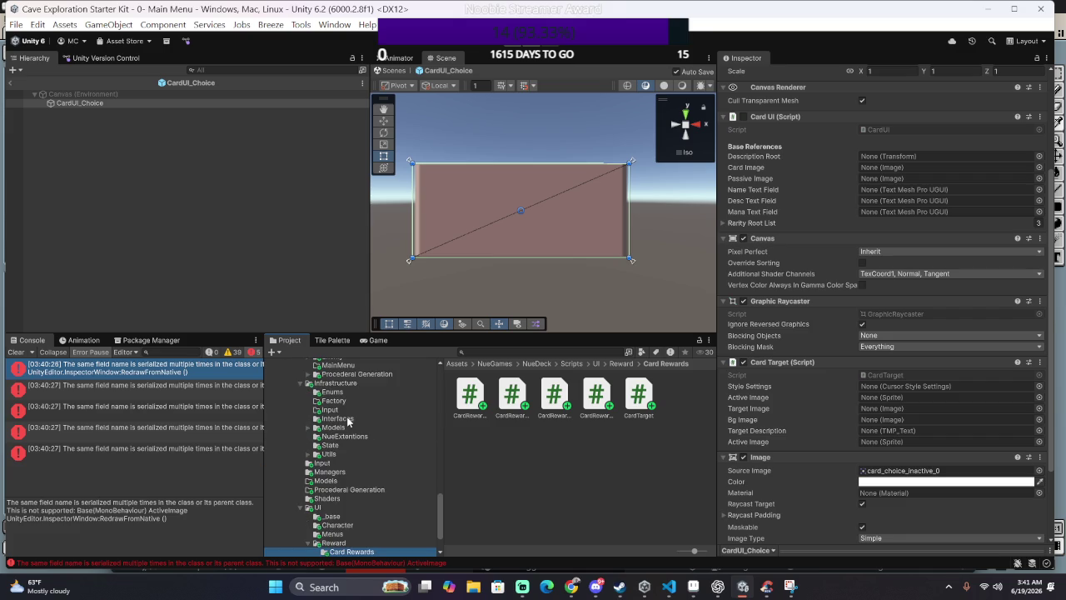
pyautogui.scroll(-2, 357, 479)
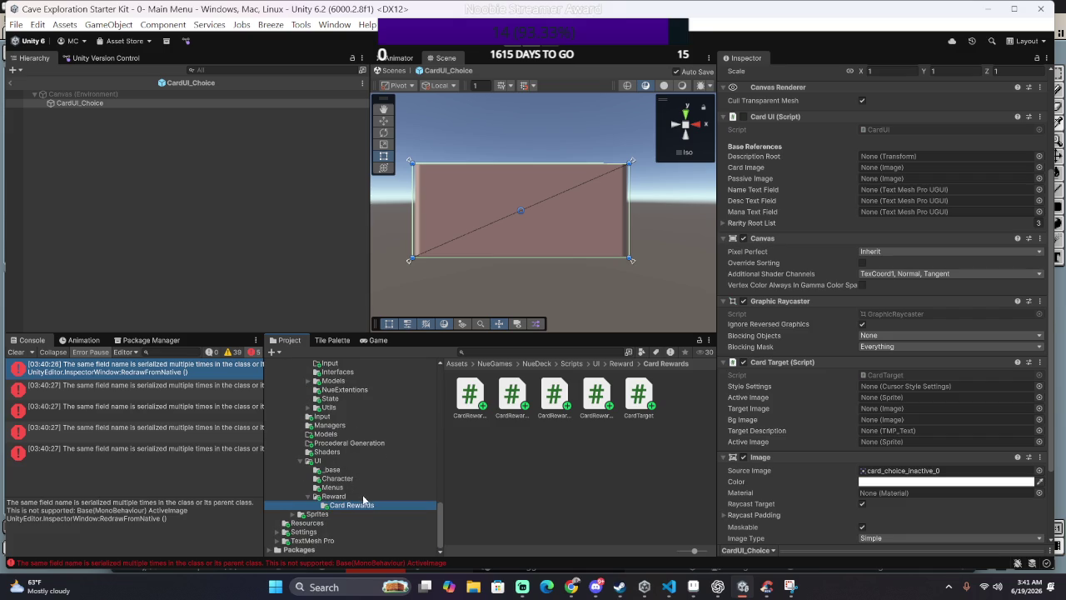
pyautogui.scroll(3, 356, 497)
pyautogui.scroll(3, 356, 497)
pyautogui.scroll(3, 356, 491)
pyautogui.scroll(3, 357, 490)
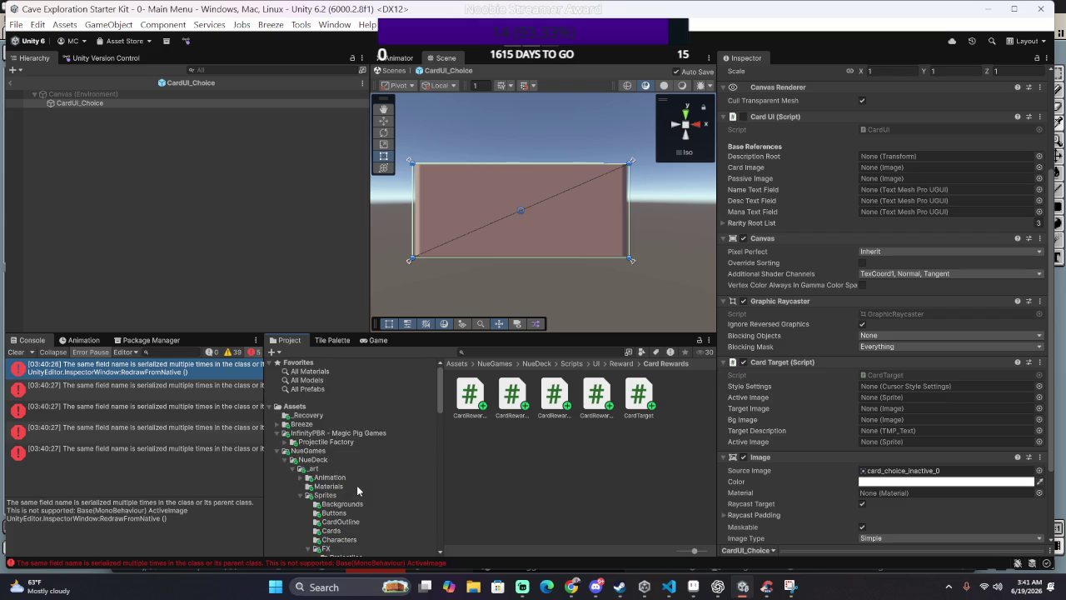
pyautogui.scroll(-3, 357, 485)
pyautogui.scroll(-3, 356, 486)
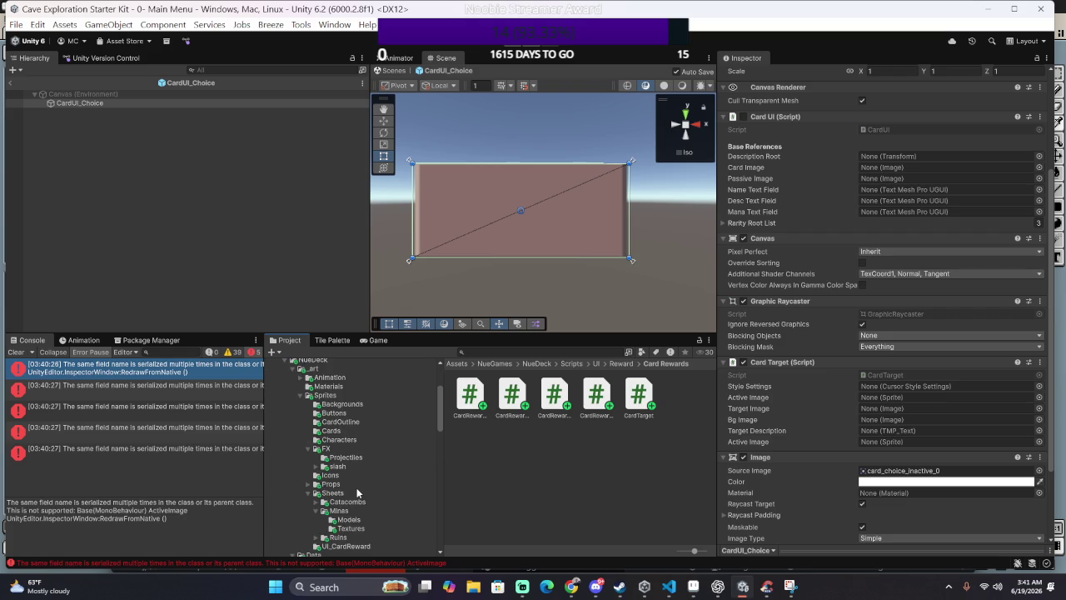
pyautogui.scroll(-2, 356, 487)
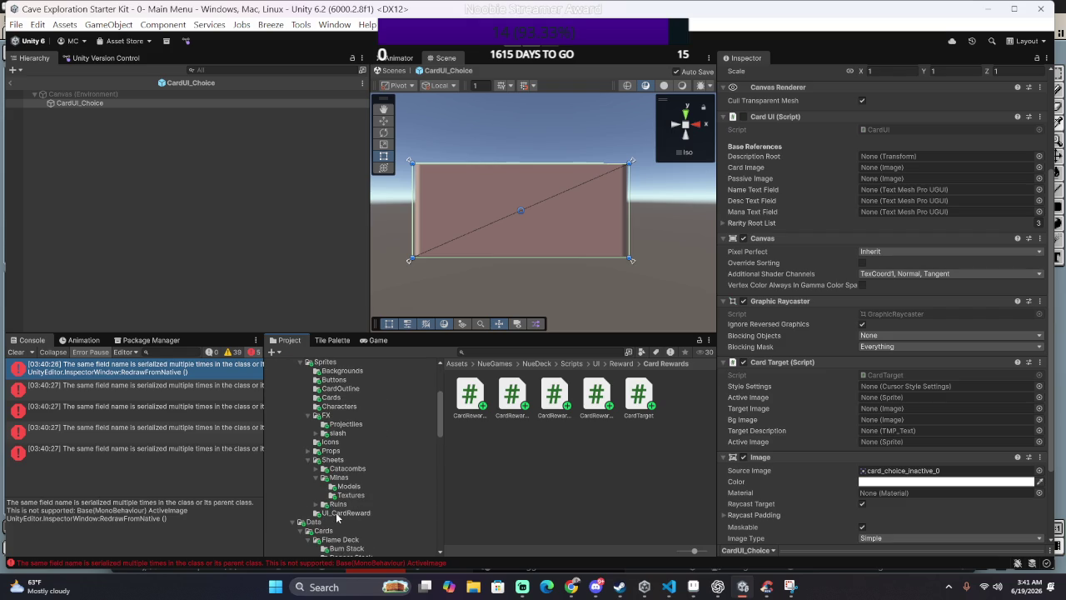
pyautogui.click(337, 513)
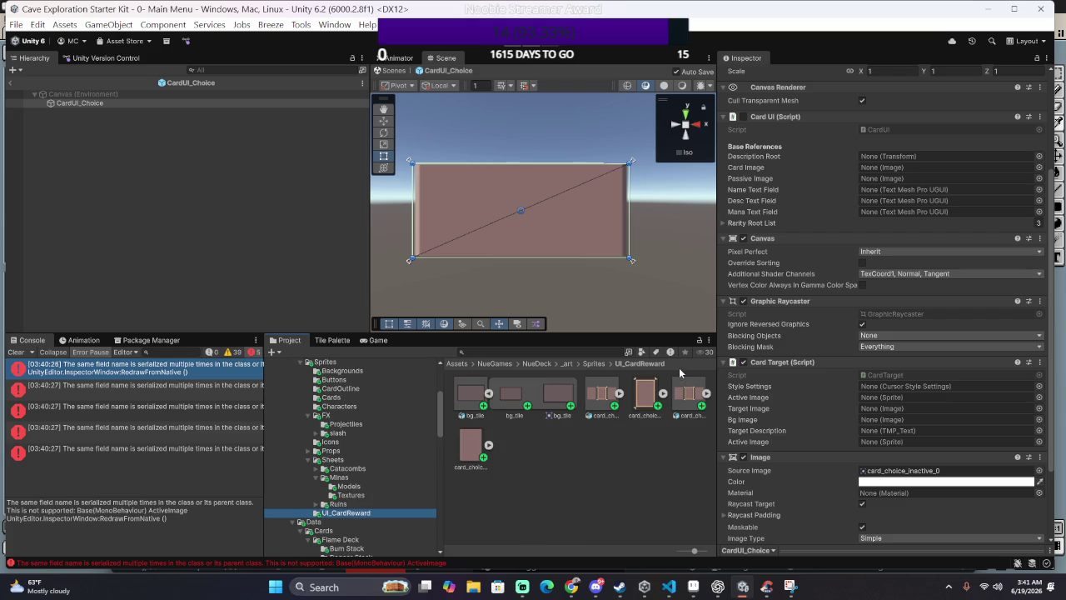
# Step: Expand card_choice and assign card_choice_active_0 to Card Target's Active Image field
pyautogui.click(663, 394)
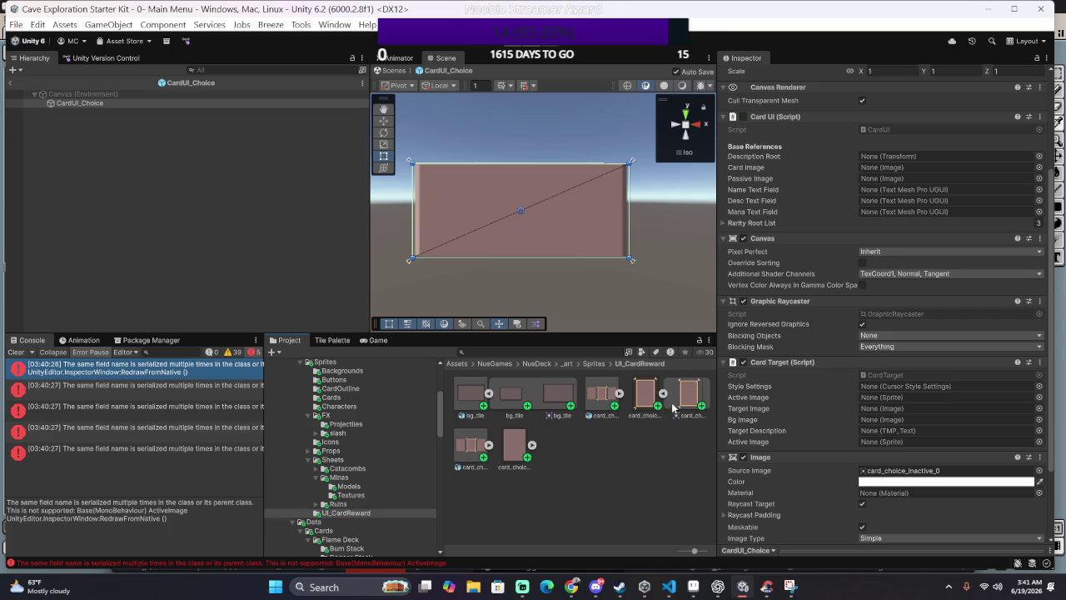
pyautogui.moveTo(689, 394); pyautogui.dragTo(891, 447)
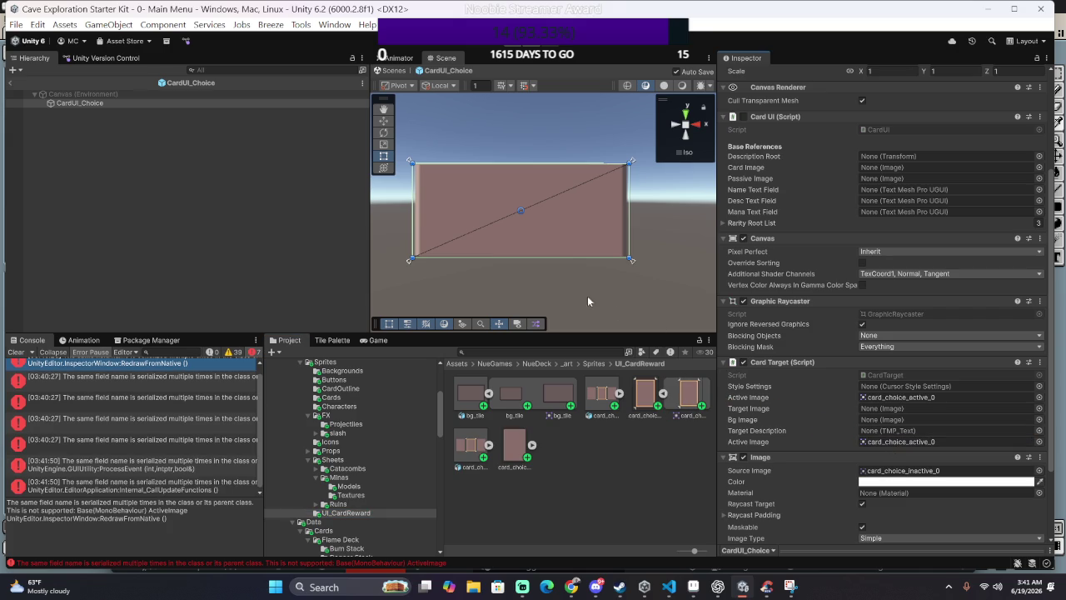
pyautogui.hotkey('alt', 'Tab')
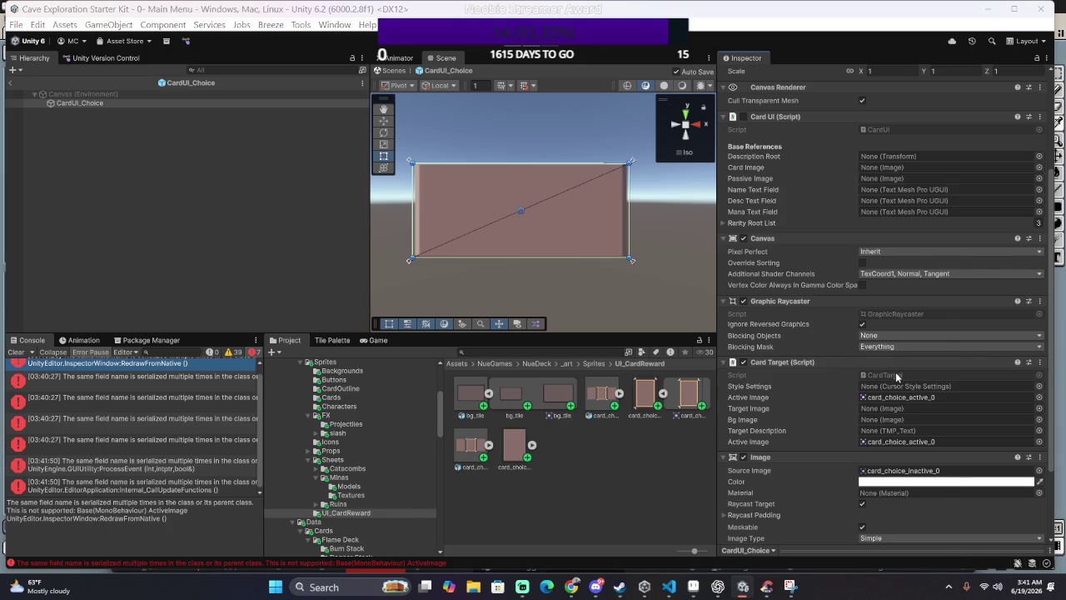
# Step: Select the ActiveImage sprite field declaration in CursorTarget.cs
pyautogui.scroll(4, 550, 314)
pyautogui.scroll(4, 537, 328)
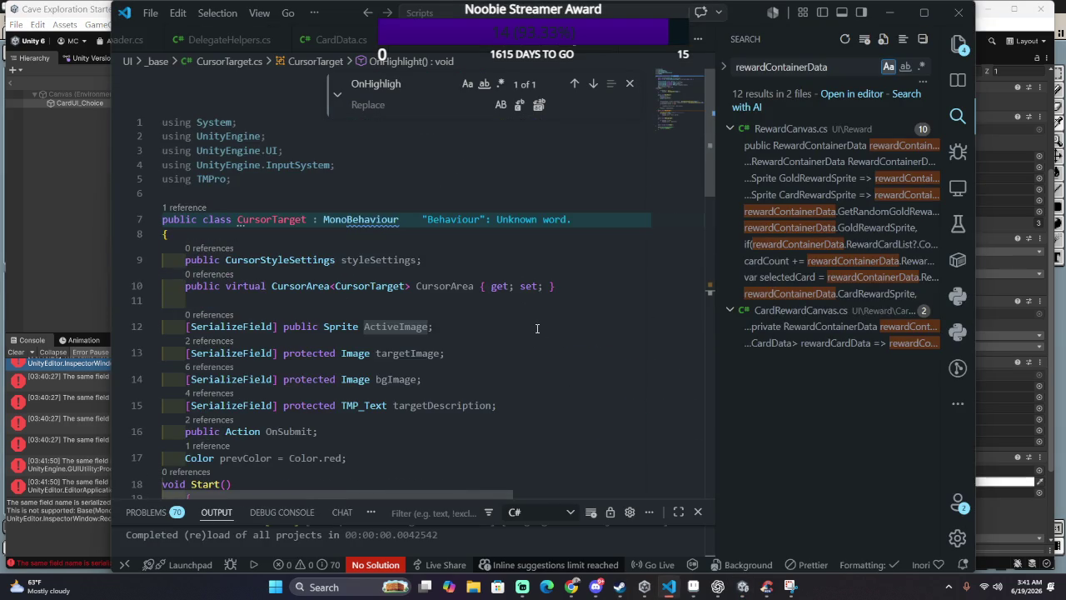
pyautogui.scroll(-2, 537, 328)
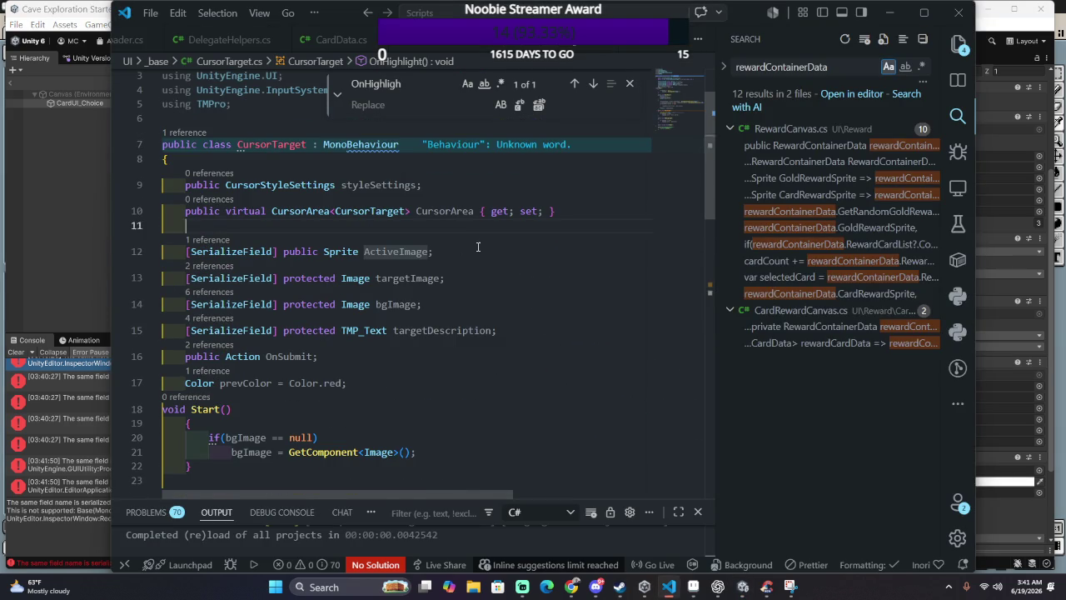
pyautogui.moveTo(500, 225); pyautogui.dragTo(477, 250)
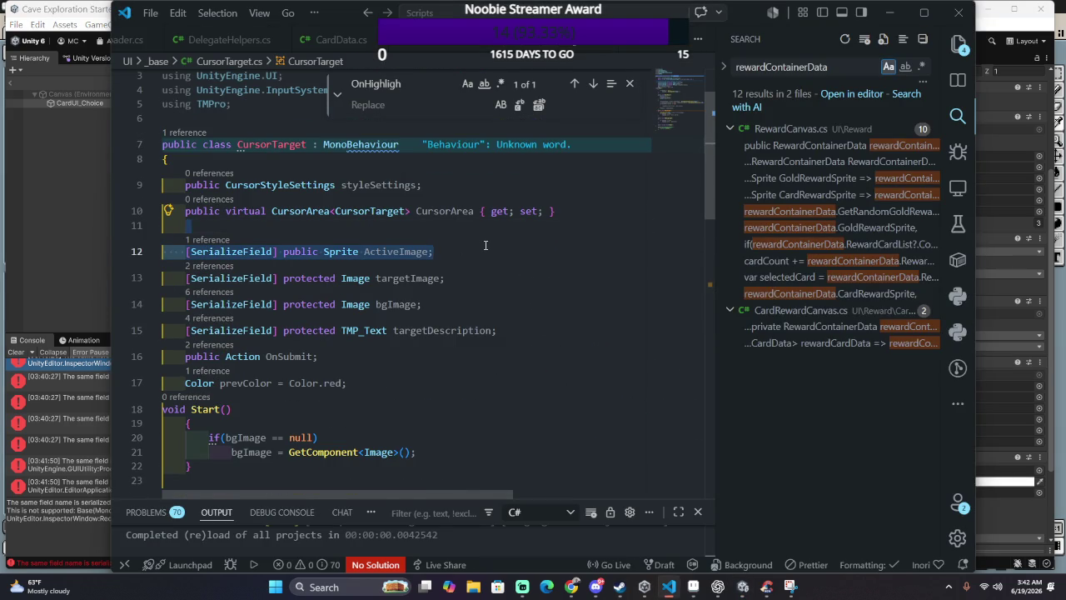
# Step: Navigate between recent code locations to CardTarget.cs, then return to Unity
pyautogui.hotkey('alt', 'Left')
pyautogui.hotkey('alt', 'Left')
pyautogui.hotkey('alt', 'Left')
pyautogui.hotkey('alt', 'Left')
pyautogui.hotkey('alt', 'Left')
pyautogui.hotkey('alt', 'Right')
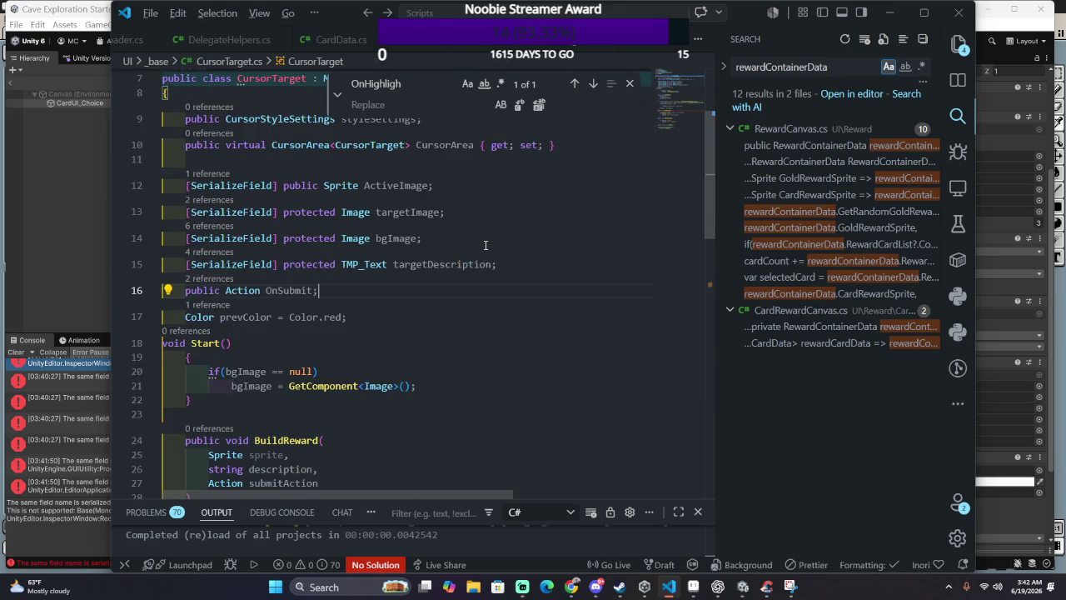
pyautogui.hotkey('alt', 'Right')
pyautogui.hotkey('alt', 'Left')
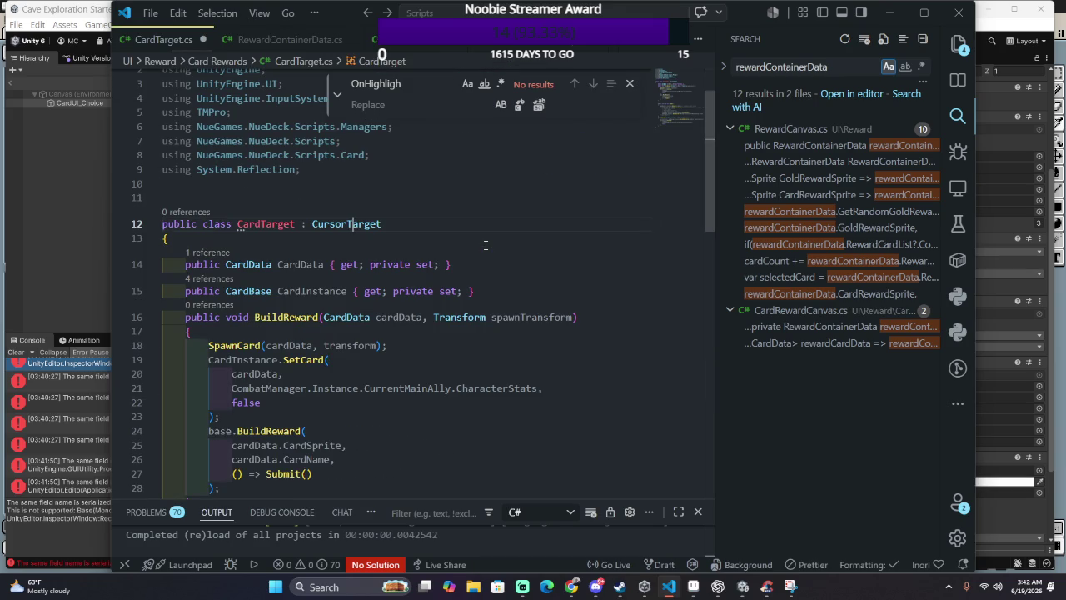
pyautogui.scroll(-2, 449, 236)
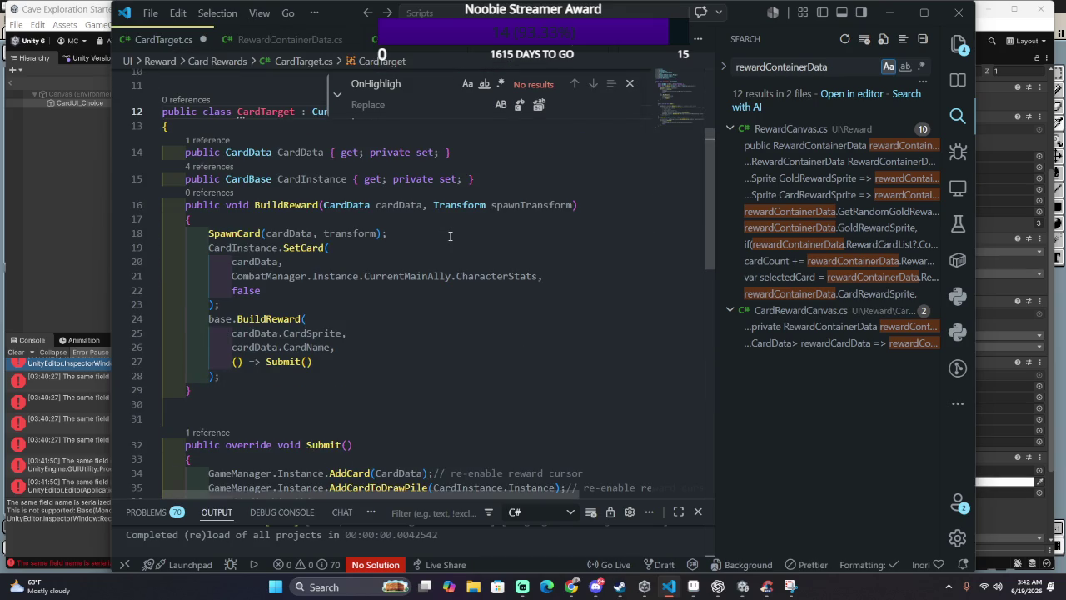
pyautogui.scroll(2, 450, 235)
pyautogui.hotkey('alt', 'Tab')
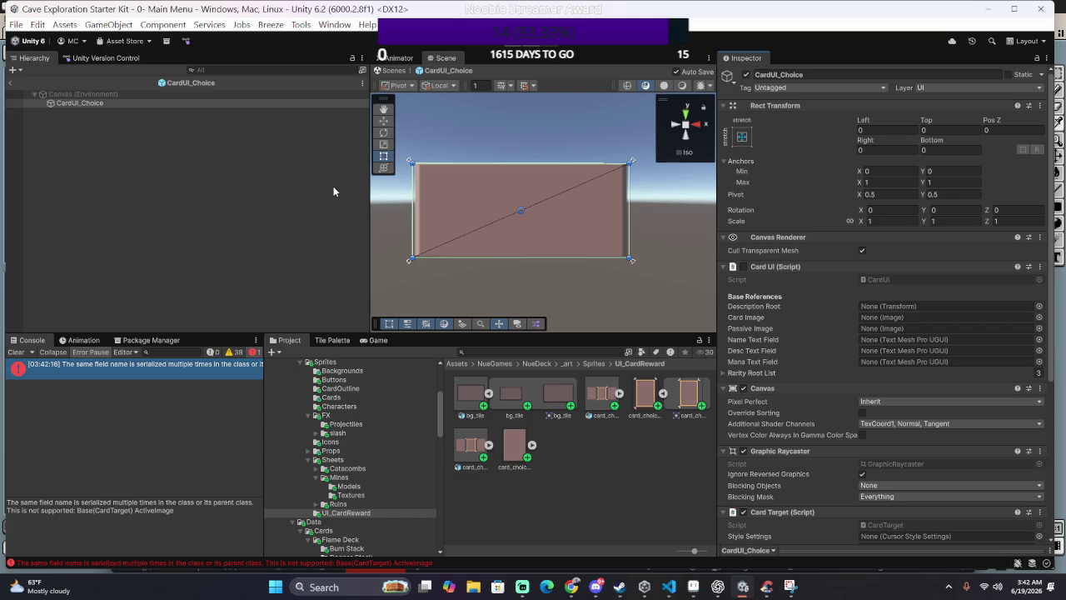
# Step: Widen the console to read the errors and briefly run play mode to test the card
pyautogui.moveTo(264, 370)
pyautogui.mouseDown()
pyautogui.moveTo(436, 383)
pyautogui.moveTo(400, 351)
pyautogui.mouseUp()
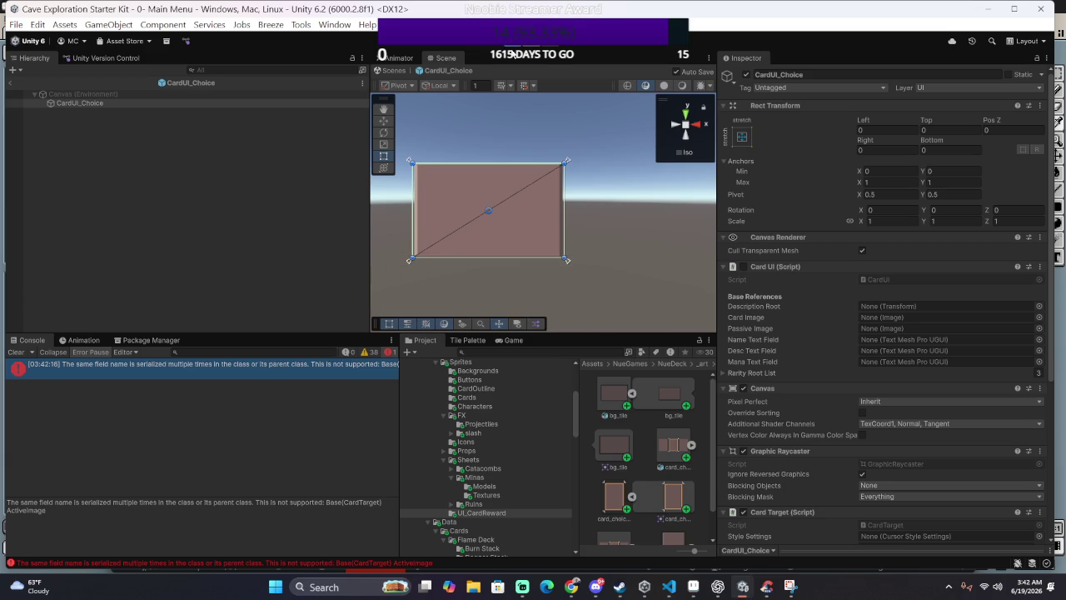
pyautogui.click(514, 53)
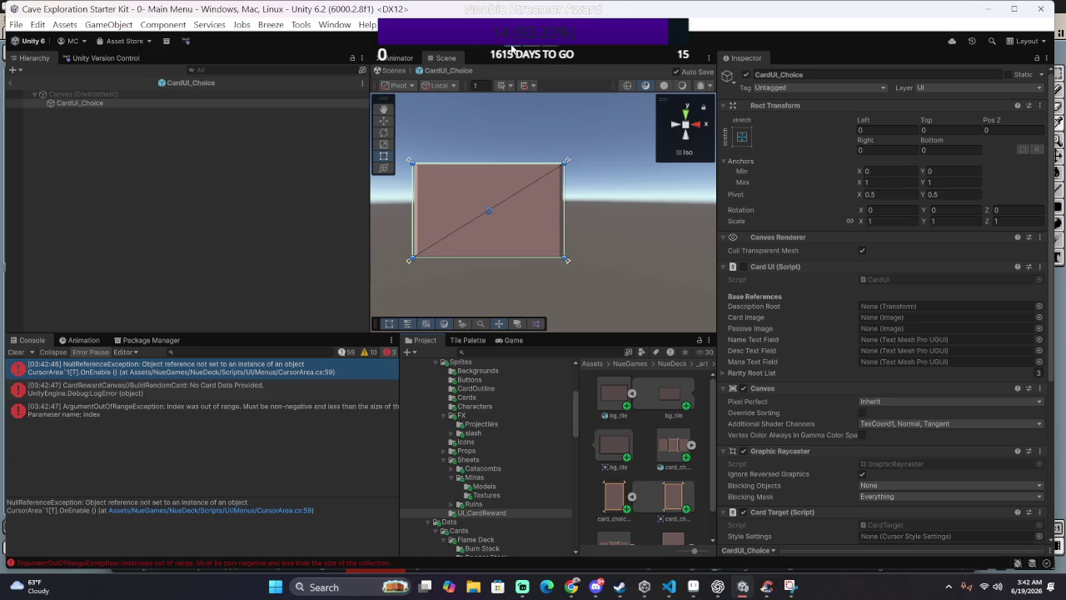
pyautogui.click(513, 52)
# Step: Glance over the script in the code editor and come back to Unity
pyautogui.hotkey('alt', 'Tab')
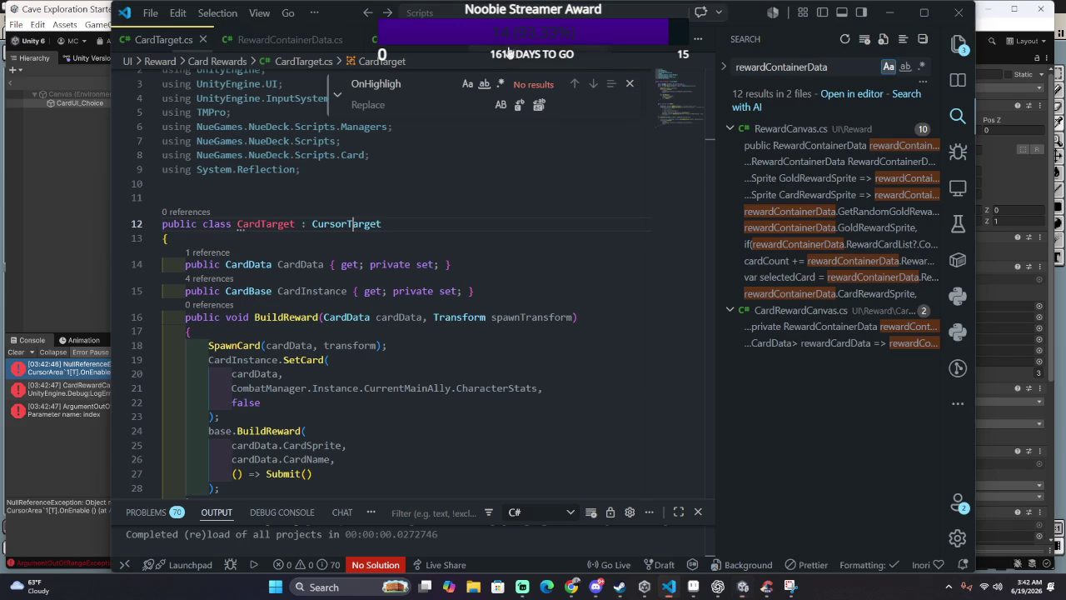
pyautogui.scroll(-4, 467, 222)
pyautogui.scroll(-4, 457, 219)
pyautogui.scroll(-4, 458, 219)
pyautogui.hotkey('alt', 'Tab')
# Step: Scroll the Inspector to CardUI_Choice's Card Target (Script) and Image components
pyautogui.scroll(-2, 451, 212)
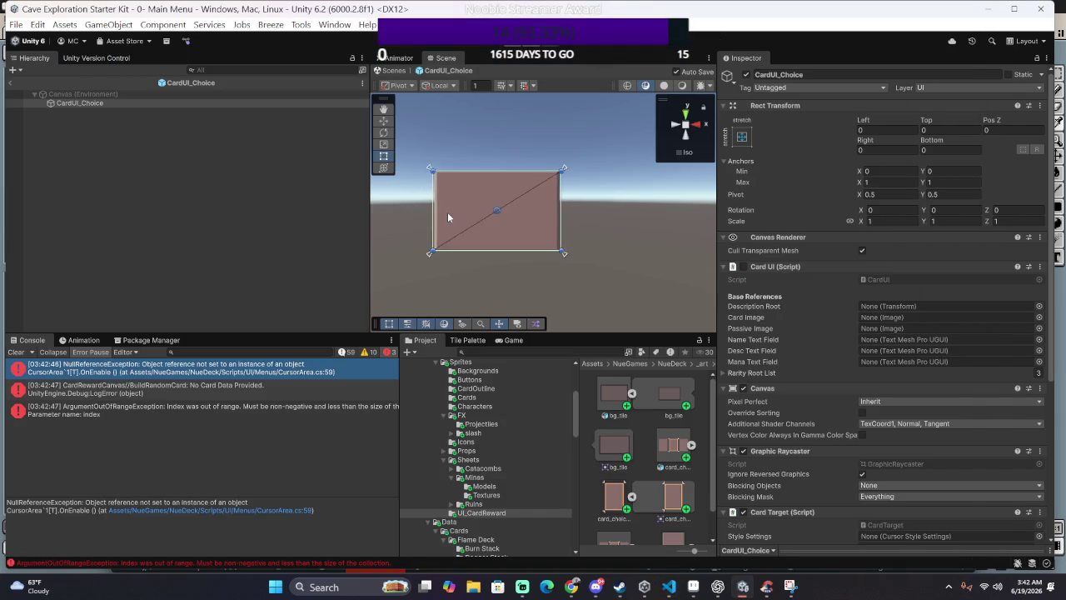
pyautogui.scroll(3, 447, 211)
pyautogui.scroll(3, 447, 212)
pyautogui.scroll(2, 446, 217)
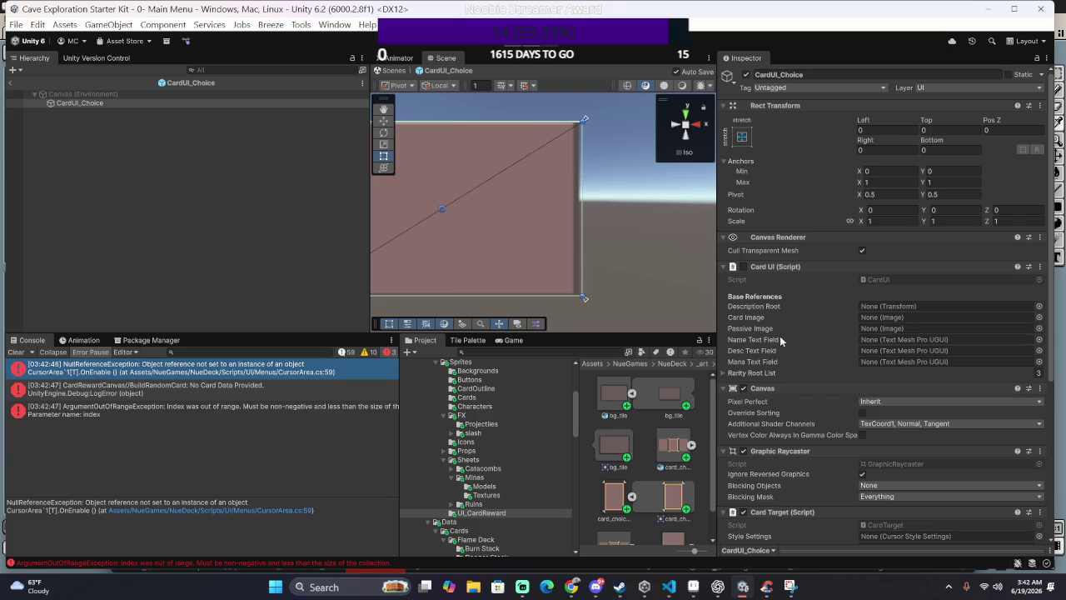
pyautogui.scroll(-5, 792, 350)
pyautogui.scroll(-2, 782, 382)
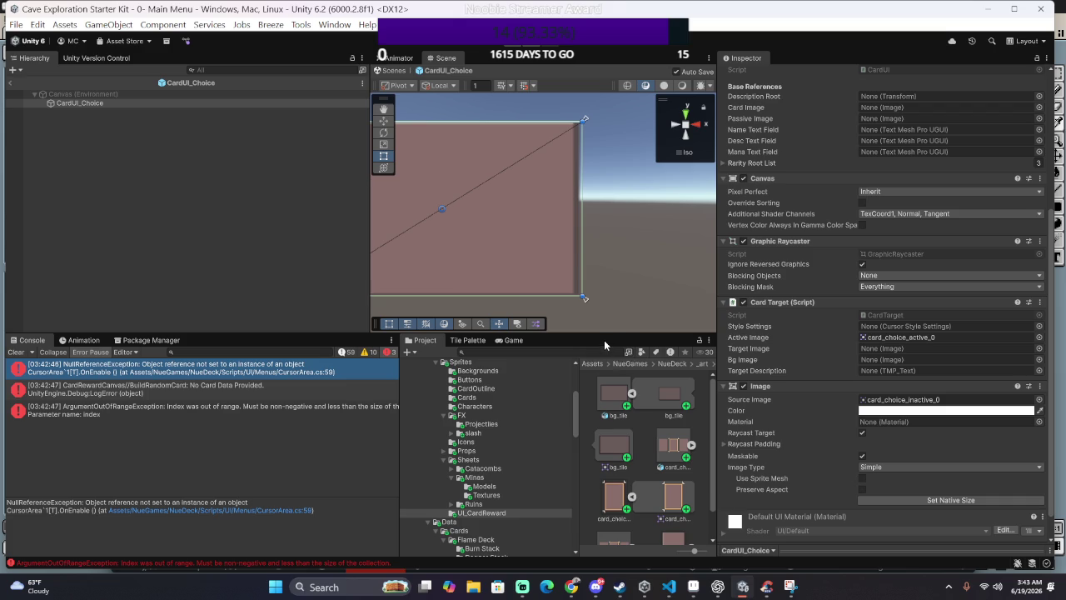
pyautogui.hotkey('alt', 'Tab')
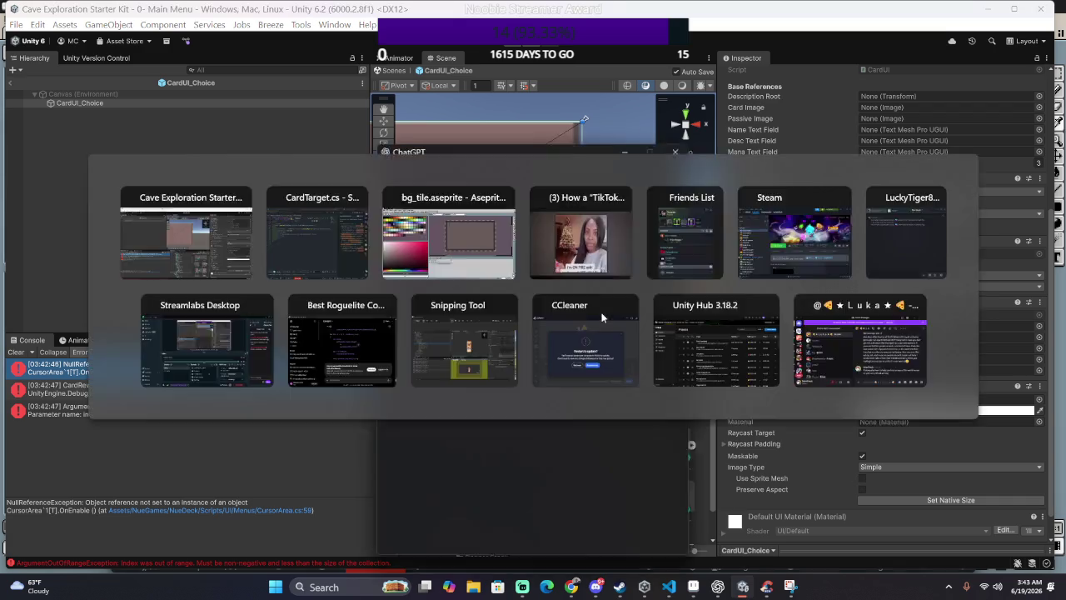
# Step: Get to the CardTarget.cs editor in VS Code, minimizing the ChatGPT window along the way
pyautogui.hotkey('alt', 'Tab')
pyautogui.hotkey('alt', 'Tab')
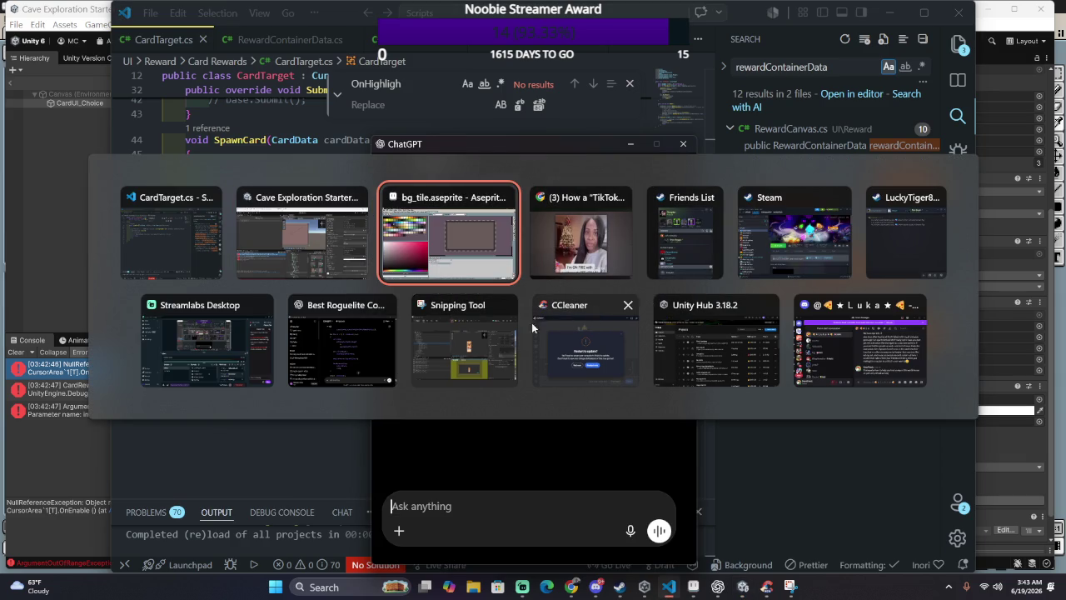
pyautogui.click(68, 244)
pyautogui.click(50, 249)
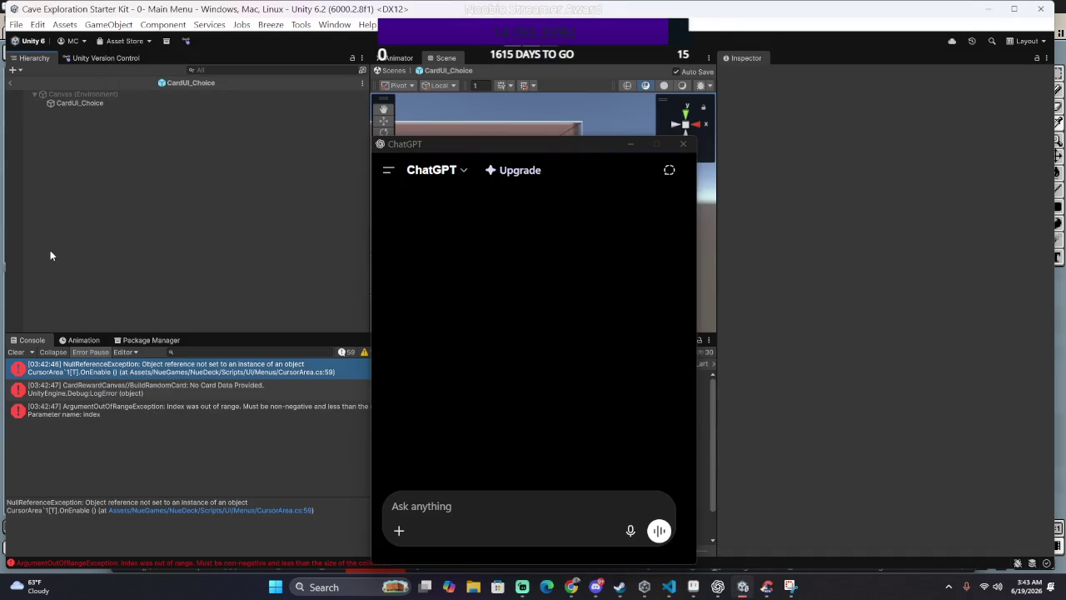
pyautogui.hotkey('alt', 'Tab')
pyautogui.press('Escape')
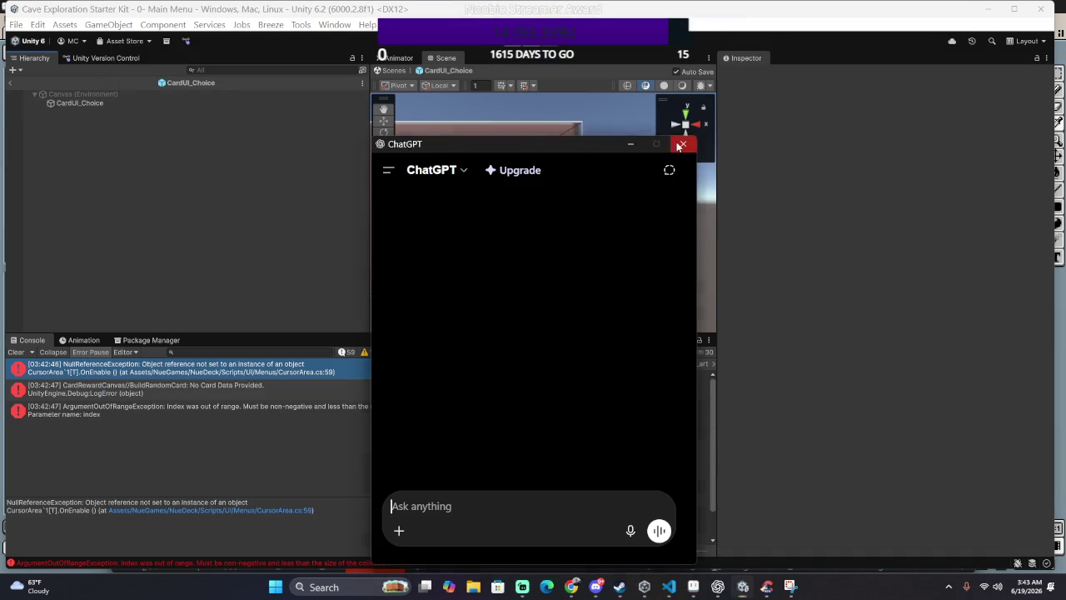
pyautogui.click(631, 144)
pyautogui.hotkey('alt', 'Tab')
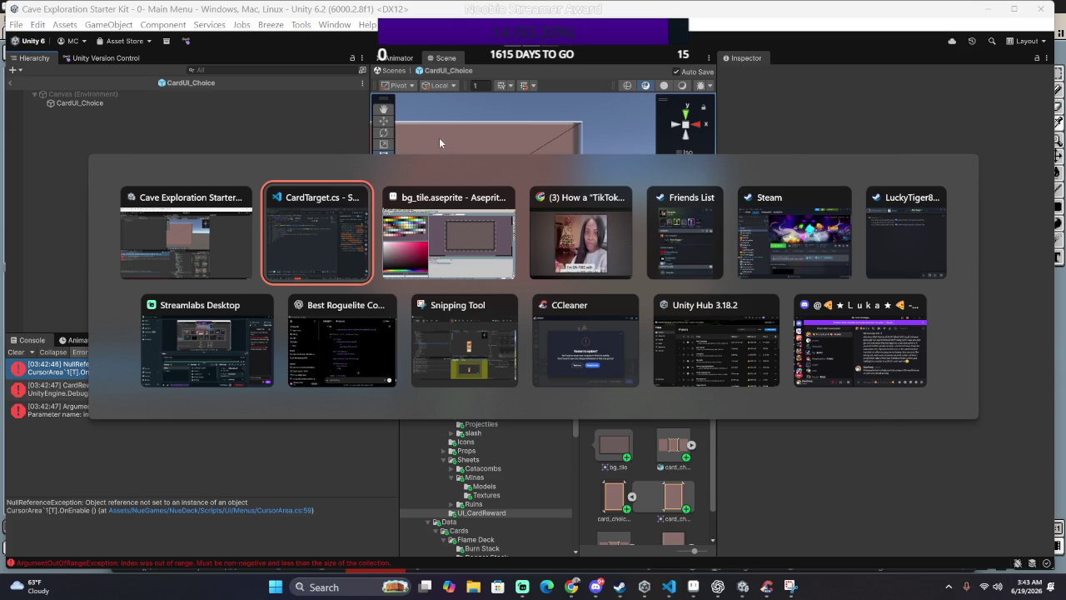
pyautogui.click(342, 182)
# Step: Jump to the CursorTarget base class definition and place the caret on the ActiveImage field
pyautogui.scroll(5, 429, 310)
pyautogui.scroll(5, 428, 309)
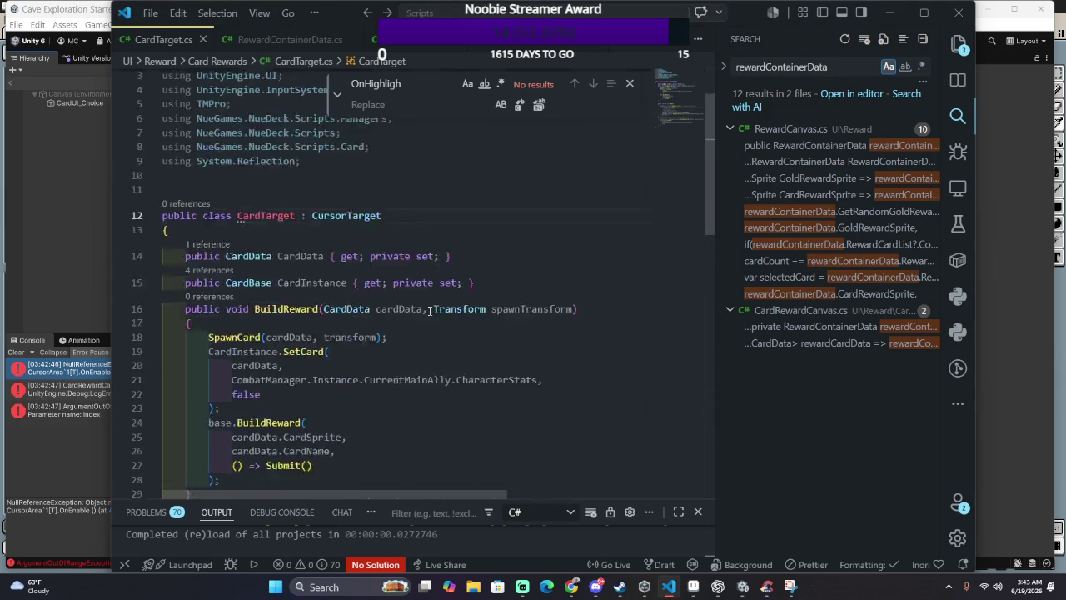
pyautogui.scroll(-2, 429, 310)
pyautogui.press('F12')
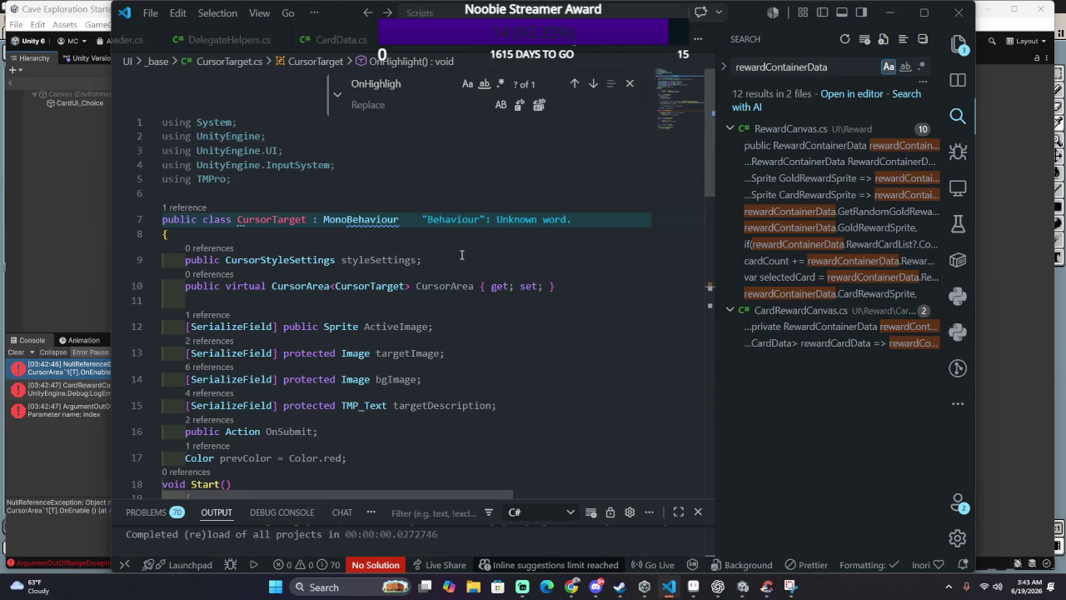
pyautogui.scroll(-2, 461, 255)
pyautogui.moveTo(500, 304); pyautogui.dragTo(506, 282)
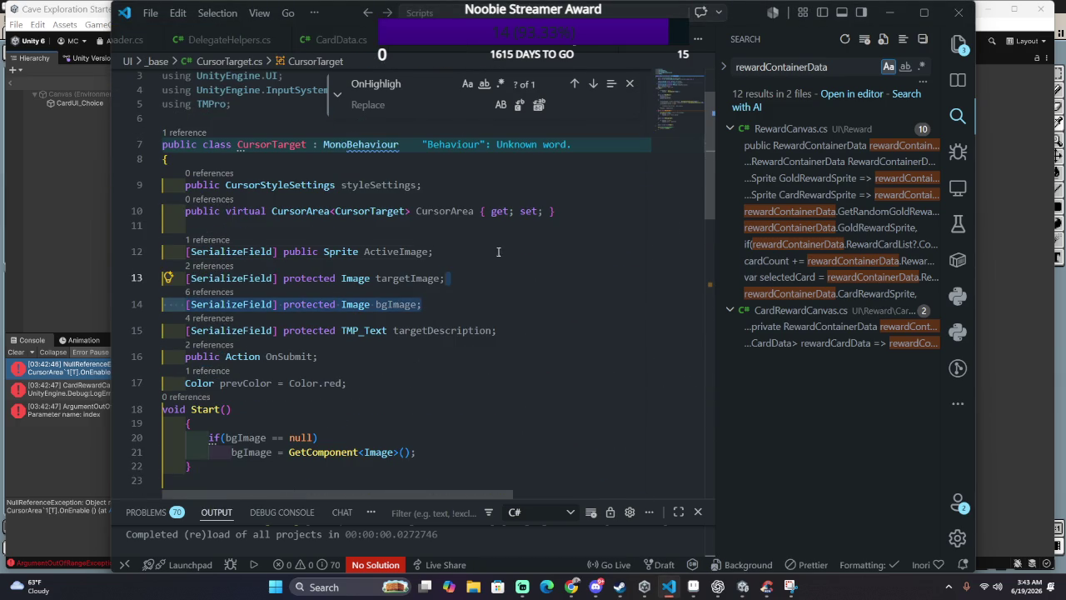
pyautogui.click(498, 251)
# Step: Duplicate the ActiveImage field line and rename the copy to InactiveImage
pyautogui.hotkey('shift', 'alt', 'Down')
pyautogui.hotkey('ctrl', 'Left')
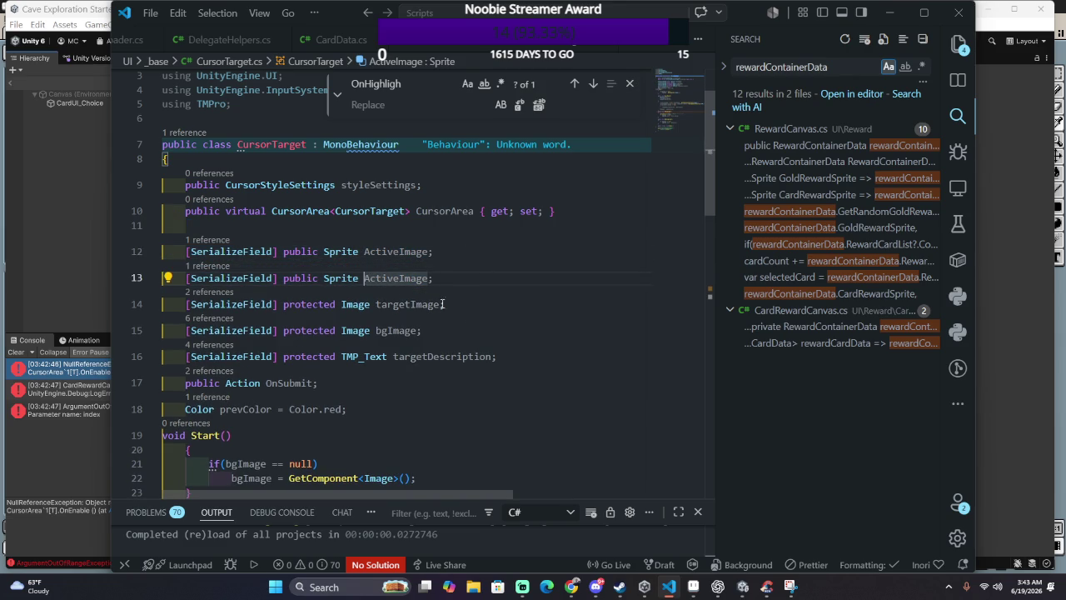
pyautogui.write('In')
pyautogui.press('Delete')
pyautogui.write('a')
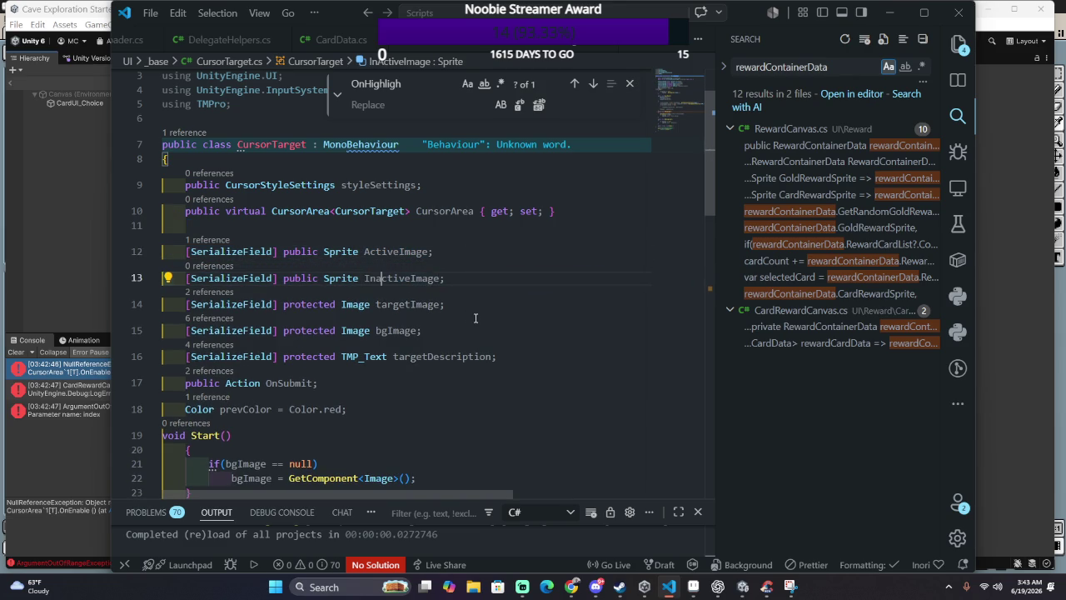
# Step: Strip [SerializeField] public from the copy, making it a private field named inactiveImage
pyautogui.click(322, 278)
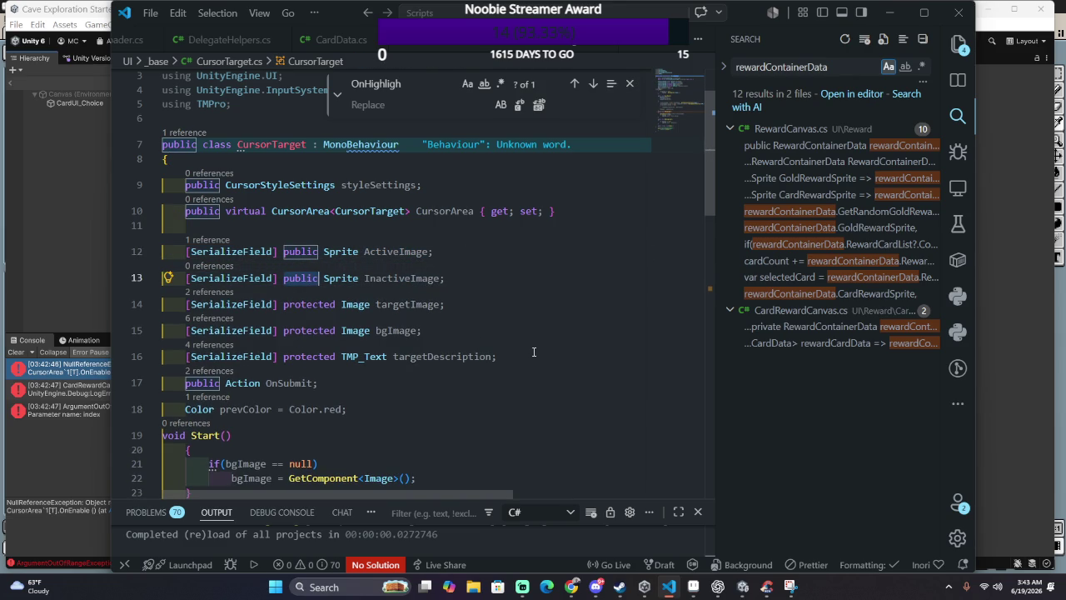
pyautogui.hotkey('ctrl', 'Left')
pyautogui.hotkey('ctrl', 'Right')
pyautogui.hotkey('ctrl', 'alt', 'Up')
pyautogui.hotkey('ctrl', 'shift', 'Left')
pyautogui.hotkey('ctrl', 'shift', 'Left')
pyautogui.hotkey('ctrl', 'shift', 'Left')
pyautogui.hotkey('ctrl', 'shift', 'Left')
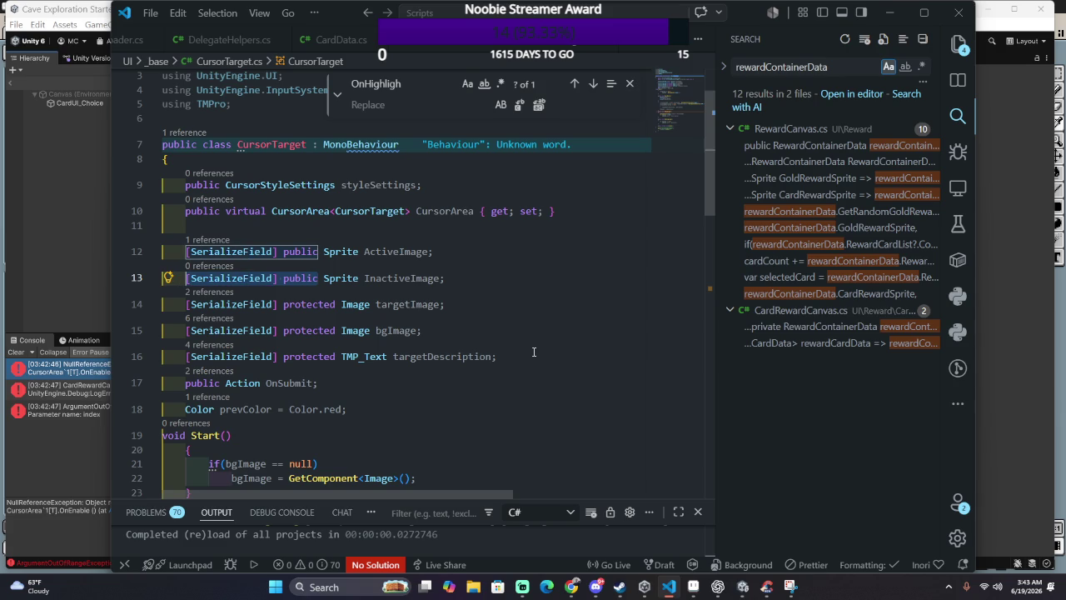
pyautogui.press('Escape')
pyautogui.press('BackSpace')
pyautogui.press('Left')
pyautogui.press('BackSpace')
pyautogui.write('i')
pyautogui.write('uu')
pyautogui.press('BackSpace')
pyautogui.press('BackSpace')
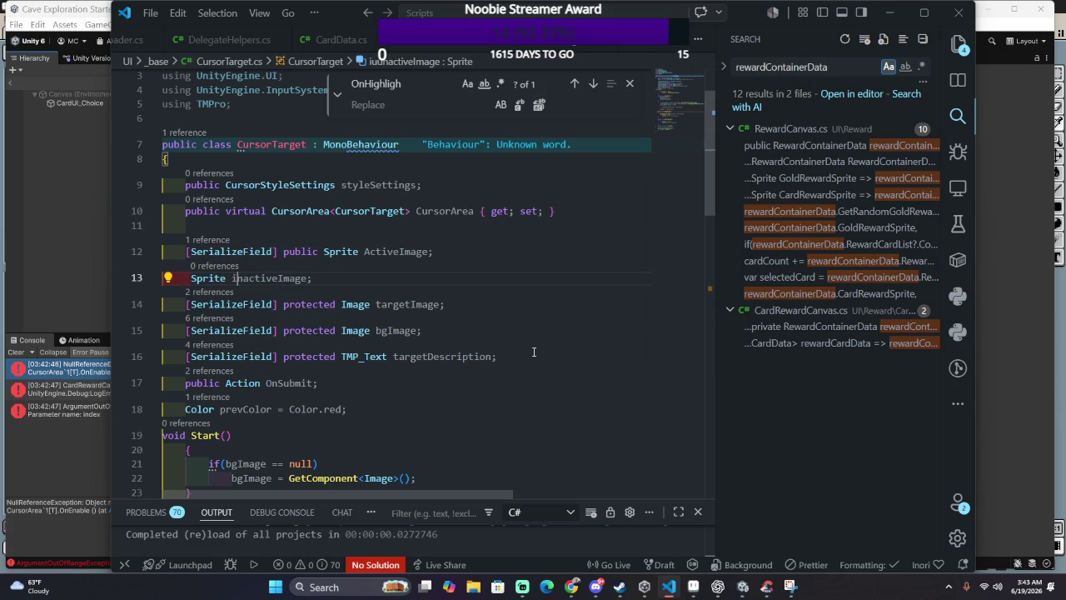
# Step: Start an 'inactiveImage =' assignment on a new line after the bgImage assignment in Start()
pyautogui.scroll(-4, 506, 341)
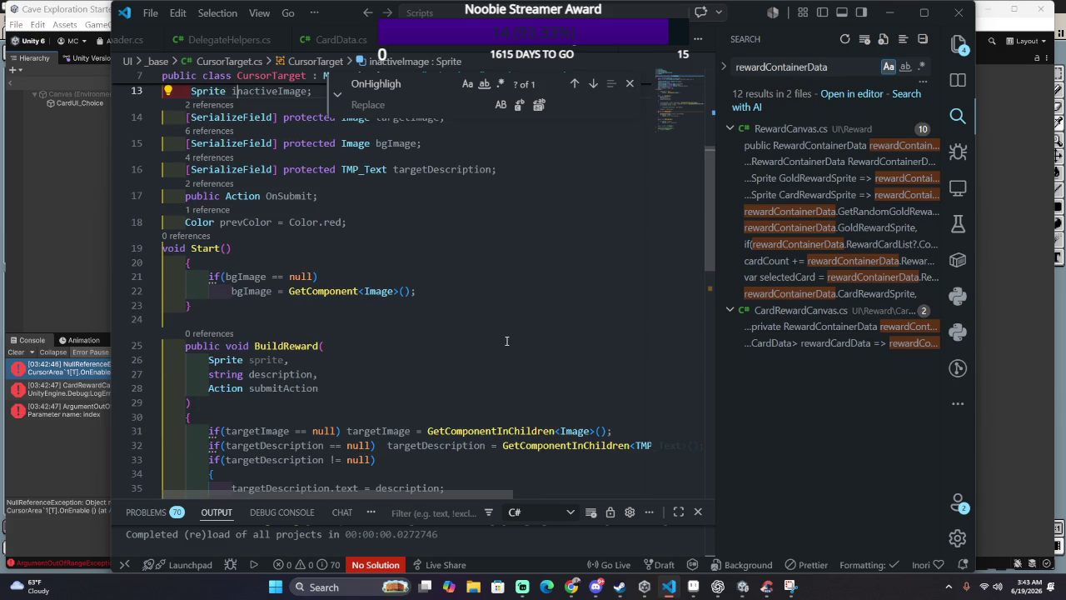
pyautogui.click(458, 293)
pyautogui.press('Return')
pyautogui.press('BackSpace')
pyautogui.write('inacti')
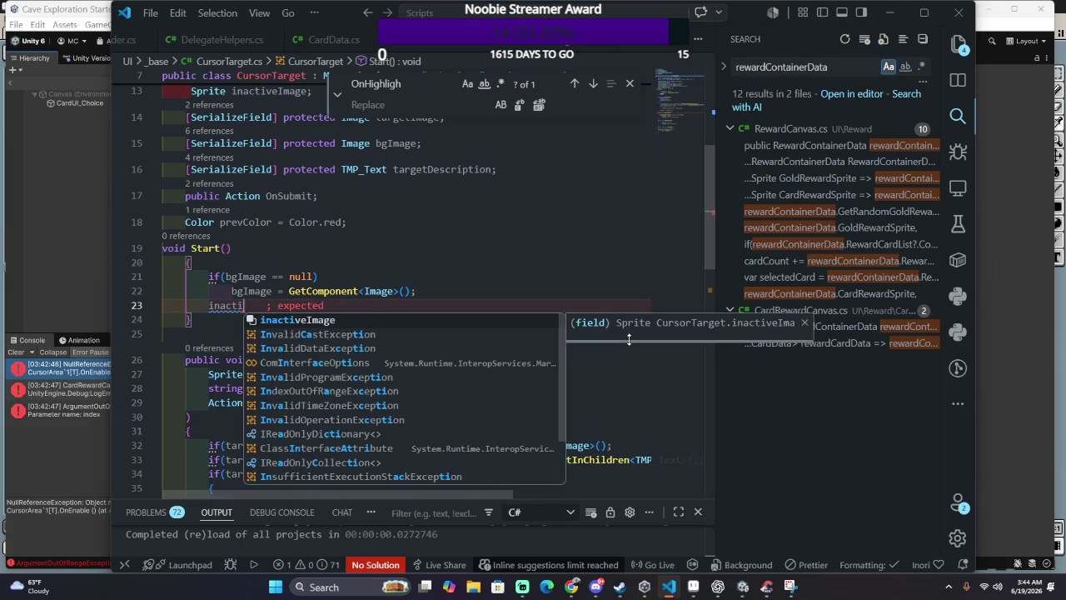
pyautogui.press('Tab')
pyautogui.write('=')
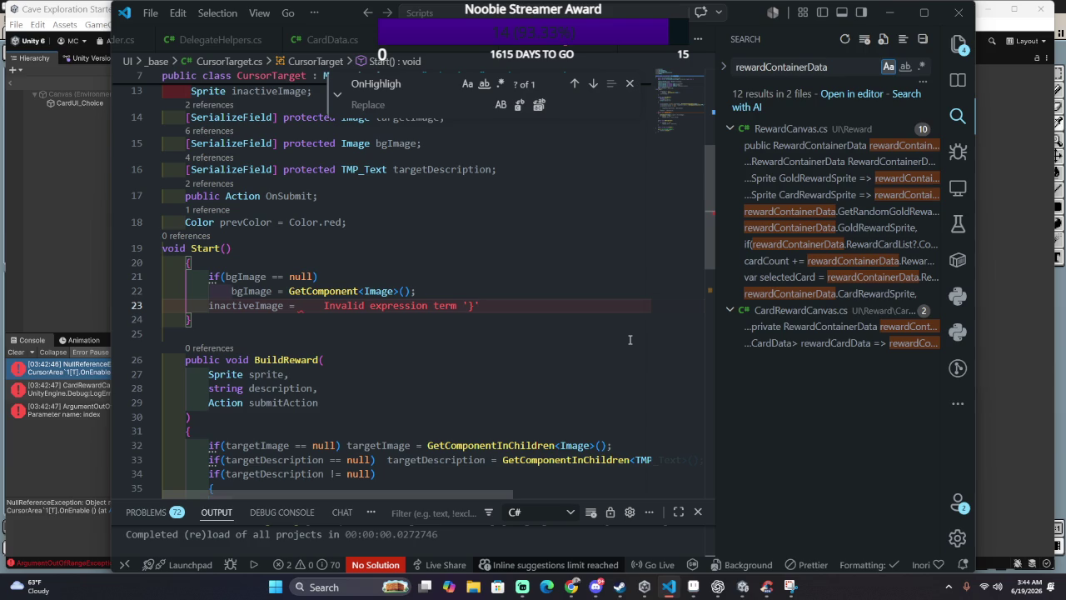
# Step: Highlight every use of targetImage inside the BuildReward method
pyautogui.scroll(-1, 520, 416)
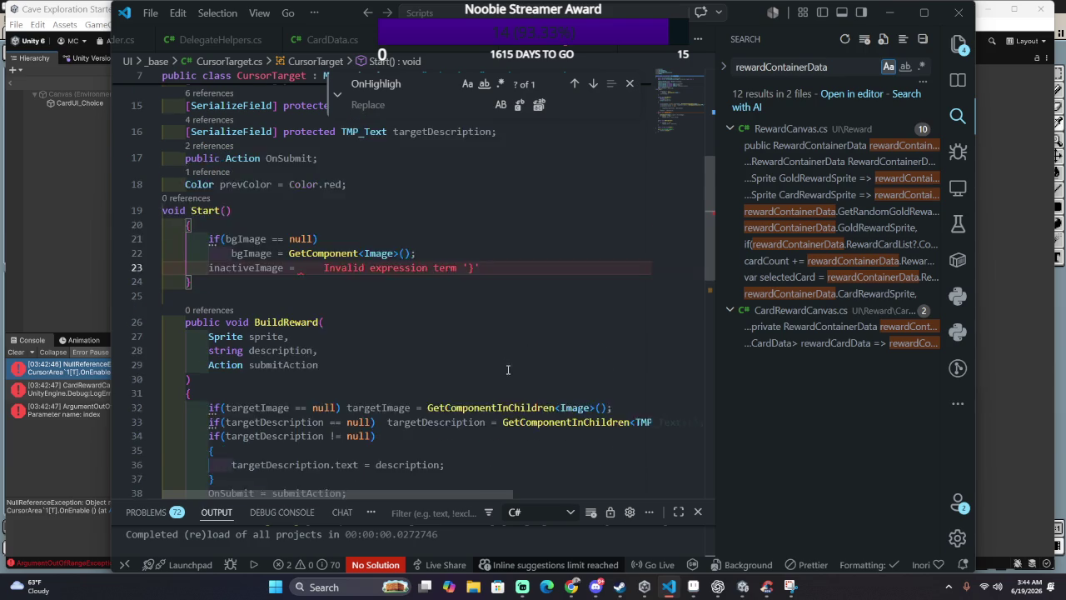
pyautogui.scroll(-2, 508, 383)
pyautogui.click(480, 332)
pyautogui.click(400, 332)
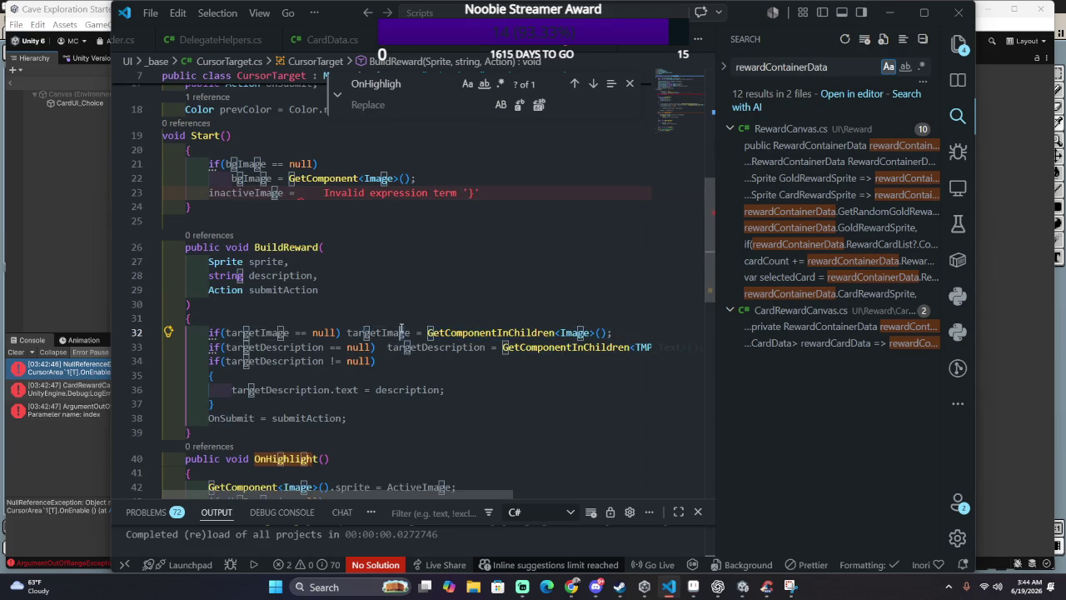
# Step: Scroll through CursorTarget.cs to review the OnHighlight and OnUnhighlight color logic
pyautogui.scroll(-3, 397, 381)
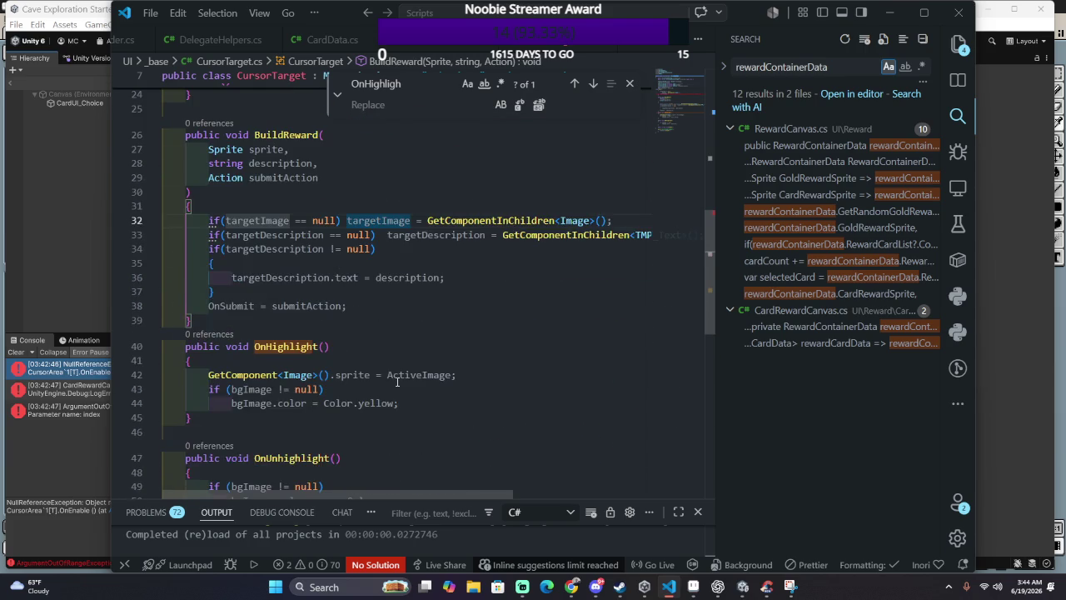
pyautogui.scroll(-1, 398, 381)
pyautogui.scroll(-1, 397, 381)
pyautogui.scroll(1, 396, 379)
pyautogui.scroll(1, 396, 380)
pyautogui.hscroll(3, 397, 376)
pyautogui.hscroll(-2, 398, 375)
pyautogui.hscroll(2, 400, 369)
pyautogui.hscroll(-3, 400, 369)
pyautogui.scroll(-2, 405, 357)
pyautogui.scroll(-1, 391, 367)
pyautogui.scroll(-2, 388, 364)
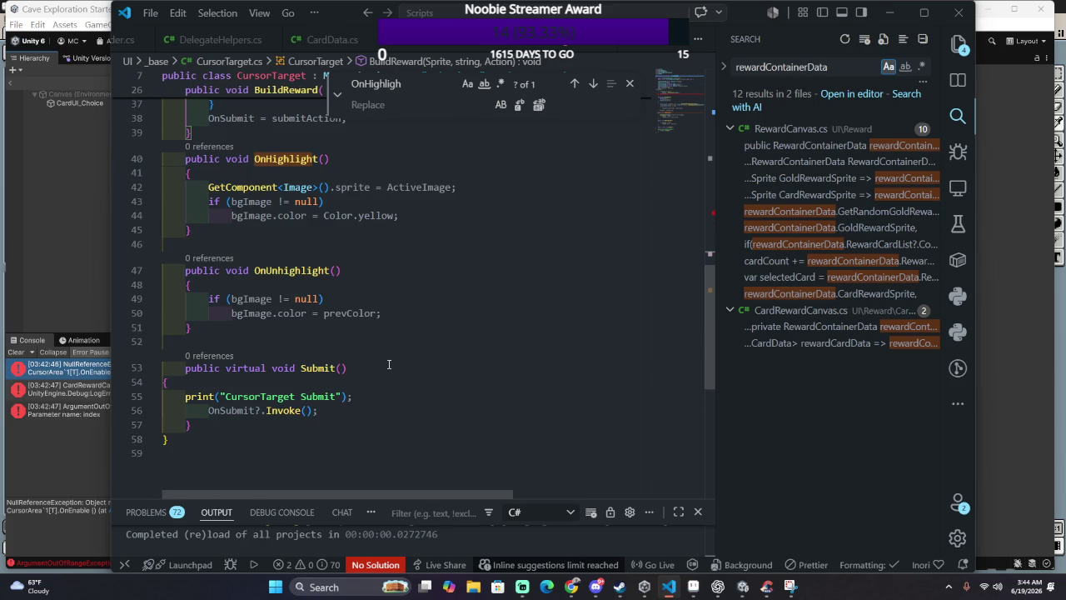
pyautogui.scroll(3, 388, 364)
pyautogui.scroll(4, 402, 382)
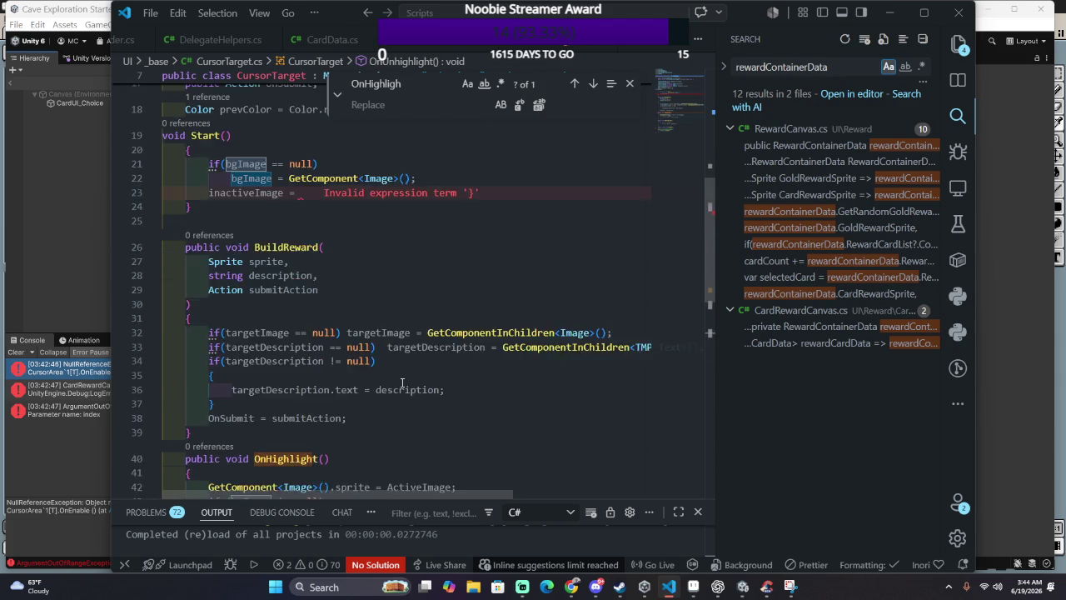
pyautogui.scroll(2, 402, 382)
pyautogui.scroll(-1, 402, 382)
pyautogui.scroll(-4, 402, 383)
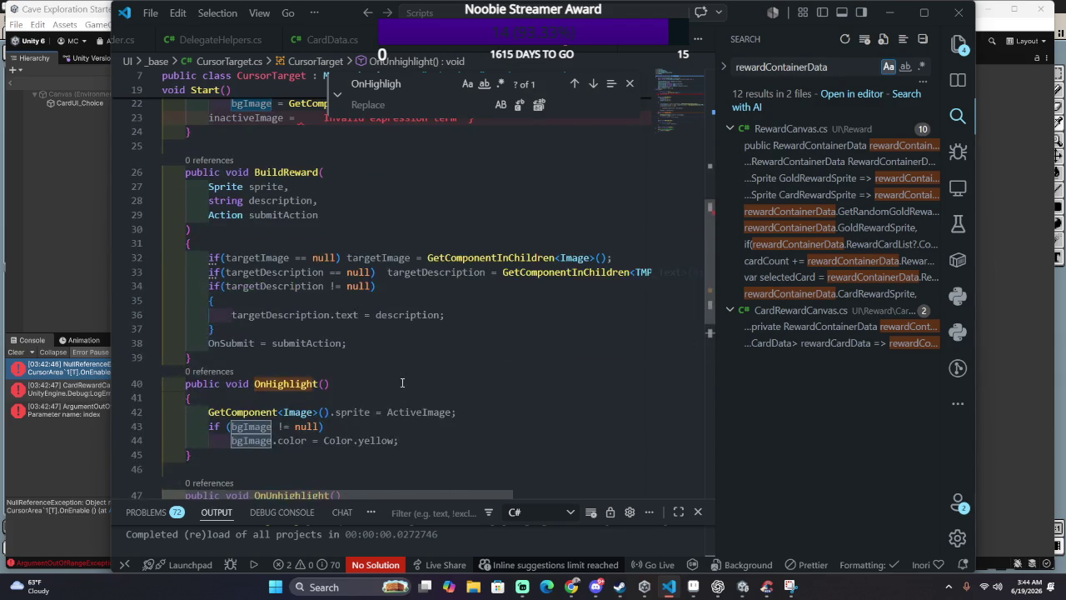
pyautogui.scroll(-2, 402, 382)
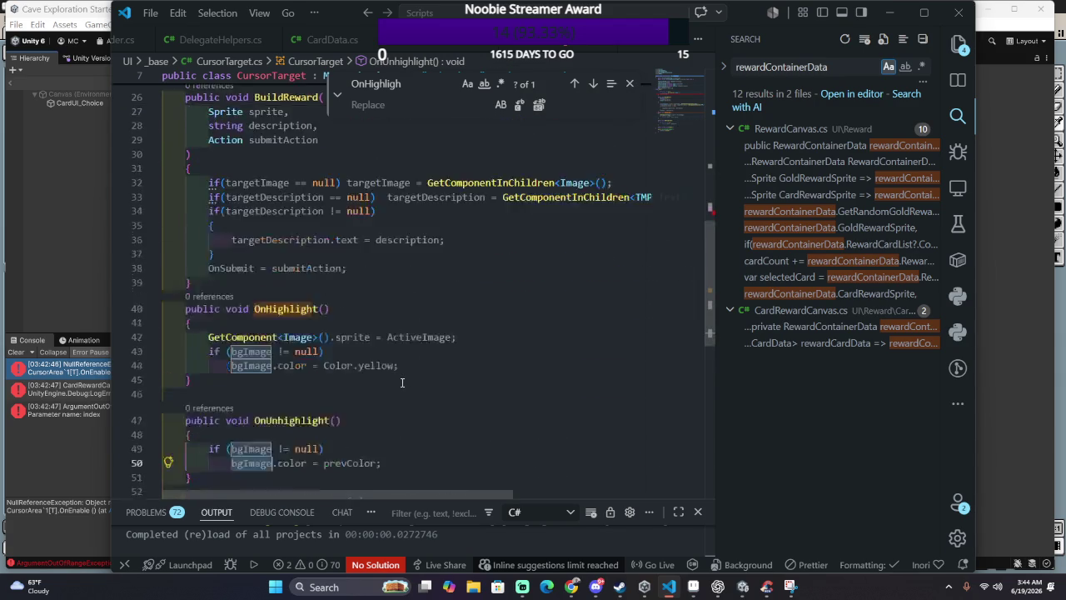
pyautogui.scroll(-4, 387, 377)
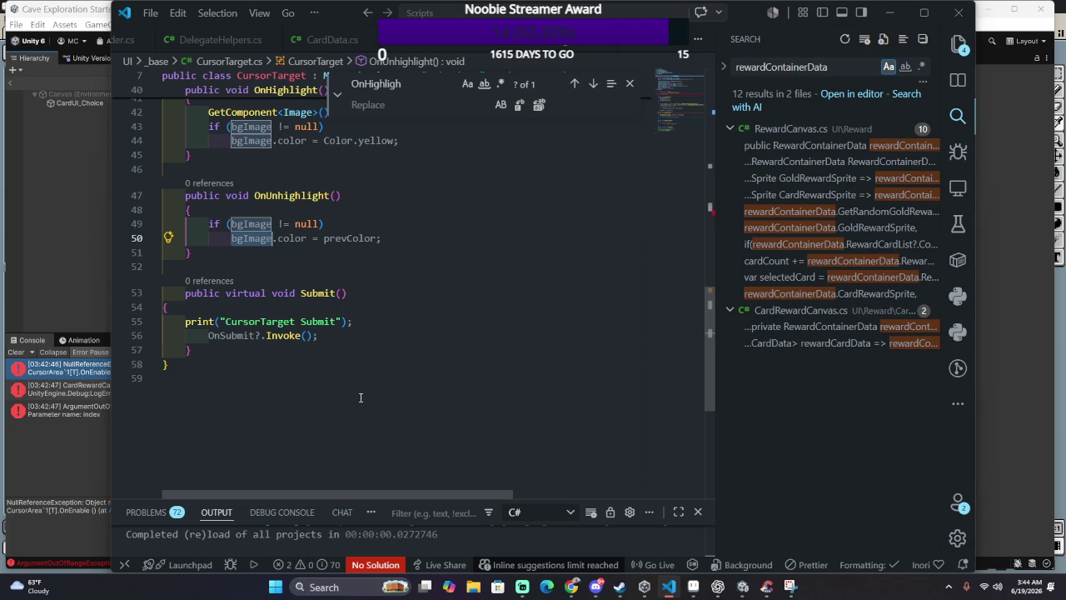
pyautogui.scroll(1, 361, 397)
pyautogui.scroll(2, 361, 397)
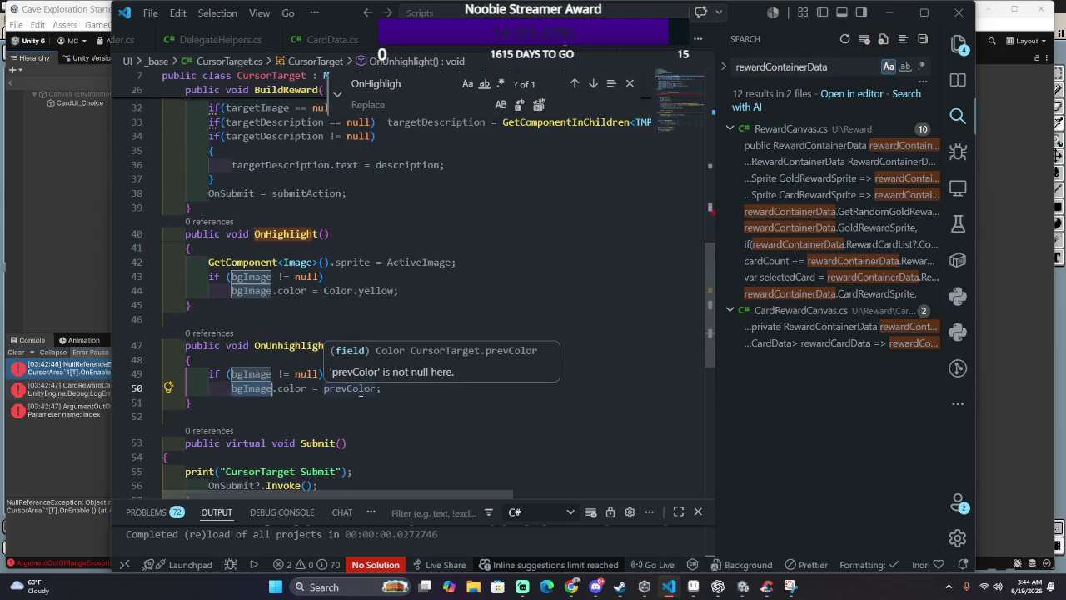
# Step: Wrap OnHighlight's sprite assignment in an 'if (ActiveImage != null)' check
pyautogui.click(457, 248)
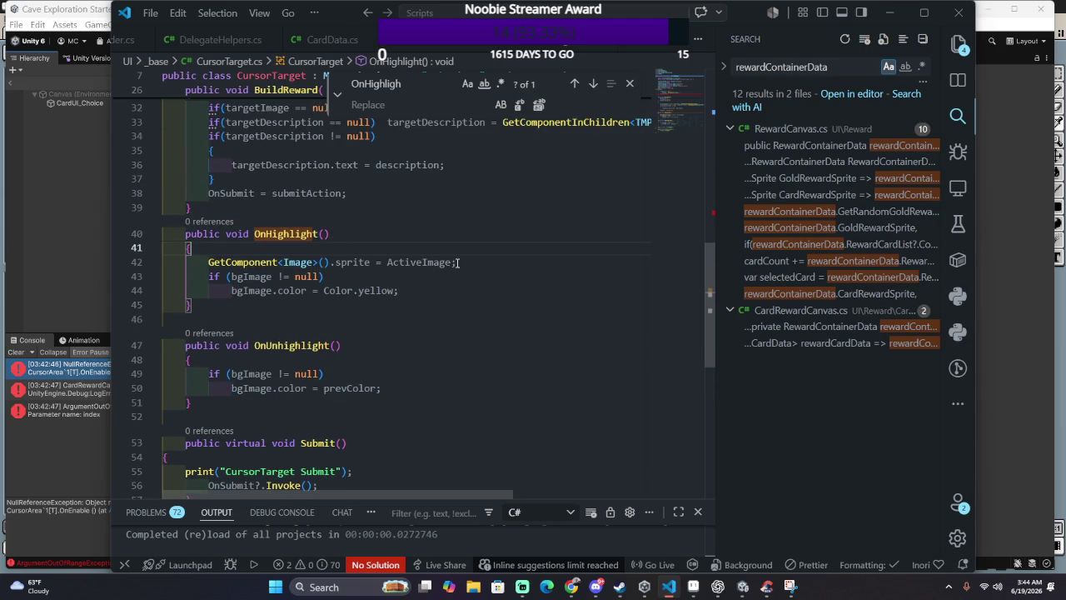
pyautogui.doubleClick(413, 262)
pyautogui.click(408, 254)
pyautogui.press('Return')
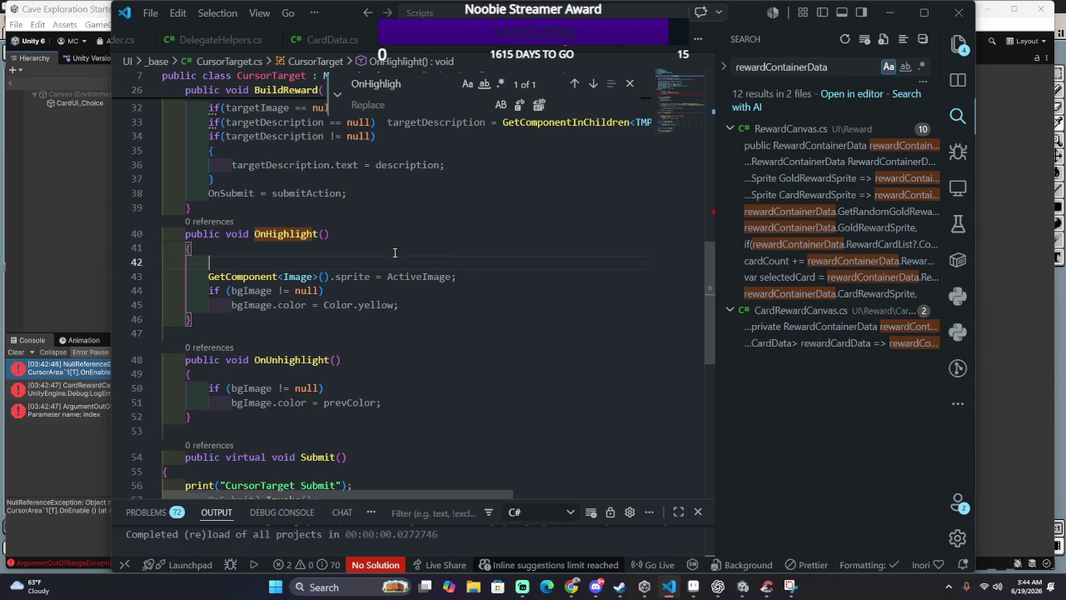
pyautogui.write('if ActiveImage')
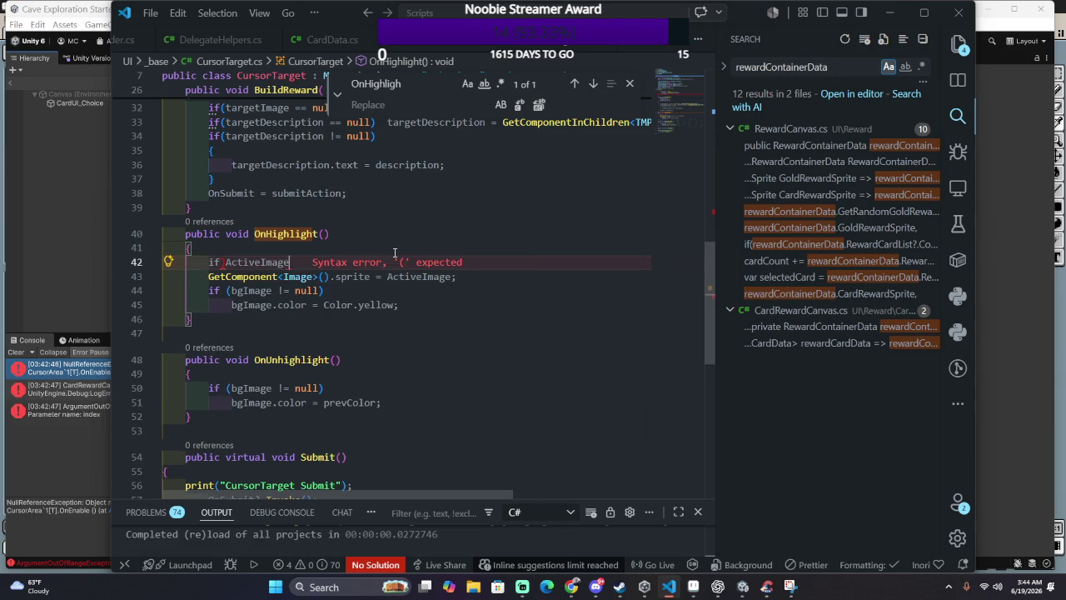
pyautogui.press('BackSpace')
pyautogui.press('BackSpace')
pyautogui.press('BackSpace')
pyautogui.press('BackSpace')
pyautogui.press('BackSpace')
pyautogui.press('BackSpace')
pyautogui.write('(ActiveImage != nul')
pyautogui.press('Tab')
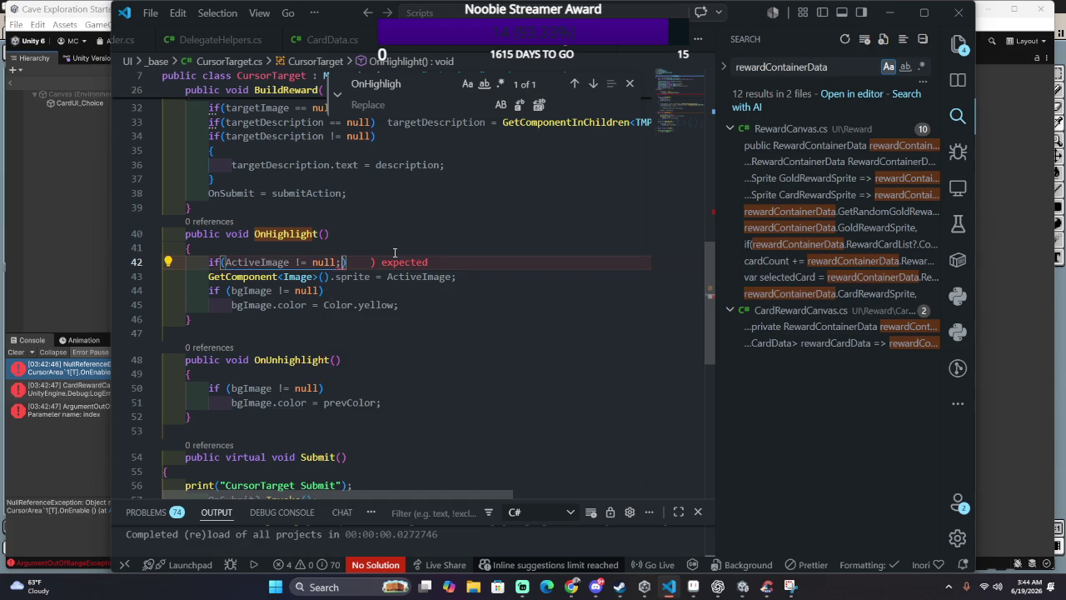
# Step: Add an else branch and replace GetComponent<Image>() on line 43 with bgImage, then return to Unity
pyautogui.click(208, 289)
pyautogui.write('else')
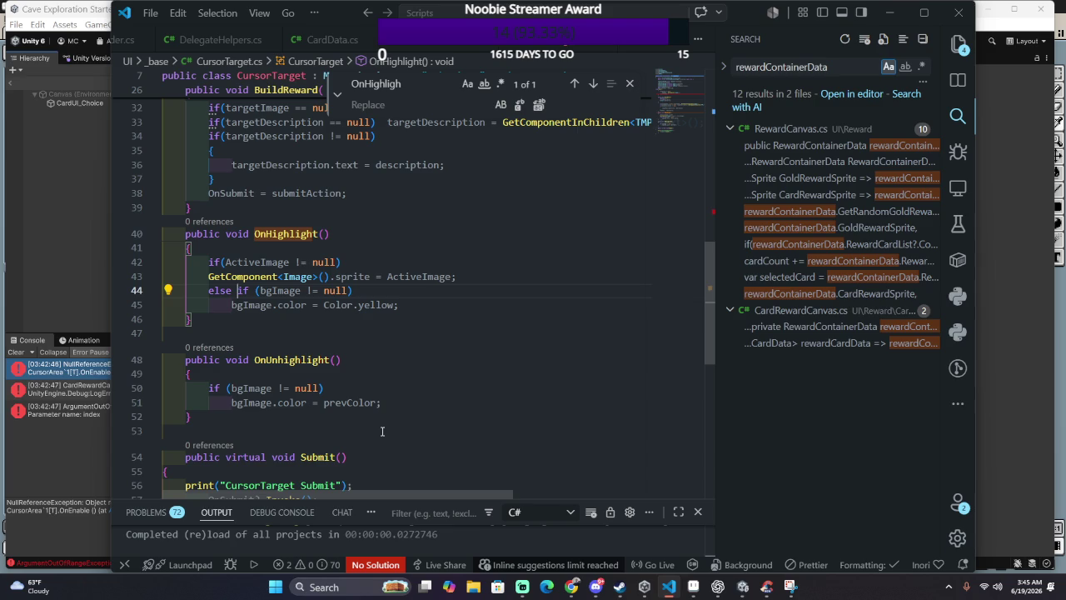
pyautogui.moveTo(208, 276); pyautogui.dragTo(331, 276)
pyautogui.write('b')
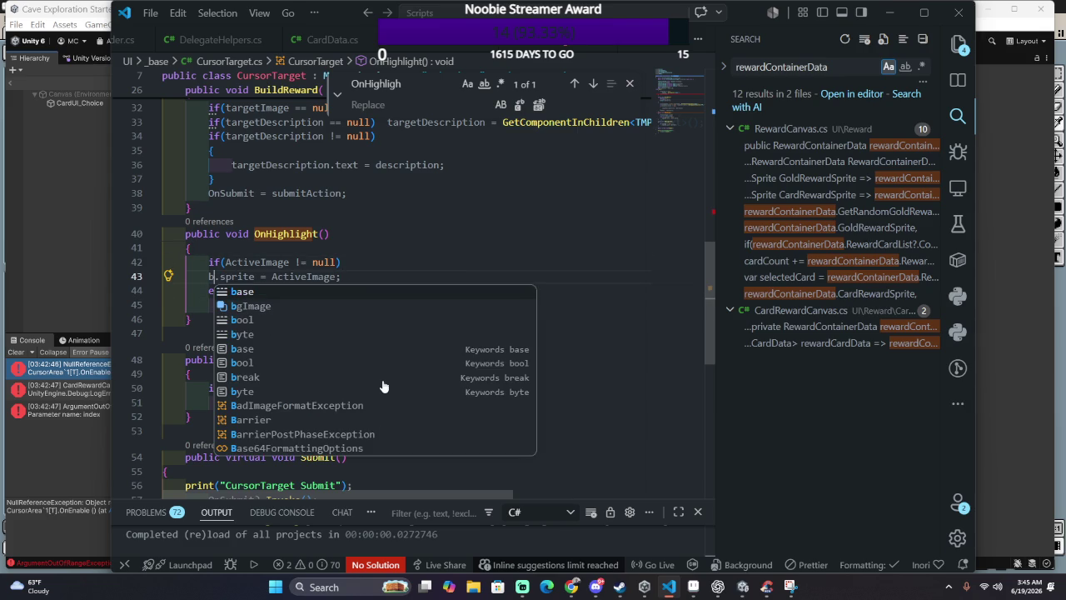
pyautogui.write('gImage')
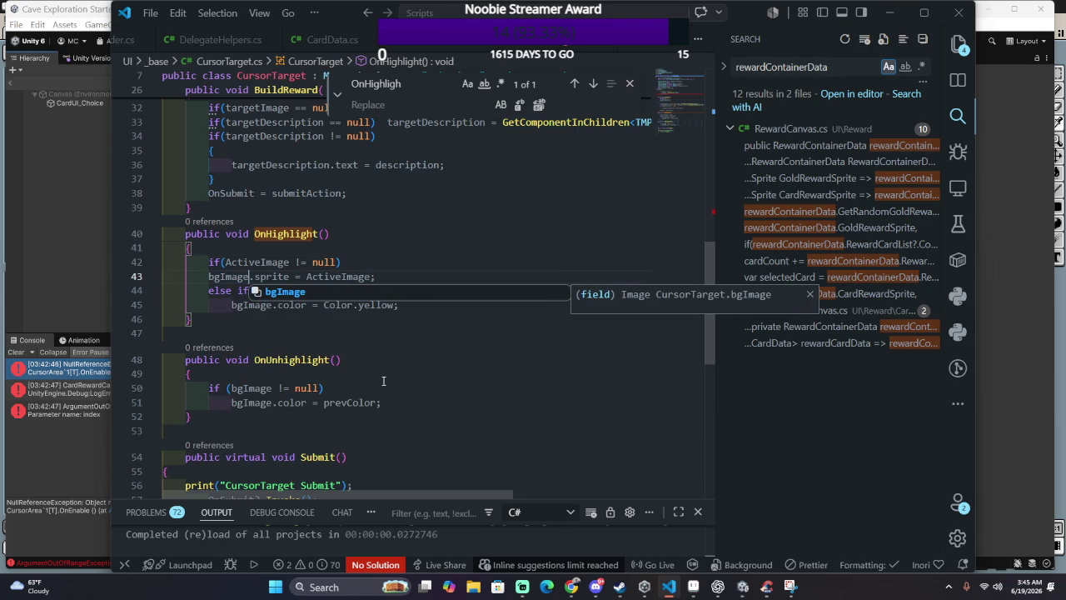
pyautogui.hotkey('alt', 'Tab')
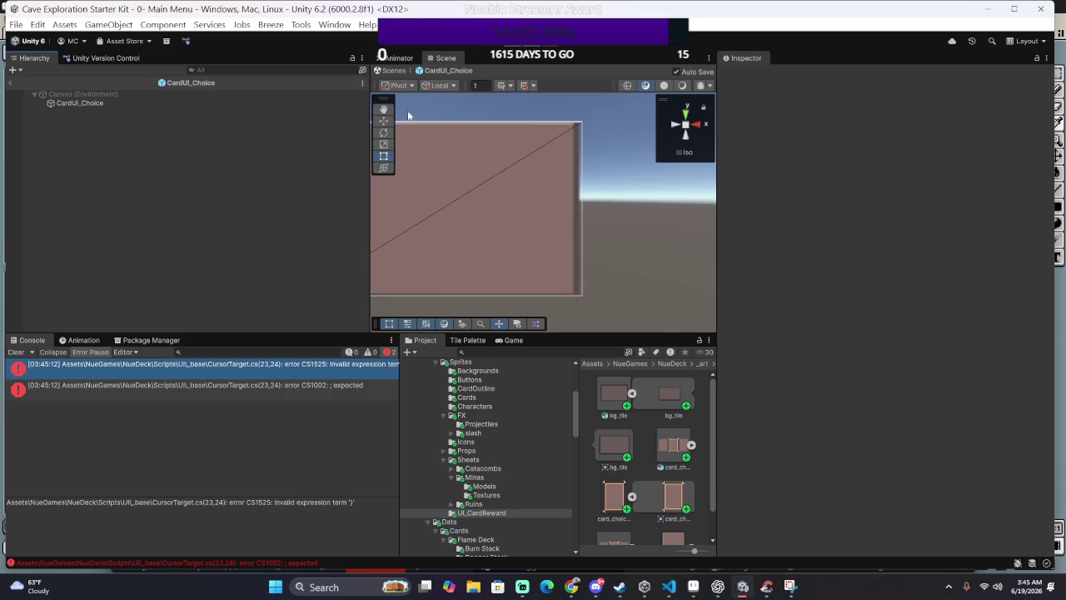
# Step: Select CardUI_Choice, adjust its Card Image reference in the Inspector, and try entering play mode
pyautogui.click(518, 194)
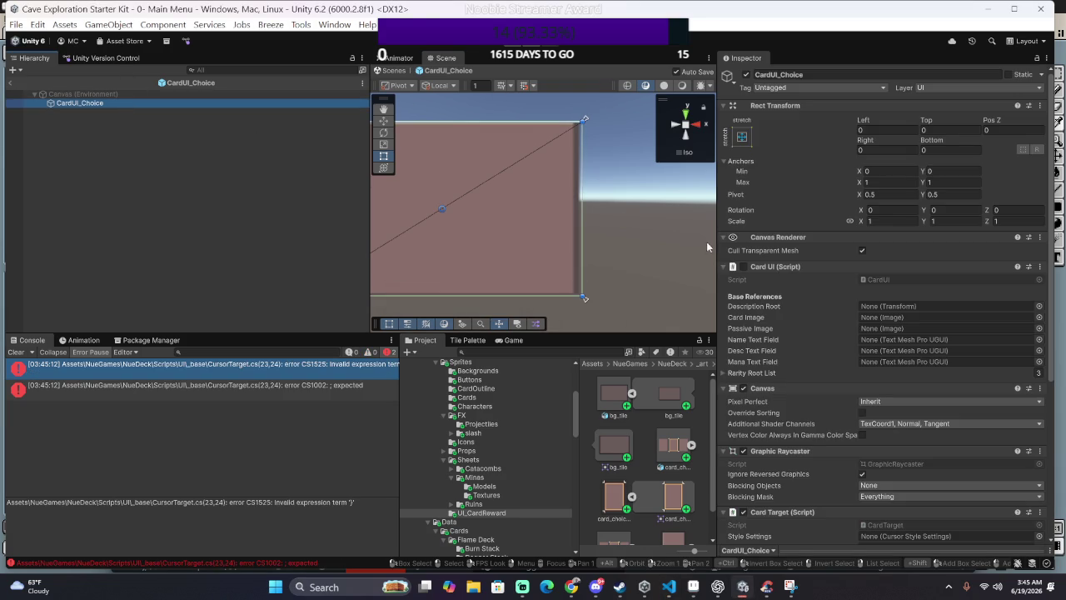
pyautogui.click(922, 317)
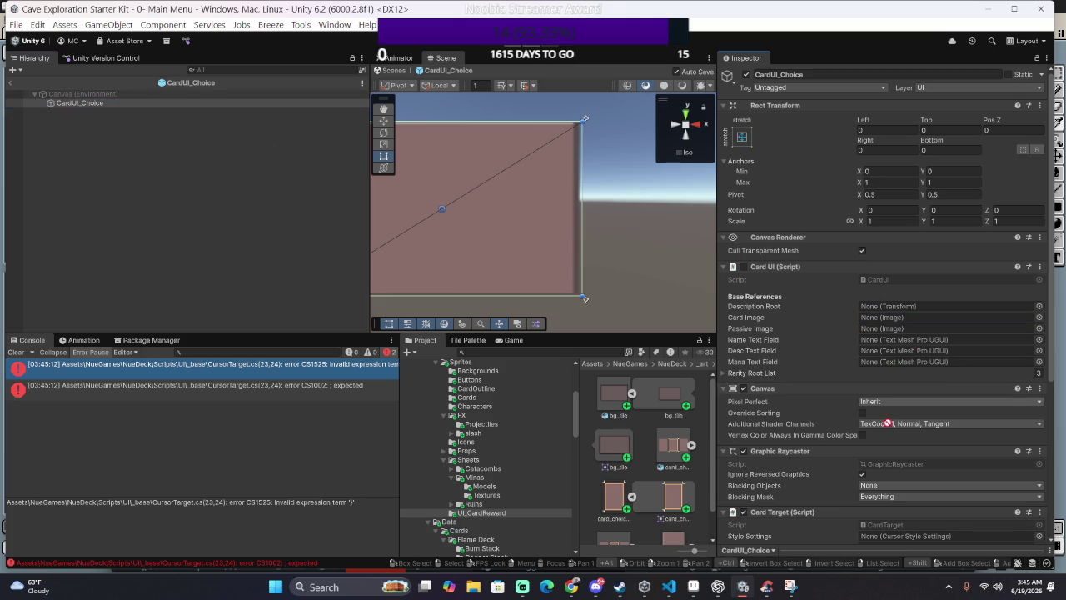
pyautogui.scroll(-5, 922, 319)
pyautogui.moveTo(922, 319)
pyautogui.mouseDown()
pyautogui.moveTo(962, 346)
pyautogui.moveTo(948, 326)
pyautogui.moveTo(948, 336)
pyautogui.mouseUp()
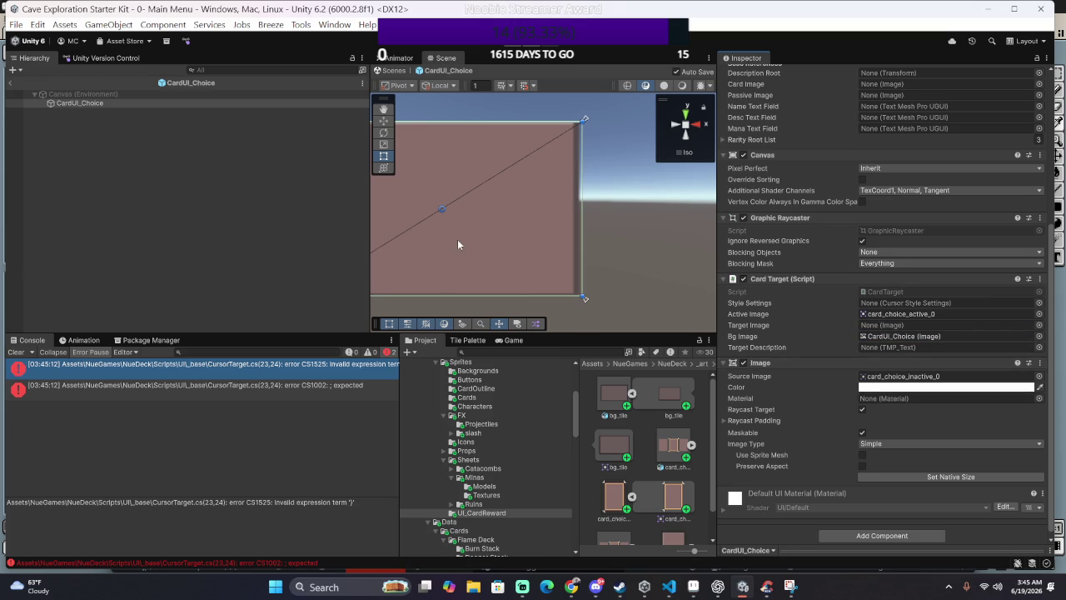
pyautogui.click(514, 53)
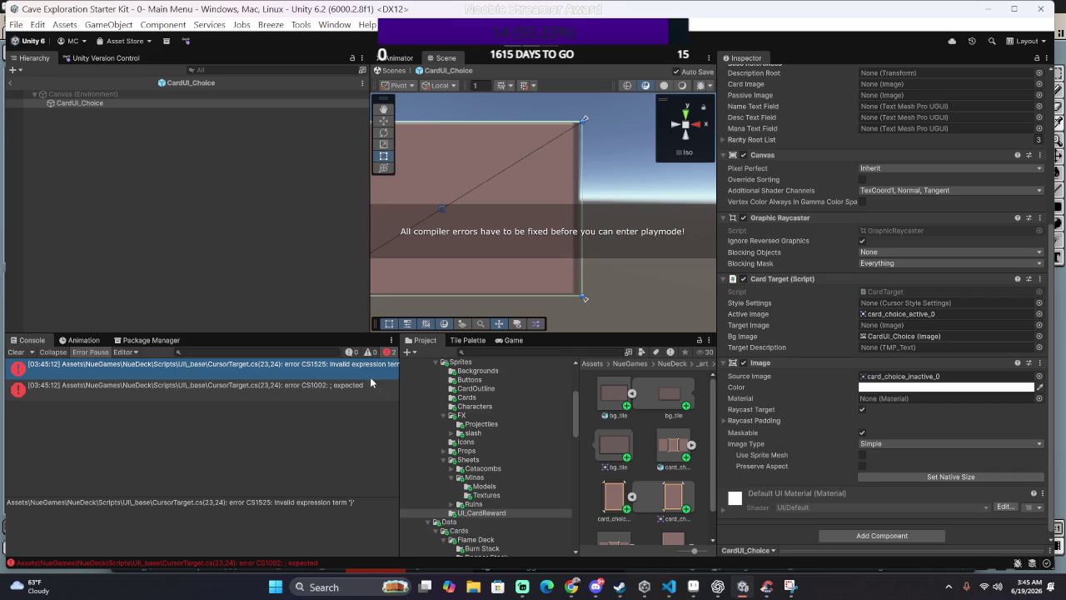
# Step: Widen the Console and open the CS1002 error at CursorTarget.cs line 23 in VS Code
pyautogui.moveTo(399, 383); pyautogui.dragTo(580, 382)
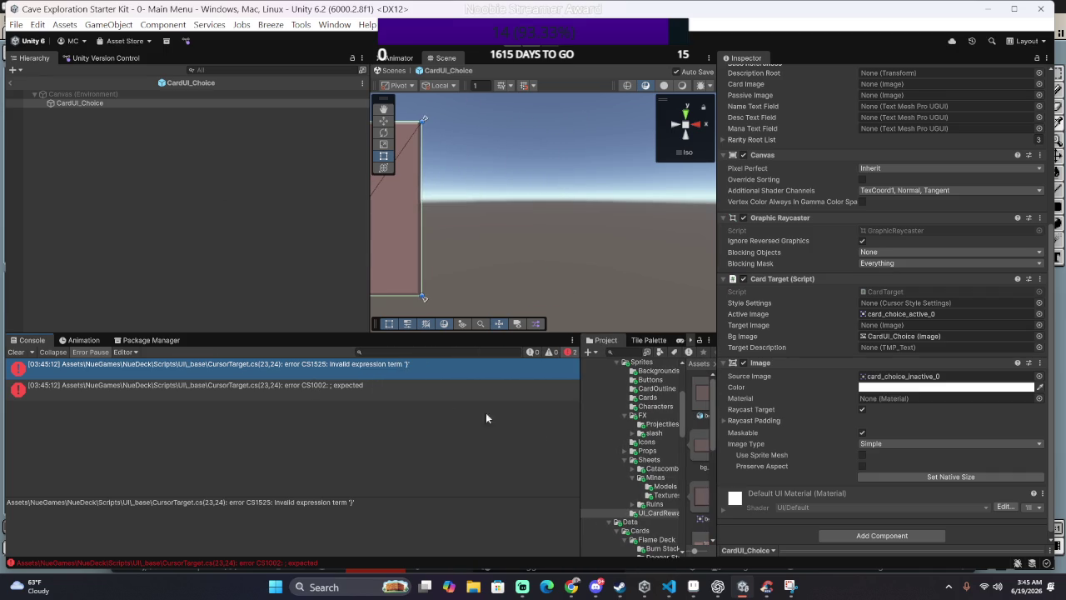
pyautogui.click(375, 377)
pyautogui.click(366, 388)
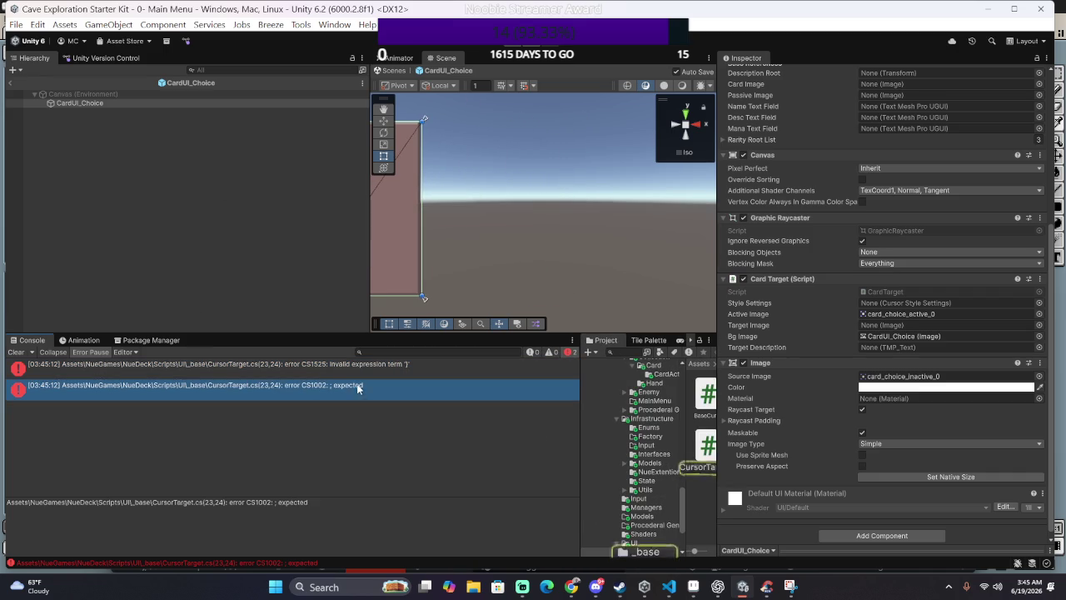
pyautogui.doubleClick(359, 390)
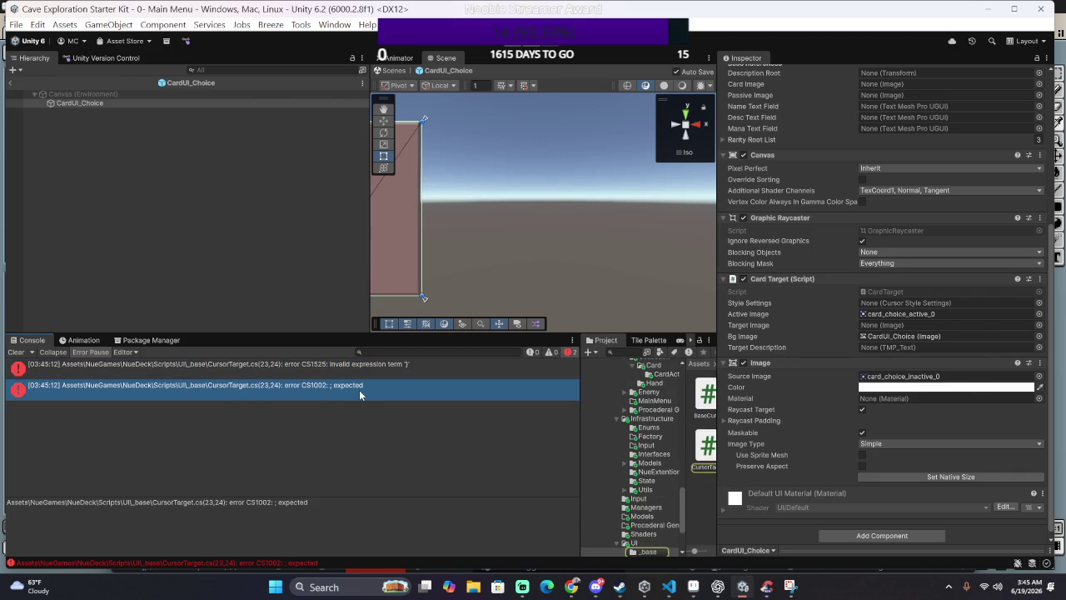
pyautogui.scroll(3, 376, 383)
pyautogui.scroll(3, 391, 382)
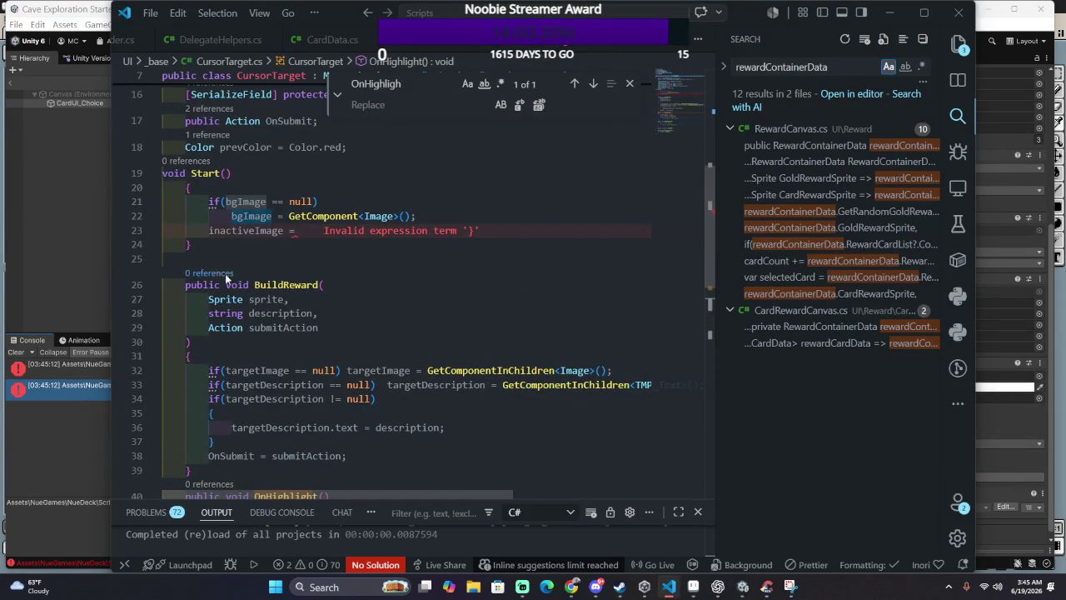
# Step: Delete the unfinished 'inactiveImage =' line 23 in Start() and switch back to Unity to recompile
pyautogui.click(488, 228)
pyautogui.hotkey('shift', 'Home')
pyautogui.press('BackSpace')
pyautogui.press('BackSpace')
pyautogui.press('BackSpace')
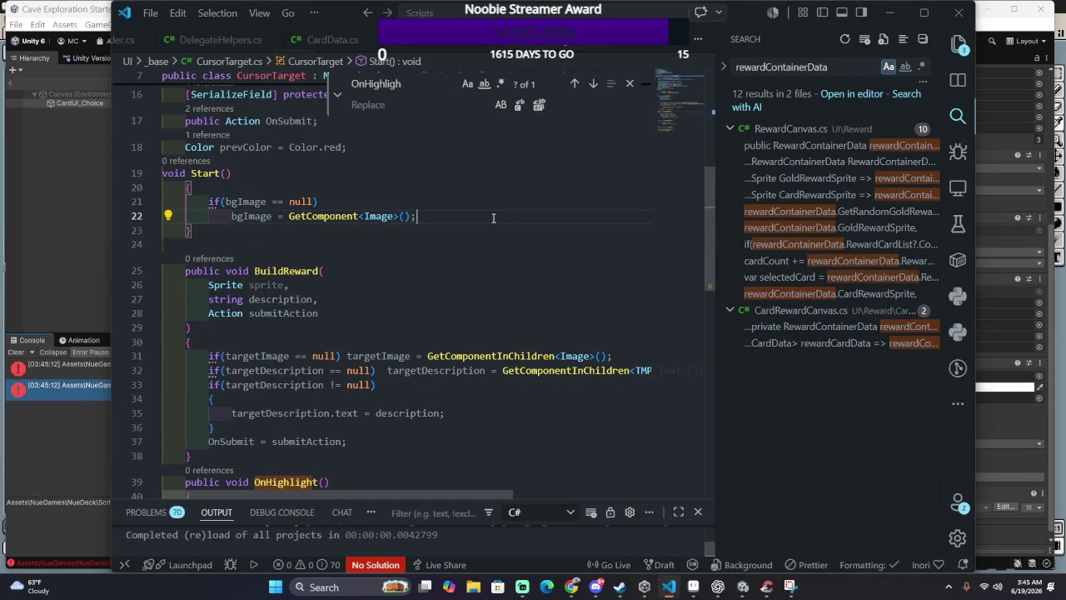
pyautogui.scroll(-3, 468, 247)
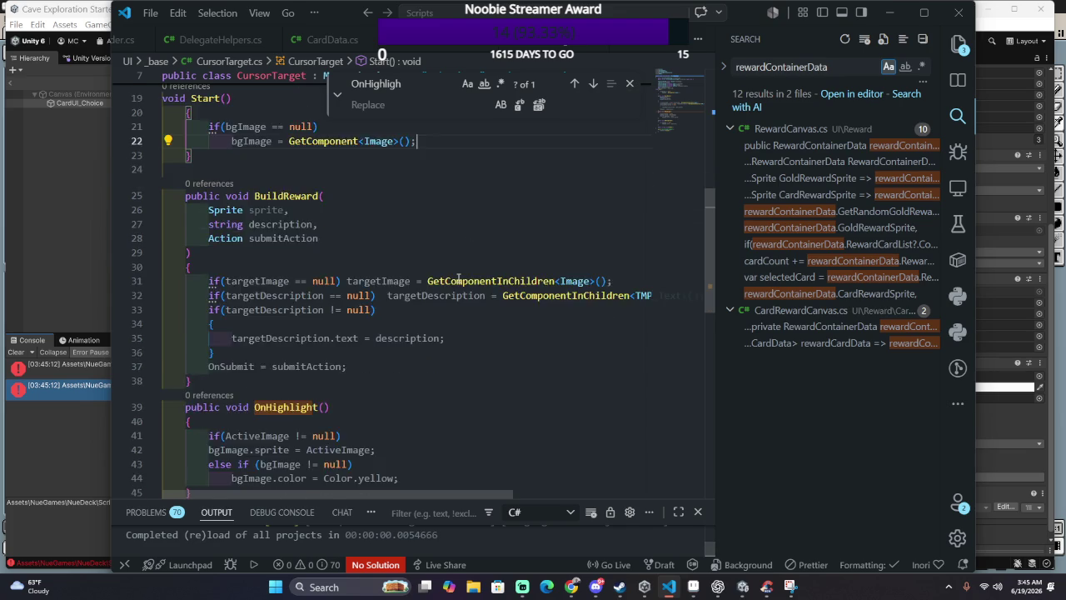
pyautogui.hotkey('alt', 'Tab')
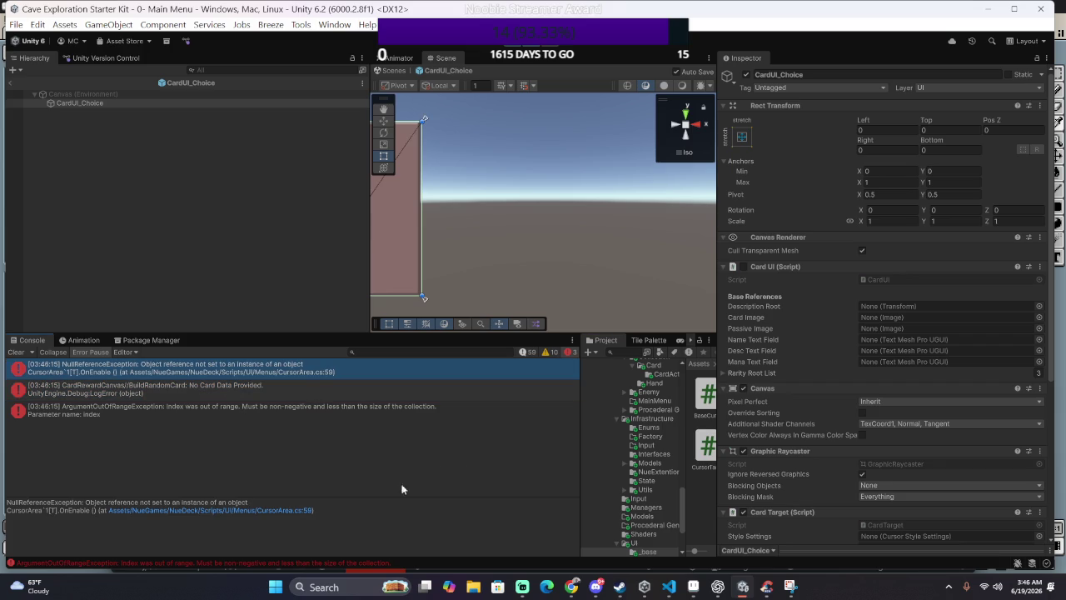
pyautogui.click(304, 511)
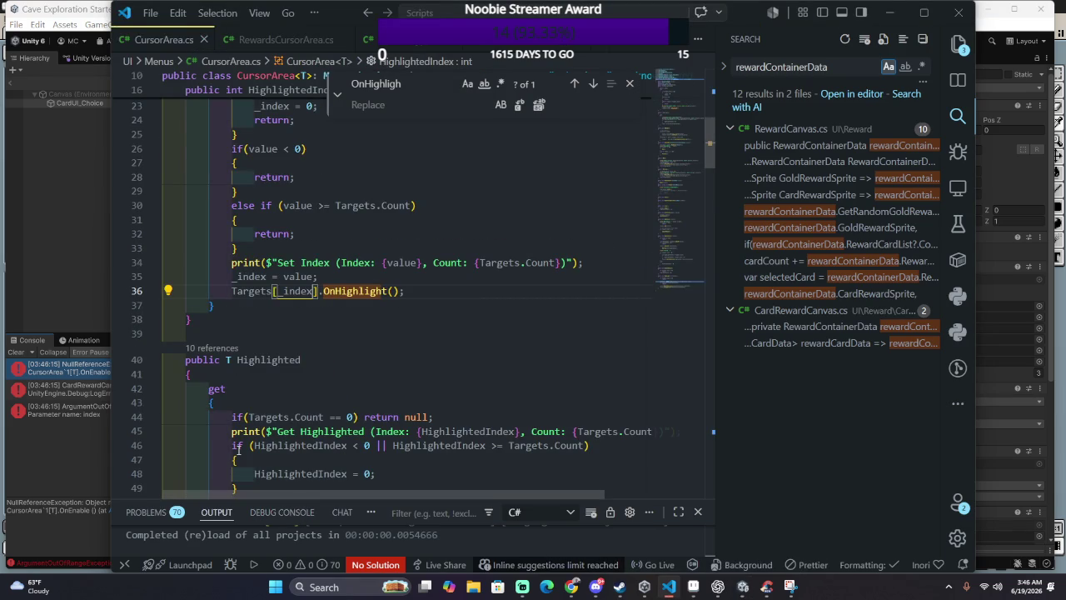
pyautogui.scroll(-2, 238, 450)
pyautogui.scroll(-1, 238, 449)
pyautogui.scroll(-3, 238, 450)
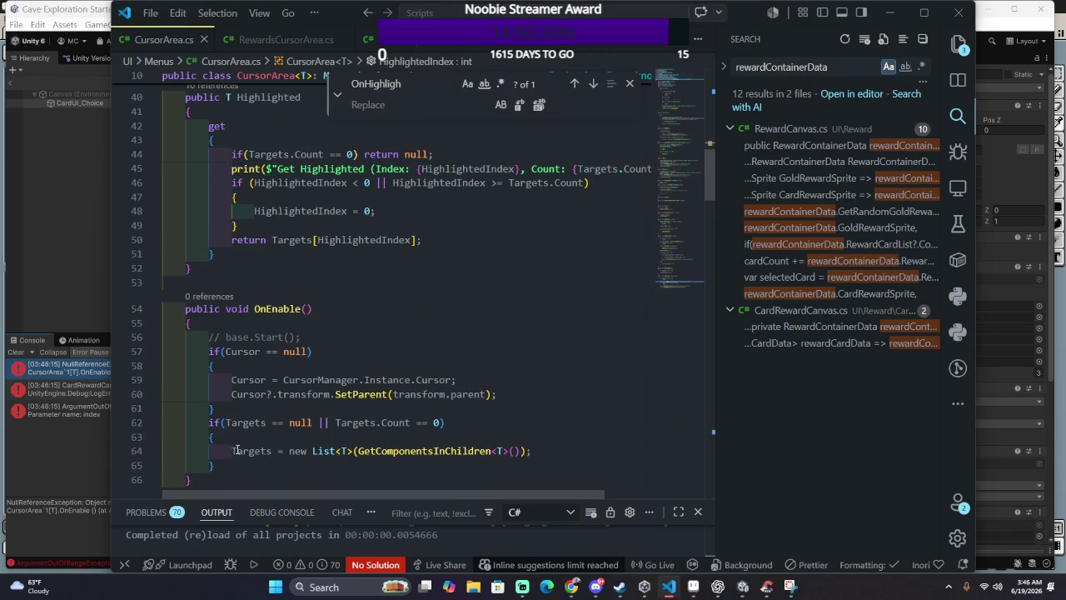
pyautogui.click(373, 365)
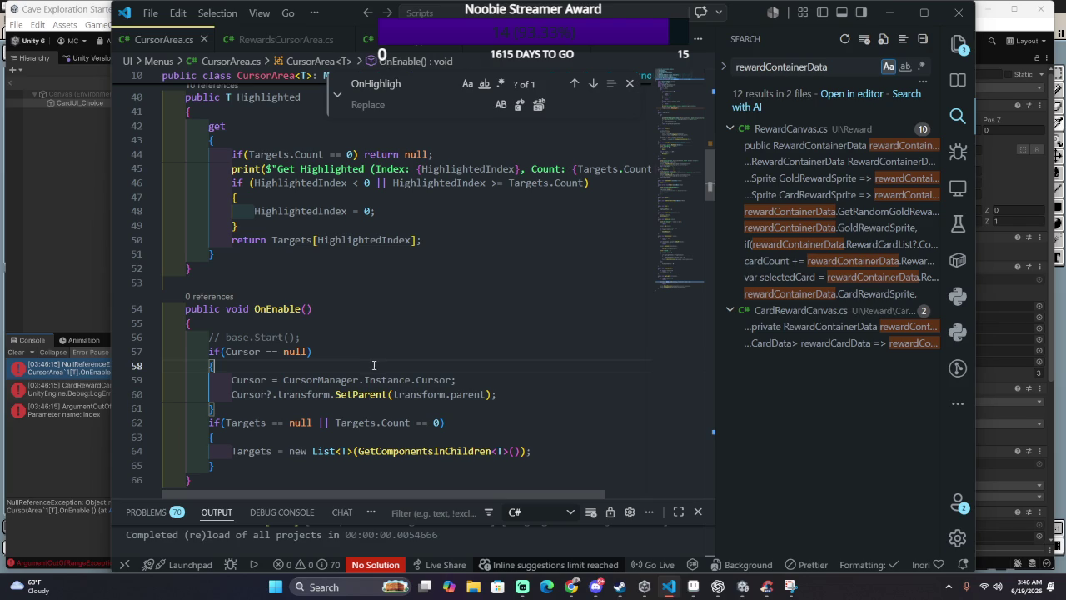
pyautogui.click(82, 216)
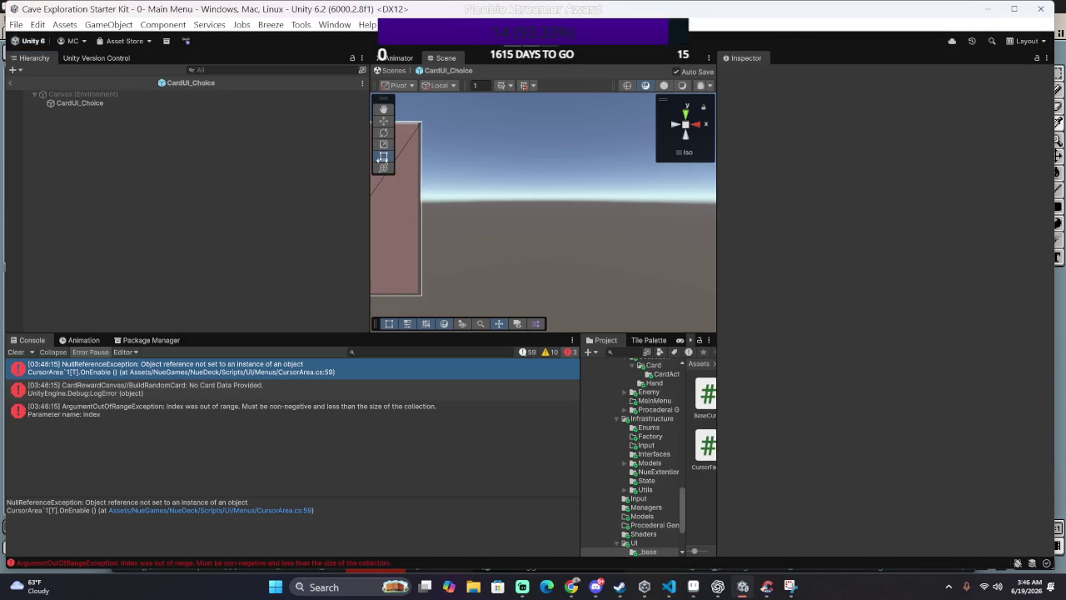
# Step: Exit the CardUI_Choice prefab to the scene and unload the NueCore scene
pyautogui.click(10, 82)
pyautogui.scroll(3, 156, 183)
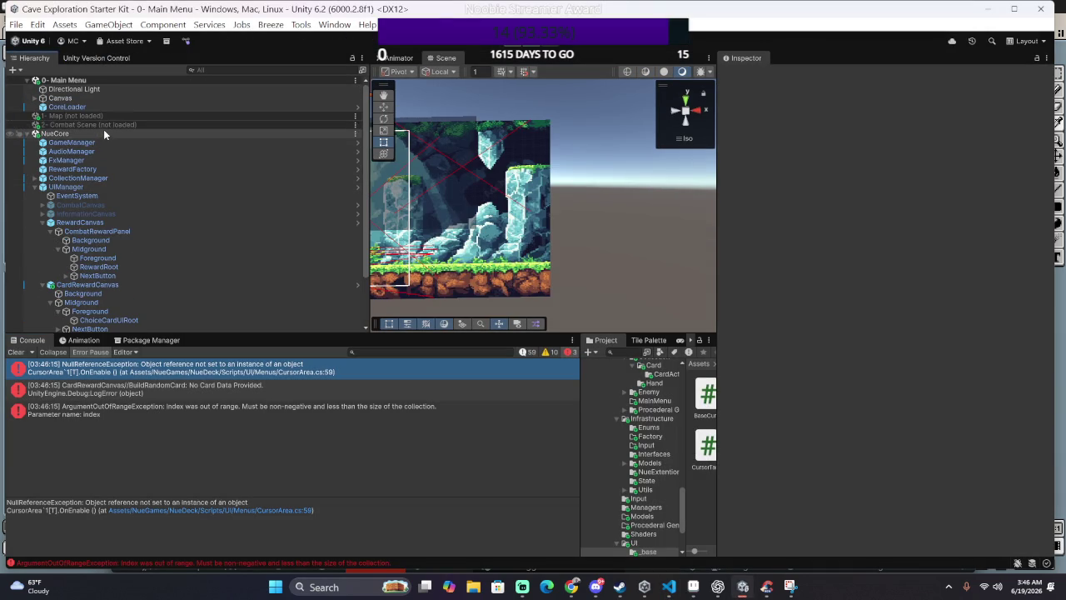
pyautogui.rightClick(103, 132)
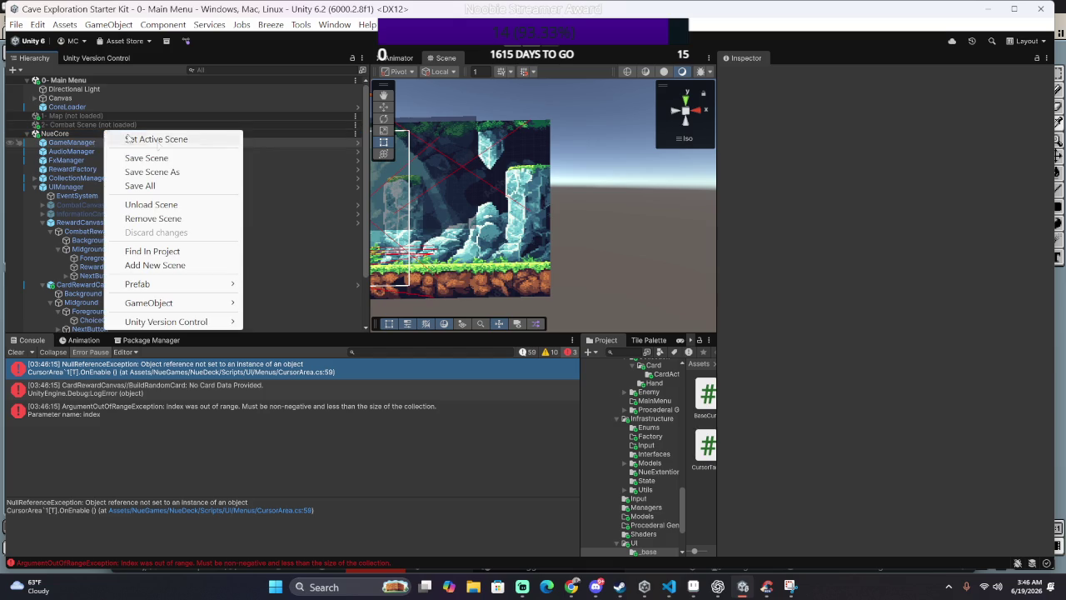
pyautogui.click(207, 204)
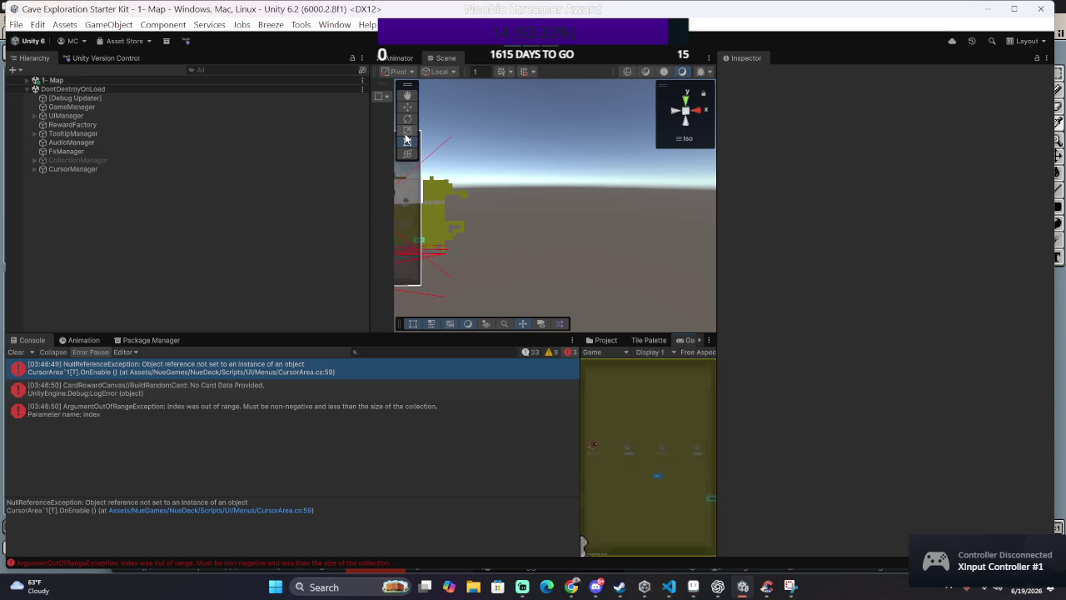
# Step: Enlarge the Game view over the Console, test the cards in combat, then stop play mode with Ctrl+P
pyautogui.moveTo(580, 400)
pyautogui.mouseDown()
pyautogui.moveTo(175, 376)
pyautogui.moveTo(216, 376)
pyautogui.mouseUp()
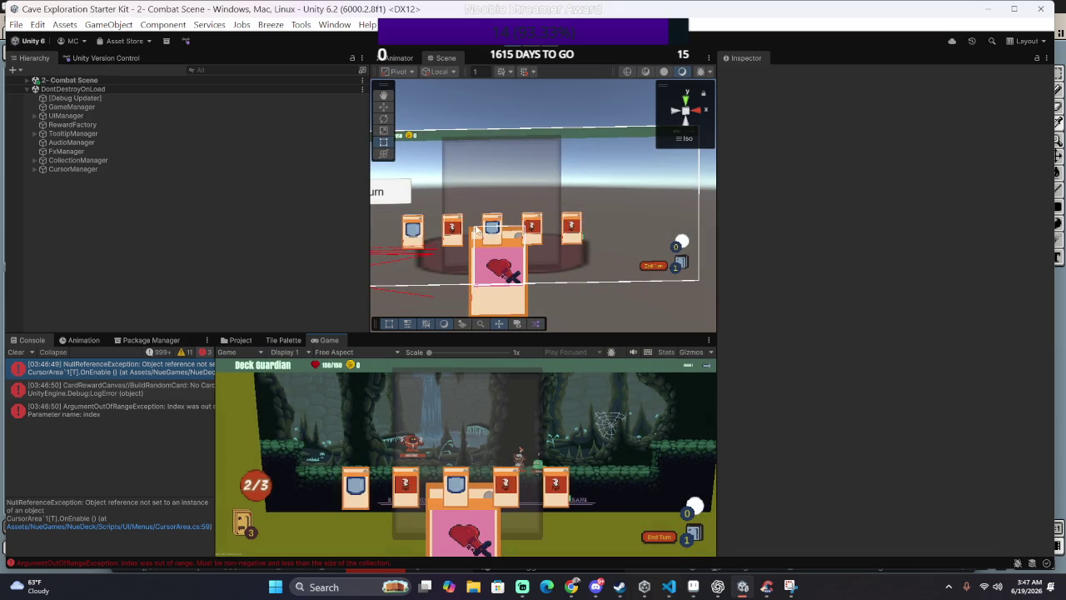
pyautogui.hotkey('ctrl', 'p')
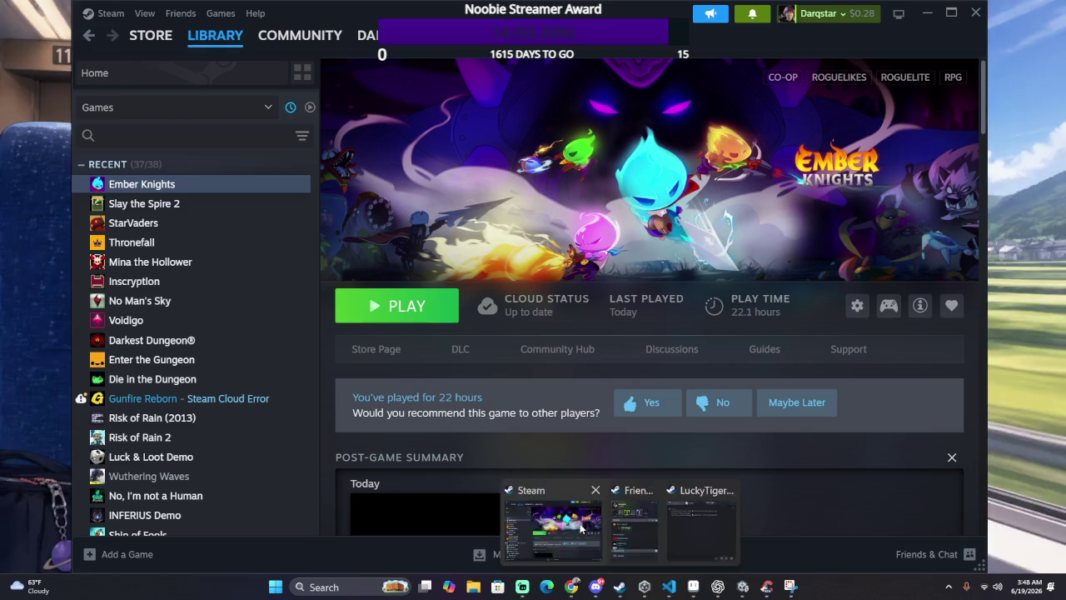
# Step: Bring Steam to the front and scroll down the Library game list
pyautogui.moveTo(620, 586)
pyautogui.click(576, 510)
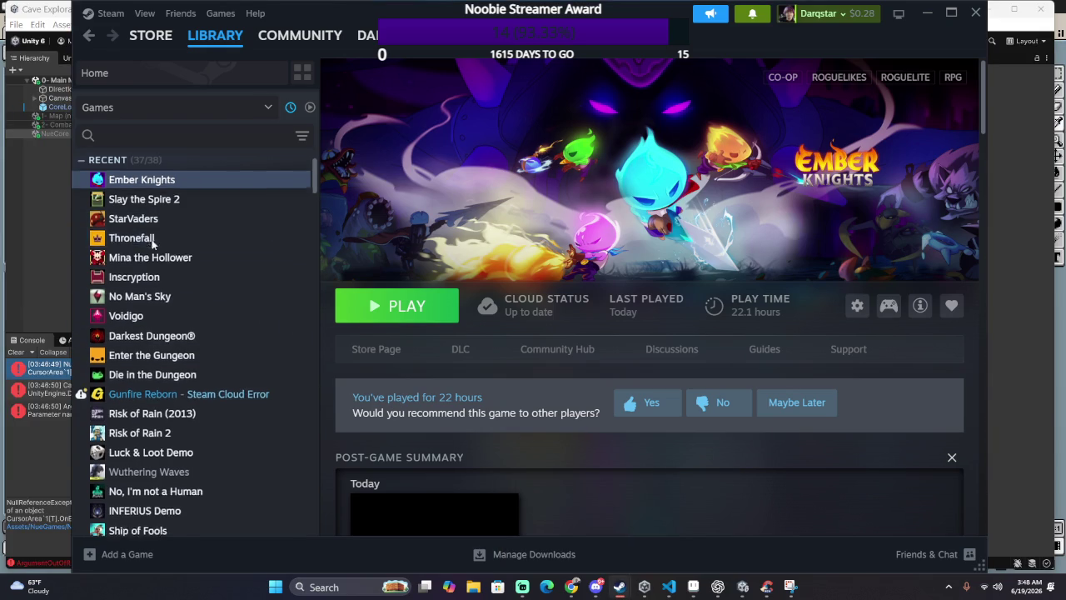
pyautogui.scroll(-4, 158, 241)
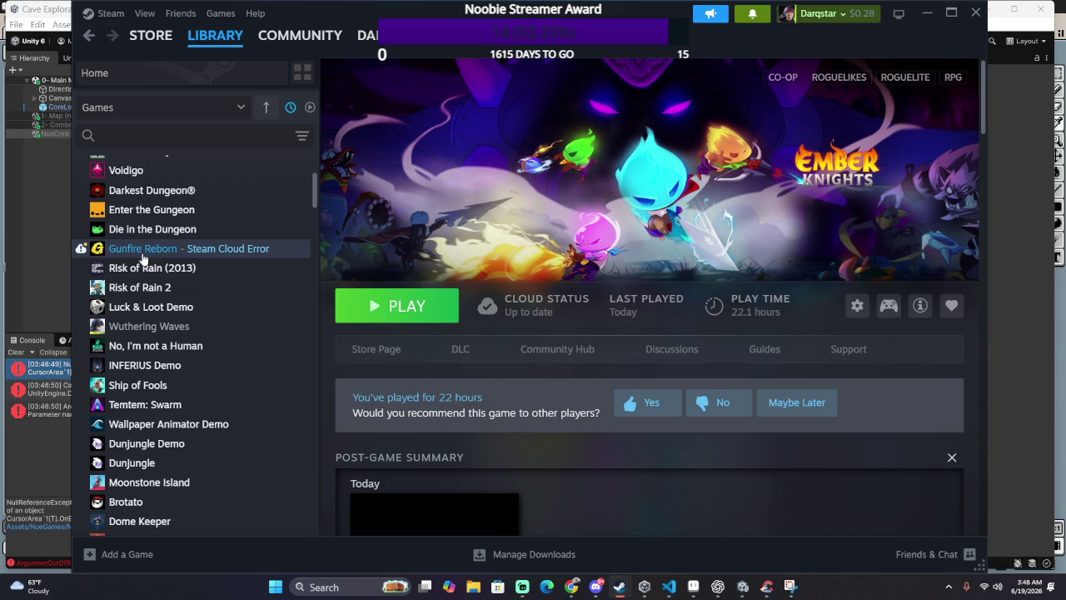
pyautogui.scroll(-2, 142, 259)
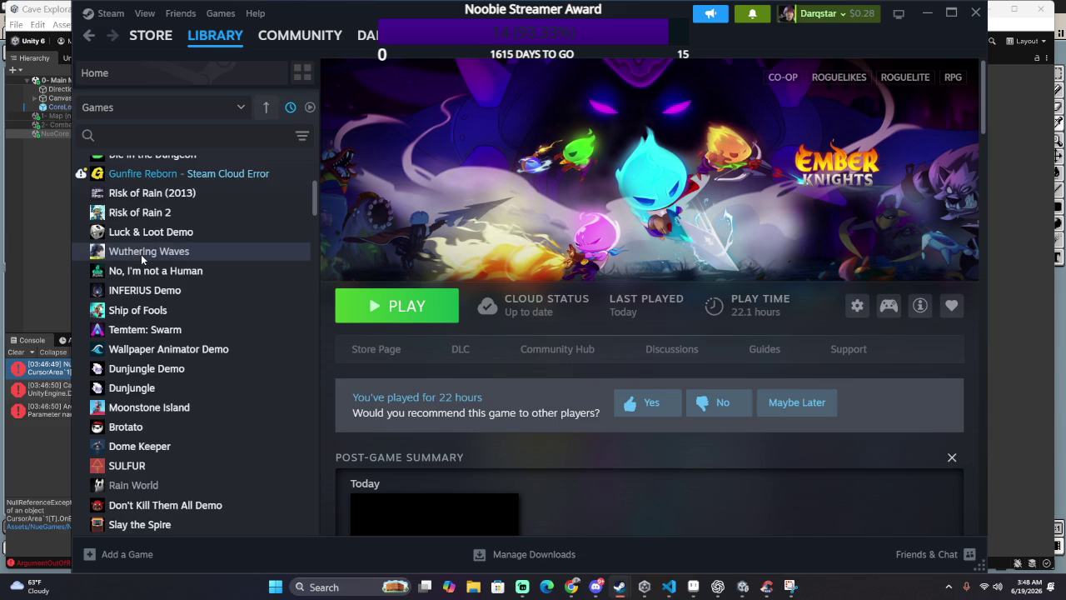
pyautogui.scroll(-4, 140, 254)
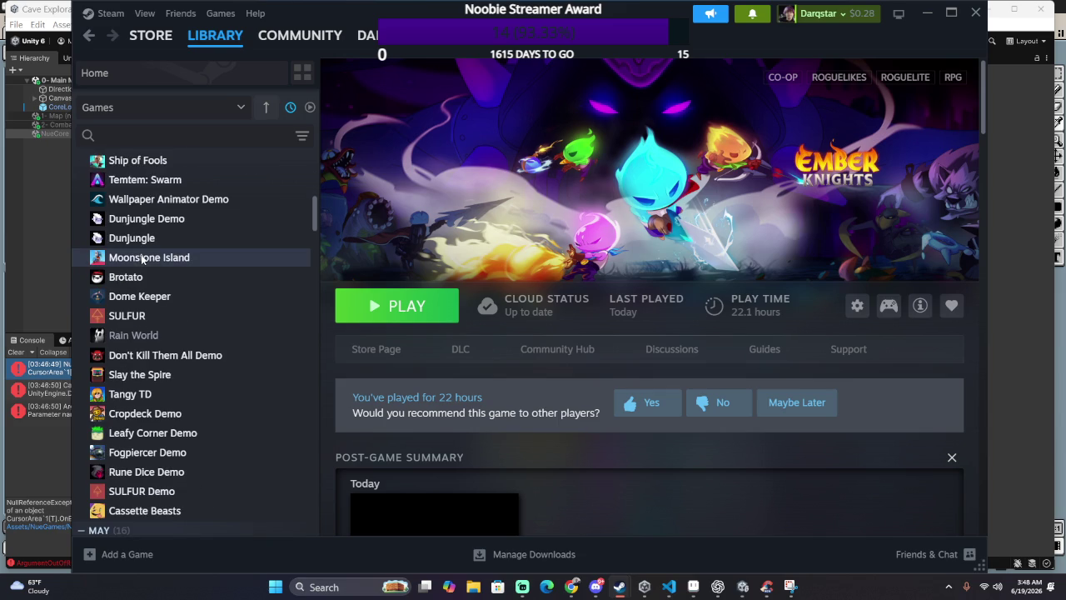
pyautogui.scroll(-6, 142, 259)
pyautogui.scroll(-4, 142, 259)
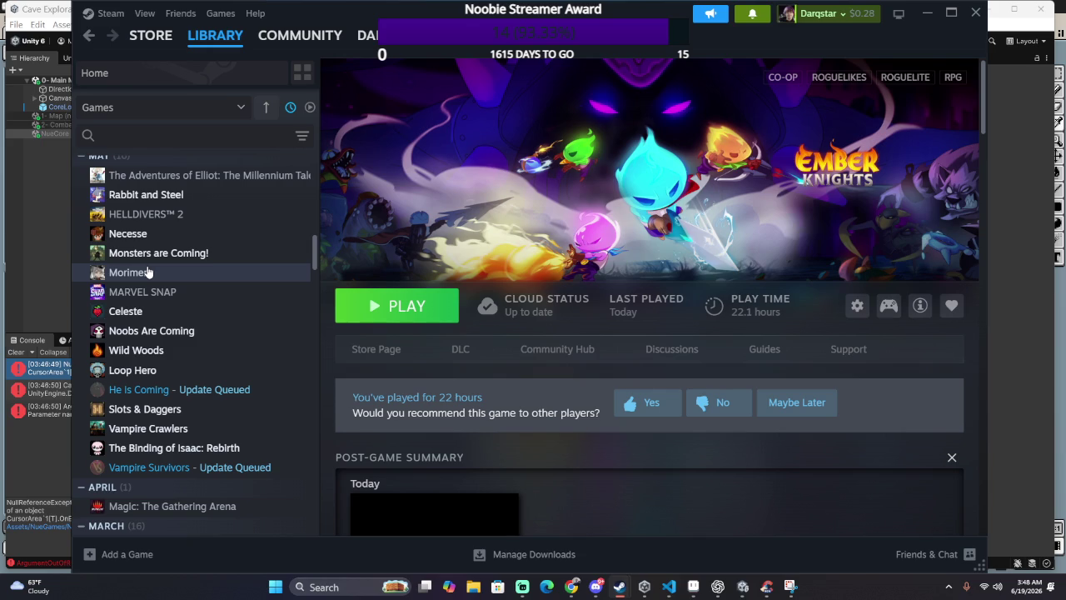